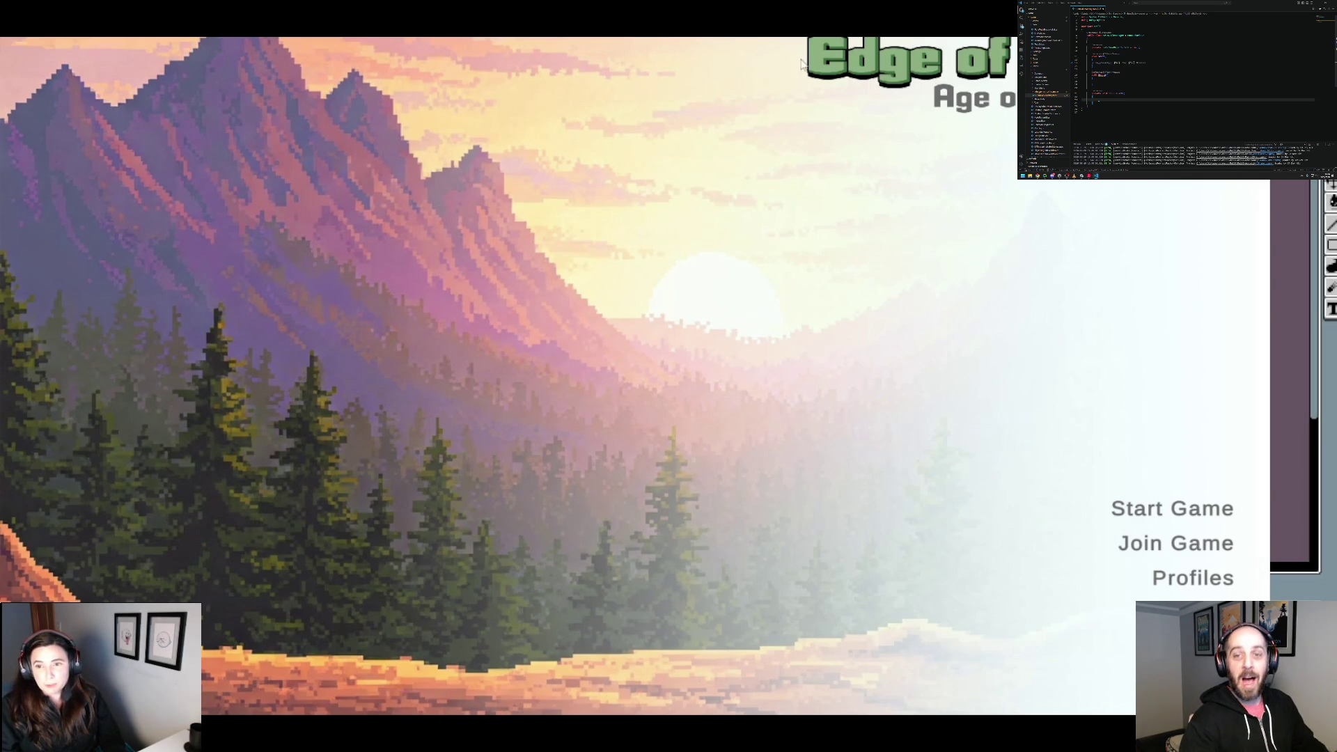
Step: Move down the title menu and choose Start Game to begin a new game
key("Down")
key("Down")
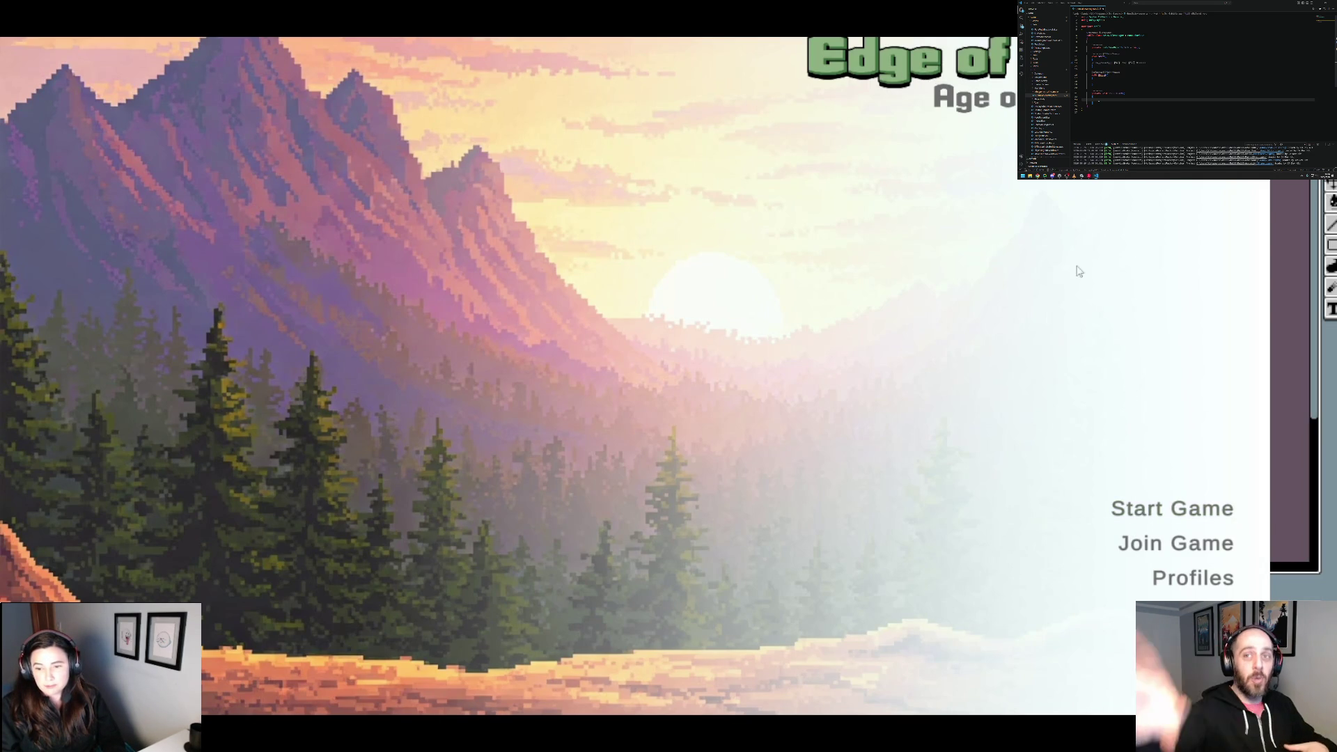
left_click(1193, 514)
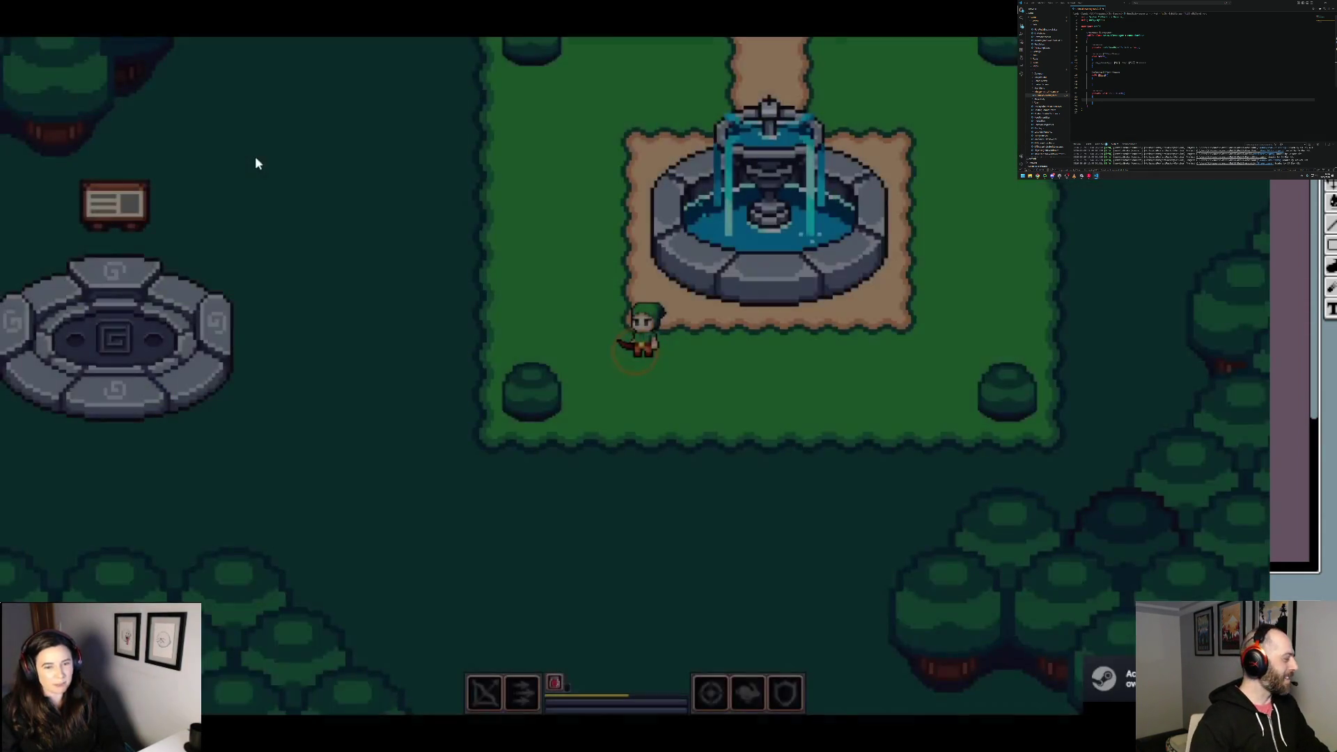
Step: Walk the hero from the fountain toward the church, past the well, to the signpost
key("a")
key("w")
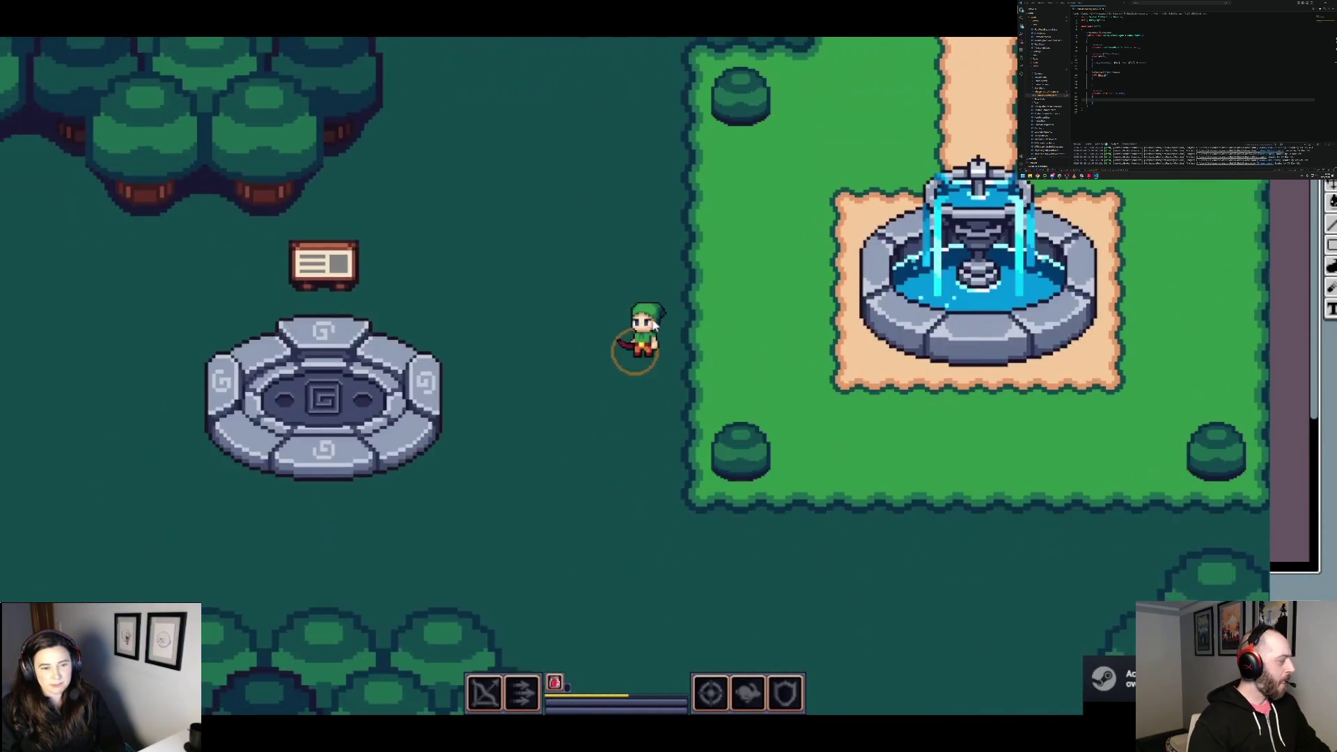
key("w")
key("a")
key("s")
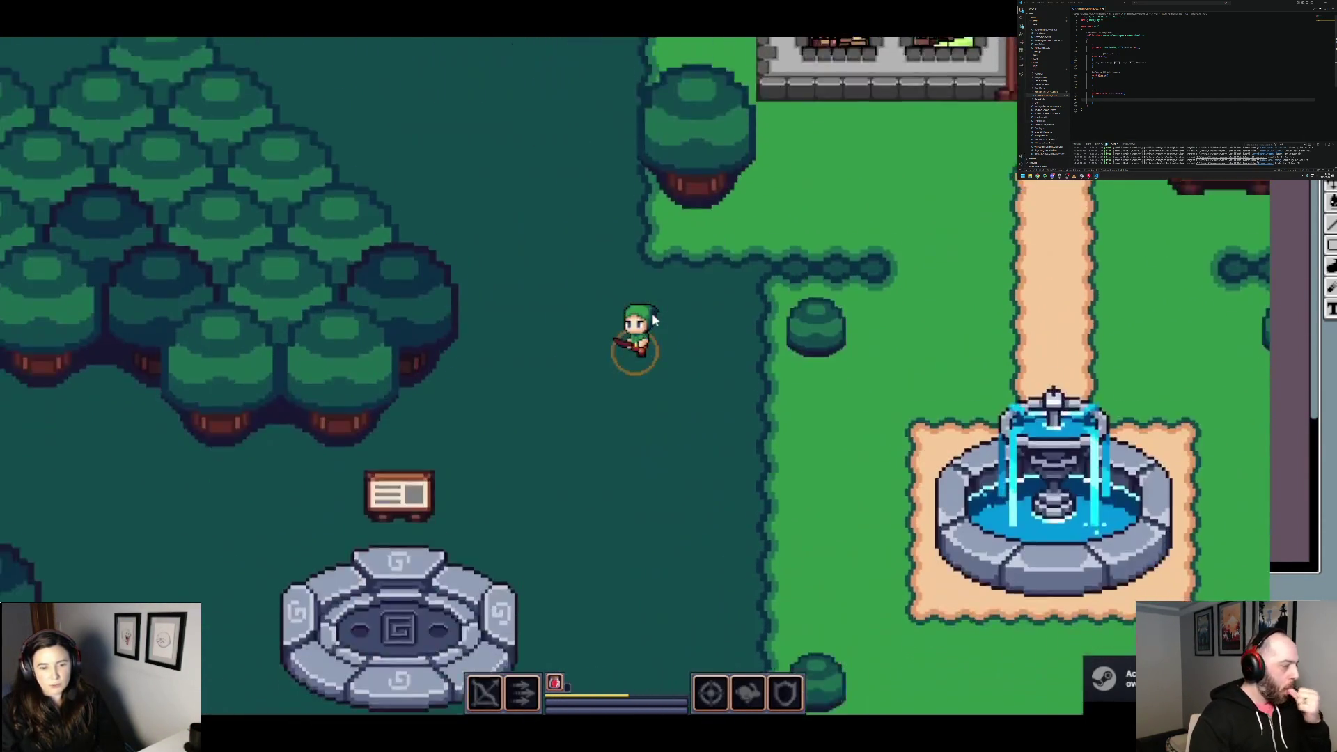
key("a")
key("s")
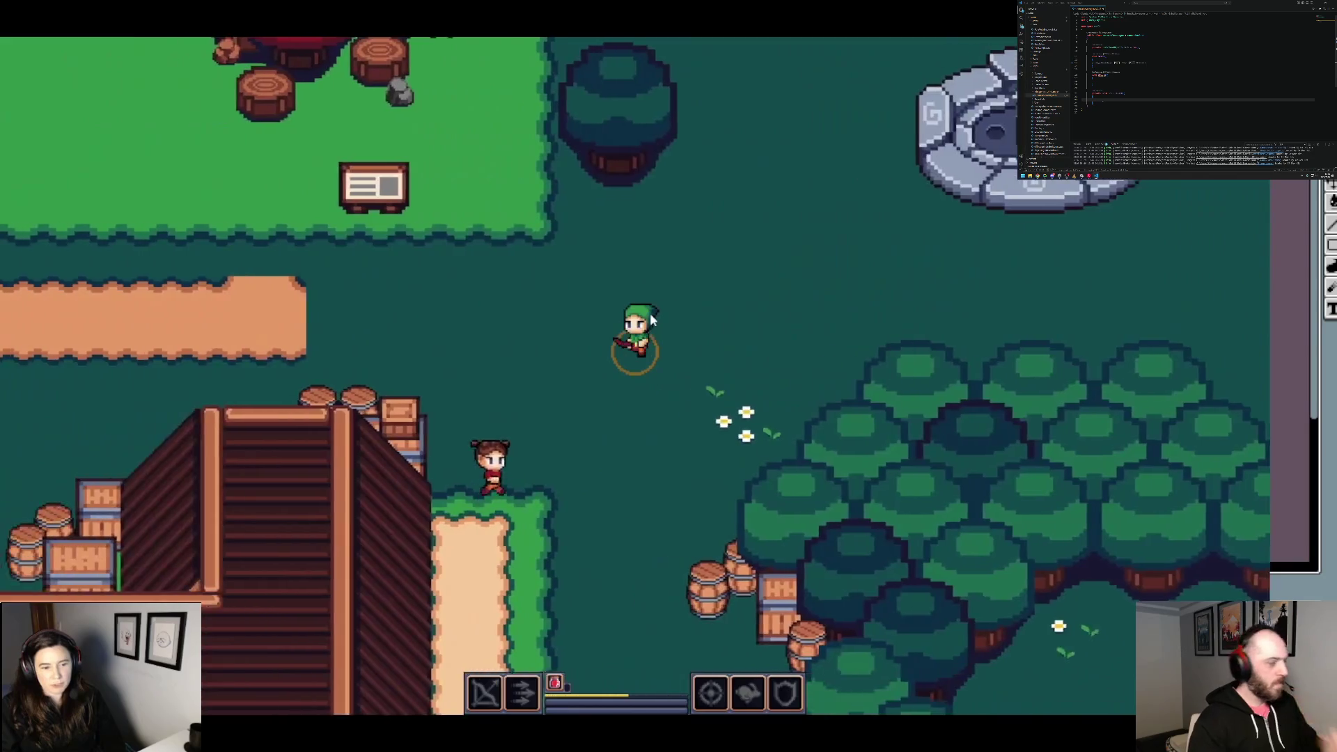
key("w")
key("a")
key("w")
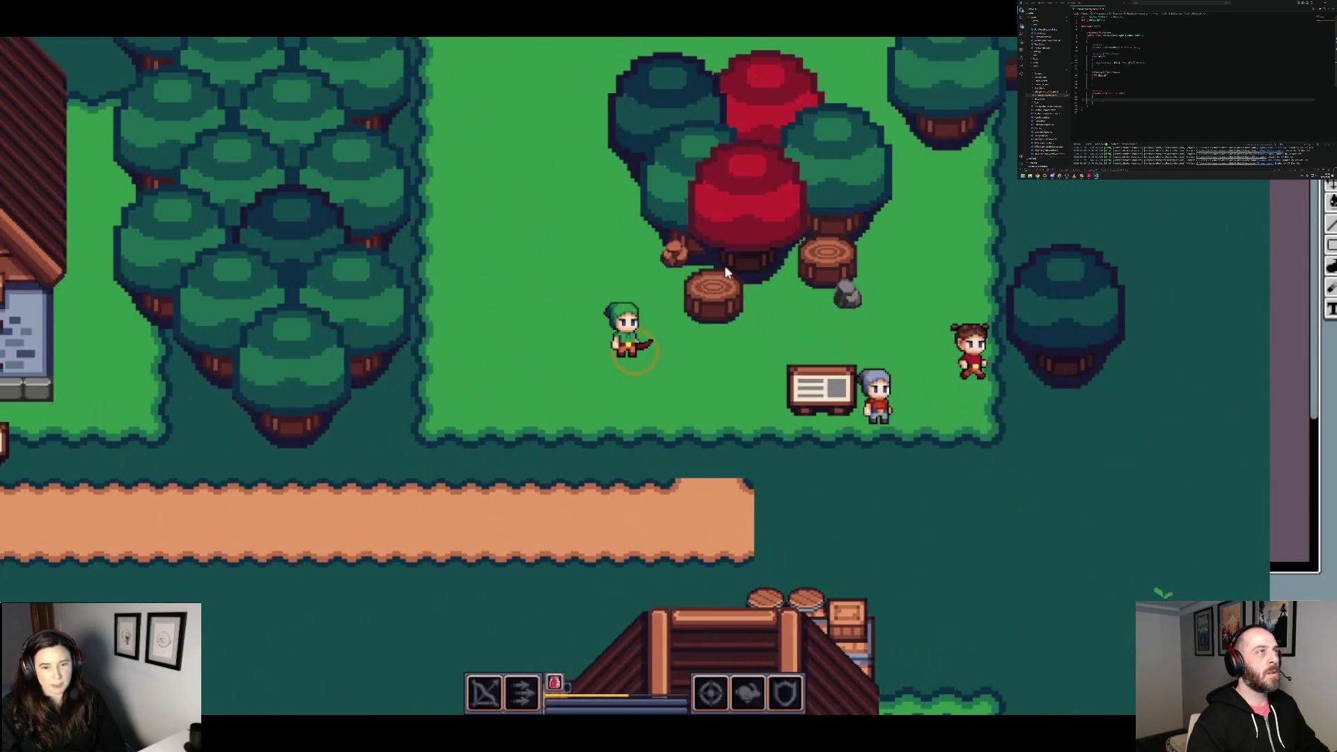
Step: Walk right to the stone well and fountain, then back down-left to the red trees
key("d")
key("w")
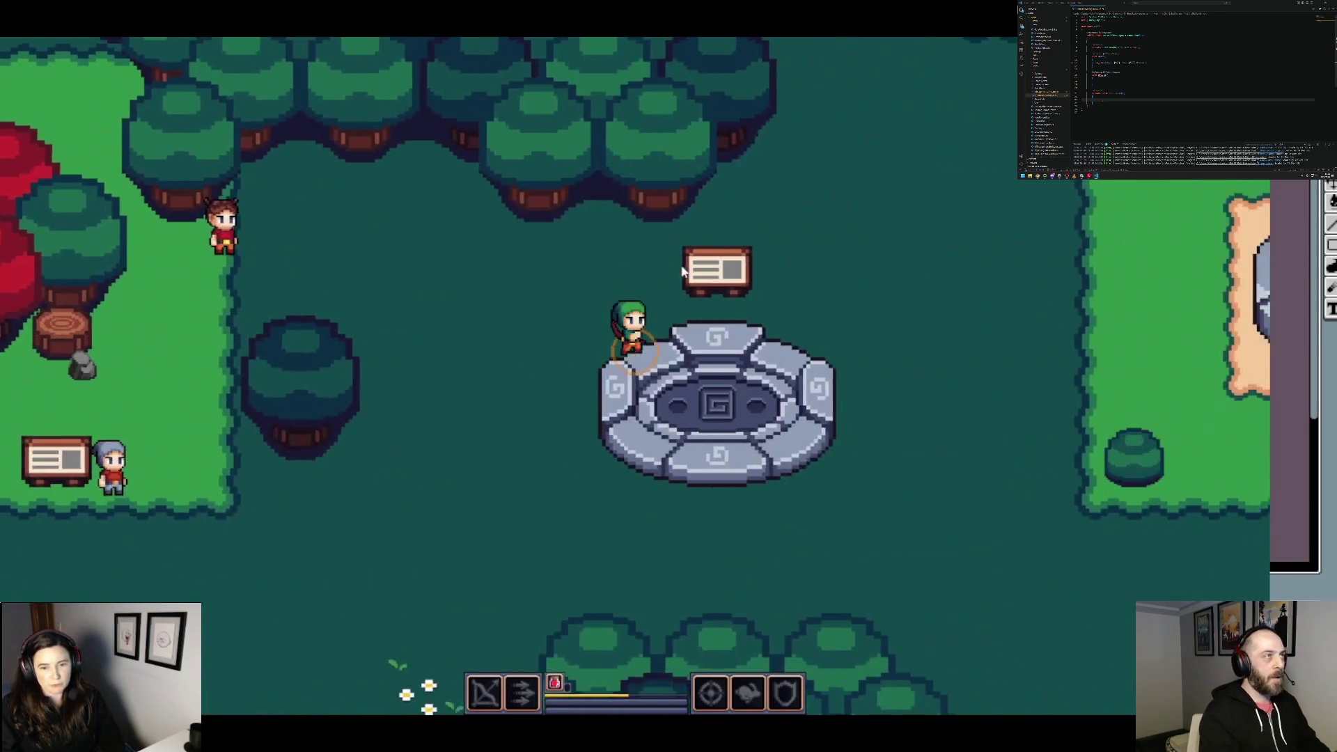
key("d")
key("w")
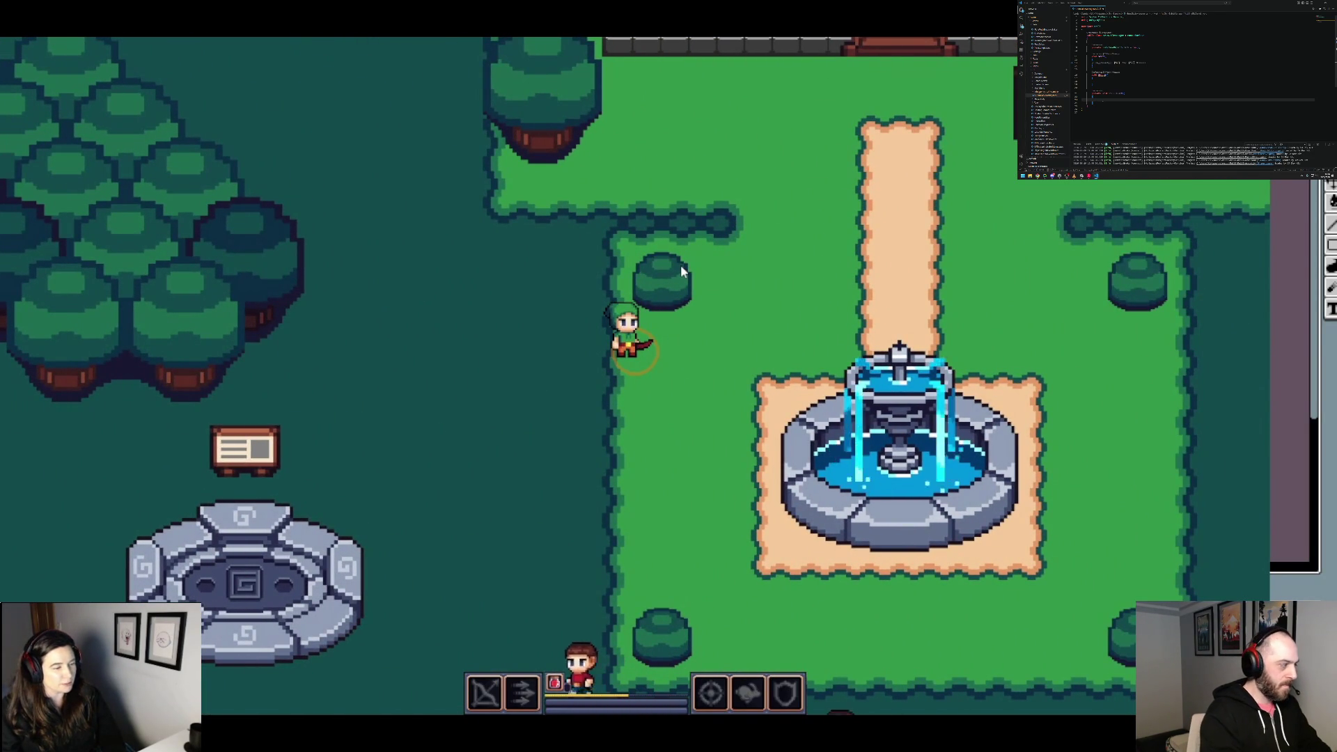
key("d")
key("a")
key("s")
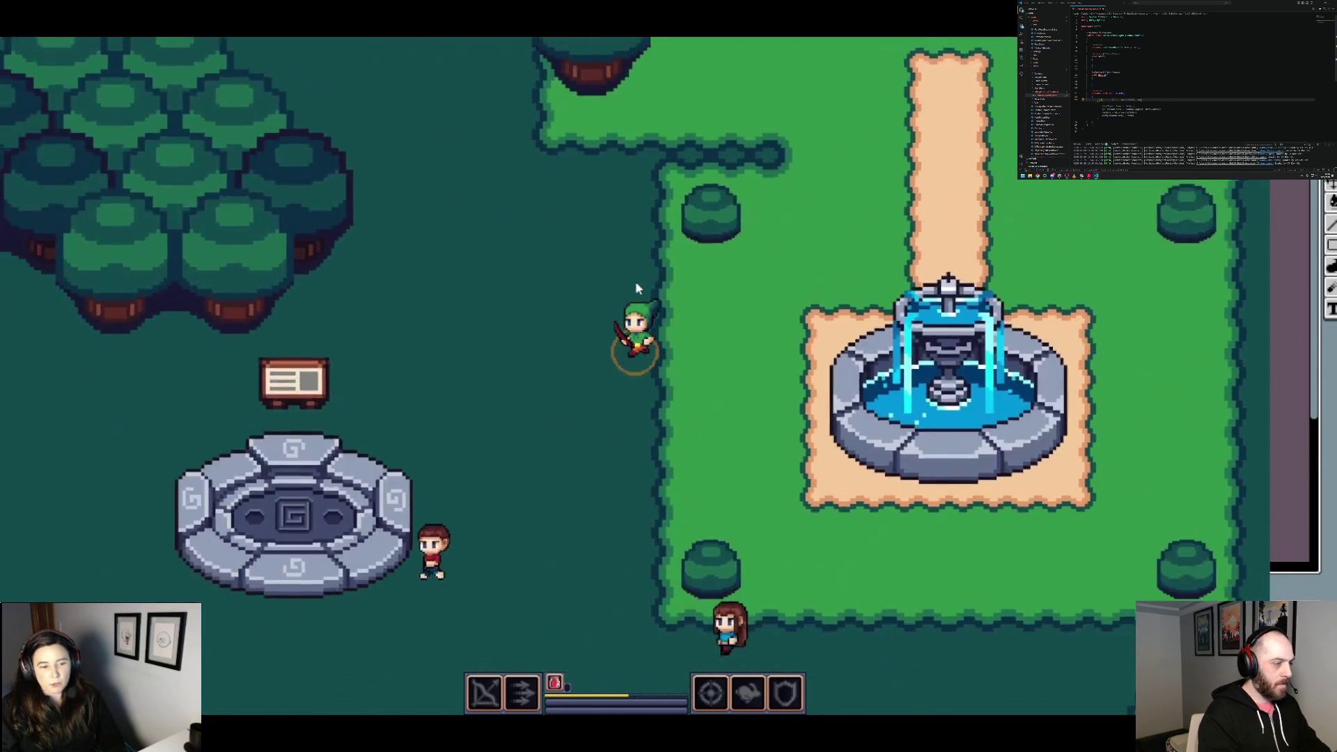
key("a")
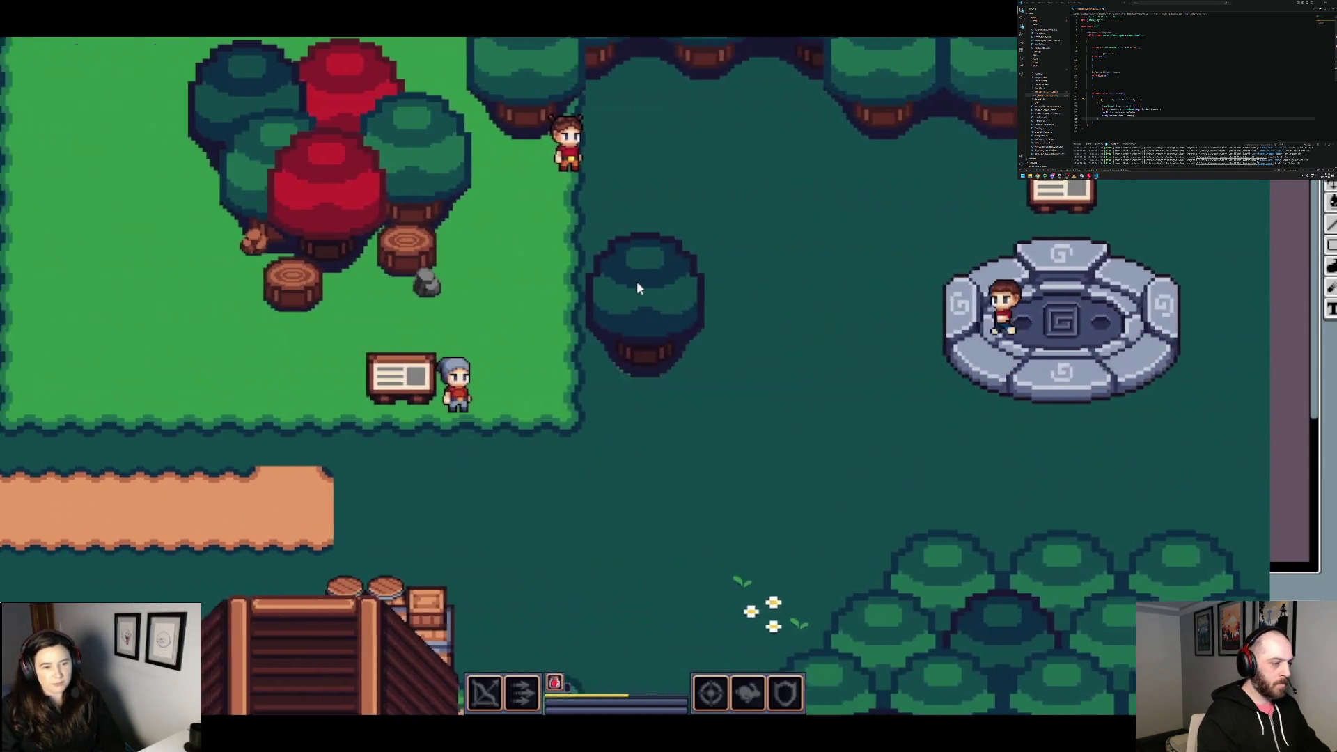
Step: Circle around the red trees by the signpost, then head down-right toward the stairs
key("a")
key("w")
key("d")
key("a")
key("s")
key("d")
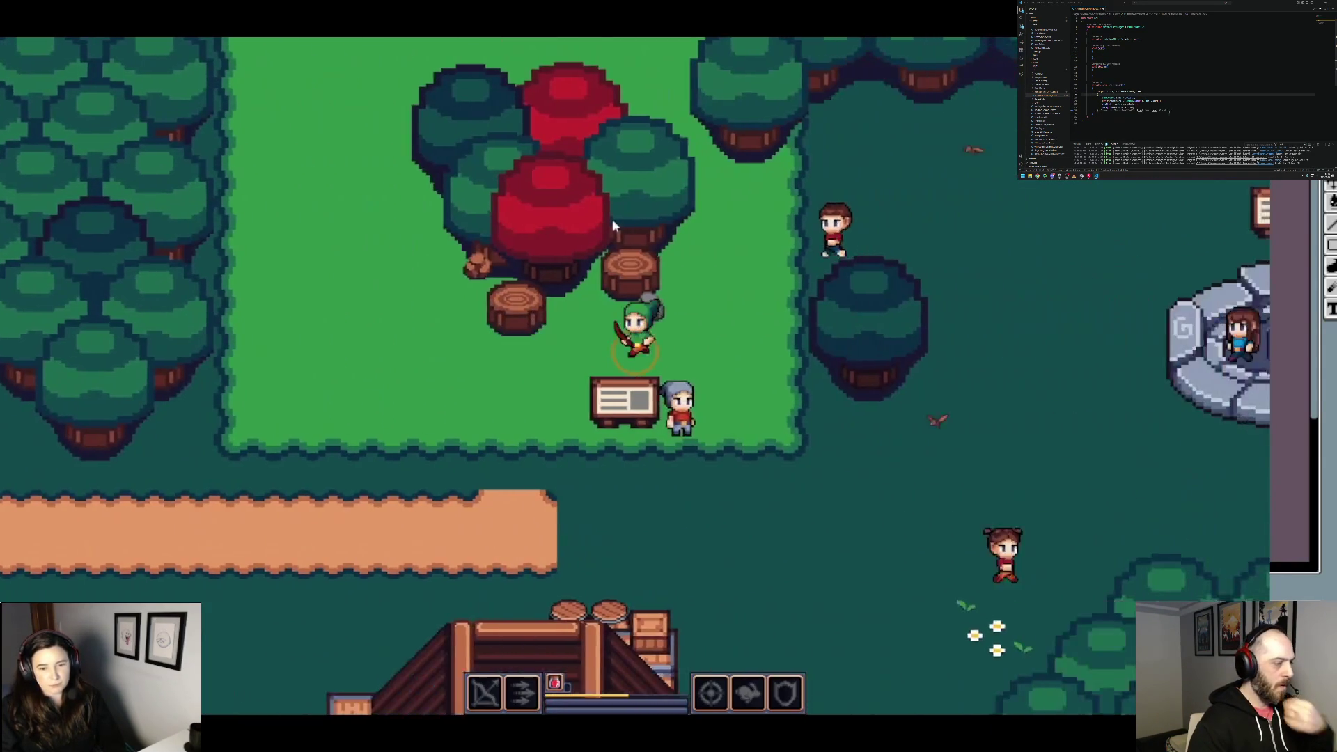
key("w")
key("w")
key("a")
key("s")
key("d")
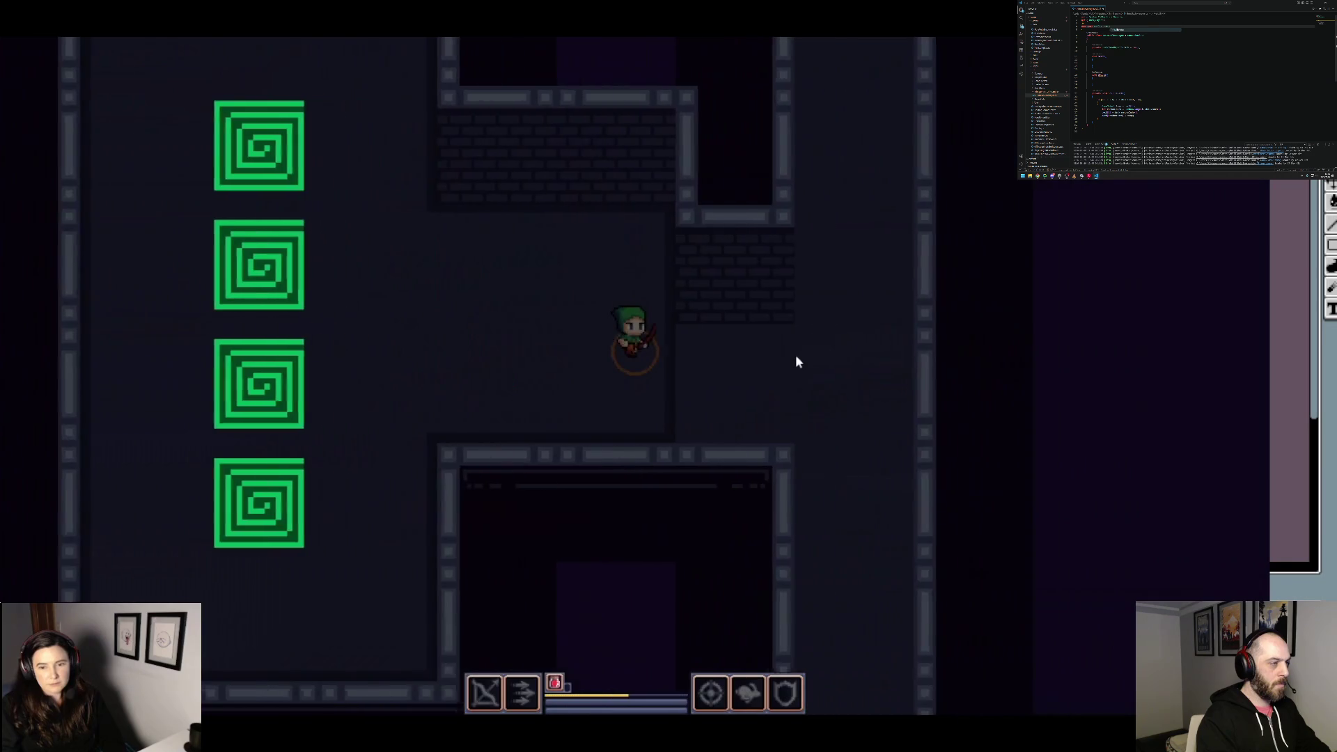
Step: Walk through the narrow corridor into the large room and shoot arrows at the skeletons
key("d")
key("w")
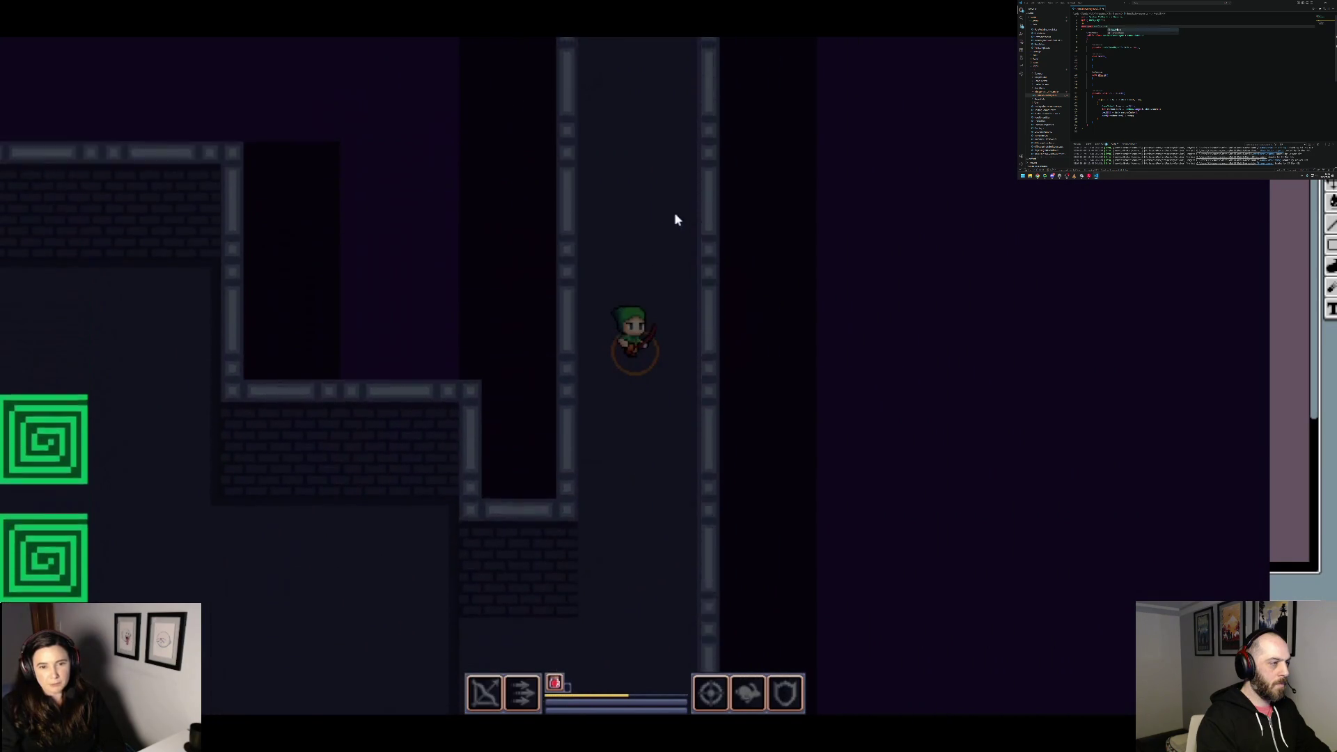
key("w")
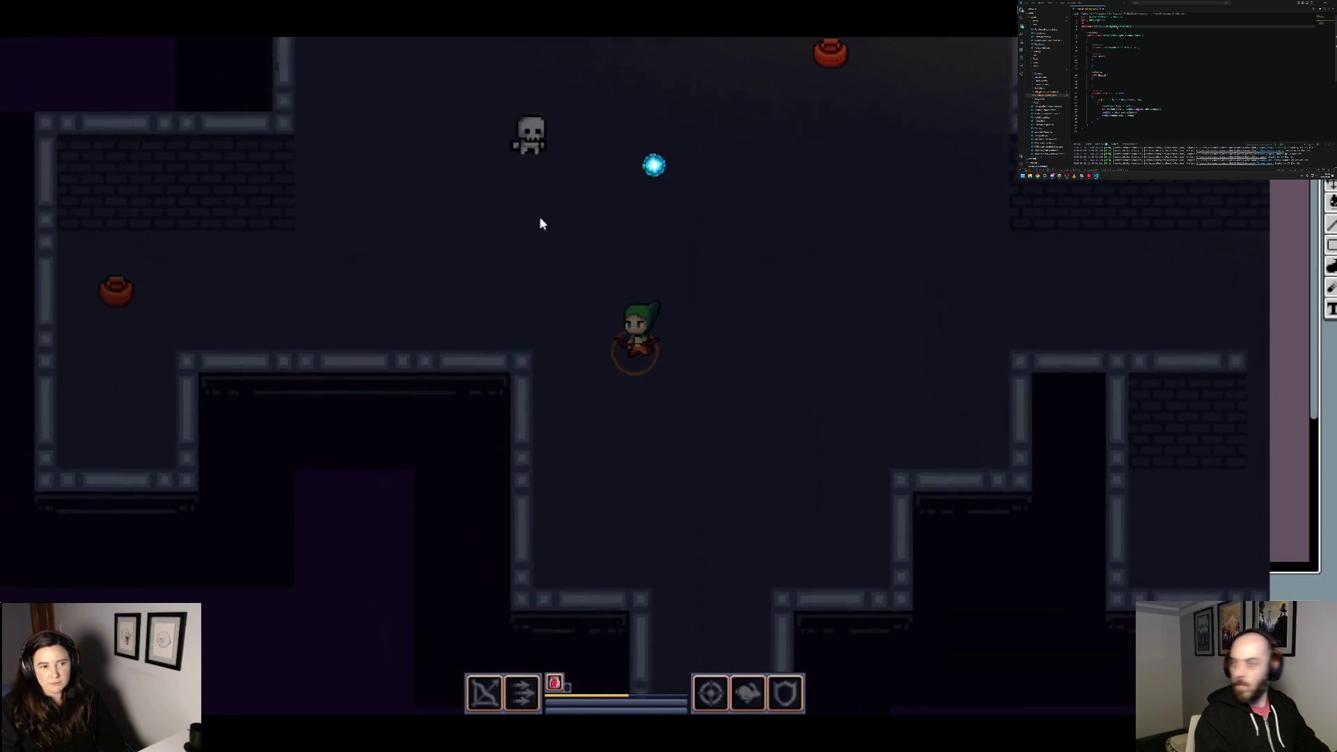
key("a")
left_click(829, 387)
left_click(484, 423)
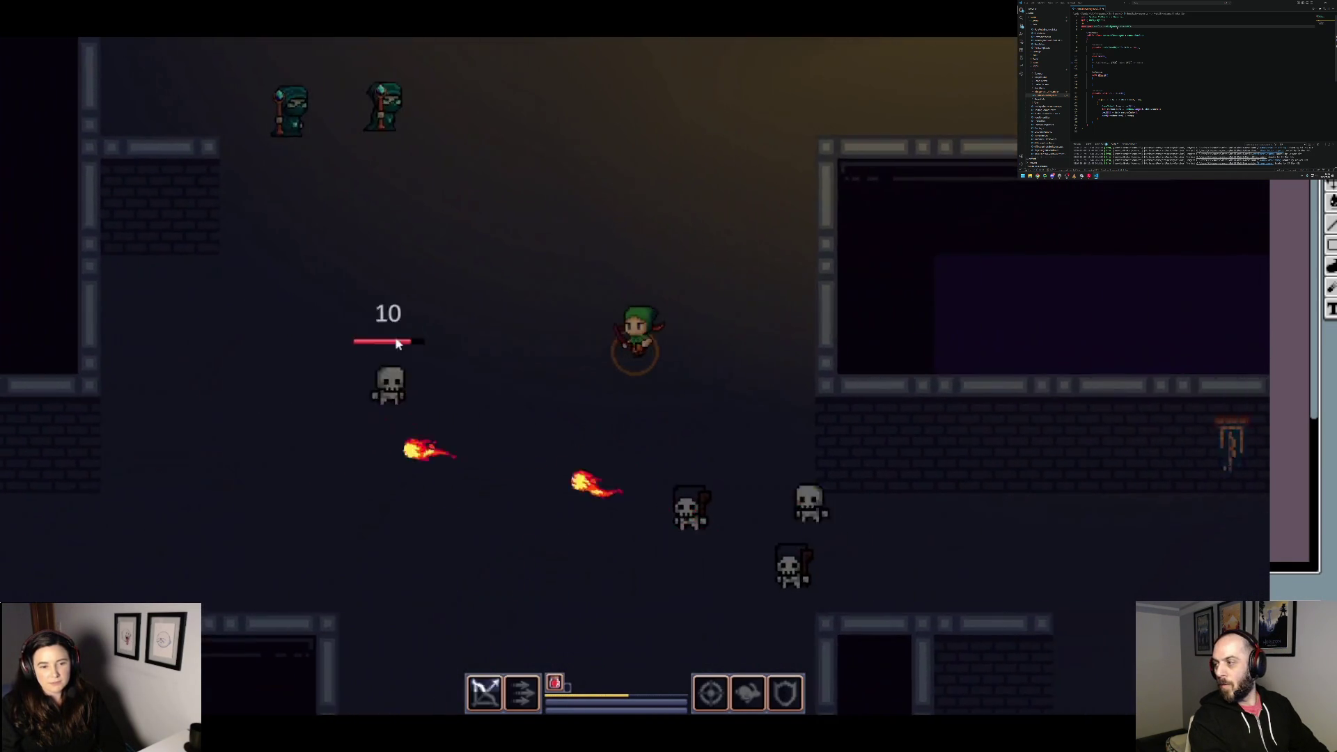
Step: Push through the torch-lit room finishing off the skeletons, then step onto the portal
key("w")
left_click(592, 436)
key("w")
left_click(719, 438)
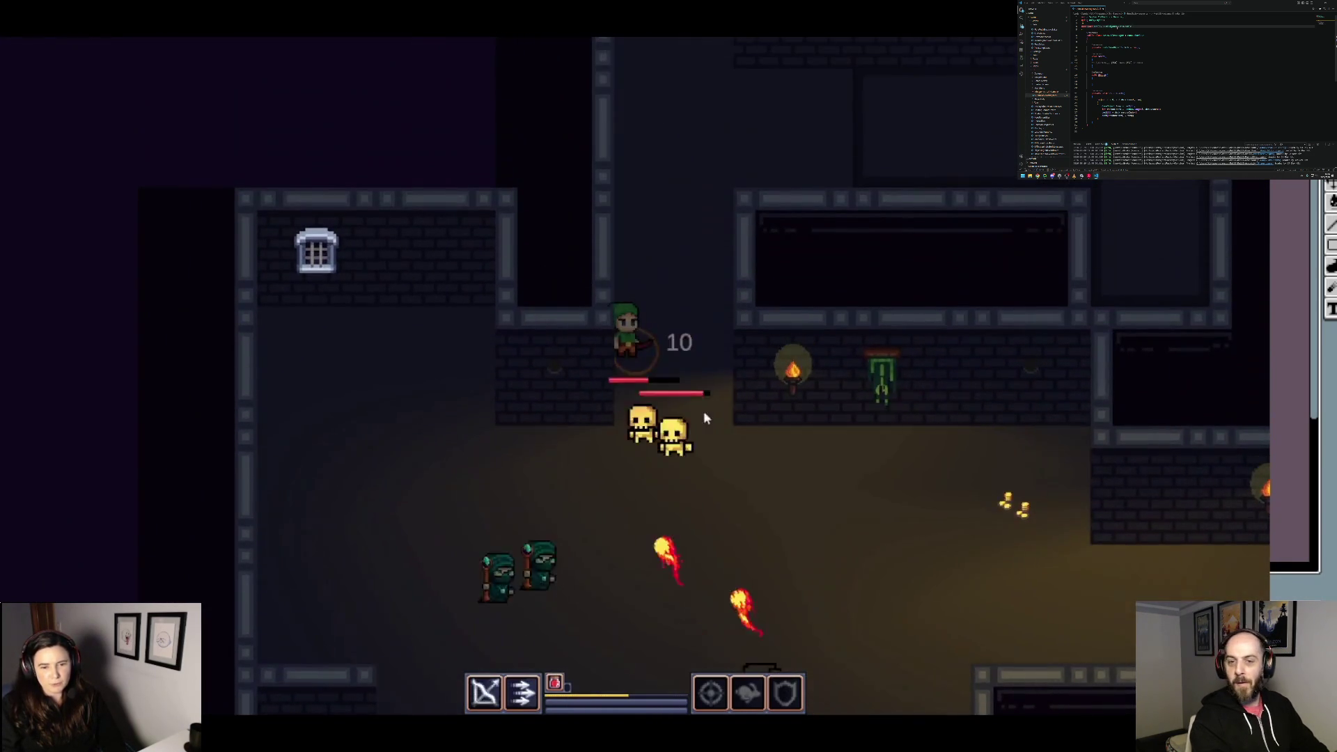
left_click(646, 447)
key("d")
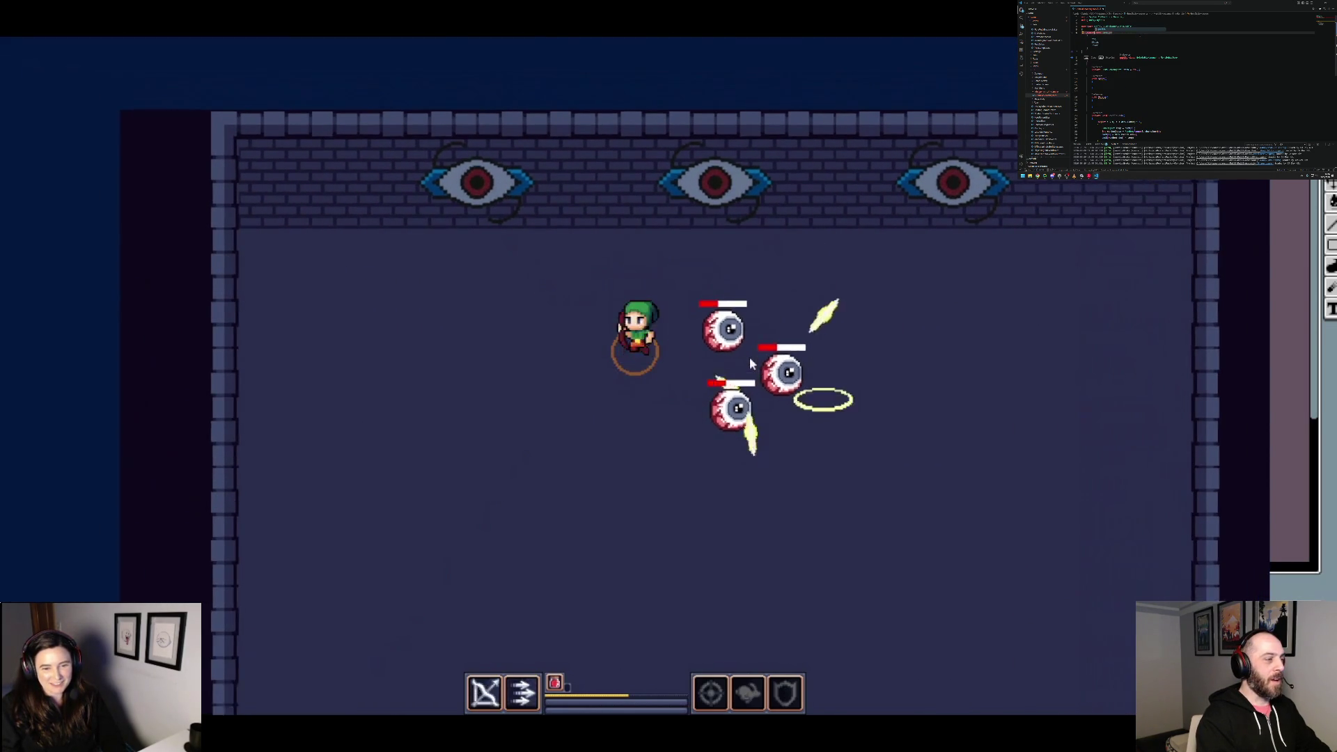
Step: Dodge around the eyeball enemies, briefly pausing and resuming the arena fight
key("s")
key("d")
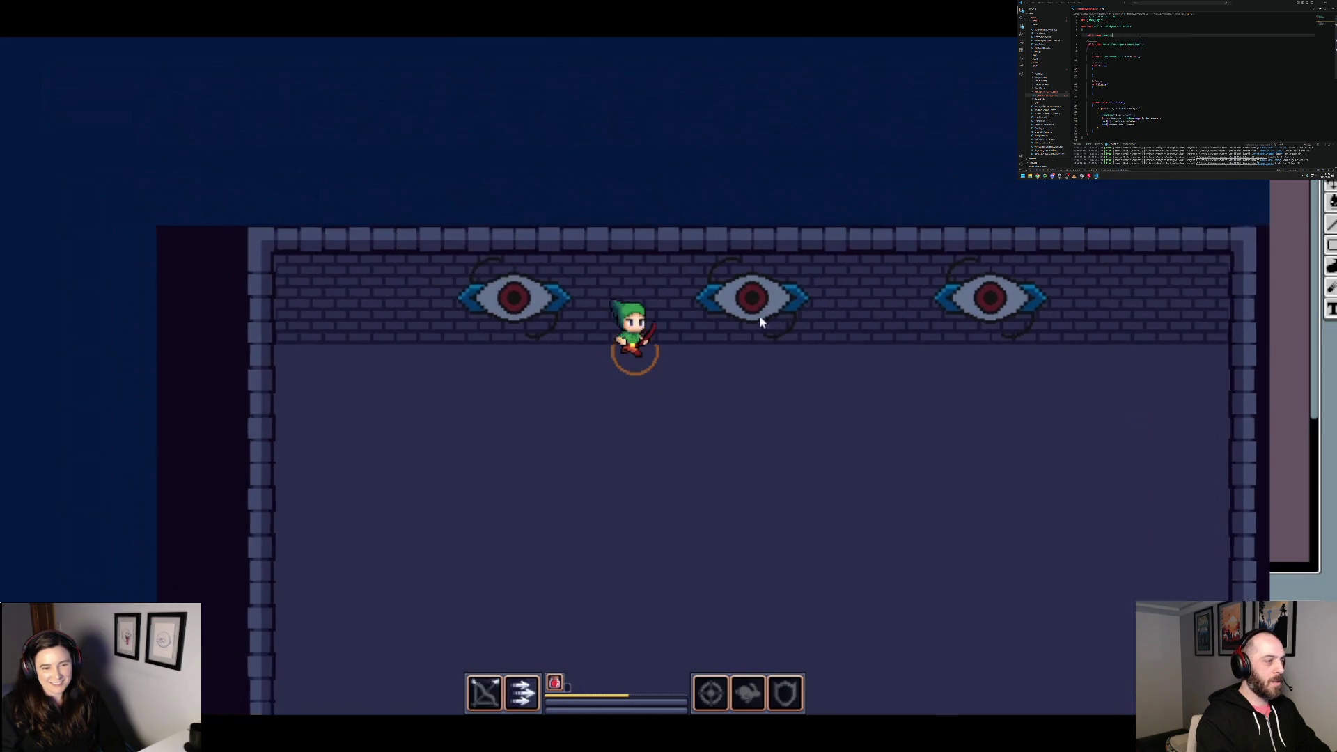
key("Escape")
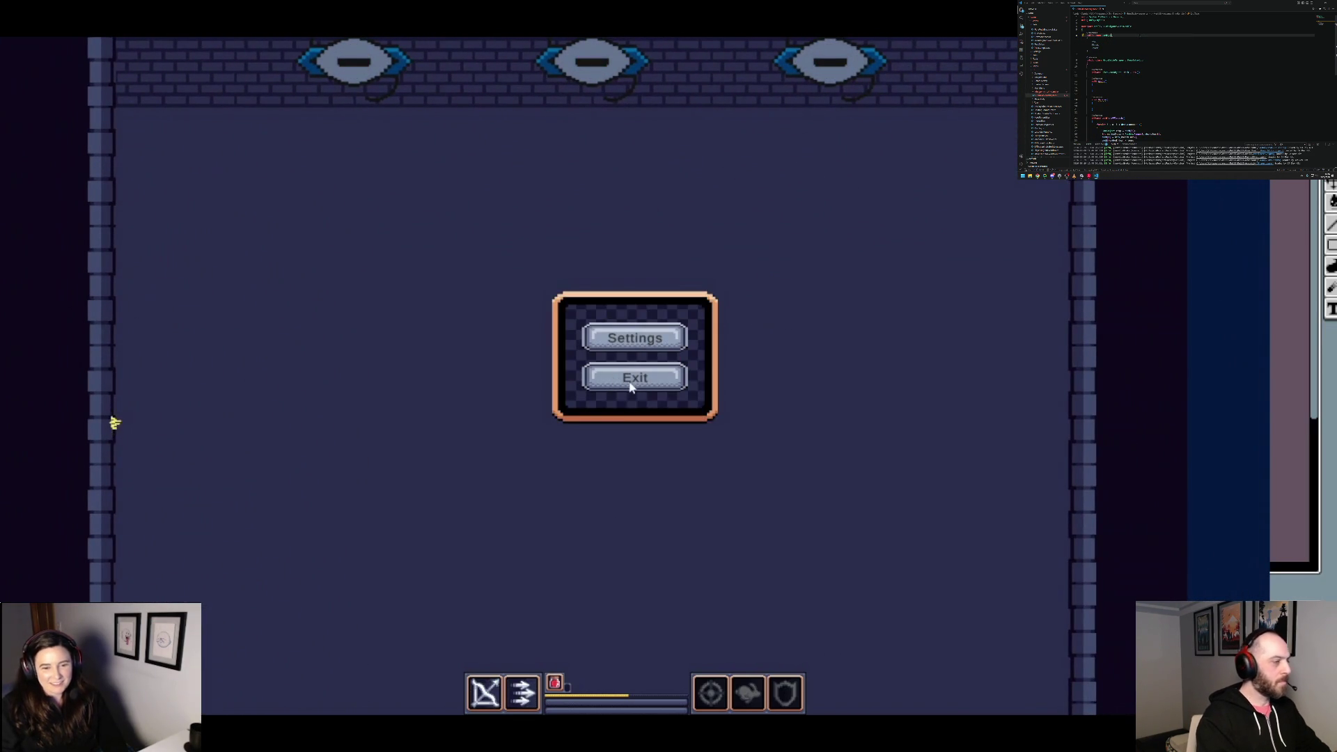
key("Escape")
key("d")
Step: Shoot the eyeballs while dodging lasers, then pause and choose Exit to leave the arena
left_click(570, 196)
key("a")
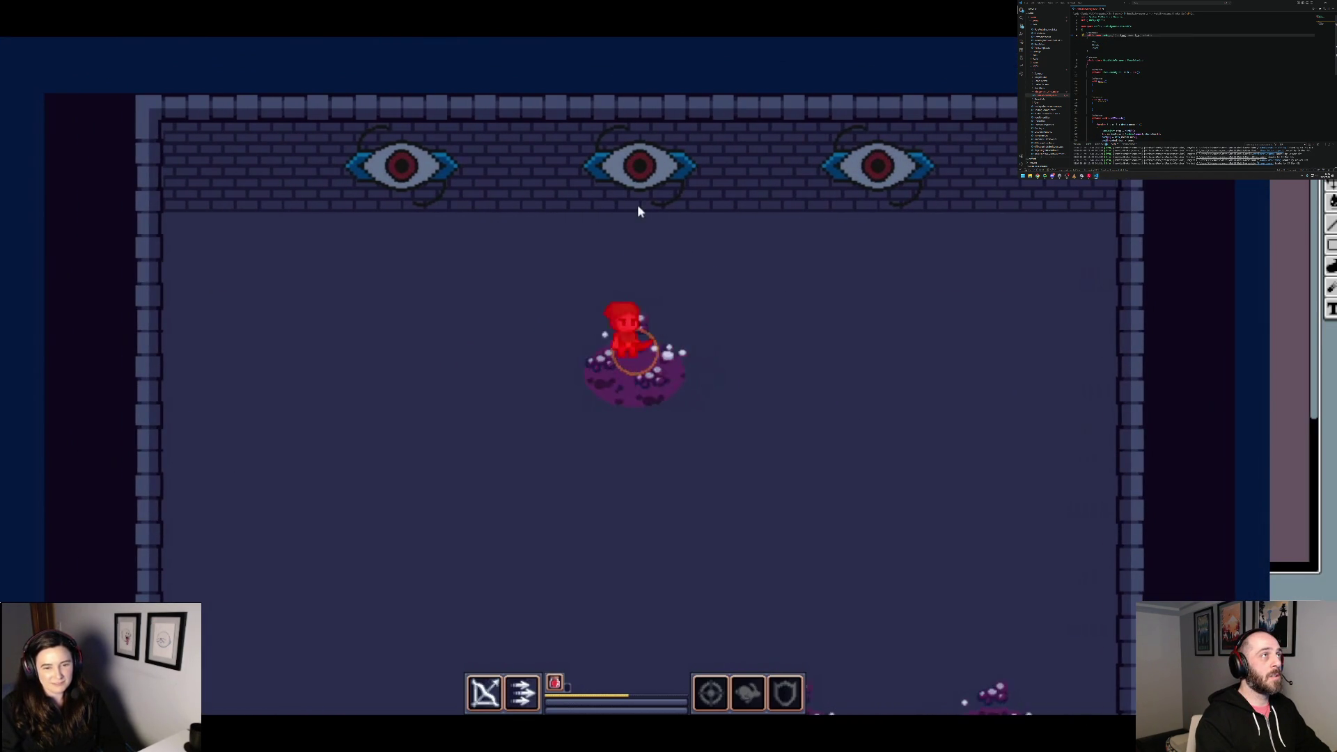
key("w")
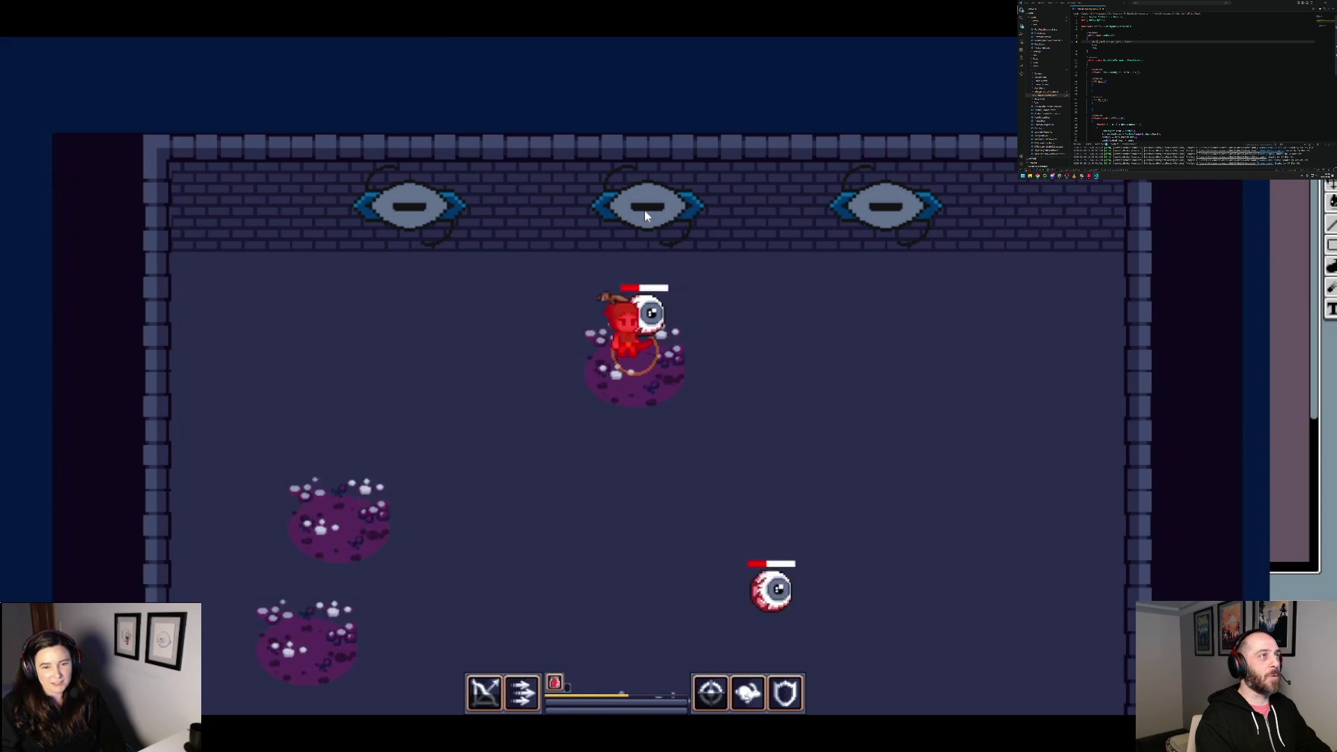
key("Escape")
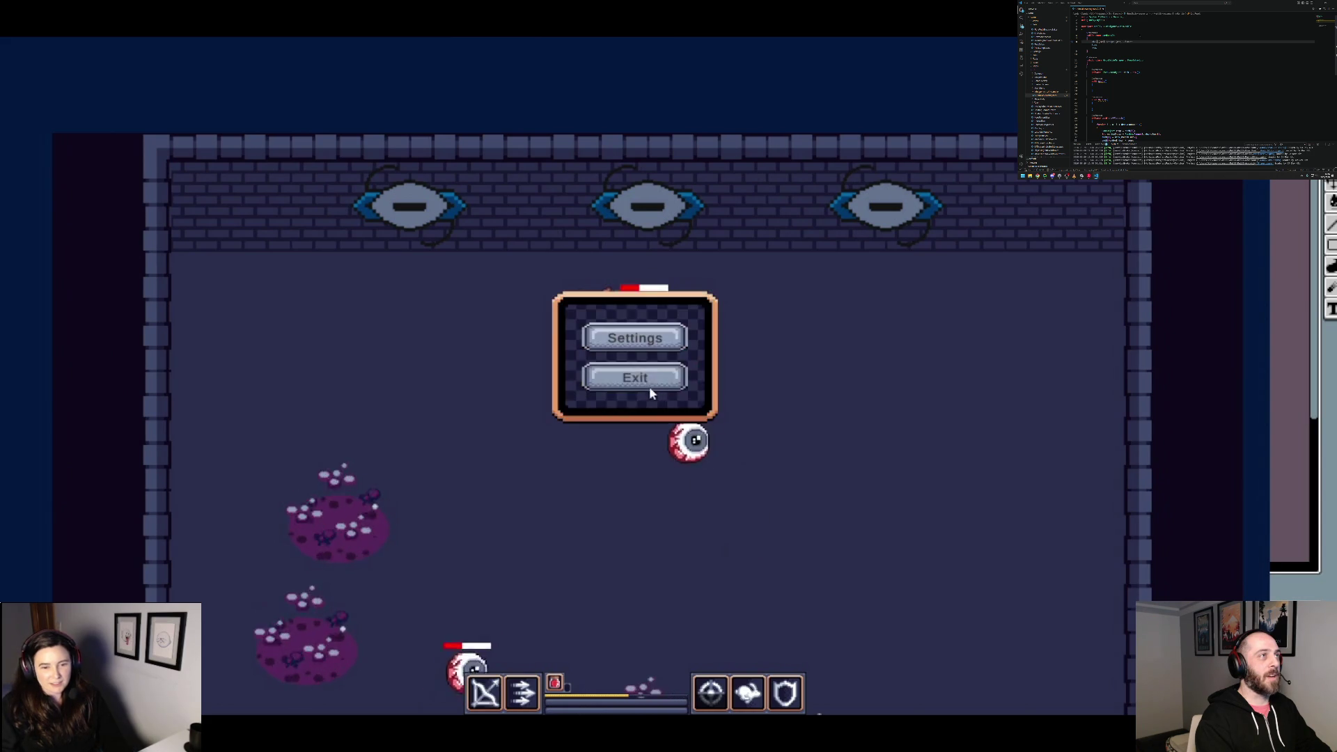
left_click(648, 339)
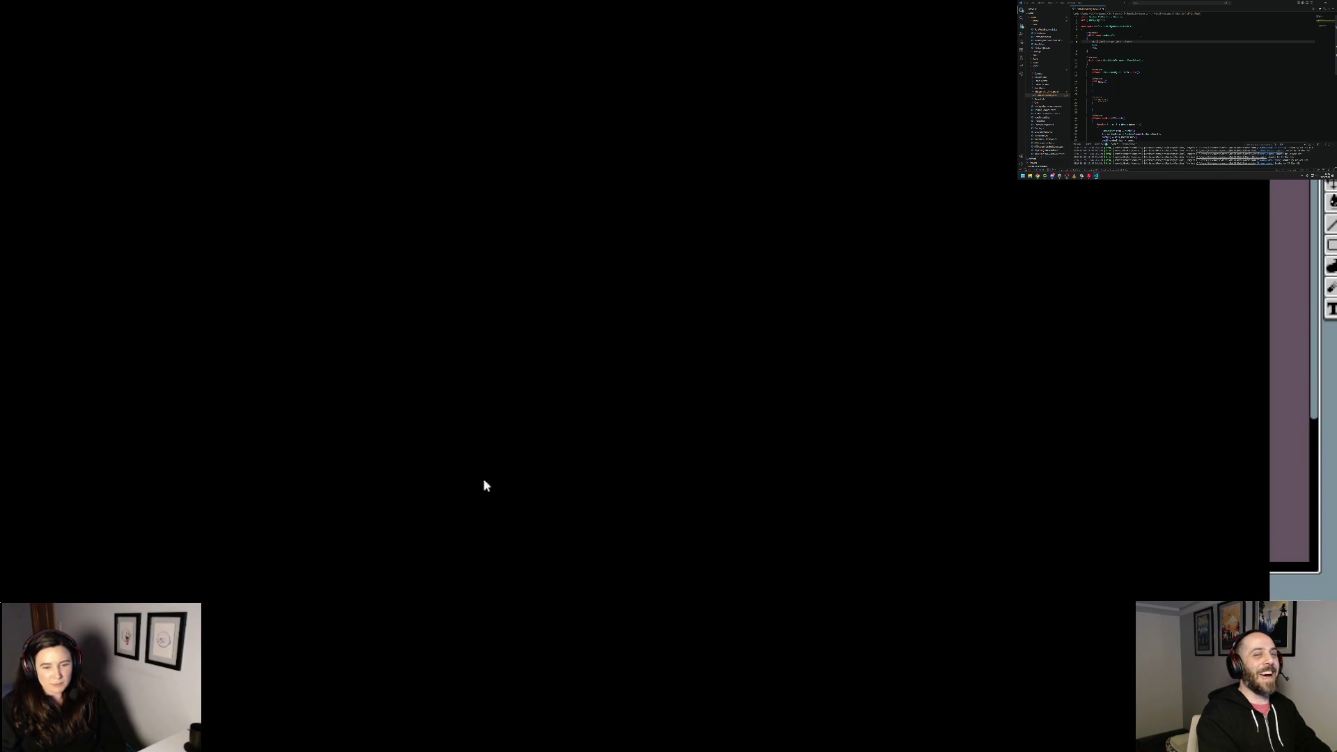
Step: Walk past the teleport pad into the stained-glass chapel, around inside, and back out
key("a")
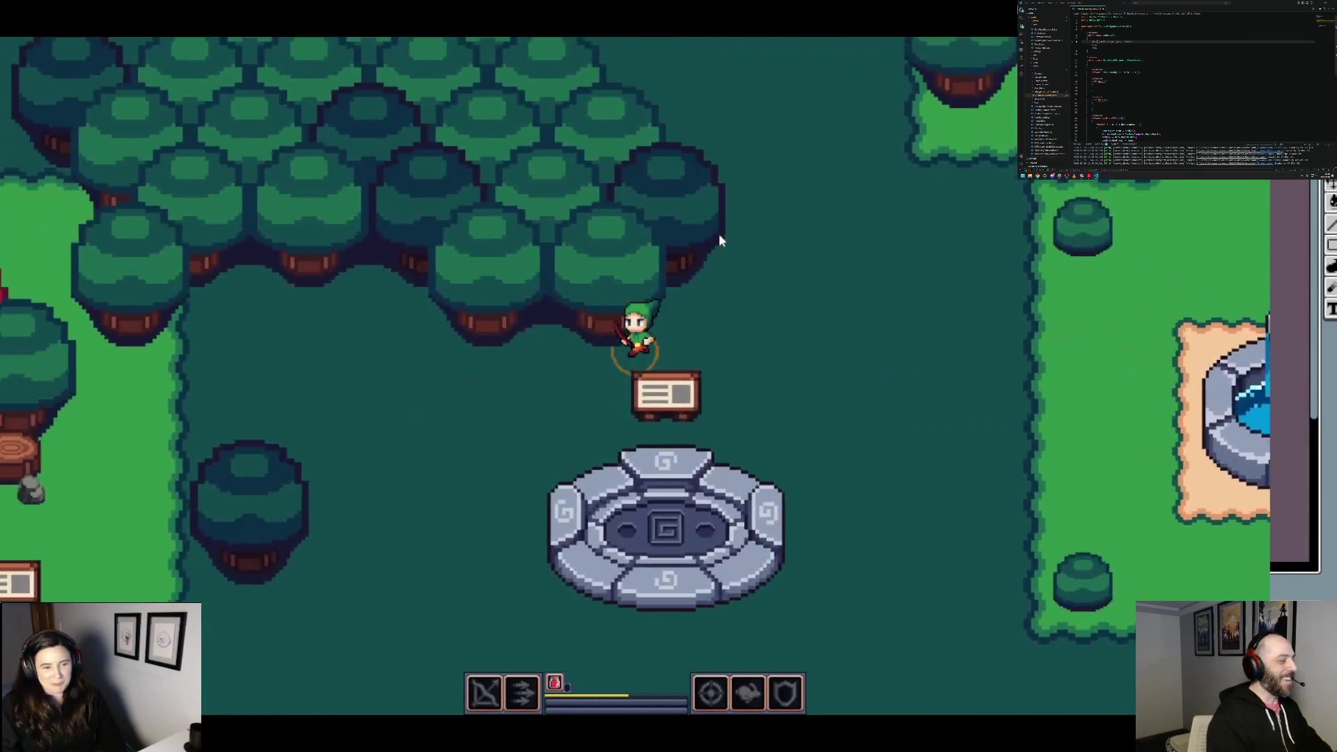
key("w")
key("d")
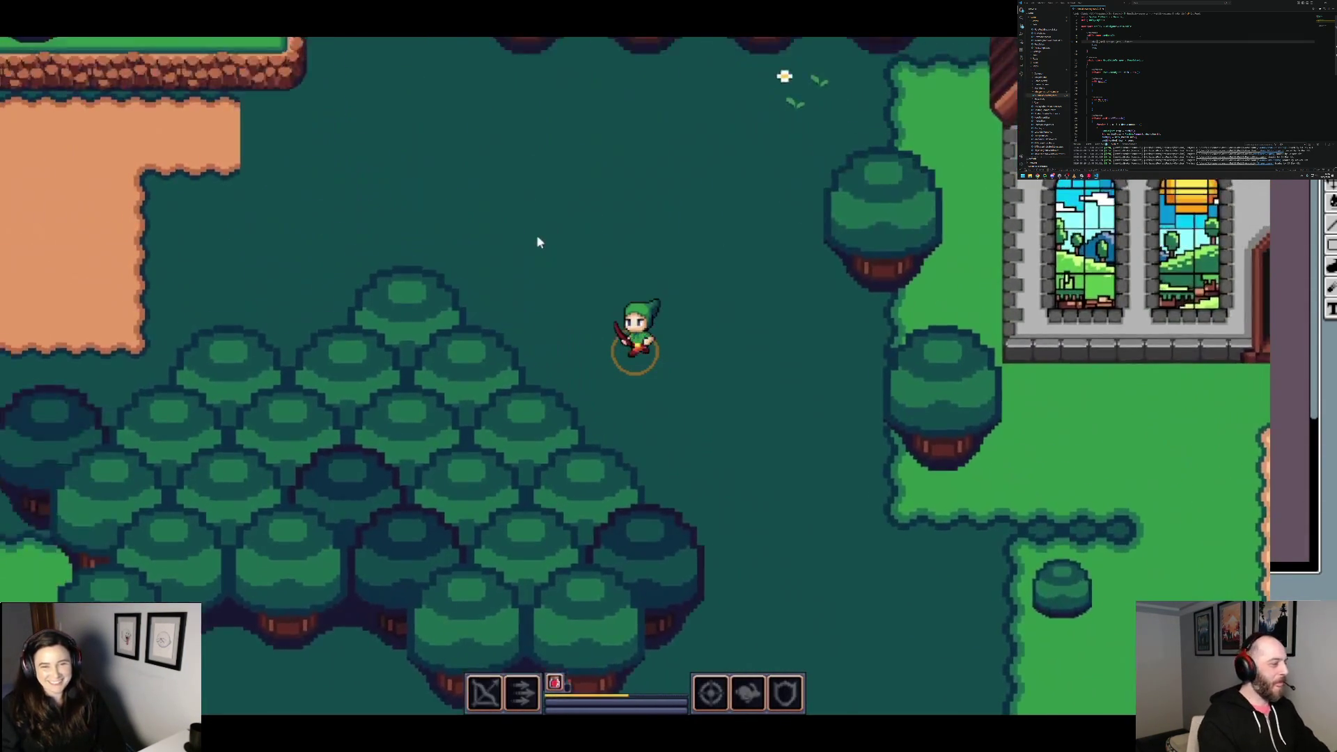
key("s")
key("w")
key("w")
key("a")
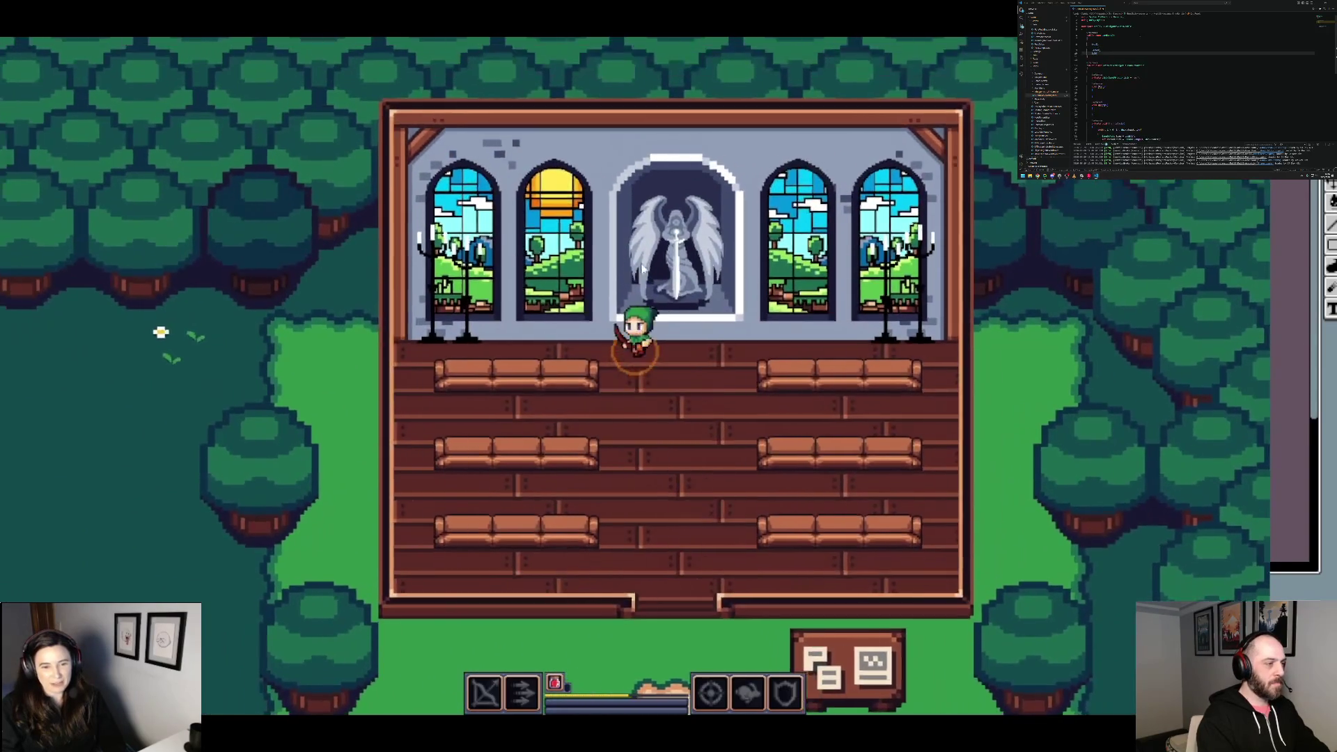
key("s")
key("d")
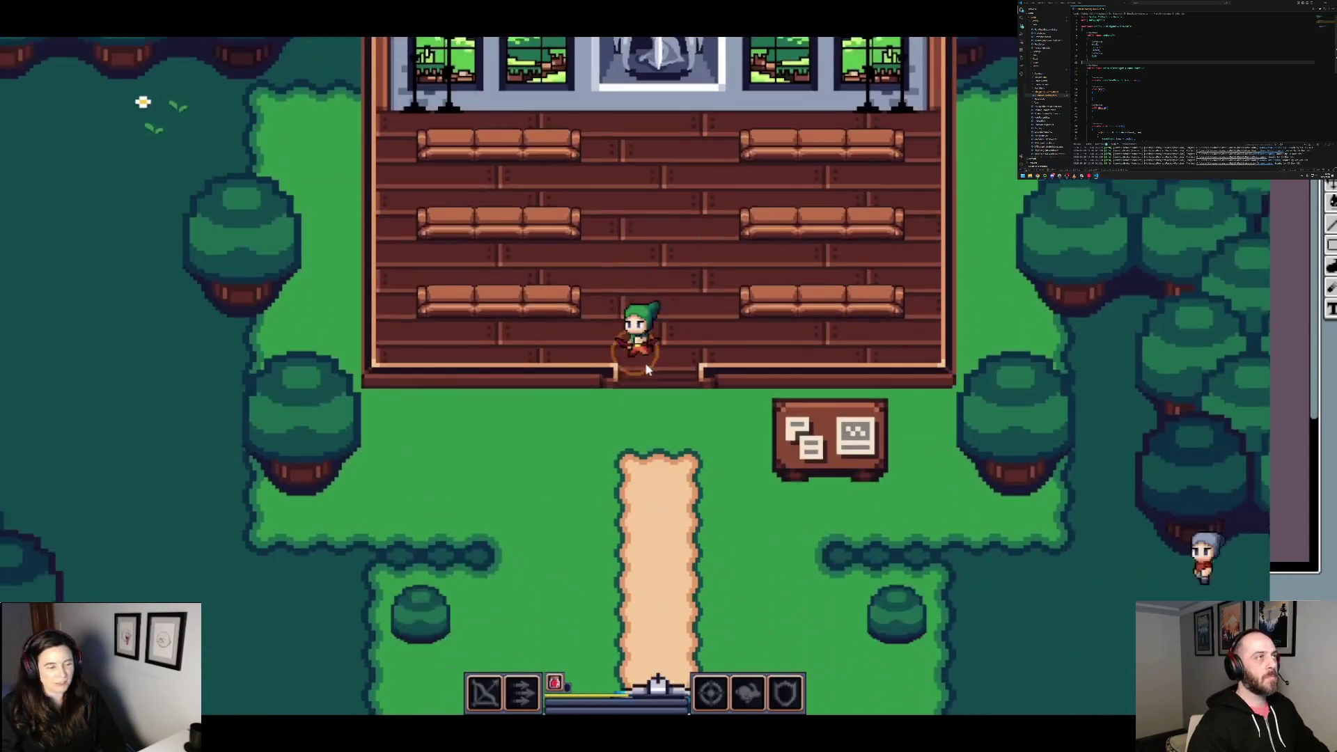
key("s")
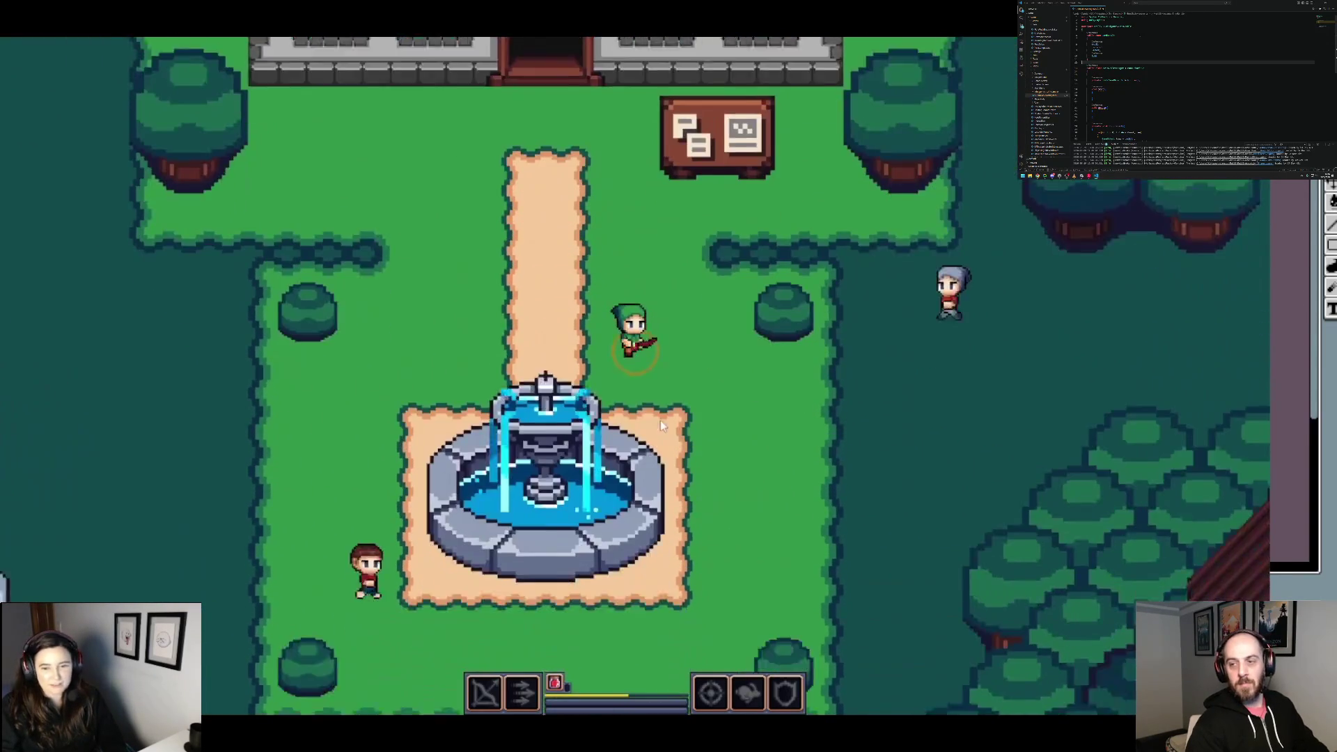
Step: Walk past the house and into the fenced training yard, then back out
key("d")
key("d")
key("w")
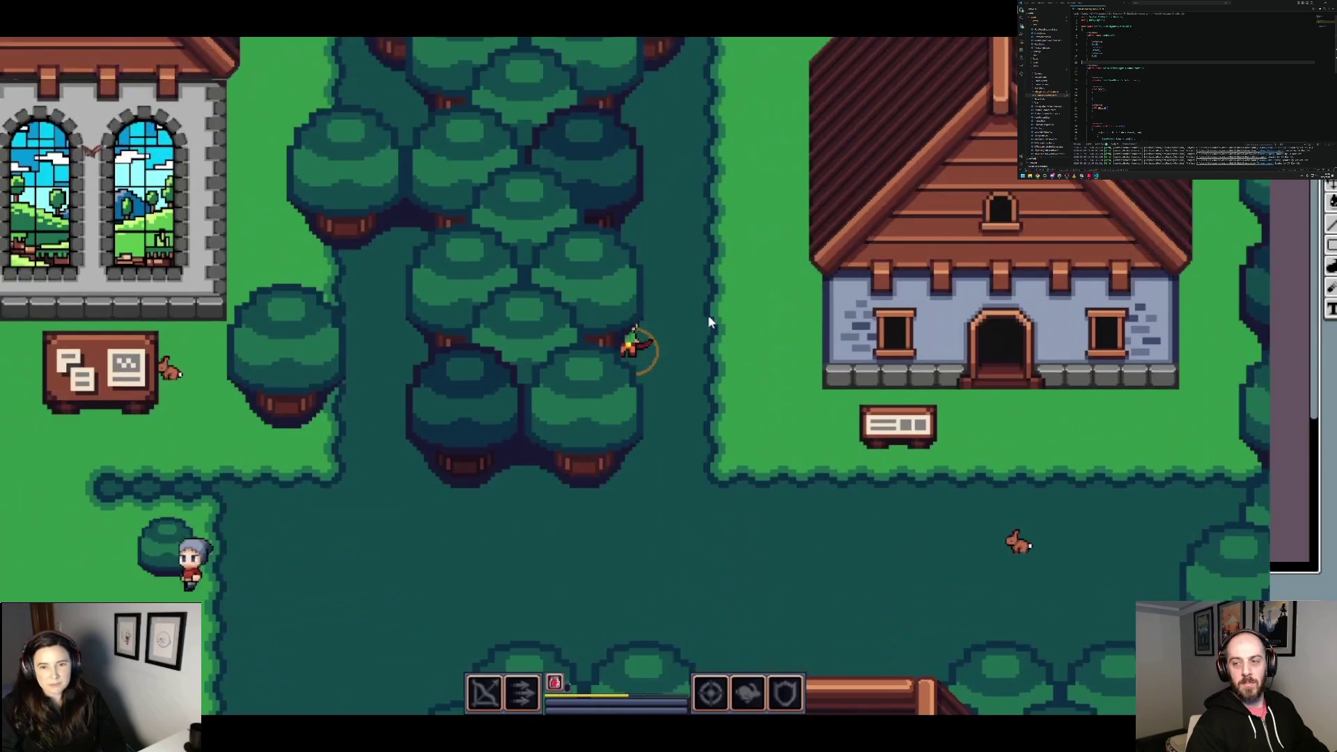
key("s")
key("a")
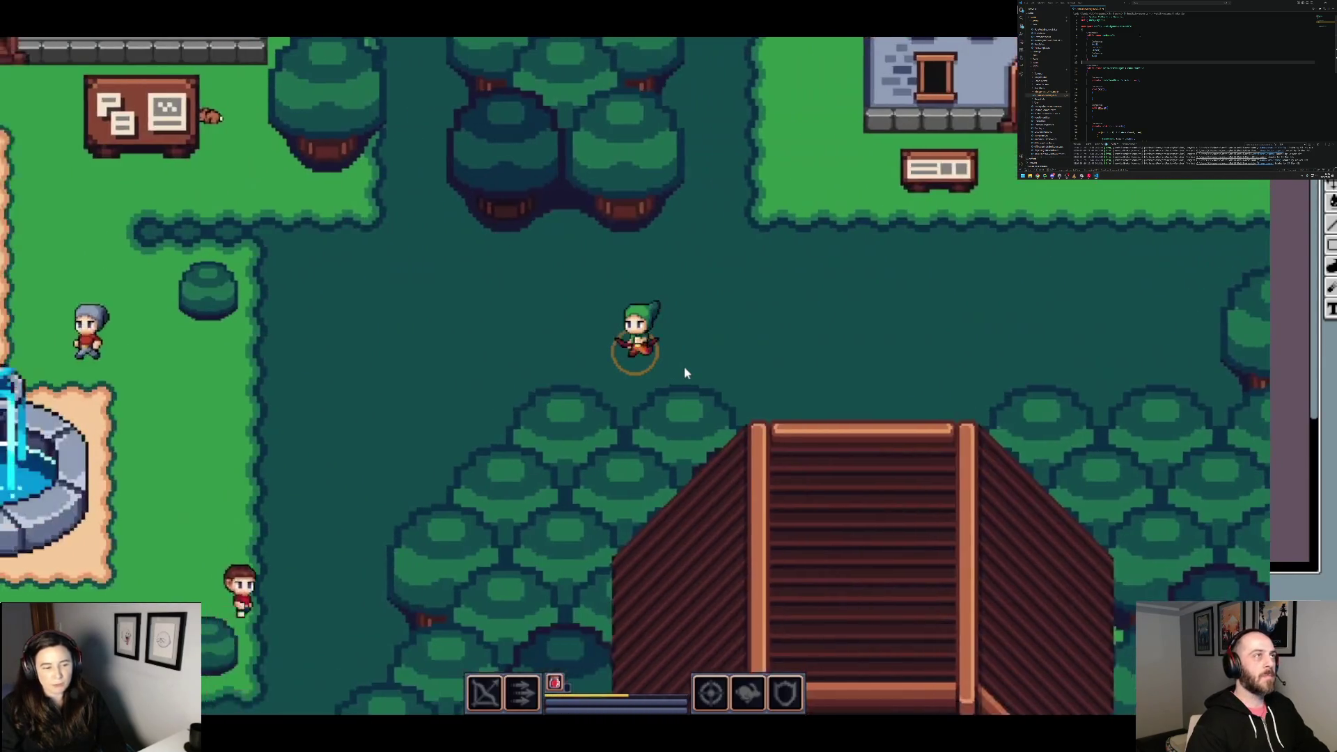
key("s")
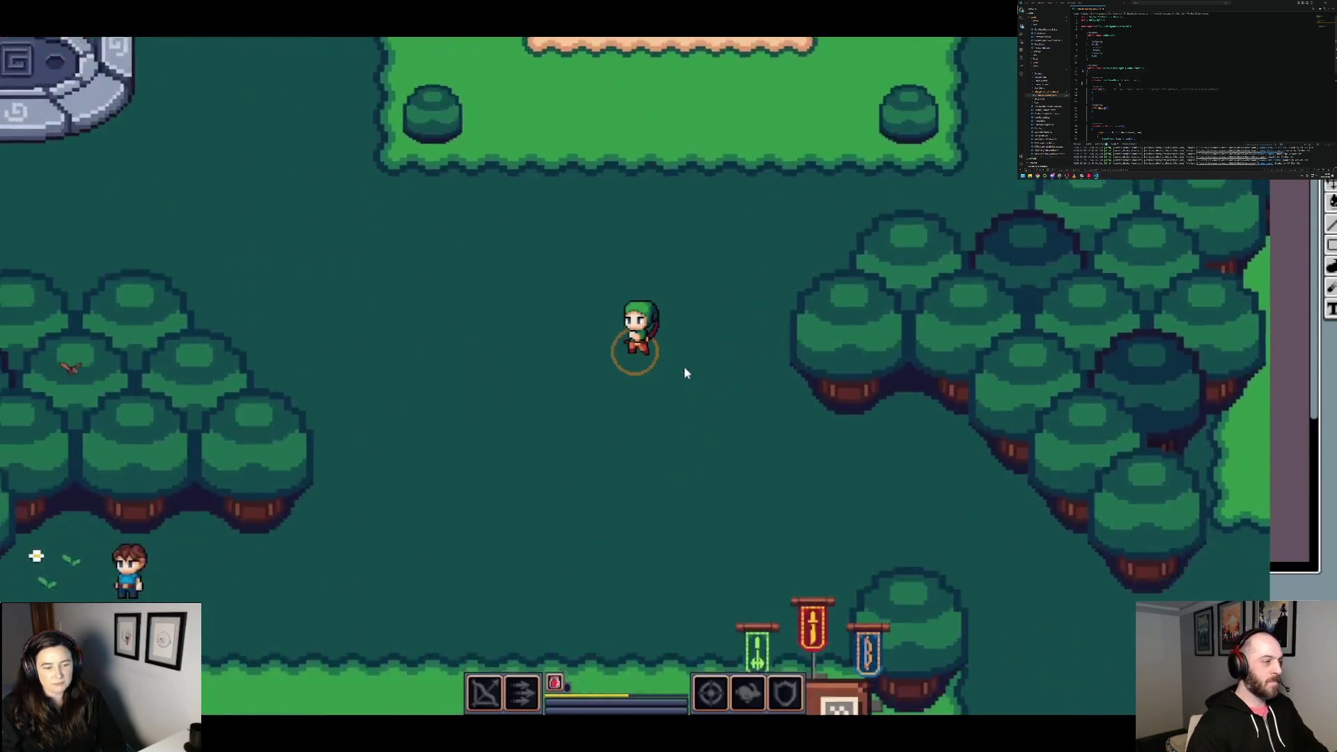
key("s")
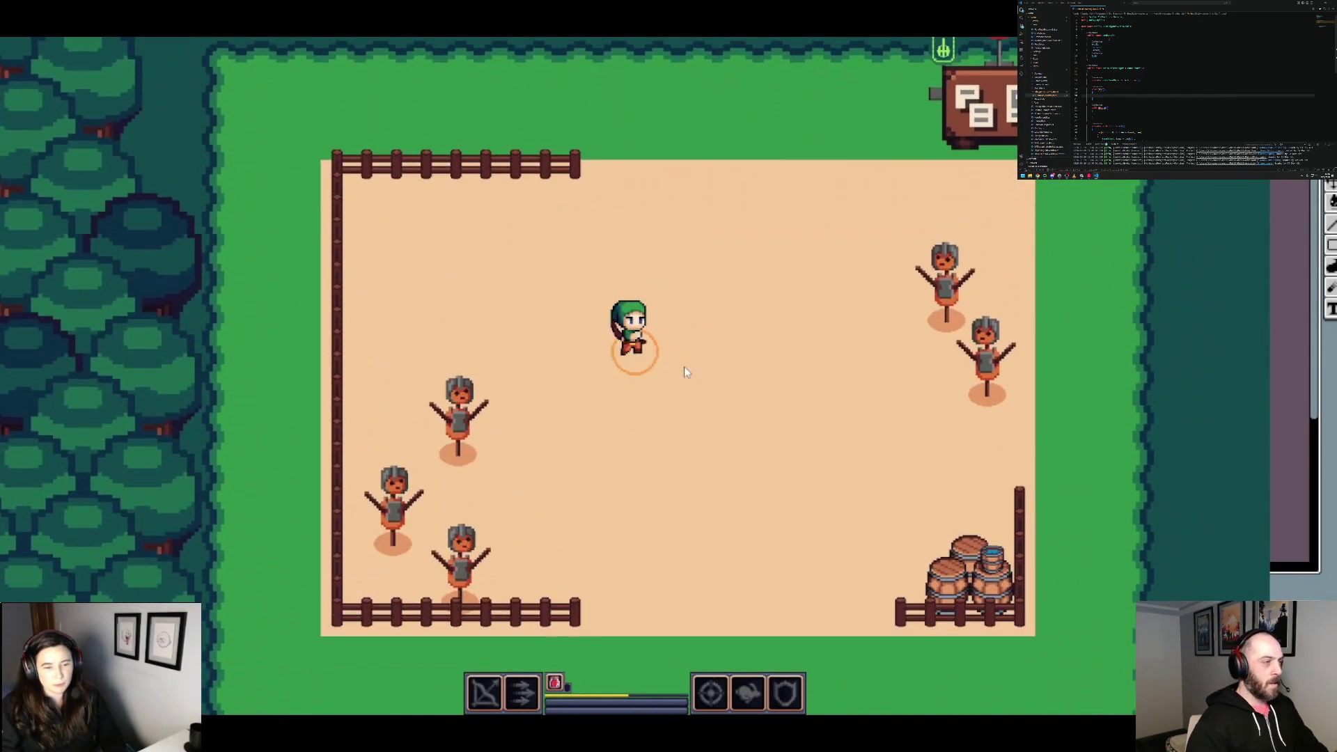
key("w")
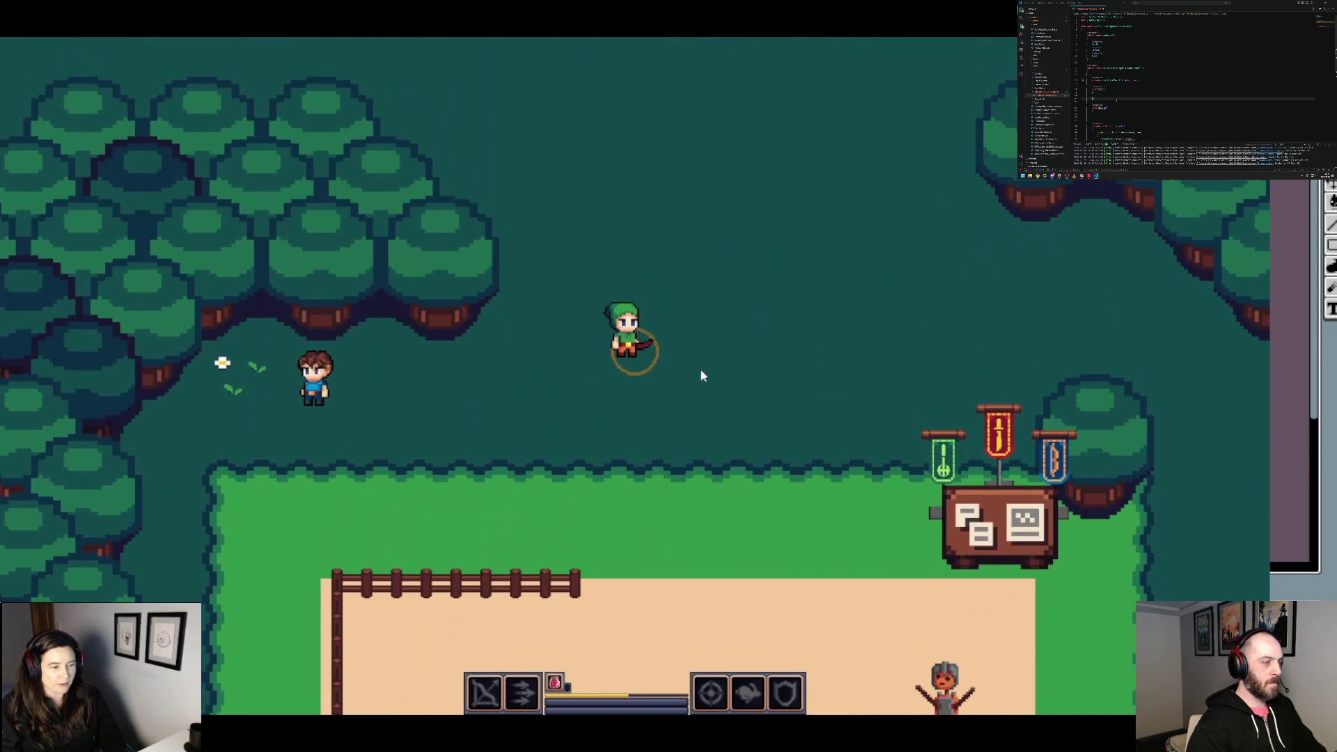
Step: Walk east through the forest into the shop, then leave heading west
key("d")
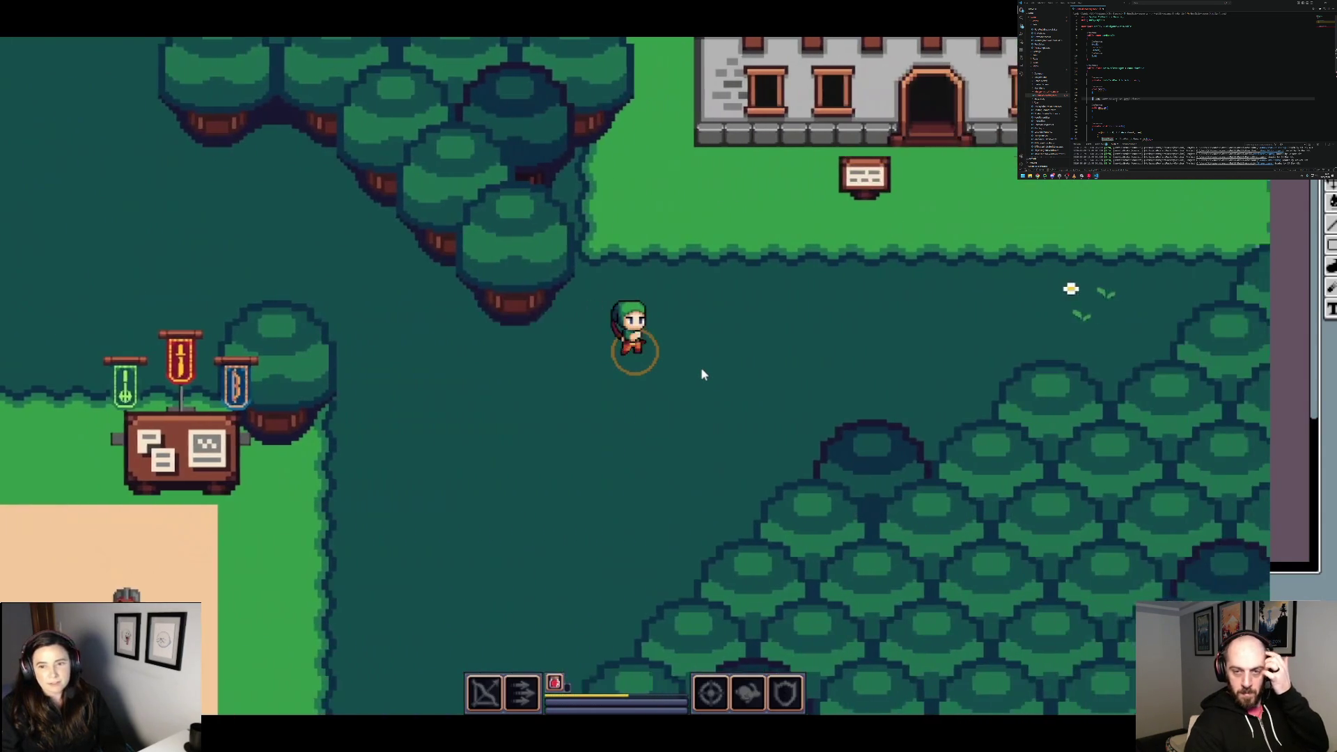
key("w")
key("d")
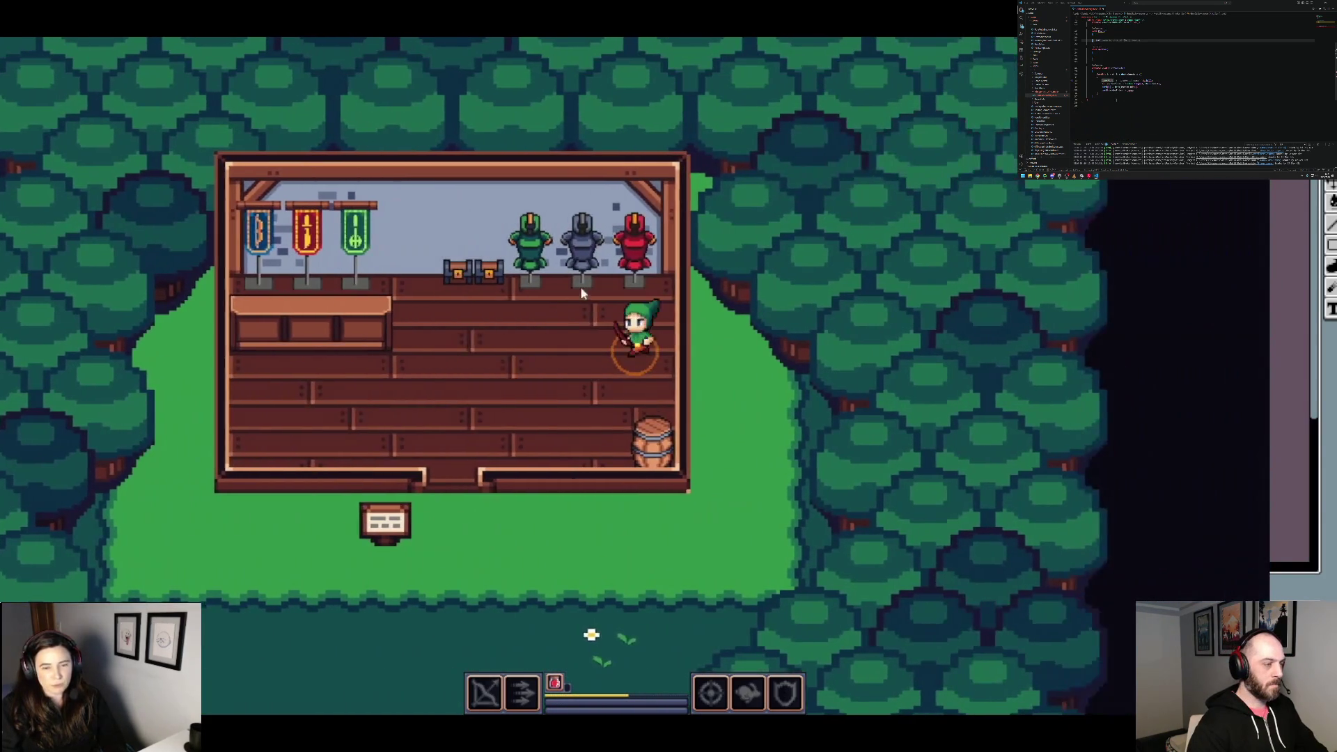
key("s")
key("a")
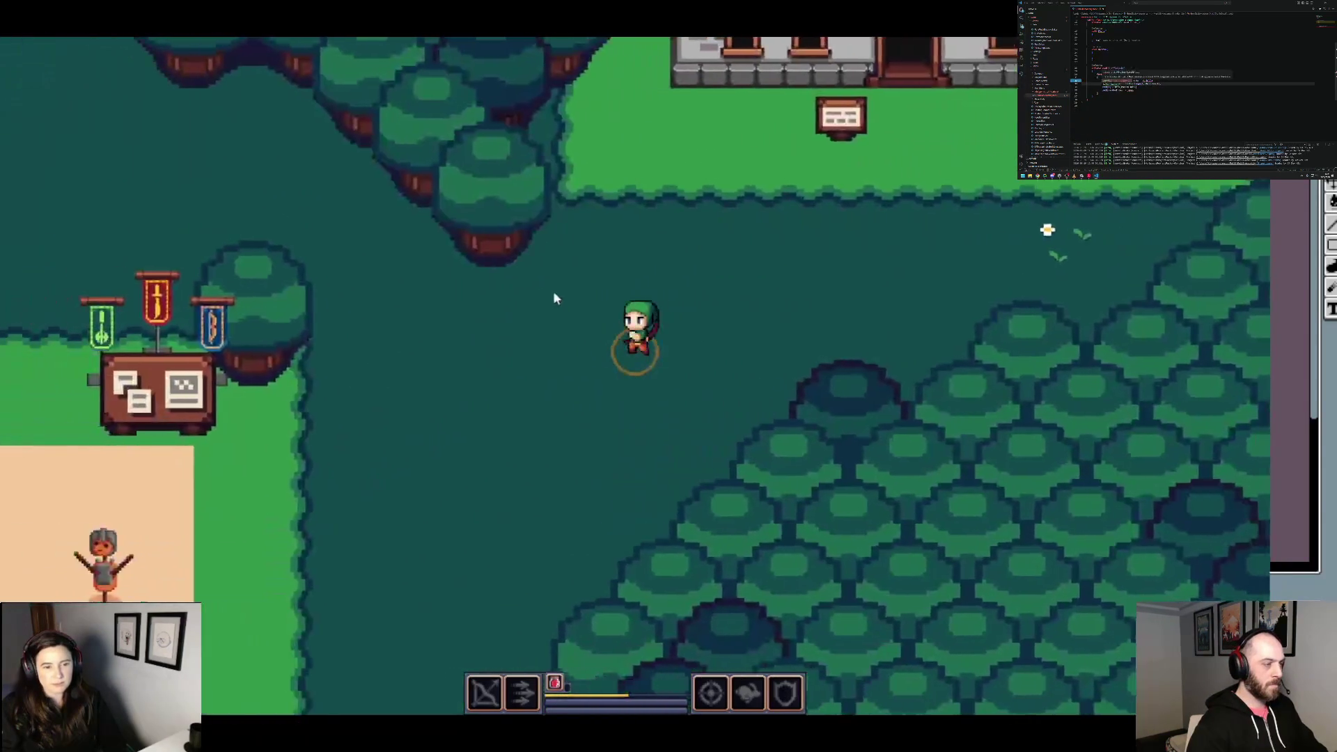
Step: Cross the fountain plaza and enter the church among the pews, then walk back out
key("w")
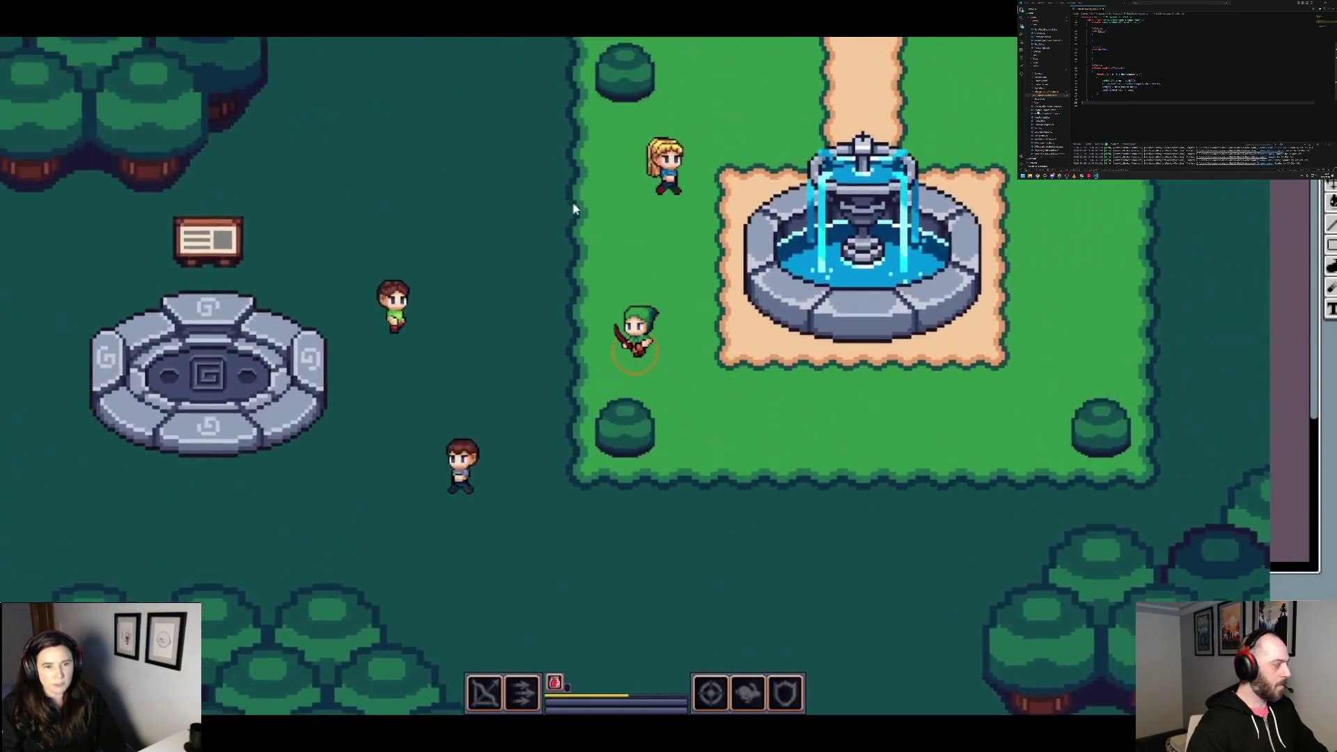
key("w")
key("a")
key("a")
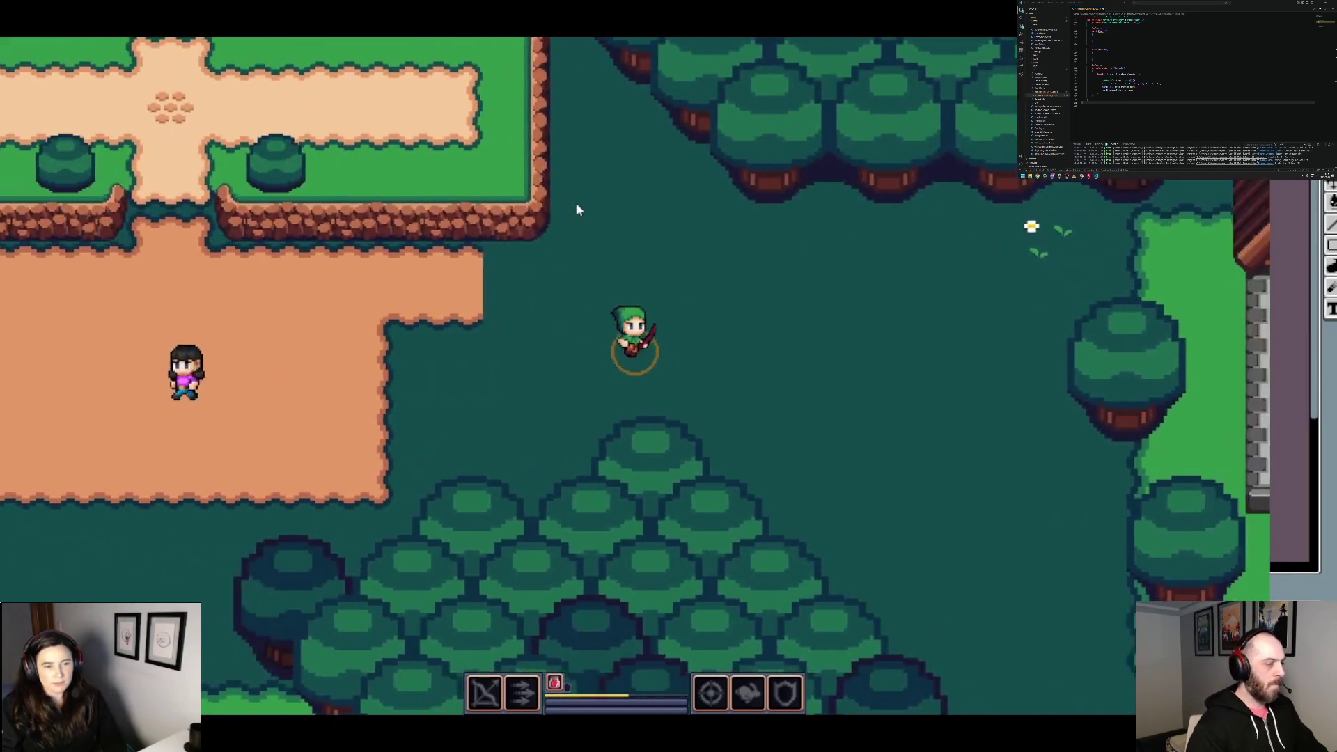
key("d")
key("d")
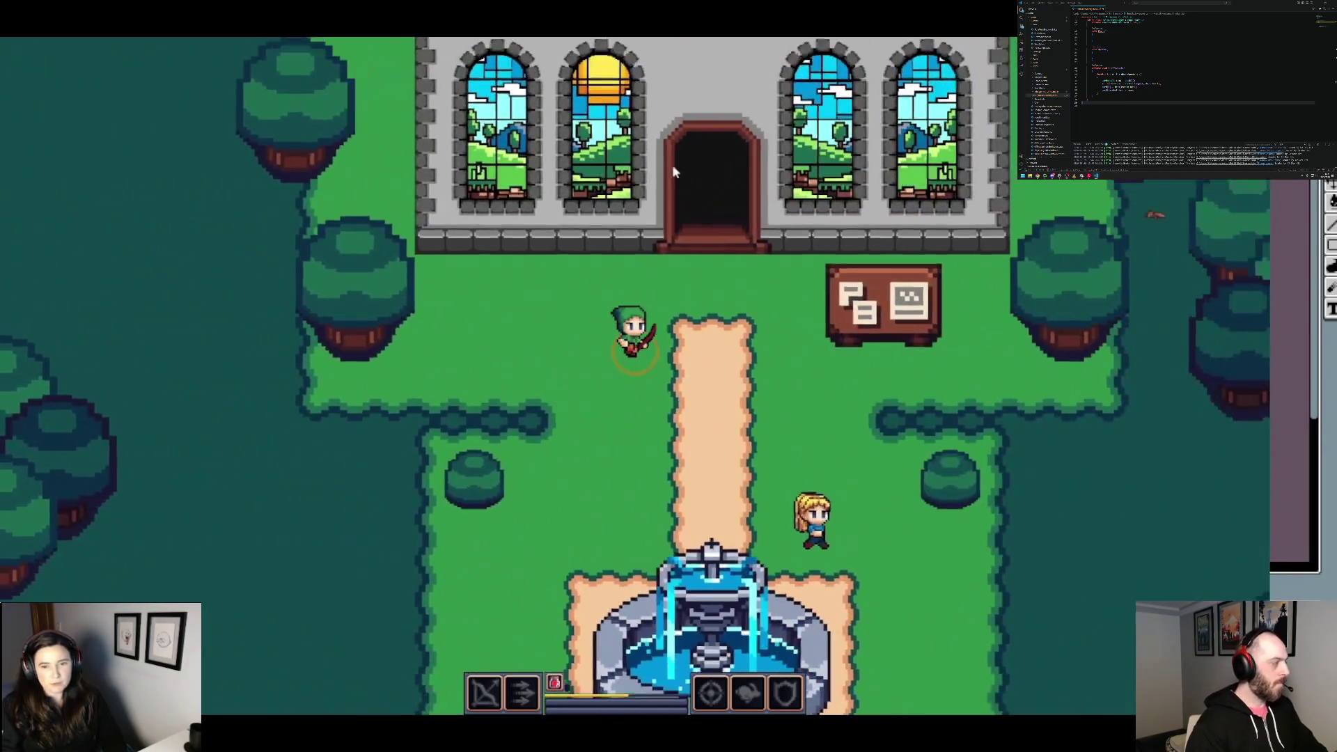
key("w")
key("w")
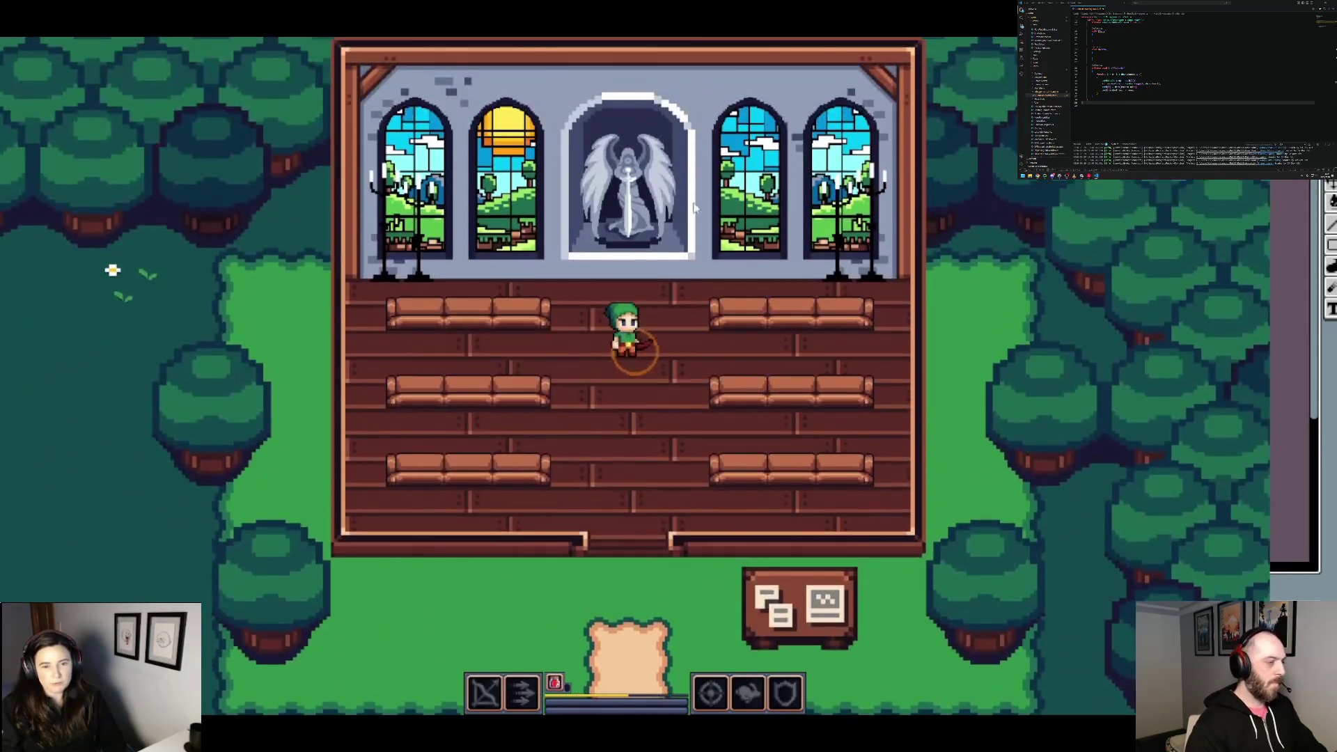
key("s")
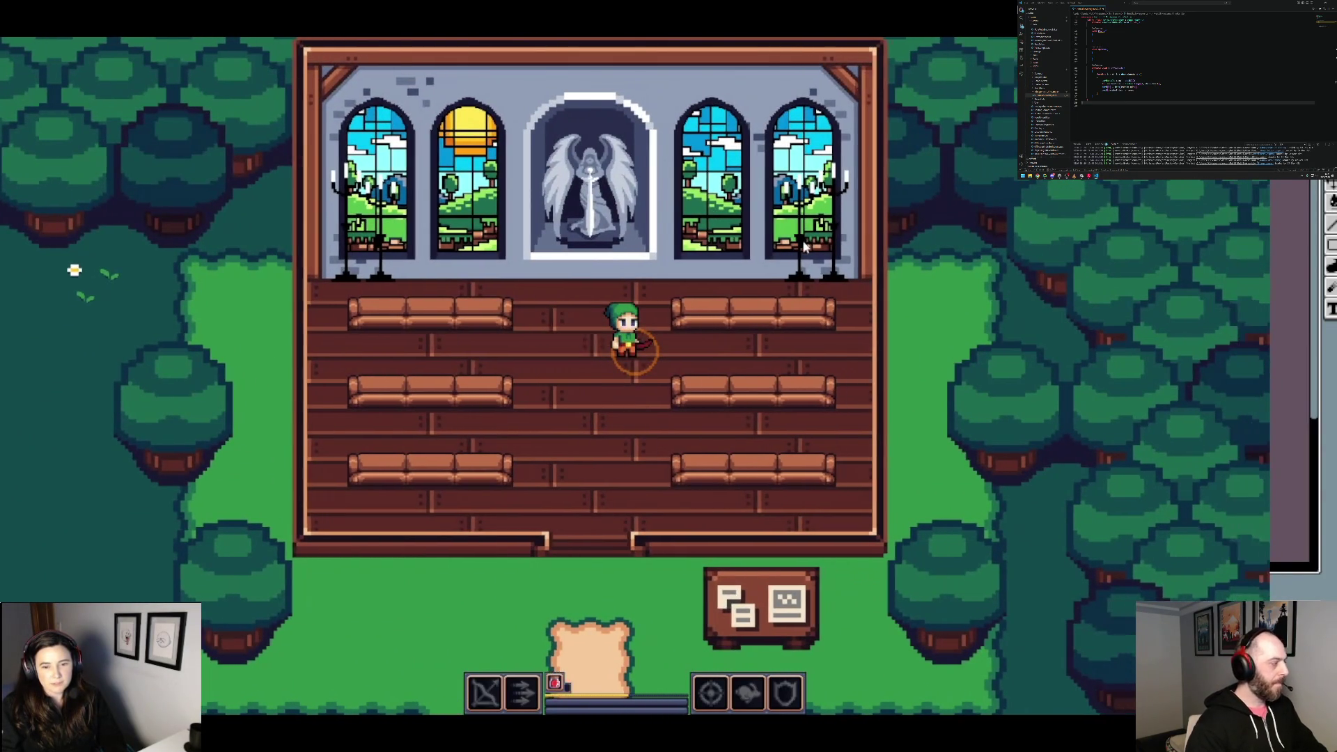
Step: Walk through the forest clearing onto the orange plaza and visit the statue gallery
key("a")
key("s")
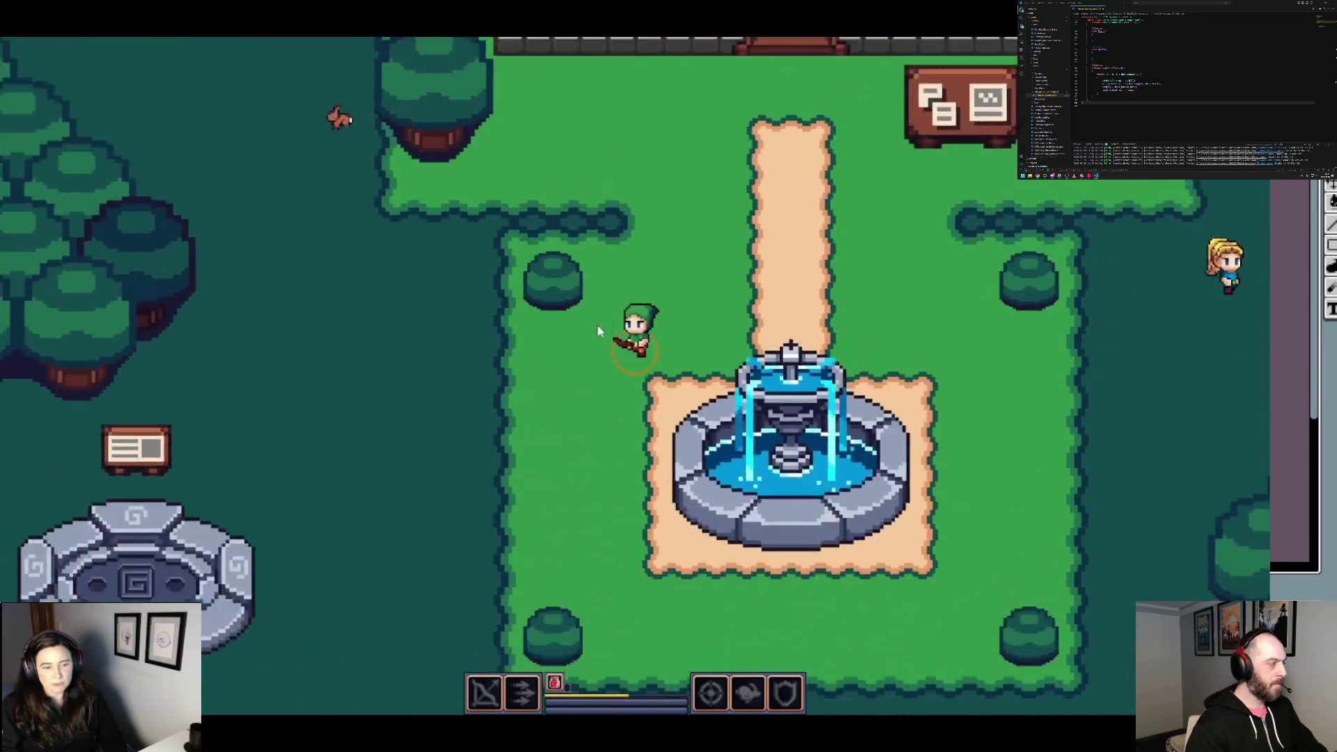
key("w")
key("a")
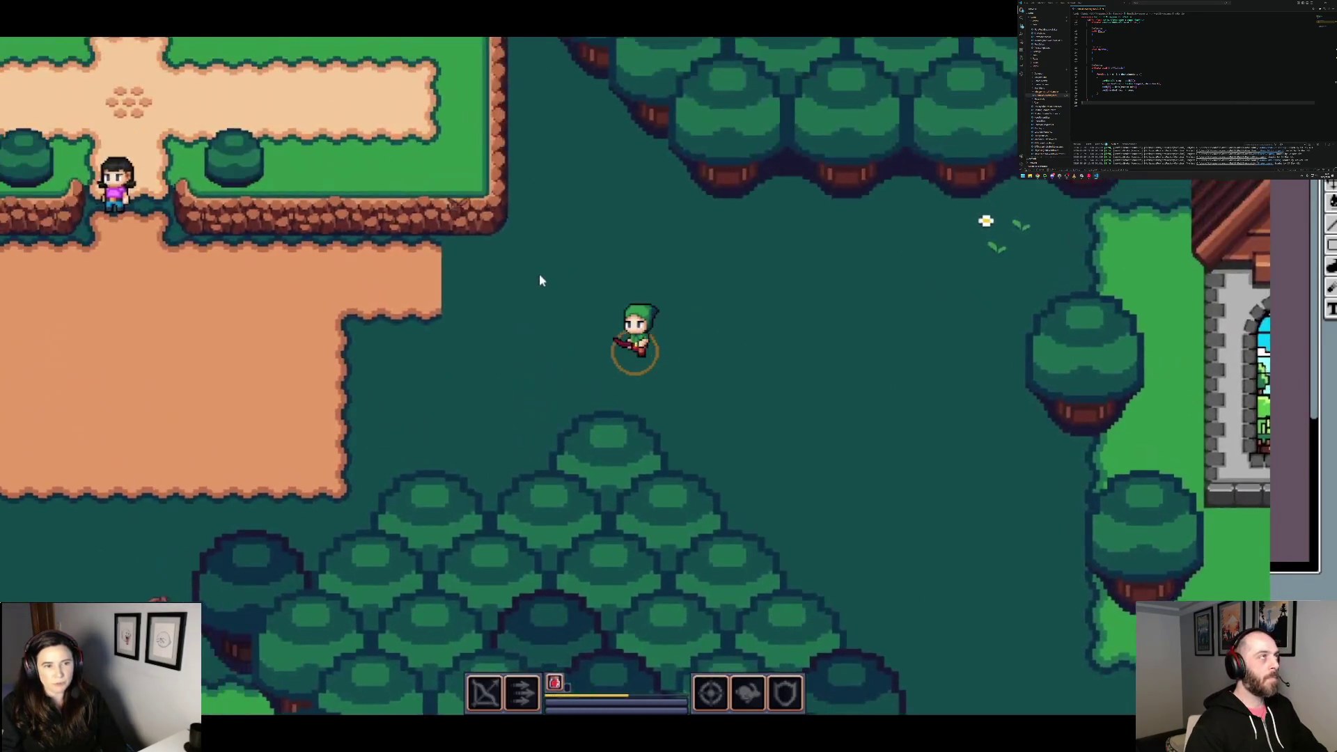
key("w")
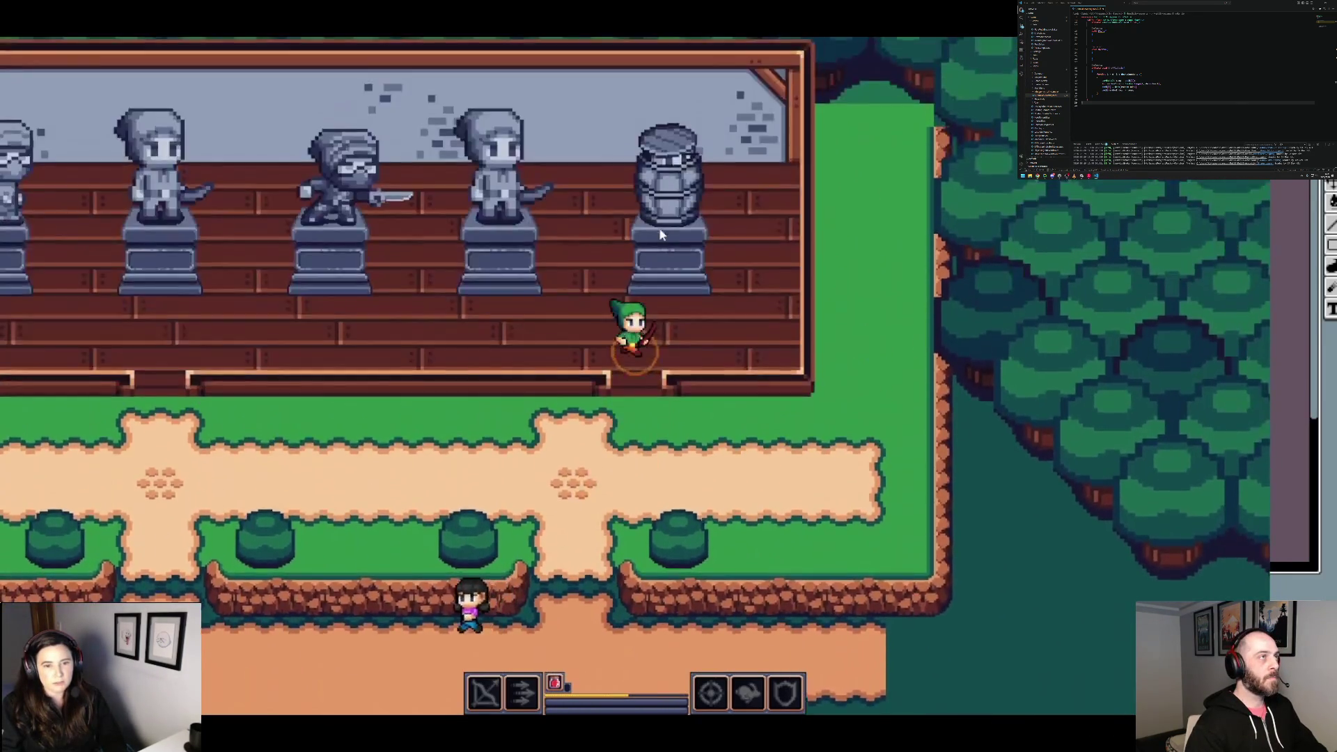
key("s")
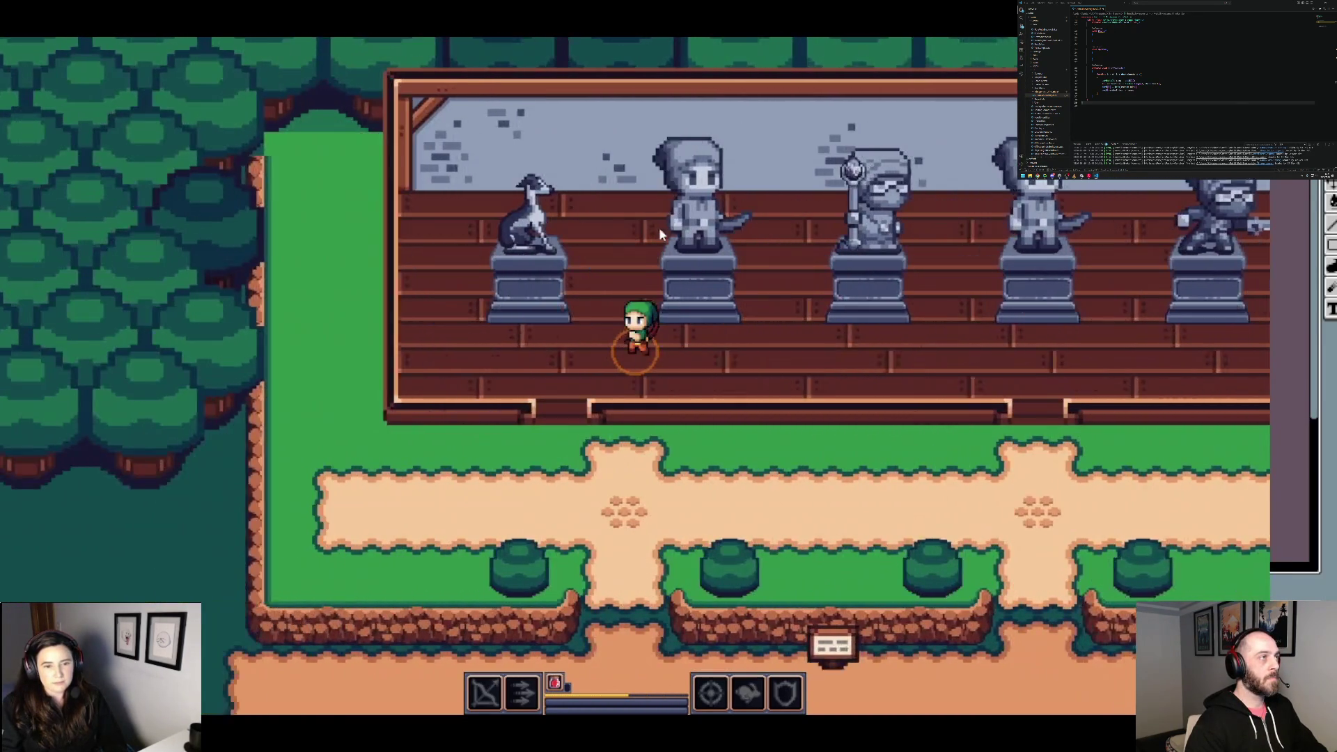
Step: Cross the clearing to the tent campsite, then head south past a house
key("s")
key("a")
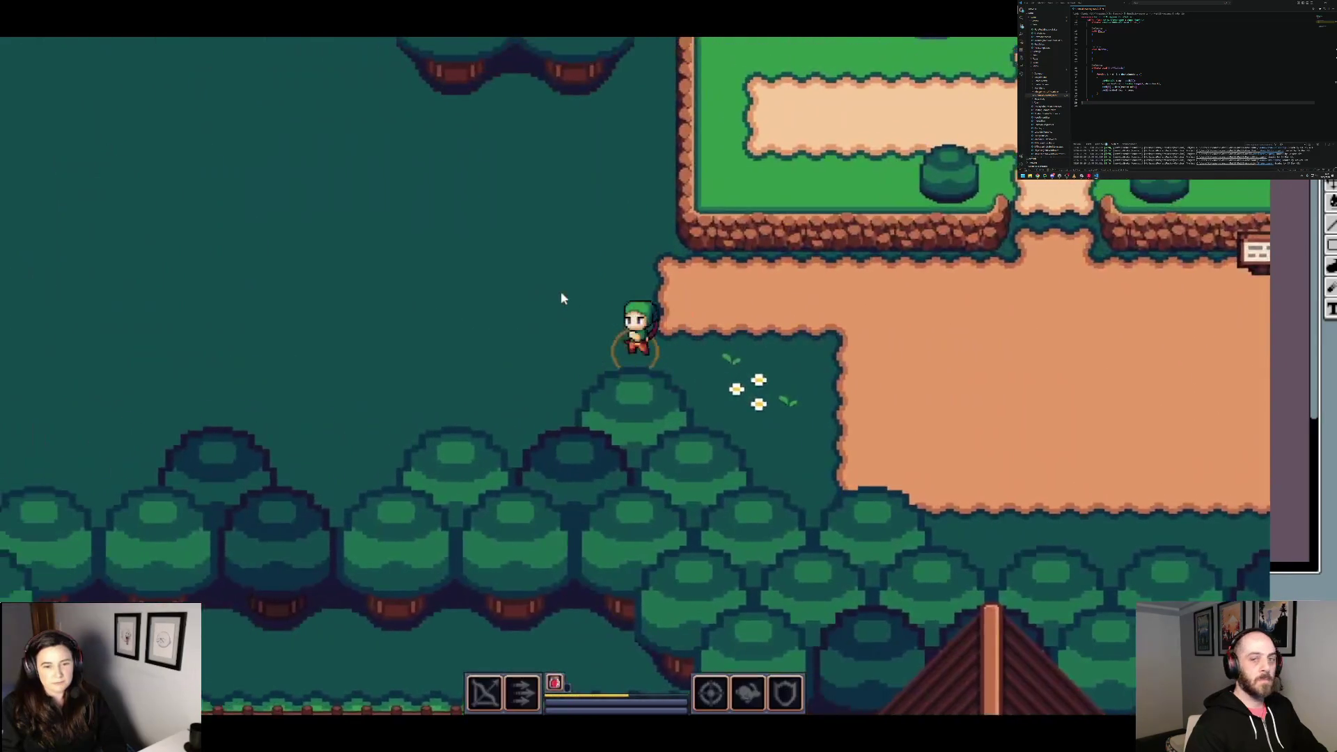
key("w")
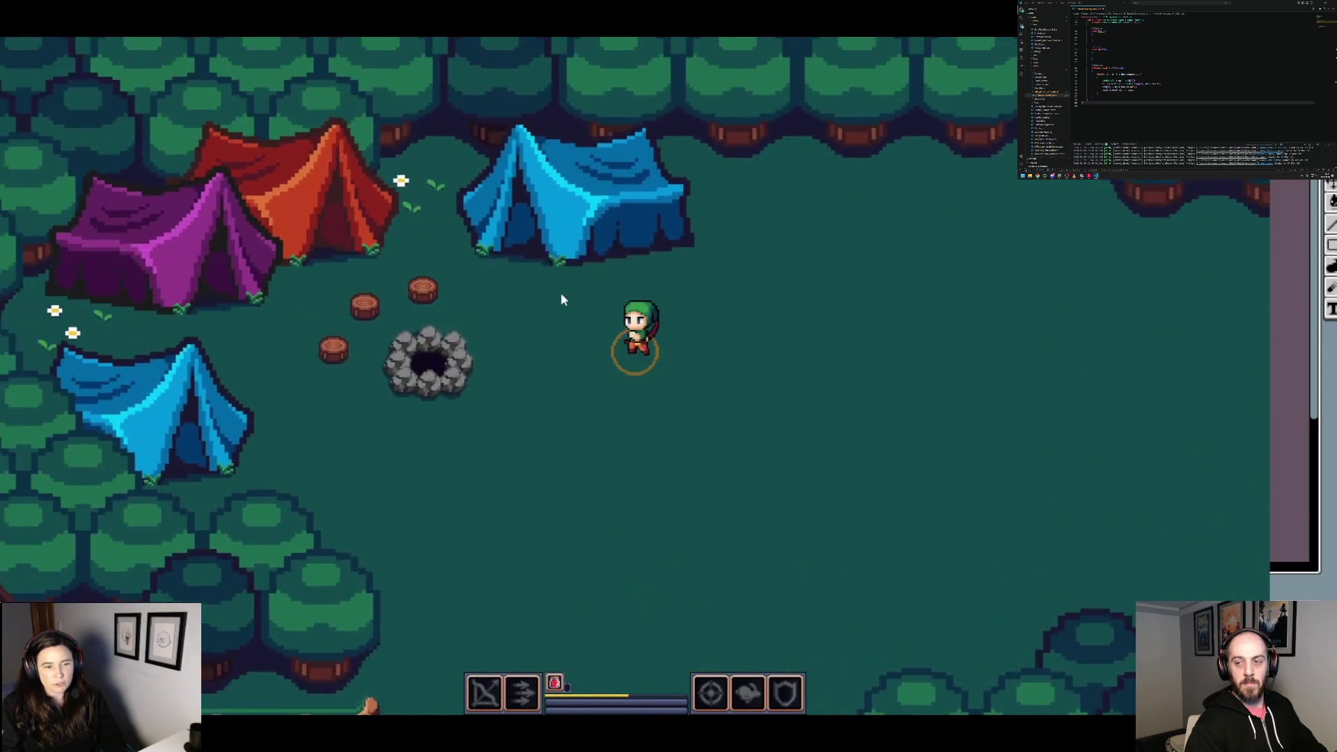
key("s")
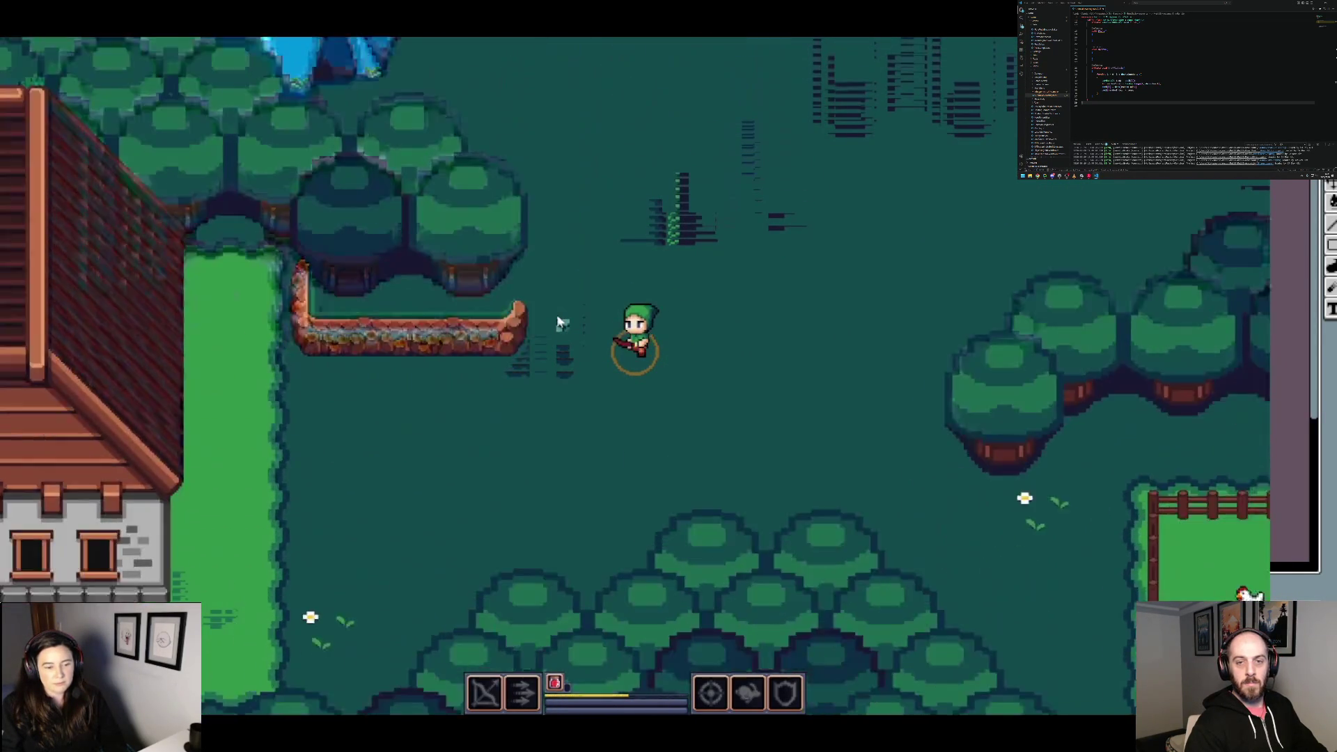
key("a")
key("s")
key("a")
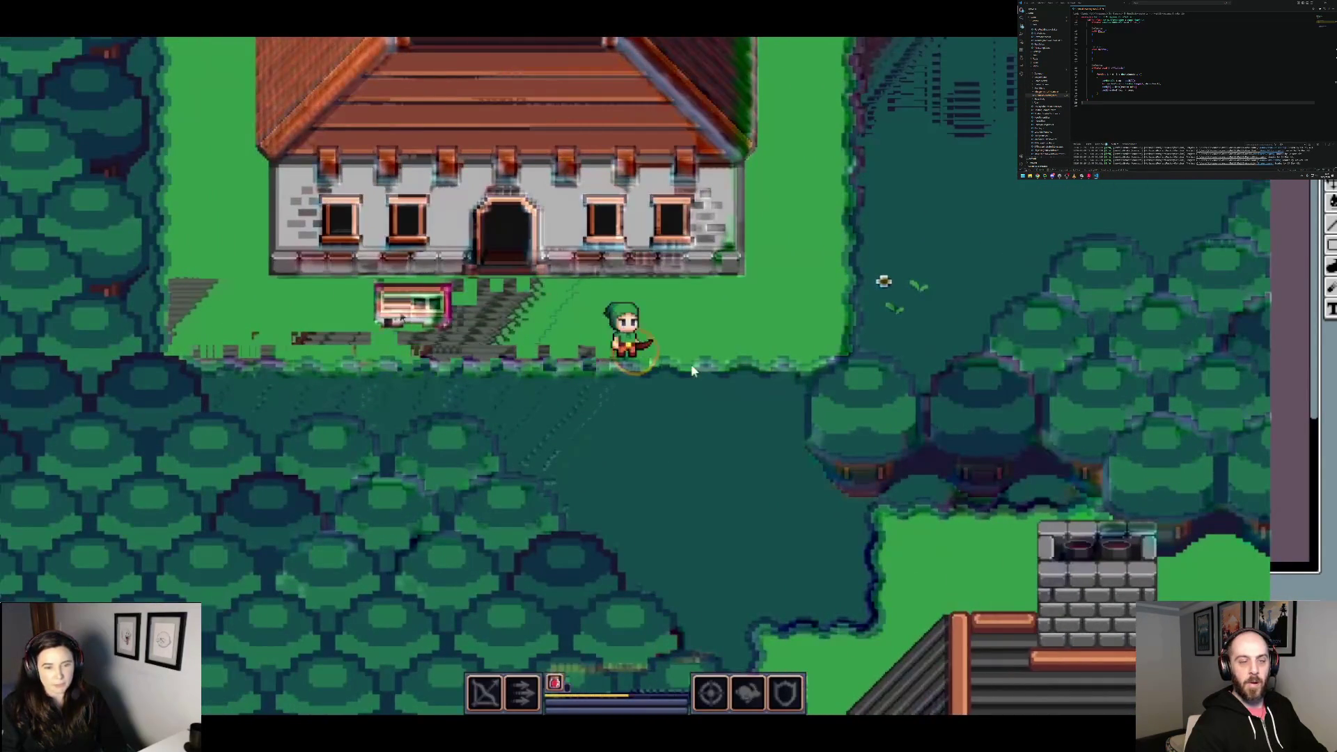
Step: Walk below the house to the dirt path and deep into the dark graveyard's tombstones
key("s")
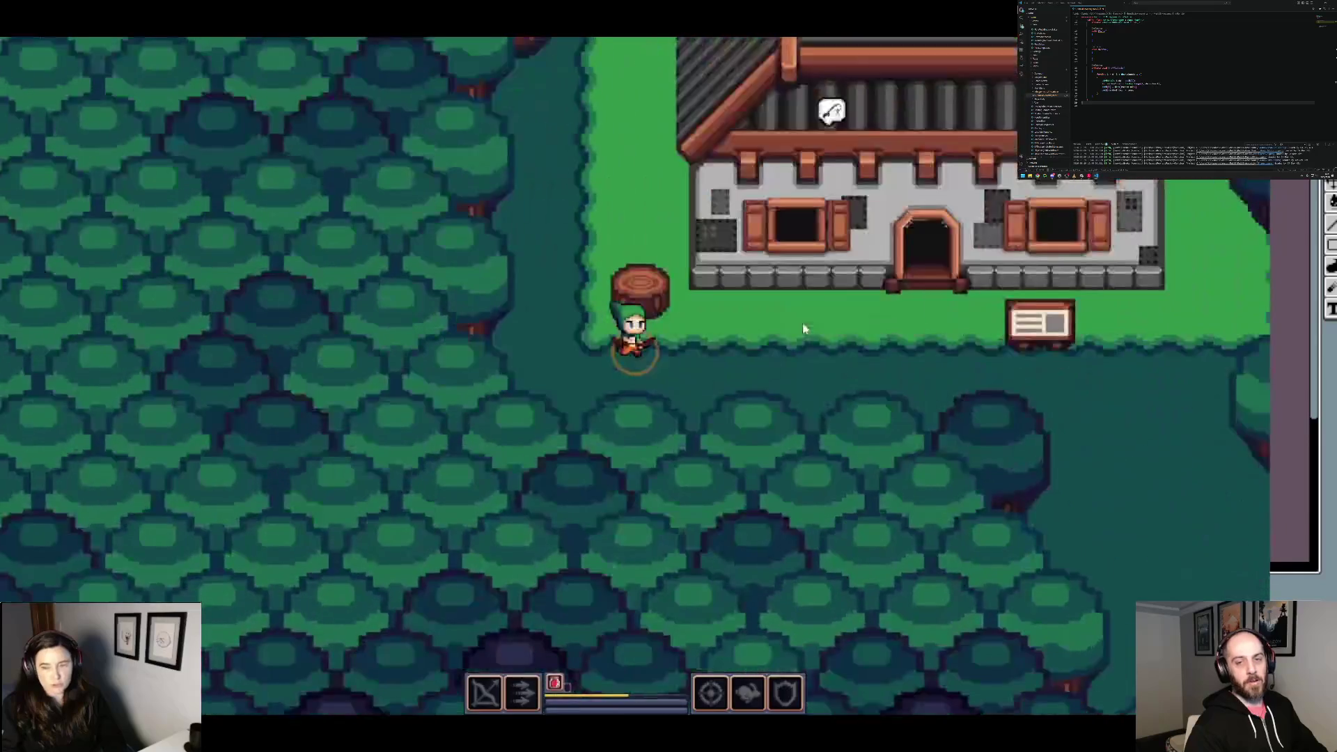
key("d")
key("d")
key("s")
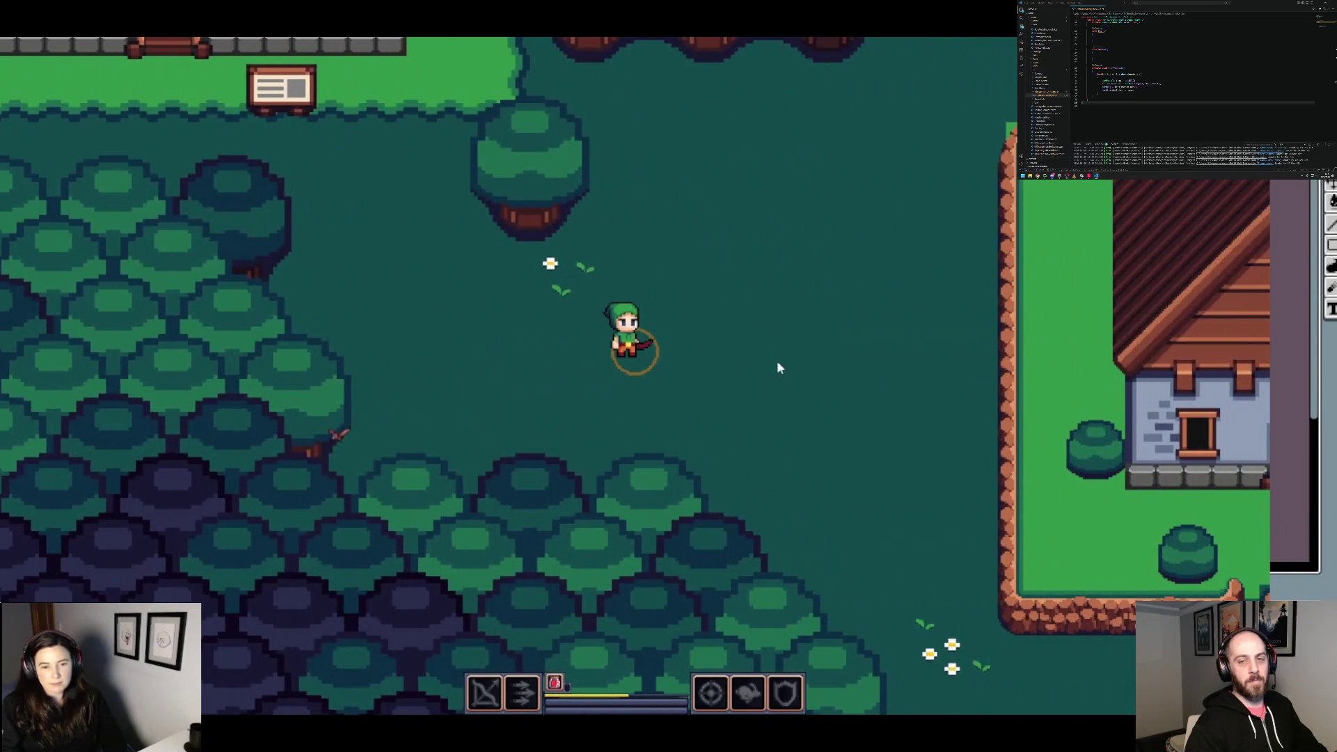
key("d")
key("s")
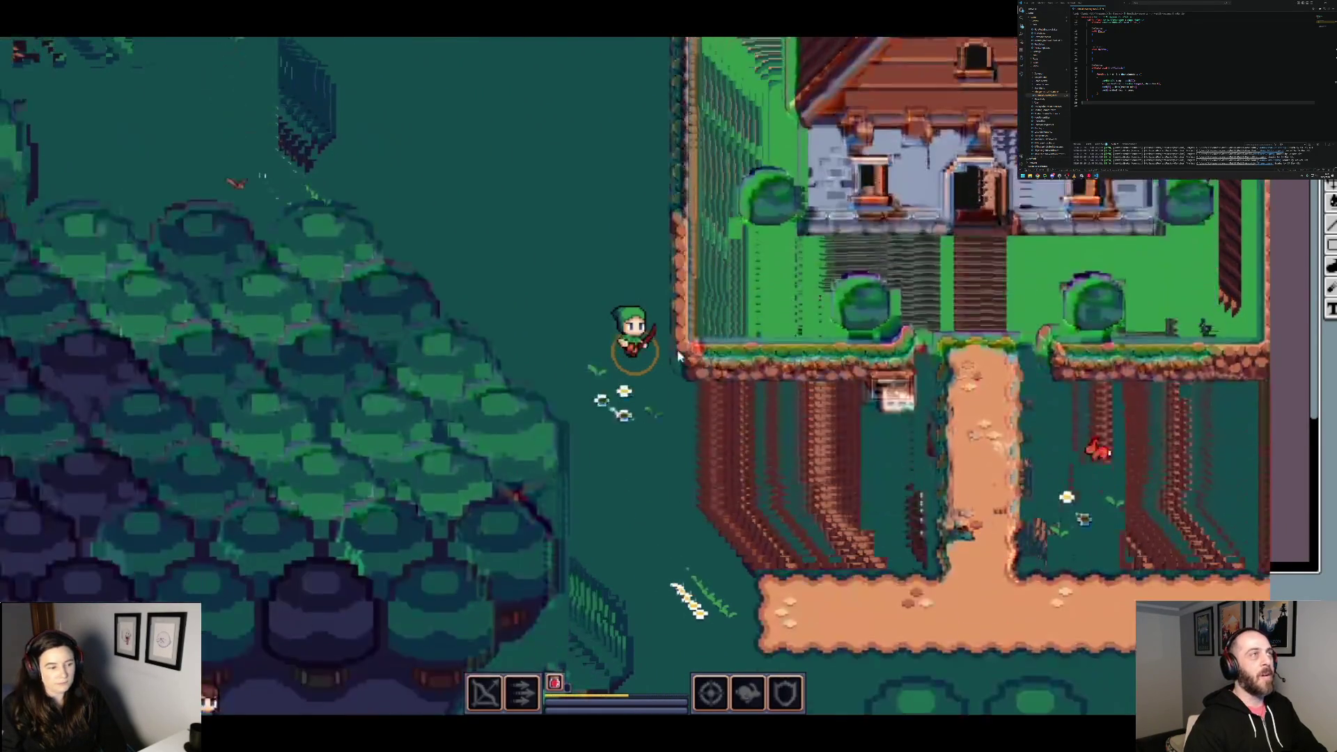
key("s")
key("a")
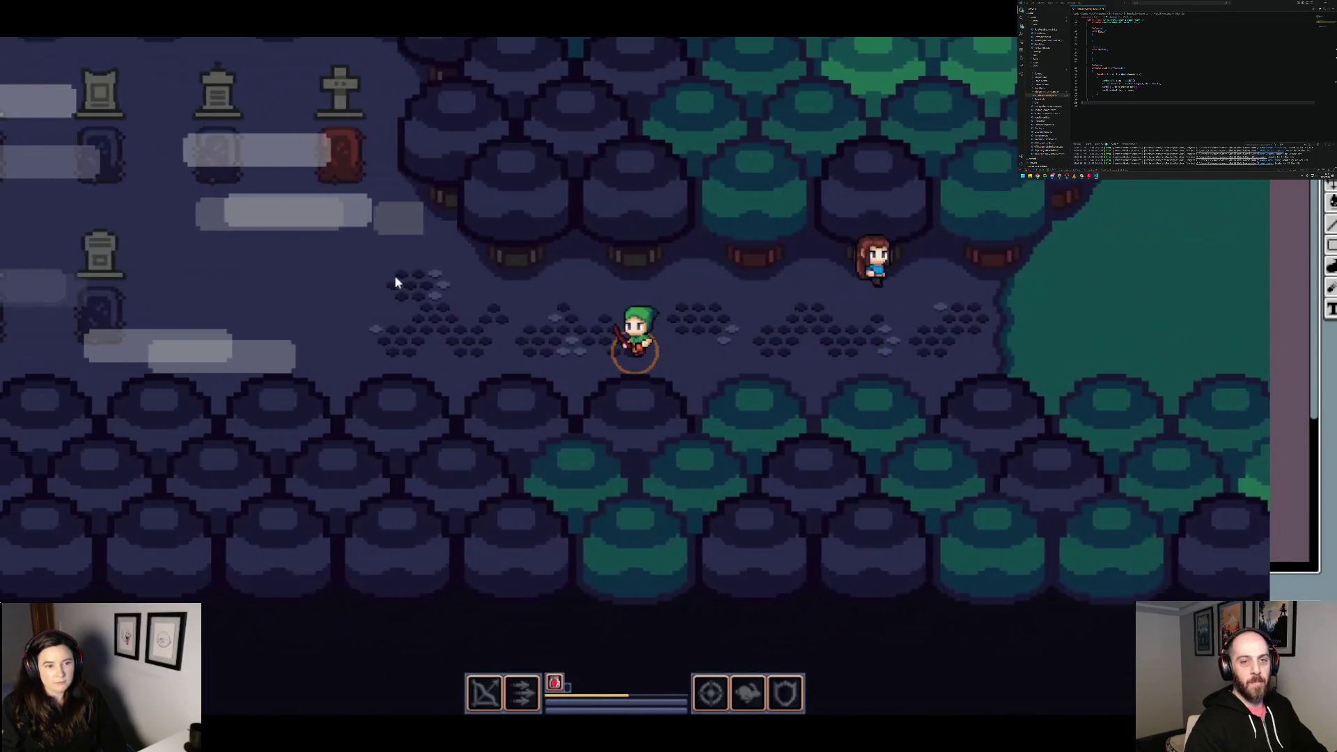
key("a")
key("w")
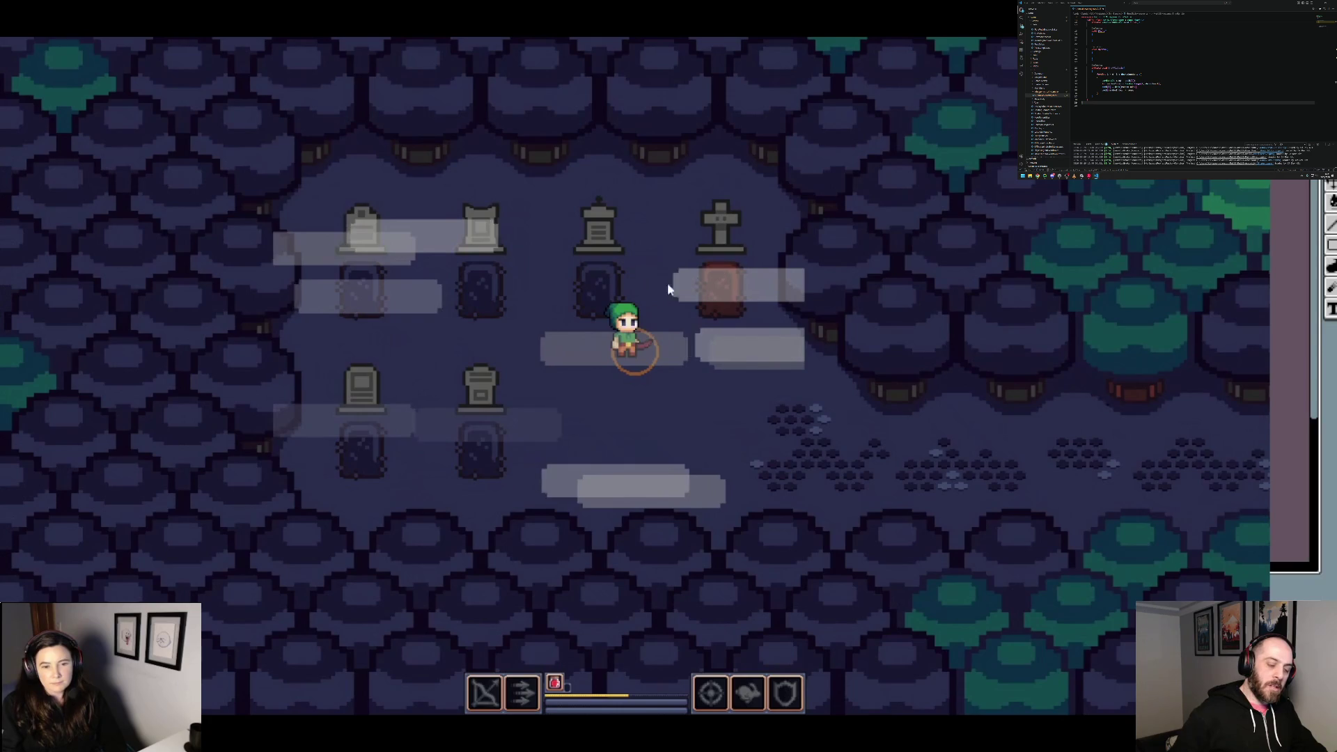
key("a")
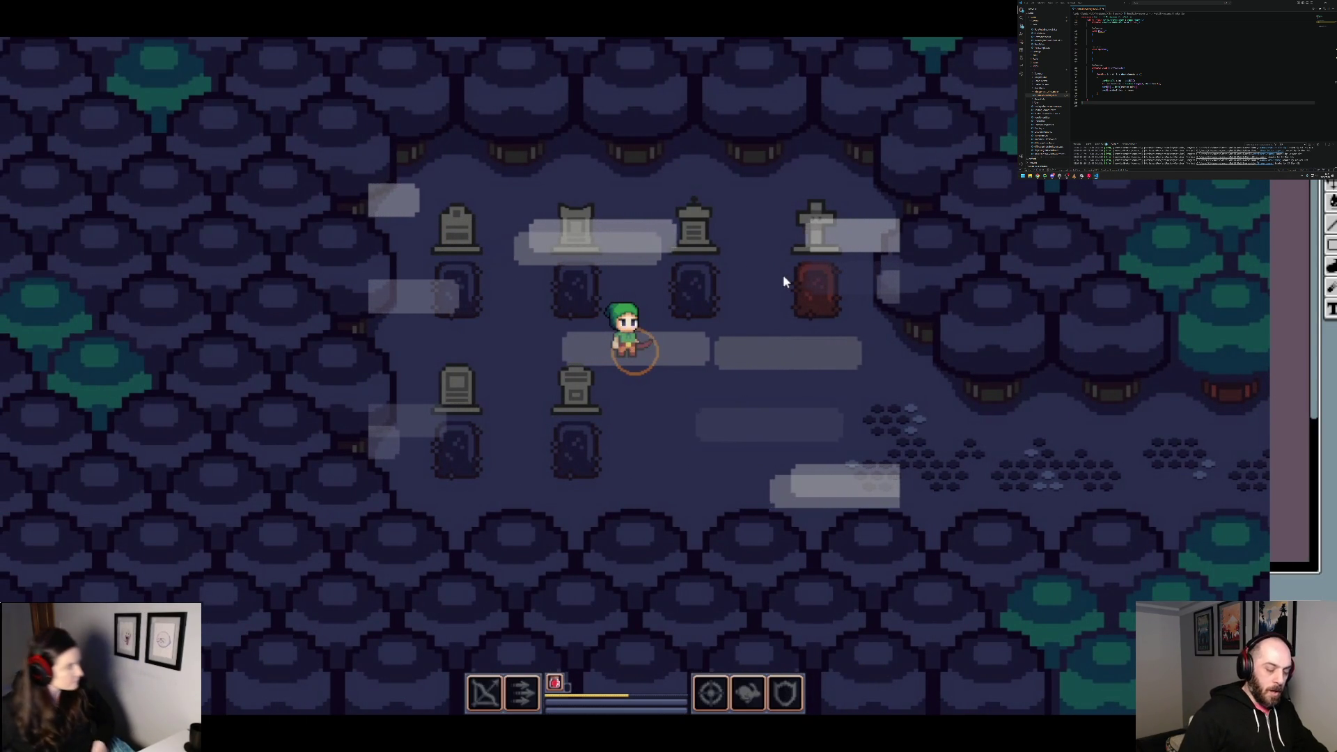
Step: Walk from the graveyard into the forge and talk to the blacksmith for Forge Upgrades
key("d")
key("s")
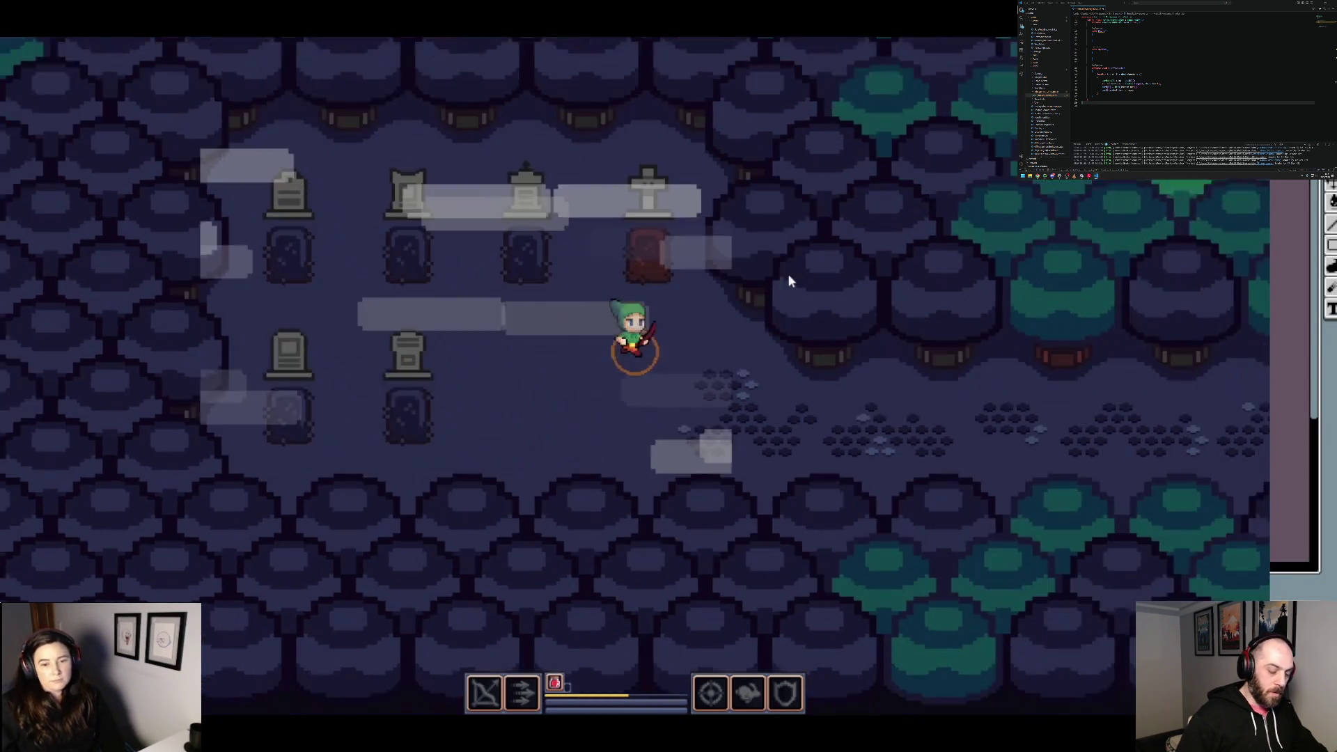
key("d")
key("w")
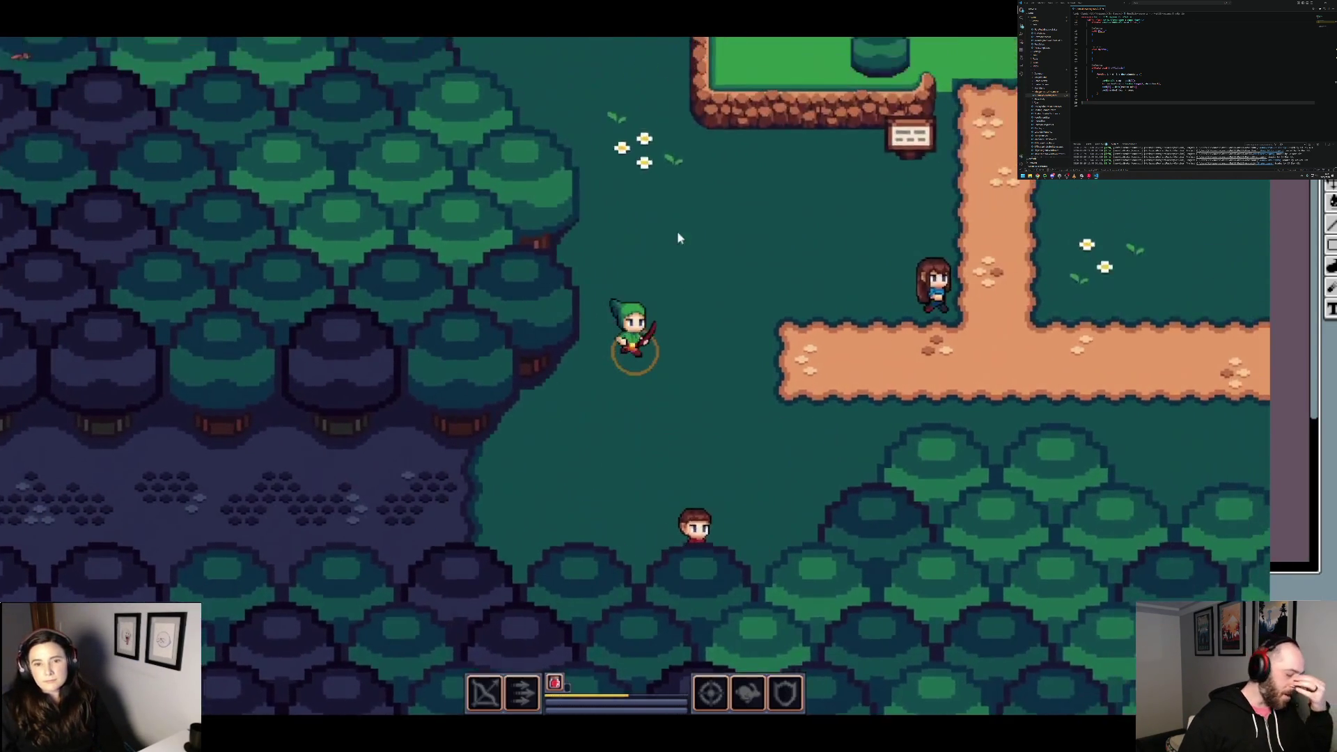
key("w")
key("a")
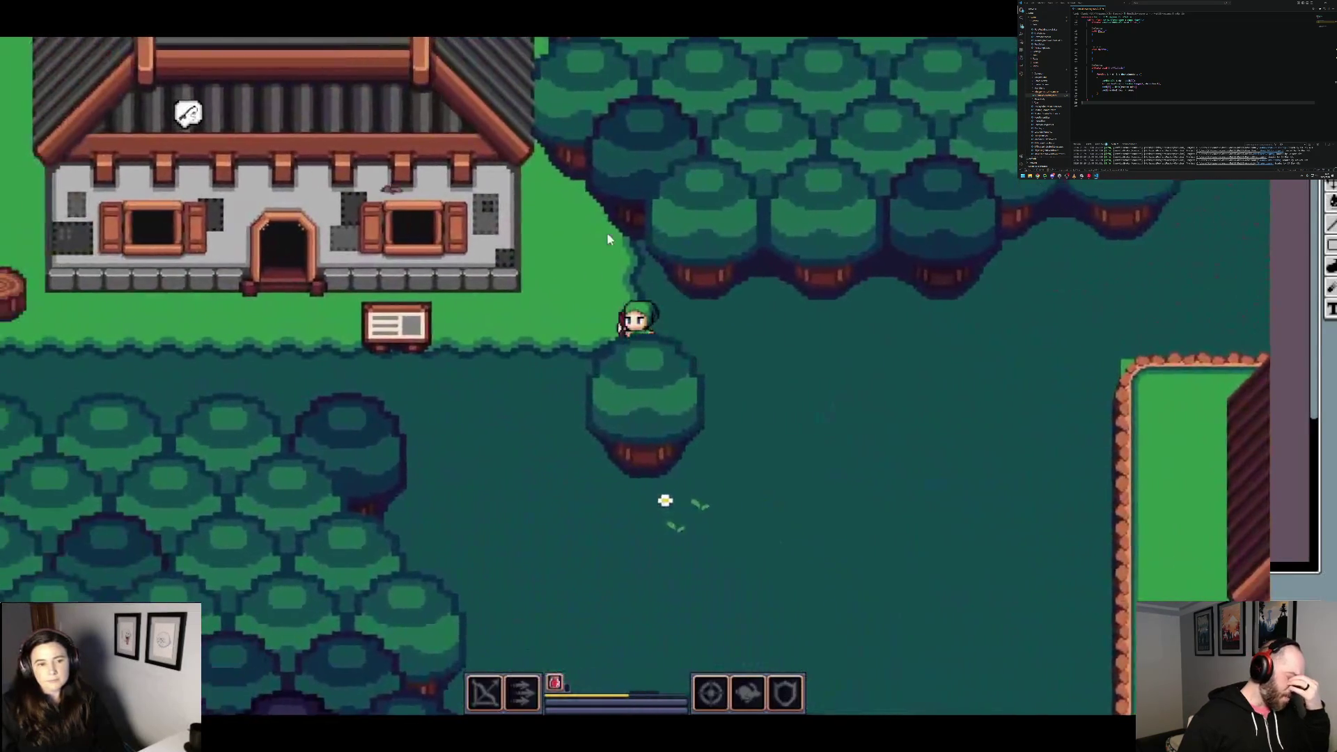
key("w")
key("a")
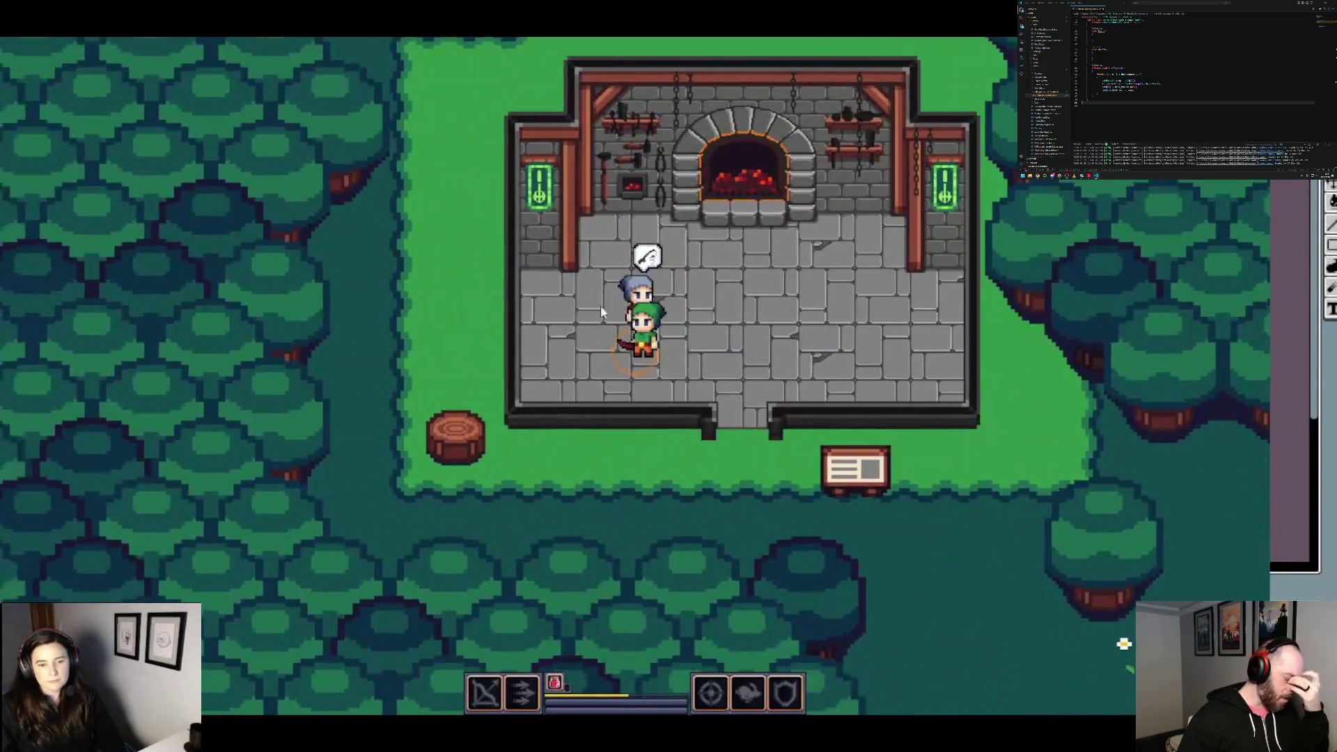
key("e")
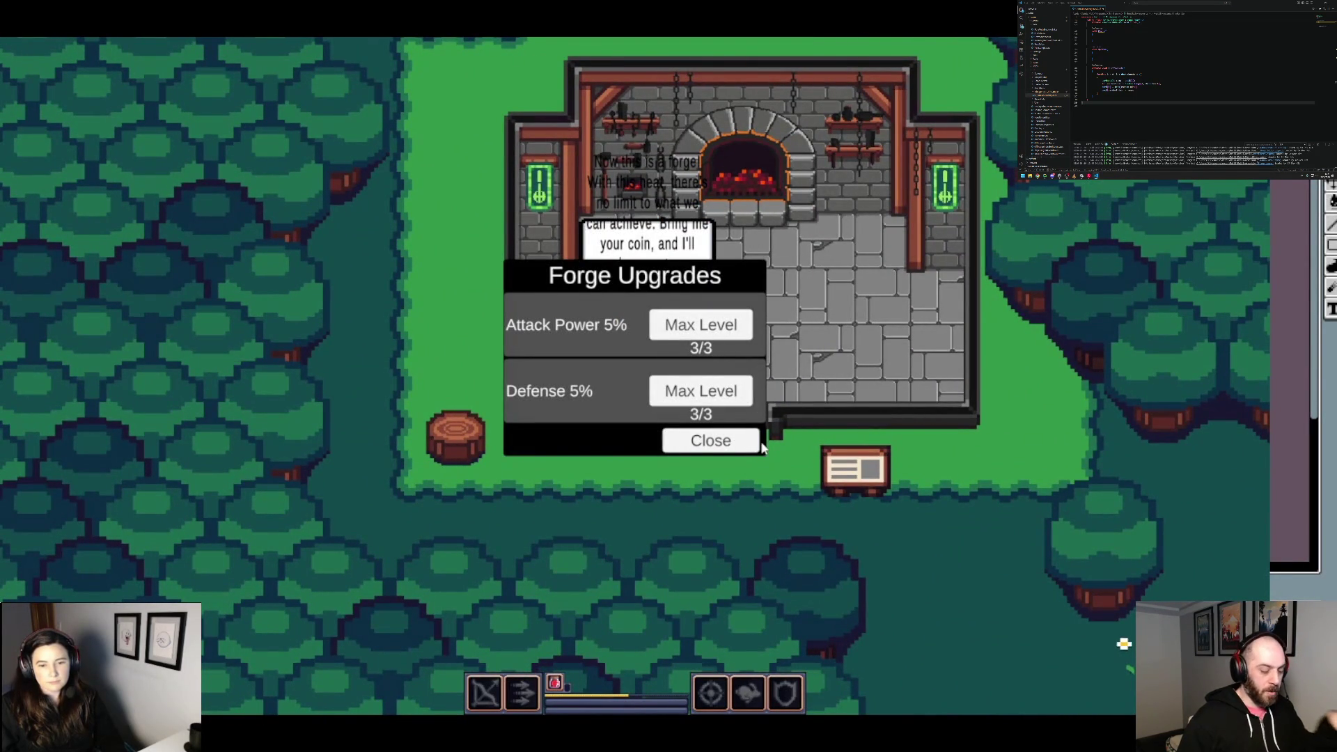
Step: Close the upgrades panel and walk south and east past the signpost toward the buildings
left_click(712, 443)
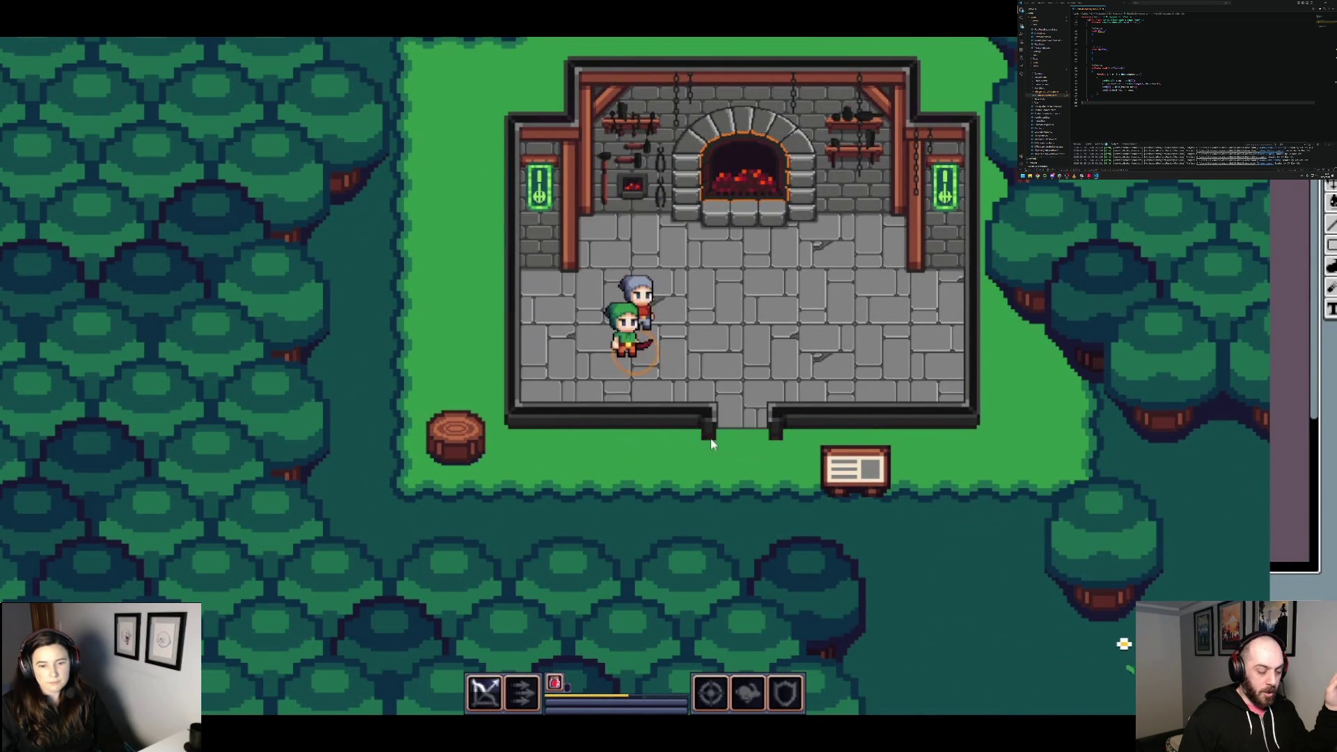
key("s")
key("d")
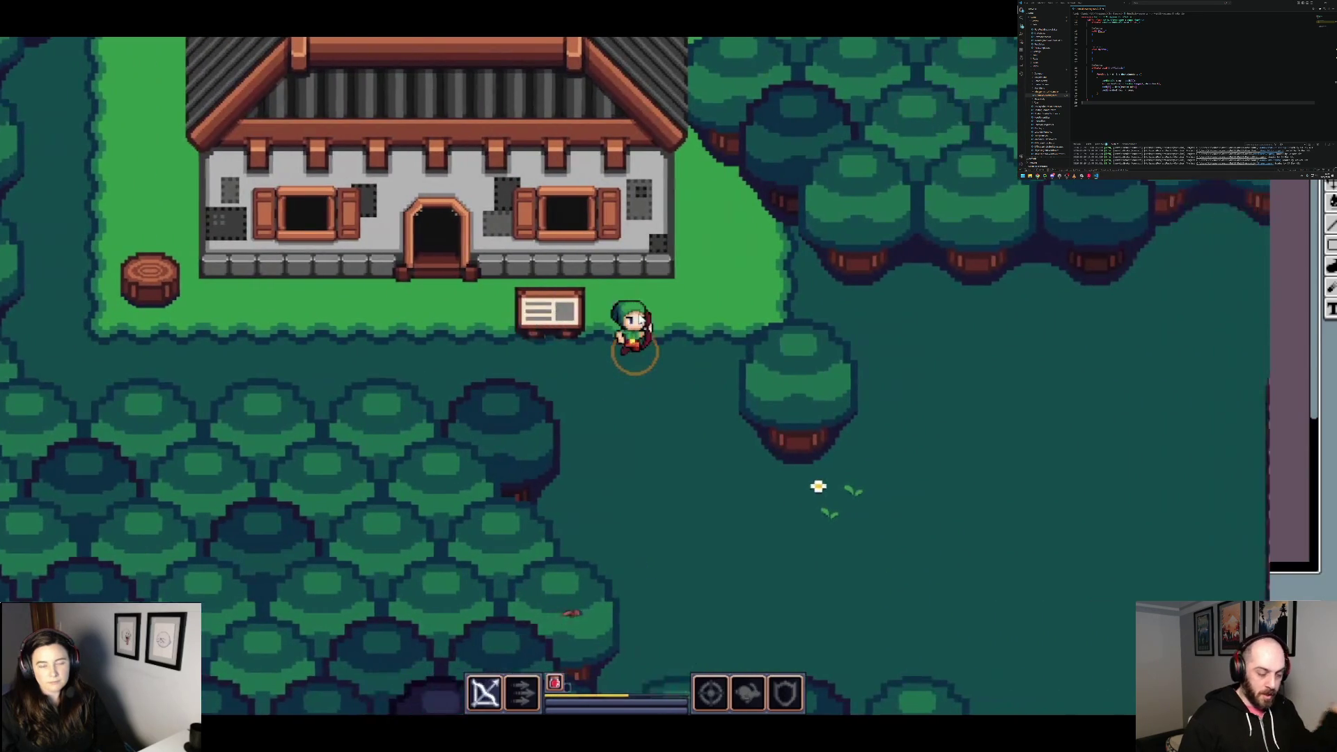
key("w")
key("w")
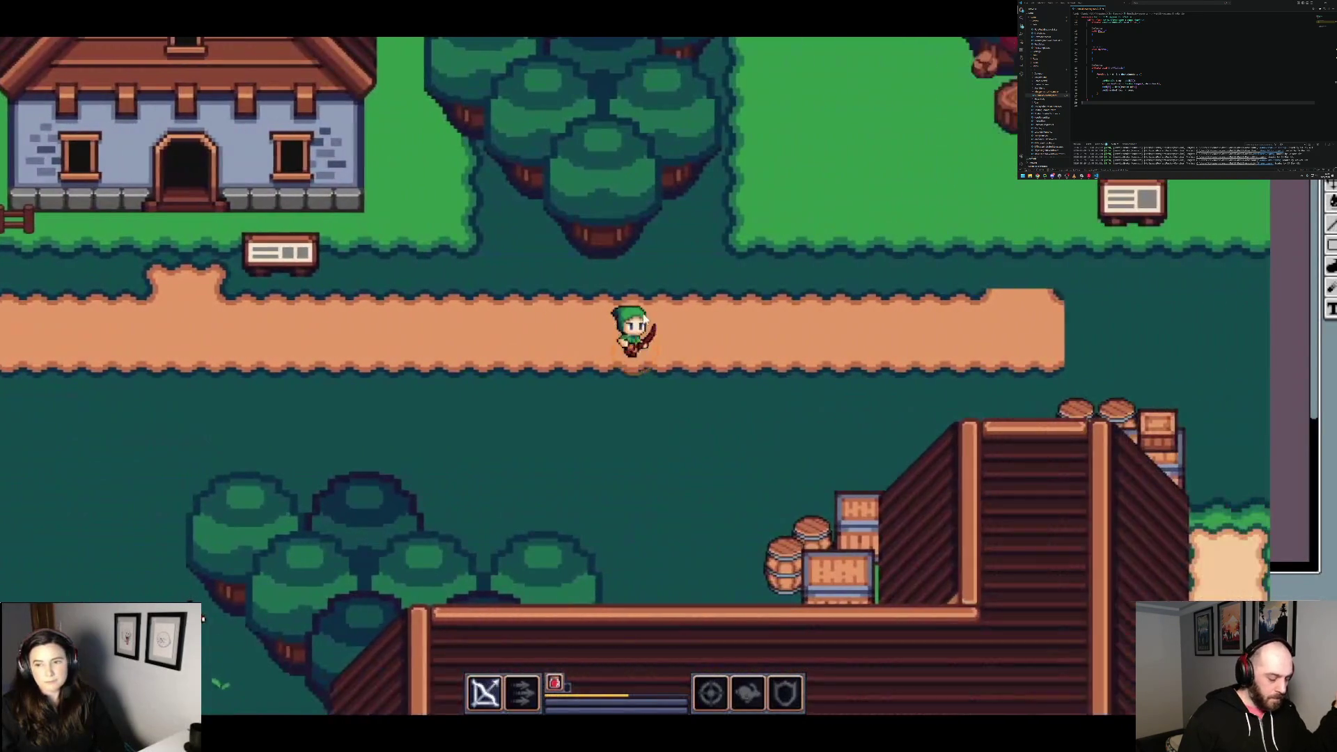
key("d")
key("w")
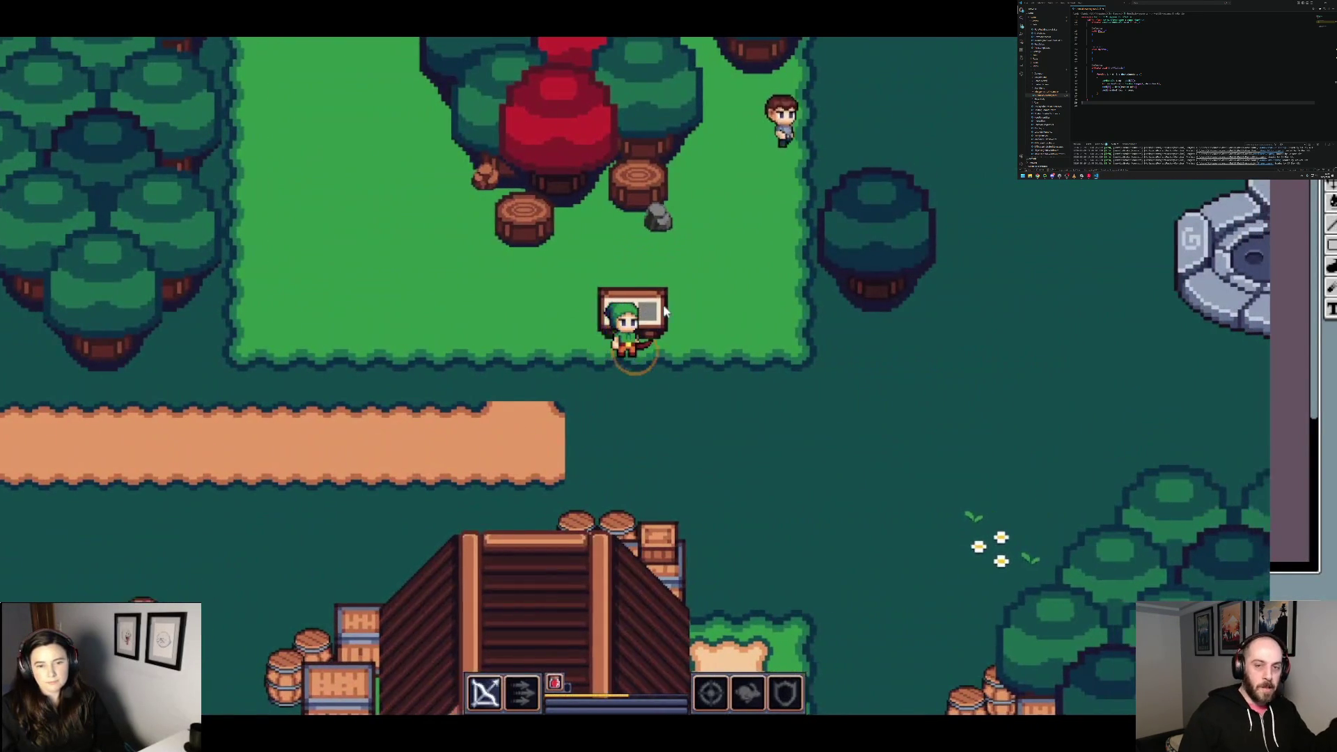
key("d")
key("w")
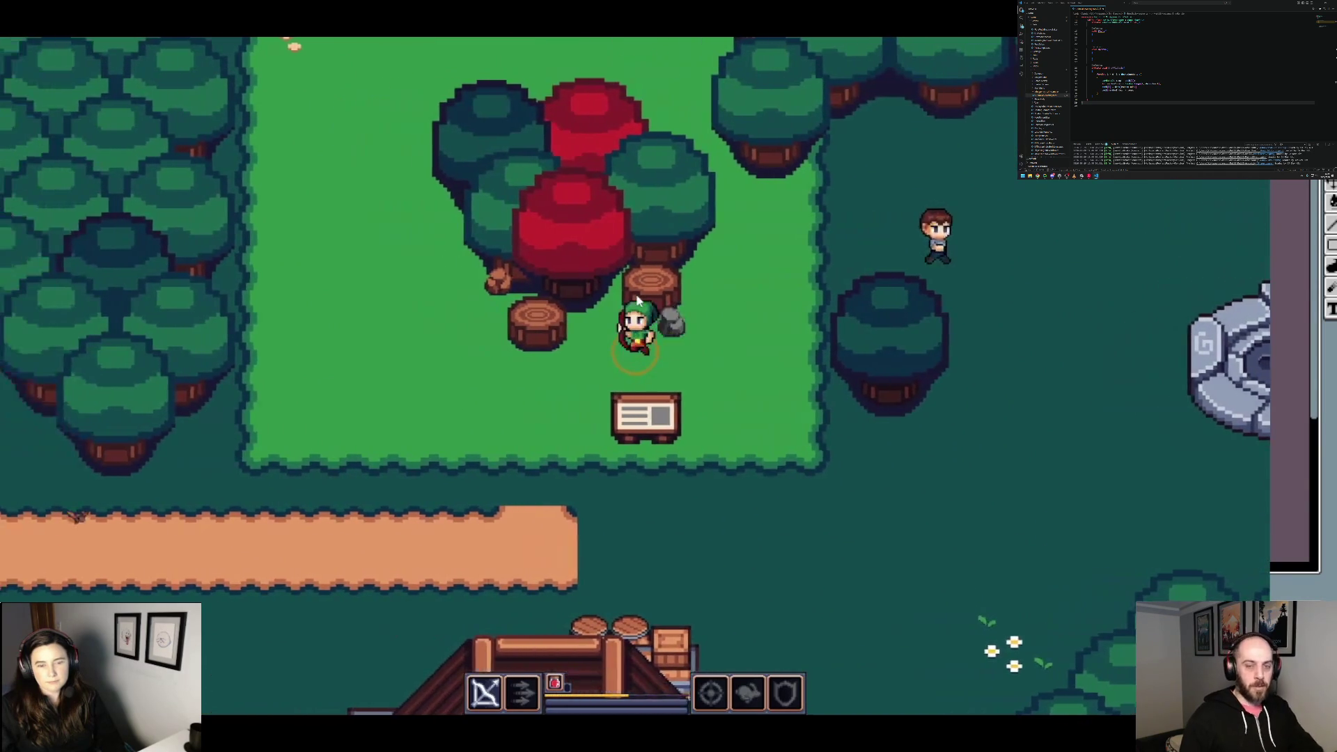
key("s")
key("s")
key("s")
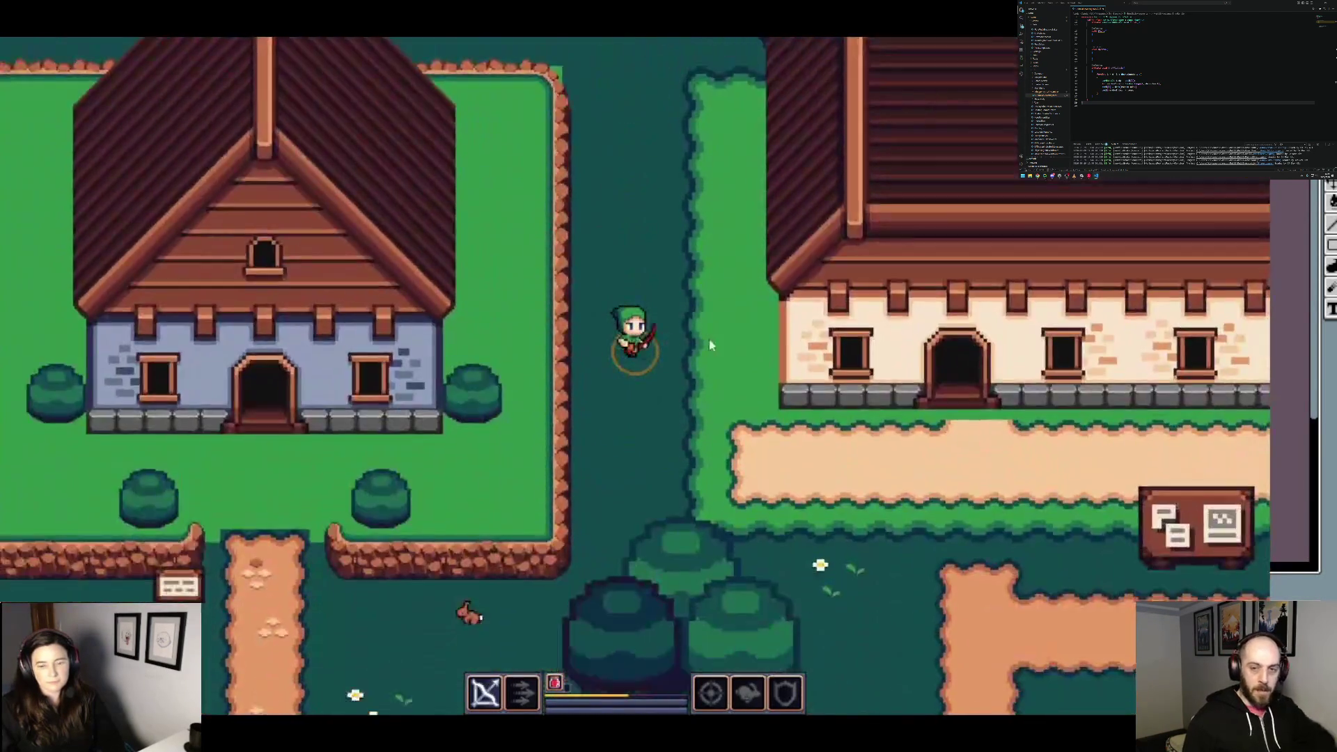
Step: Walk south into the tavern, east along the bar, and up the stairs to the storage room
key("s")
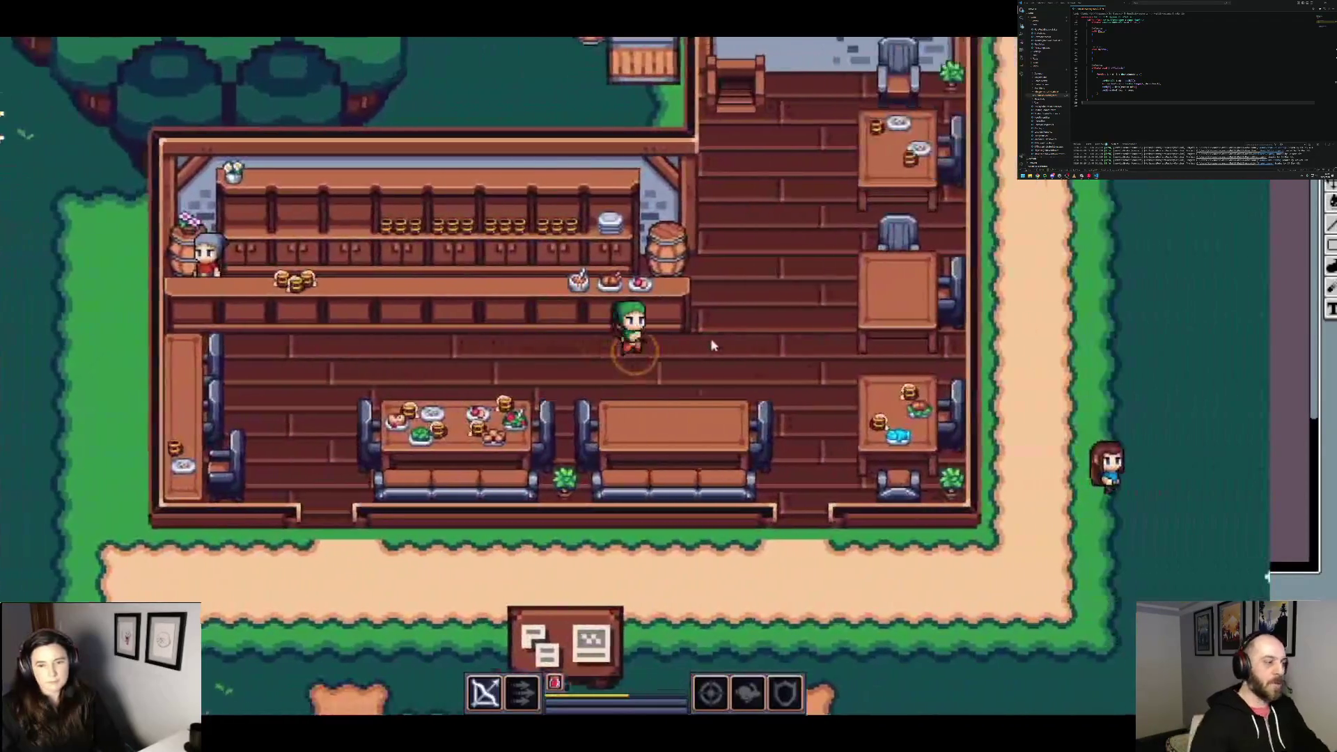
key("d")
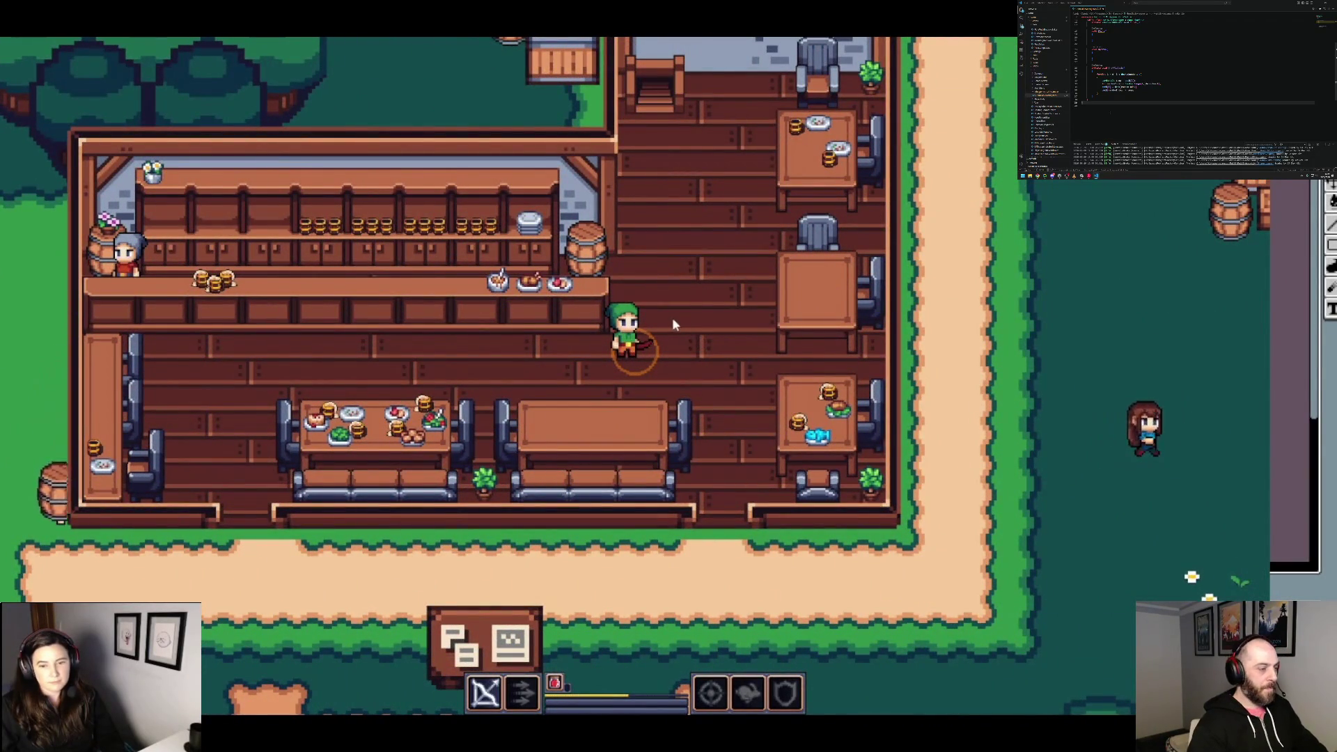
key("d")
key("w")
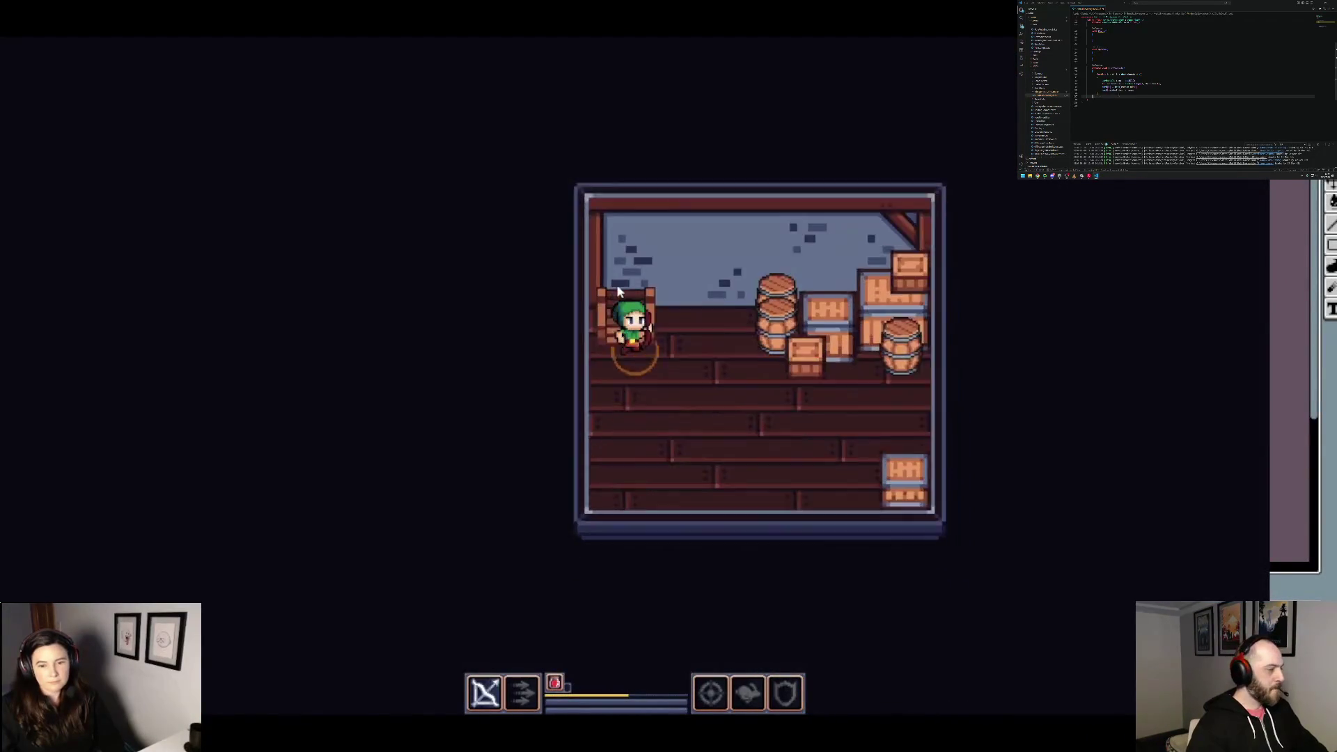
Step: Explore the upstairs storage room, ending at its east wall
key("s")
key("d")
key("a")
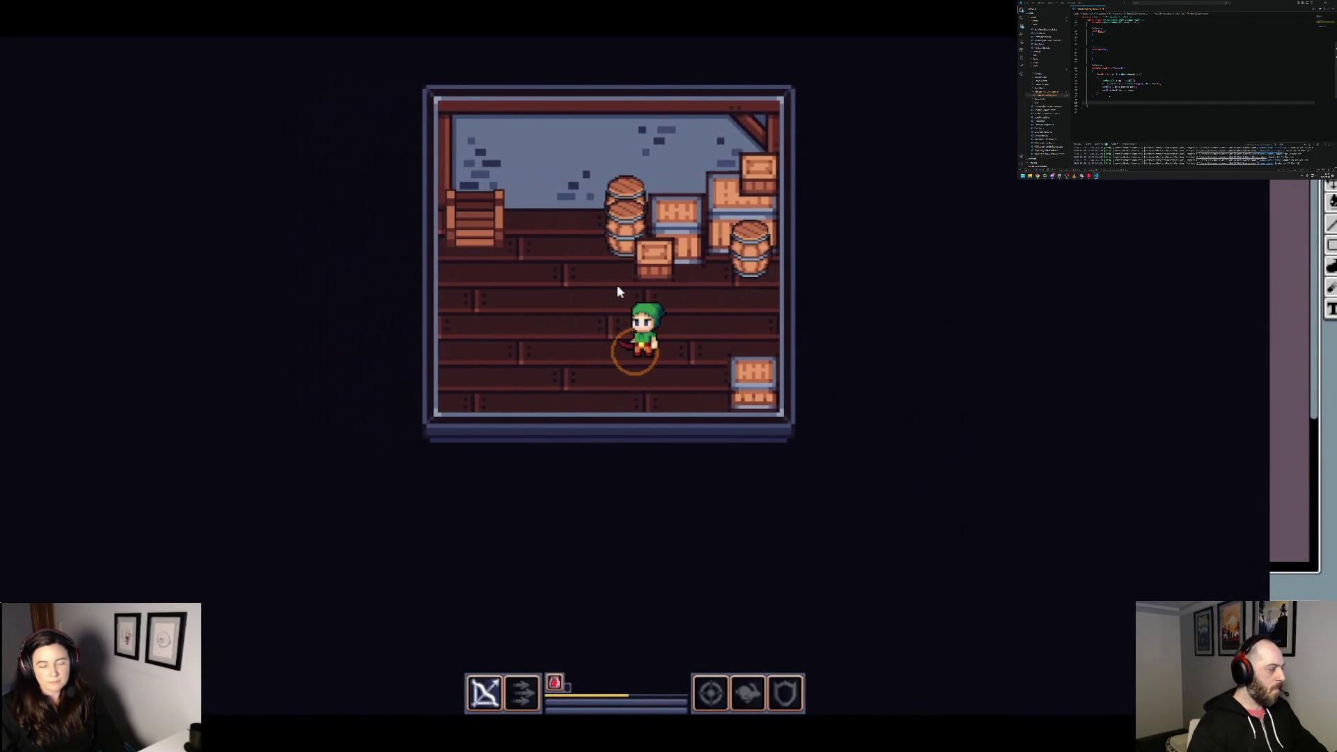
key("s")
key("a")
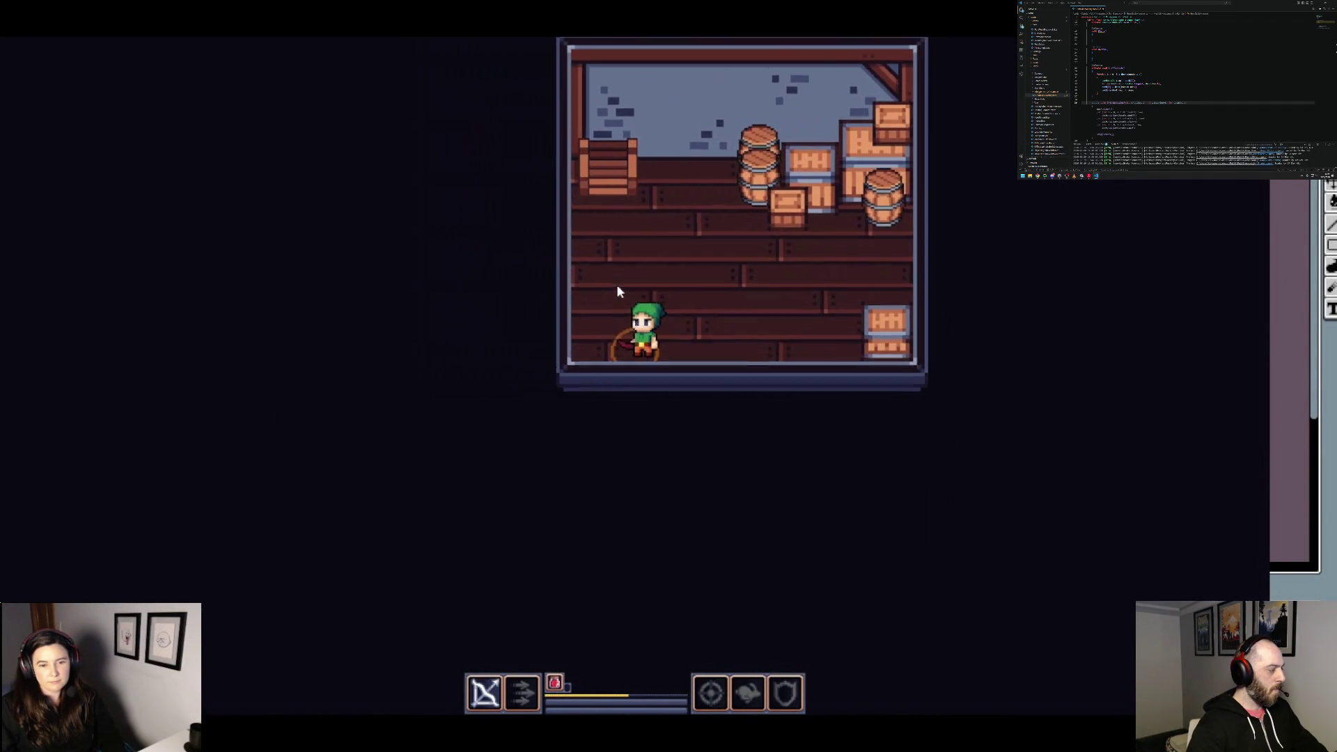
key("w")
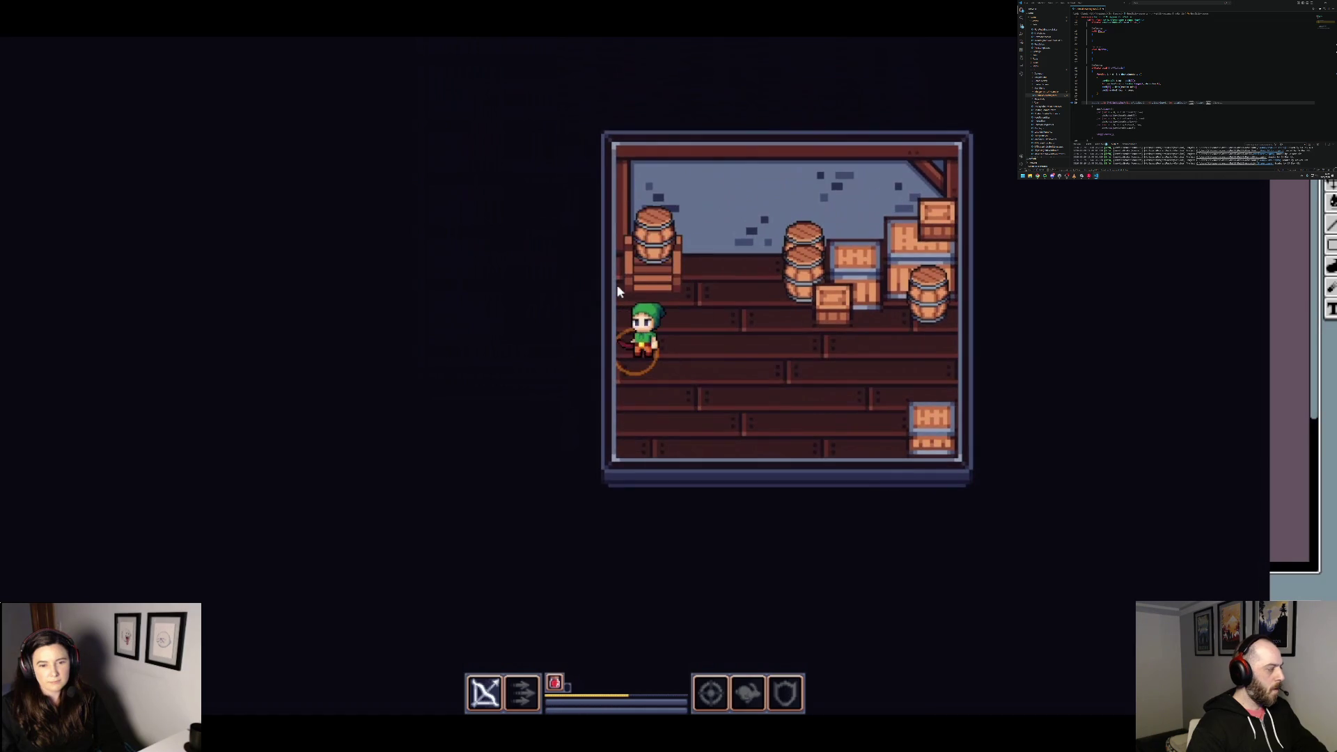
key("d")
key("s")
key("w")
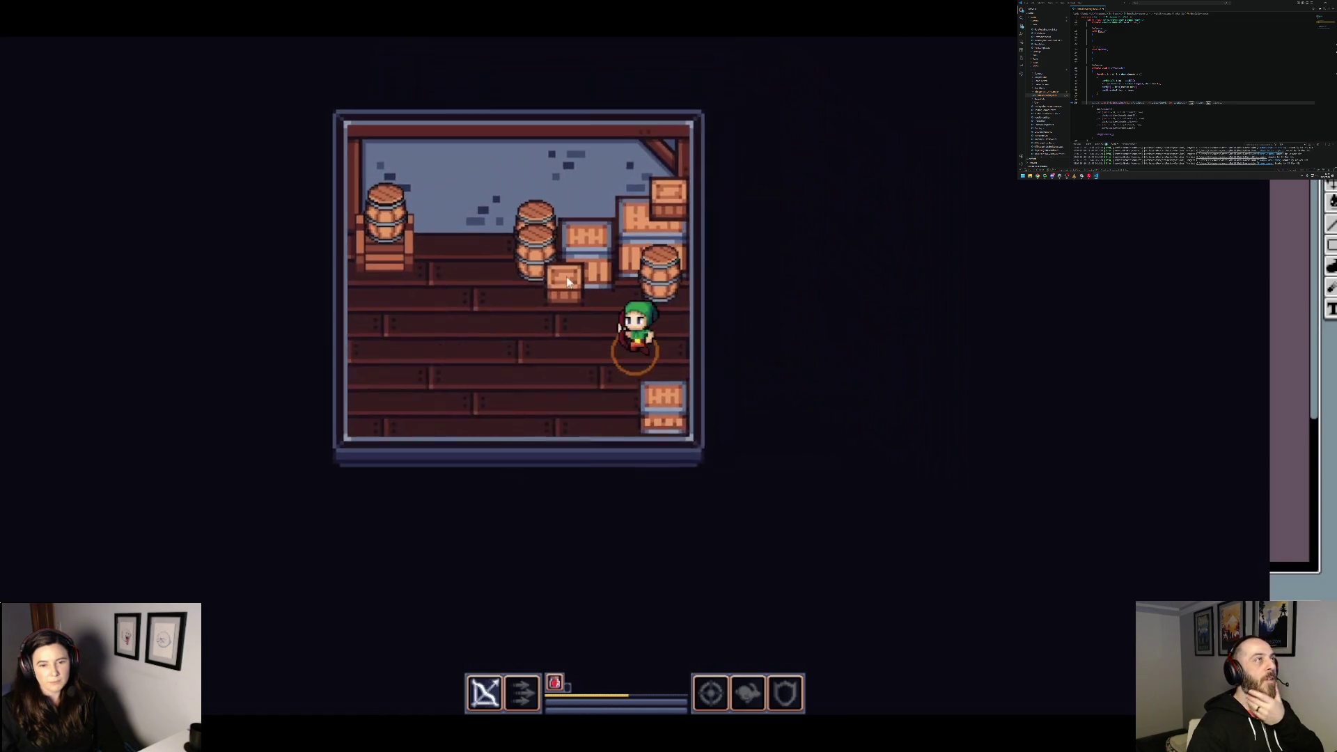
key("d")
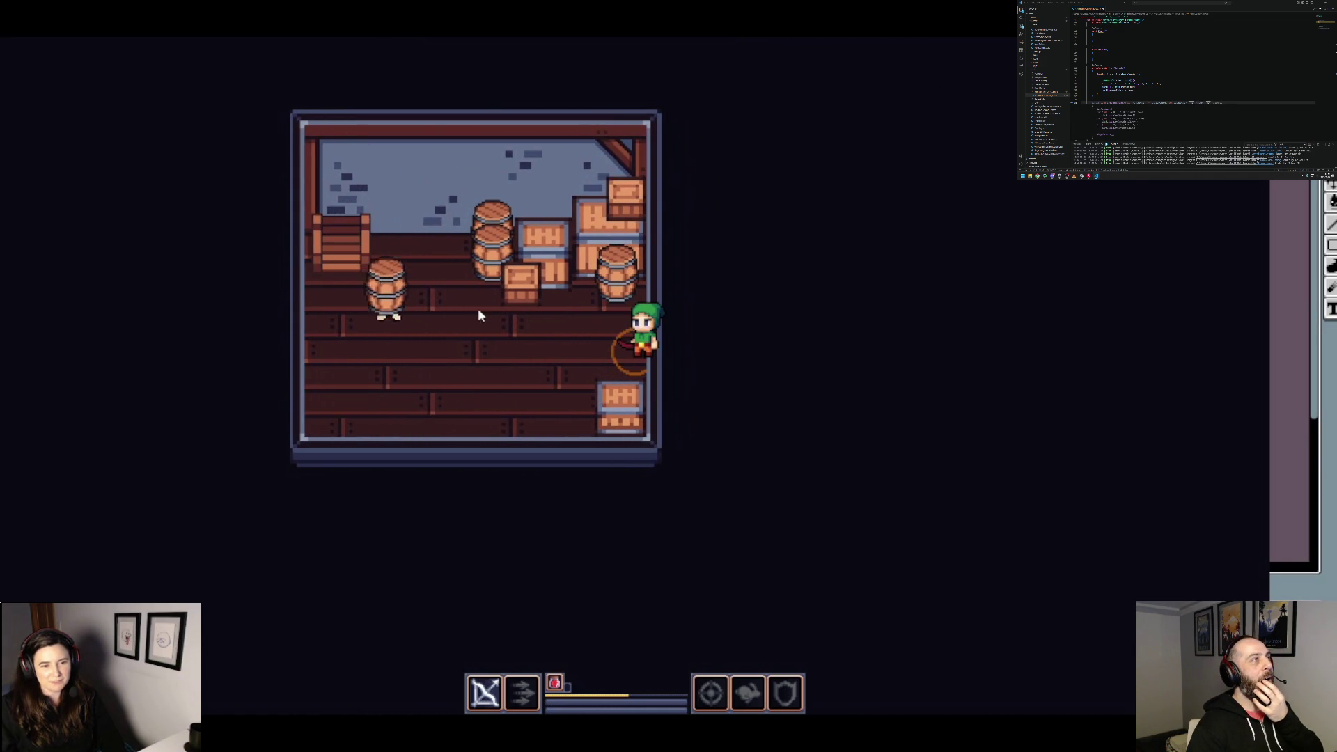
key("d")
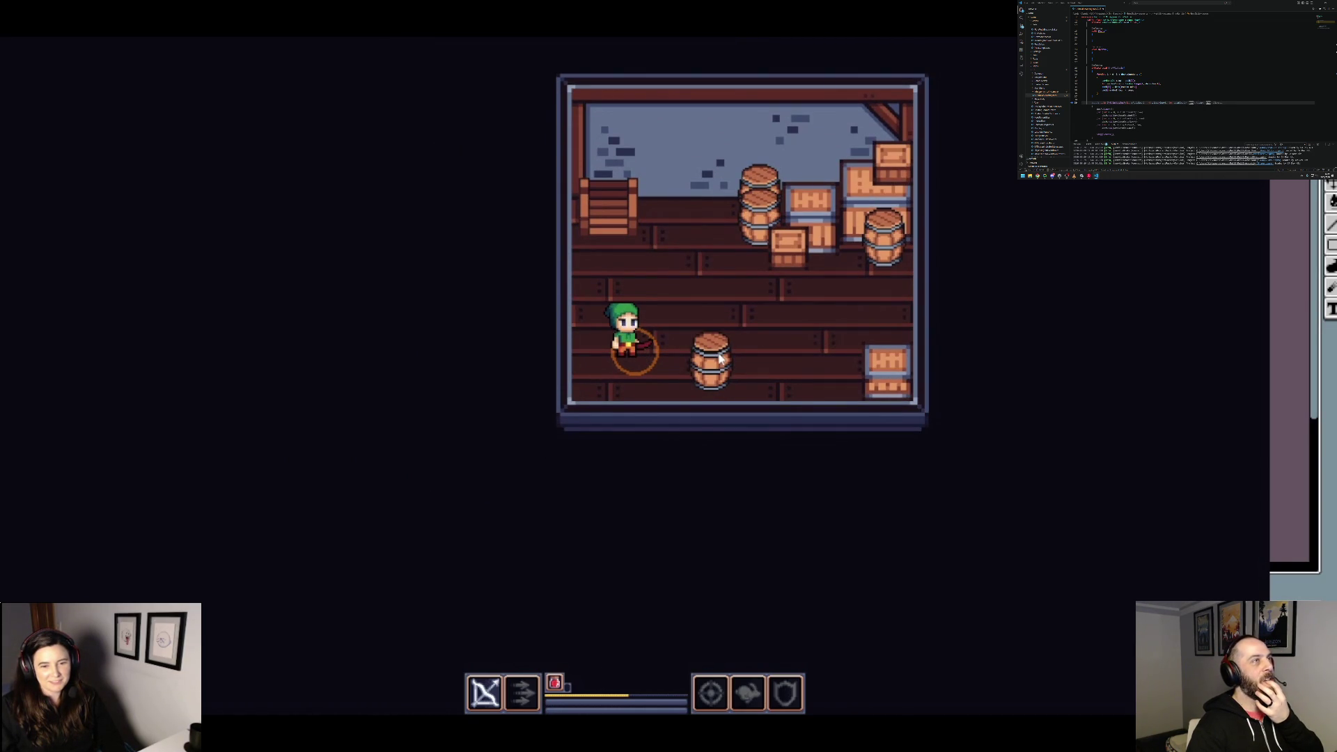
Step: Fire the bow at the barrel enemy, then walk back out along the outdoor path
left_click(724, 358)
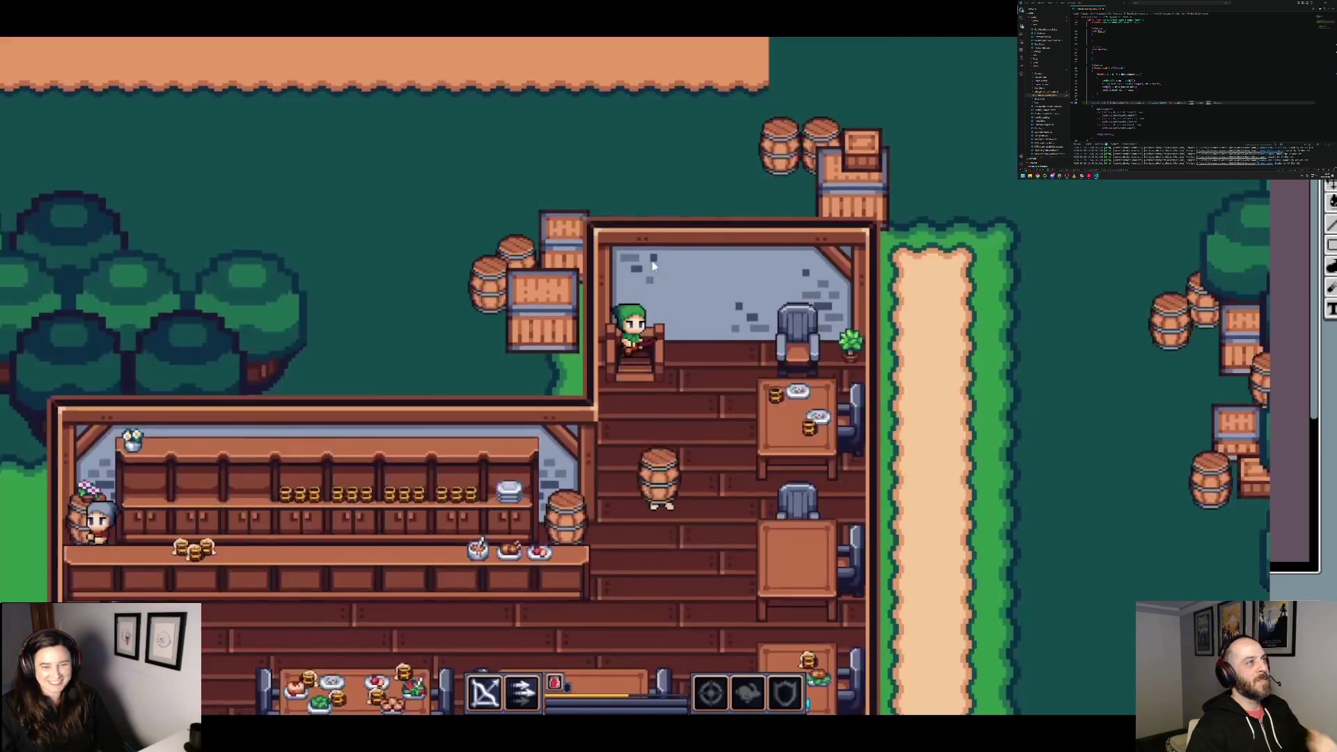
key("s")
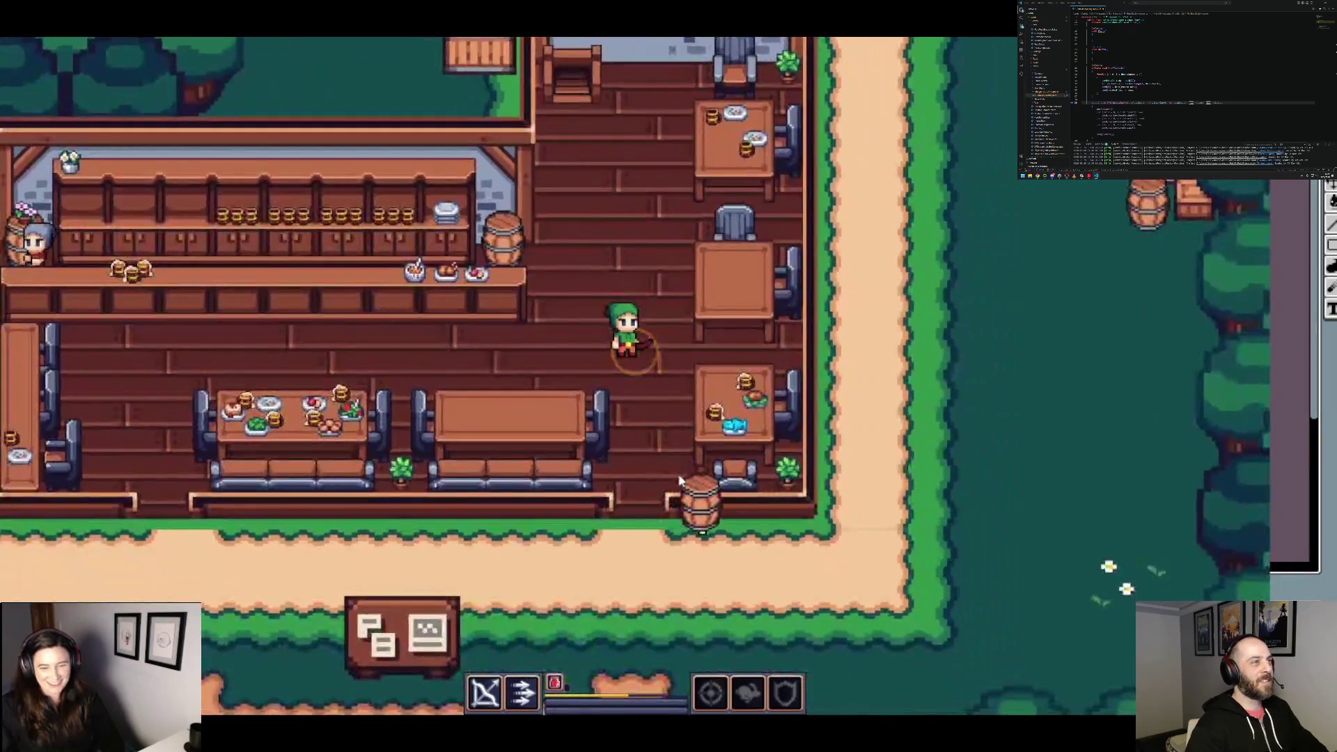
key("d")
key("d")
key("w")
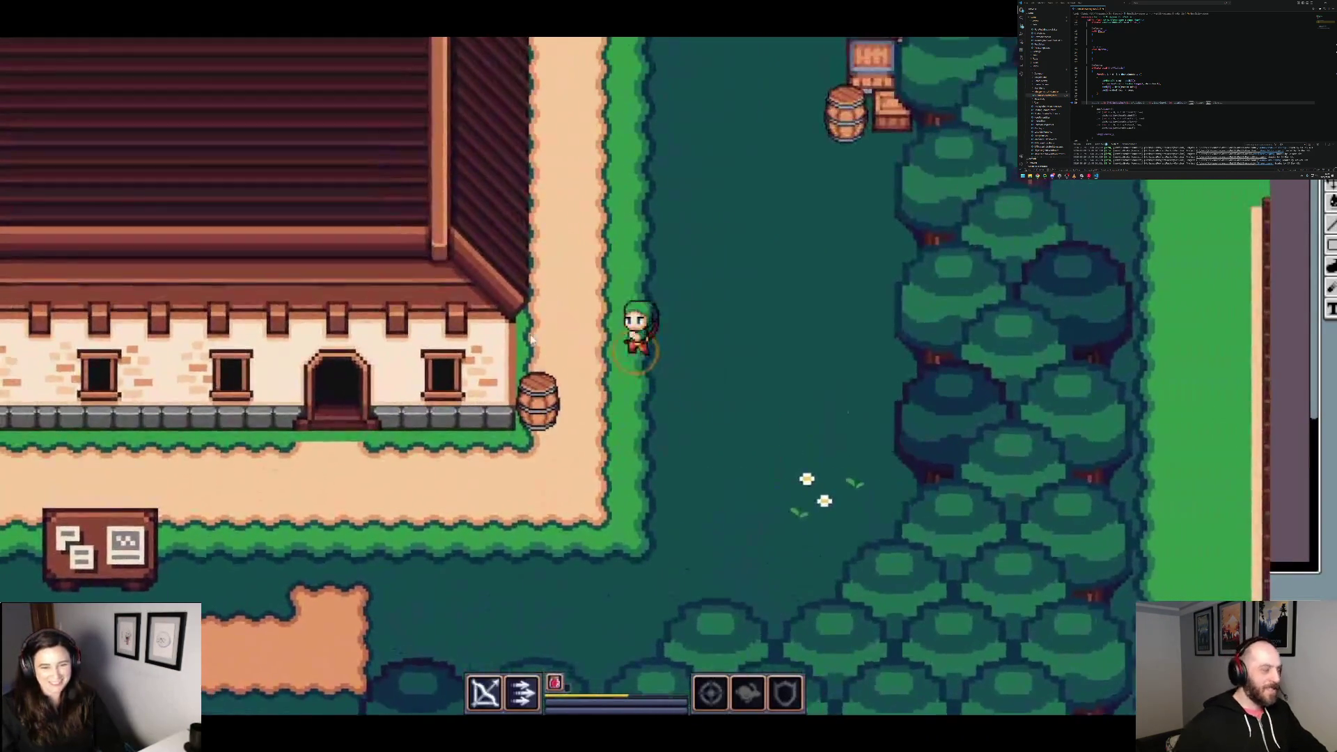
key("d")
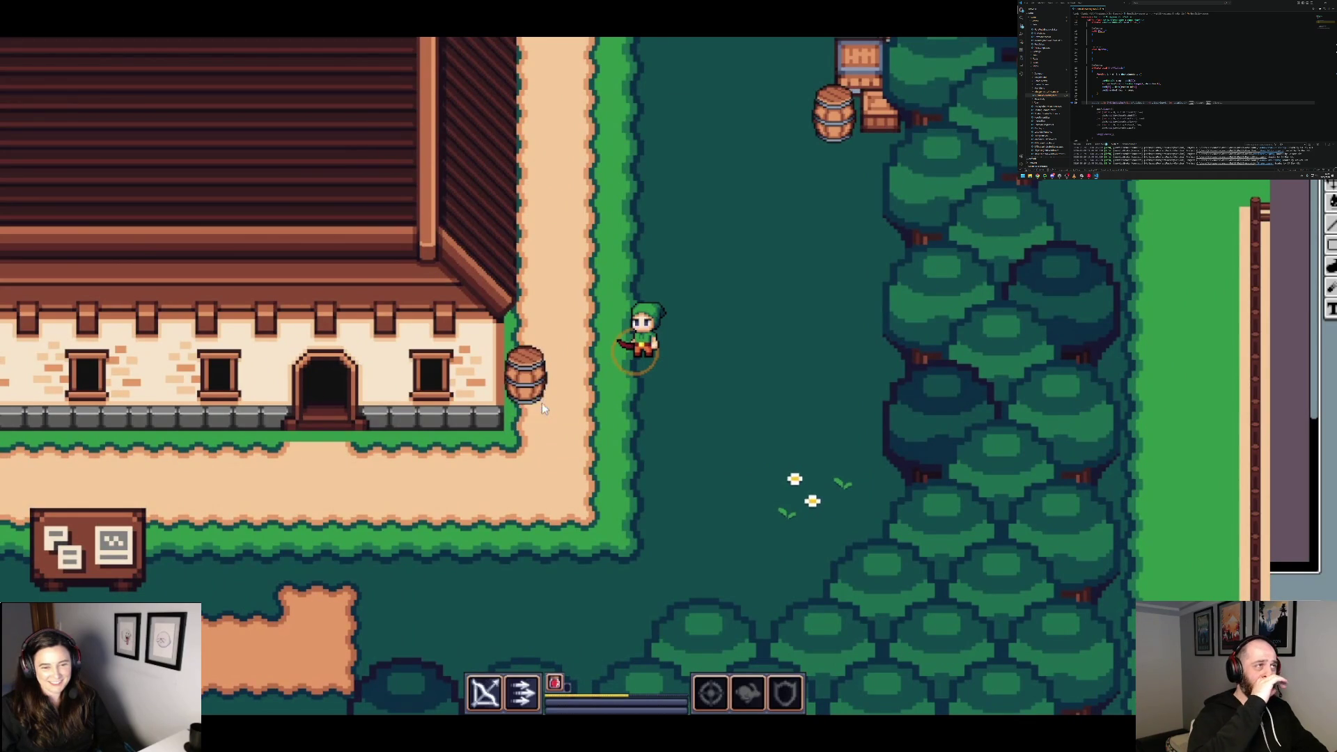
key("a")
key("d")
key("w")
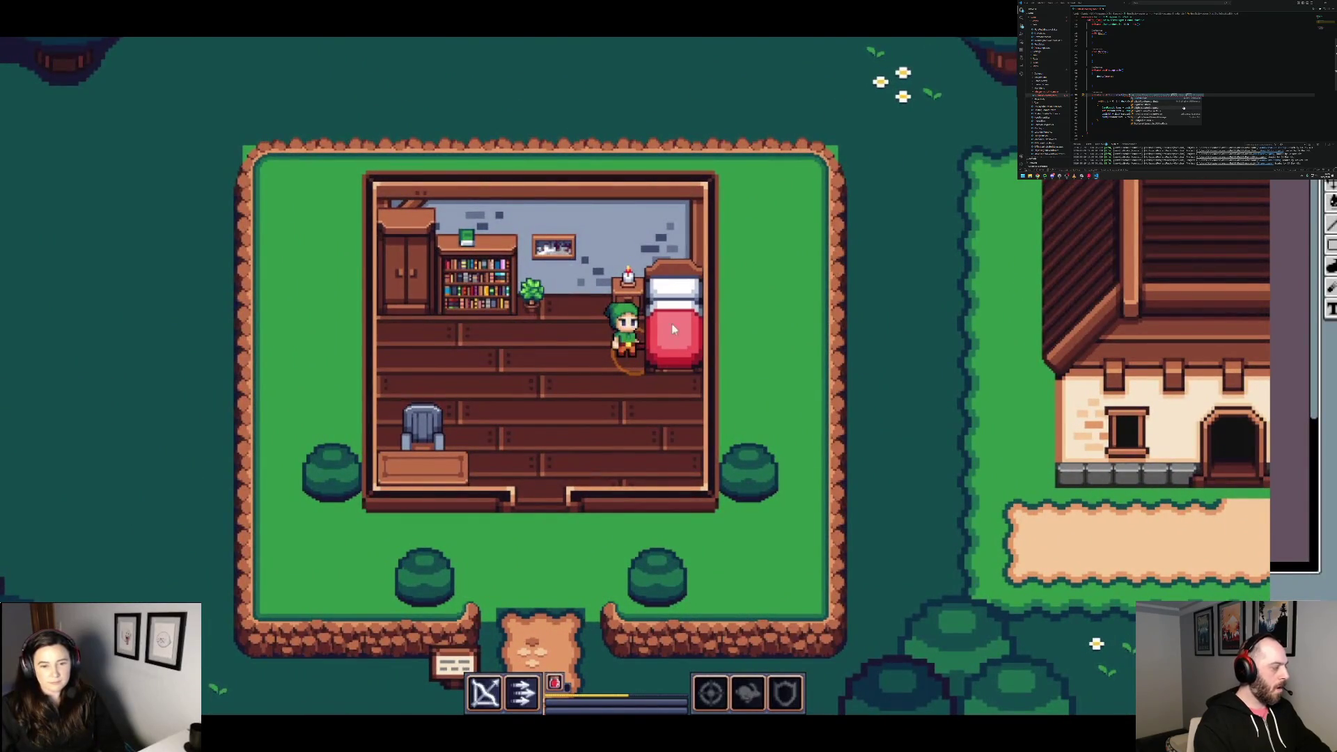
Step: Exit the Edge of Ages level to the main menu and switch over to the Steam library
key("a")
key("Escape")
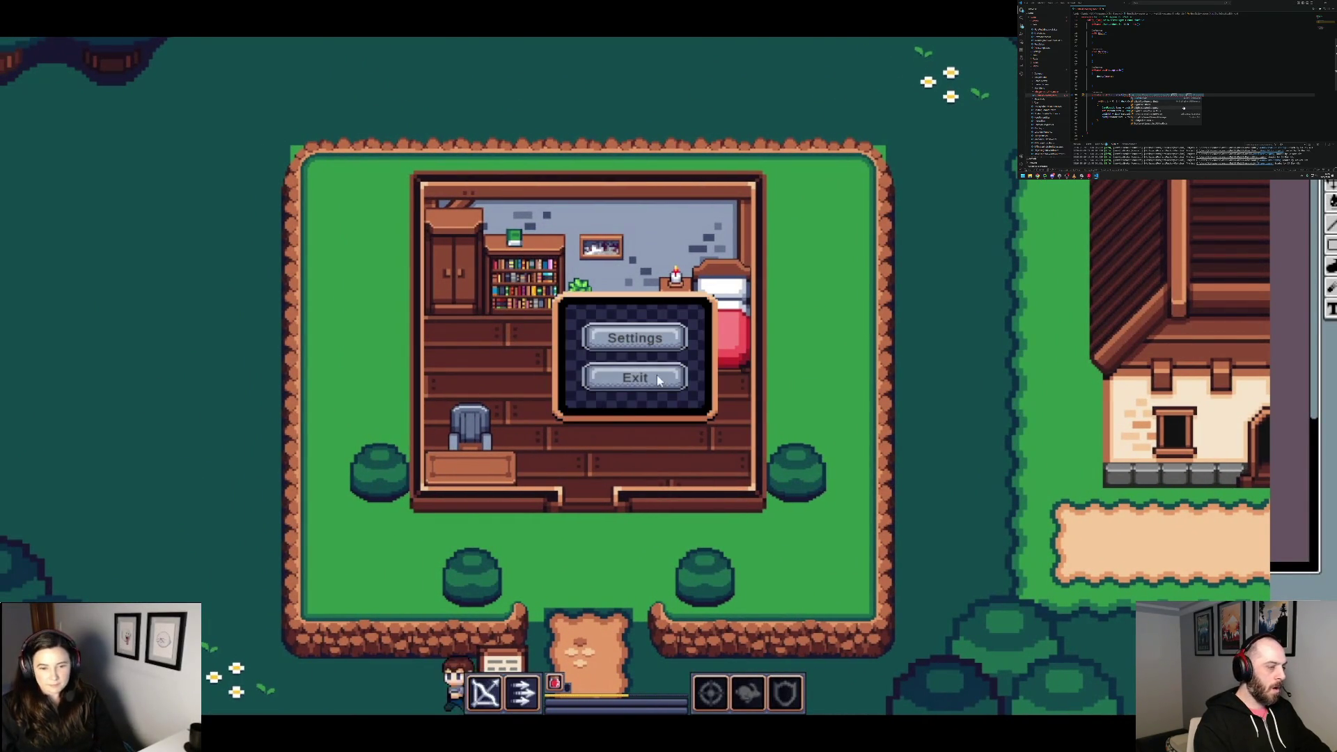
left_click(661, 380)
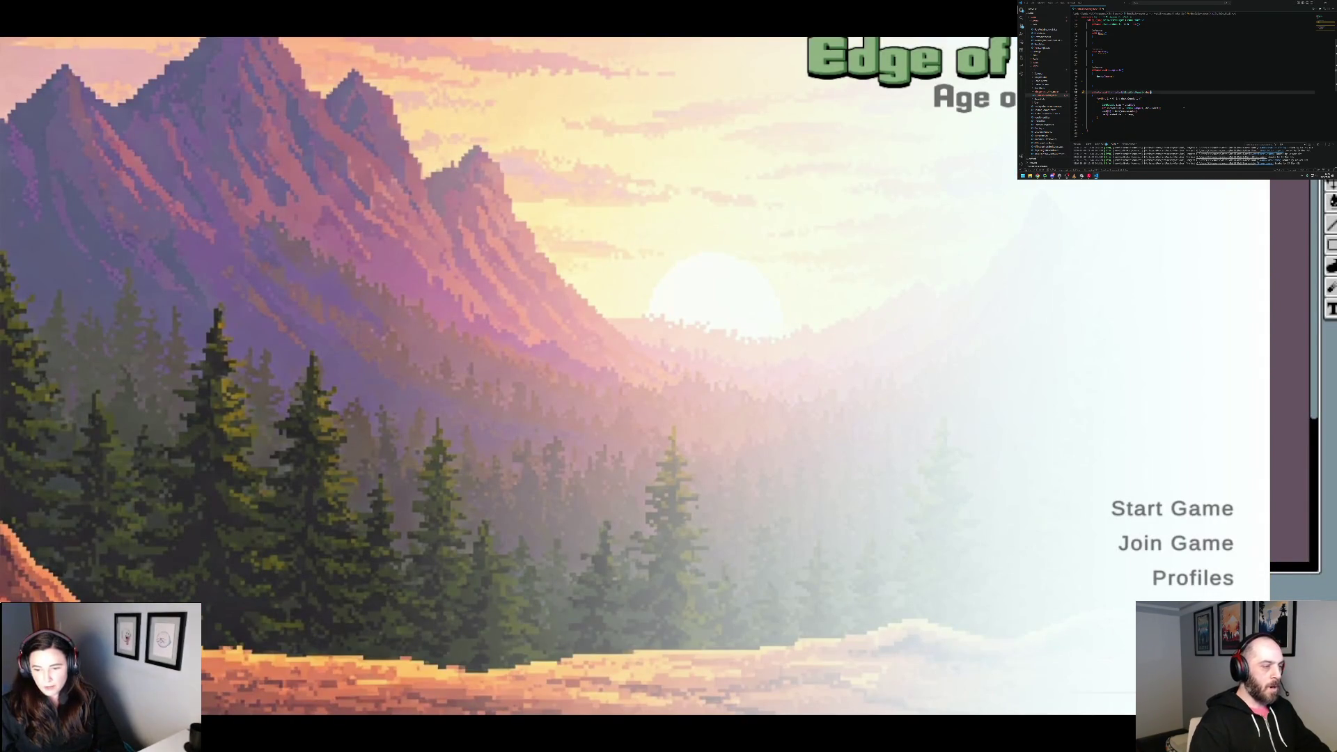
key("alt+Tab")
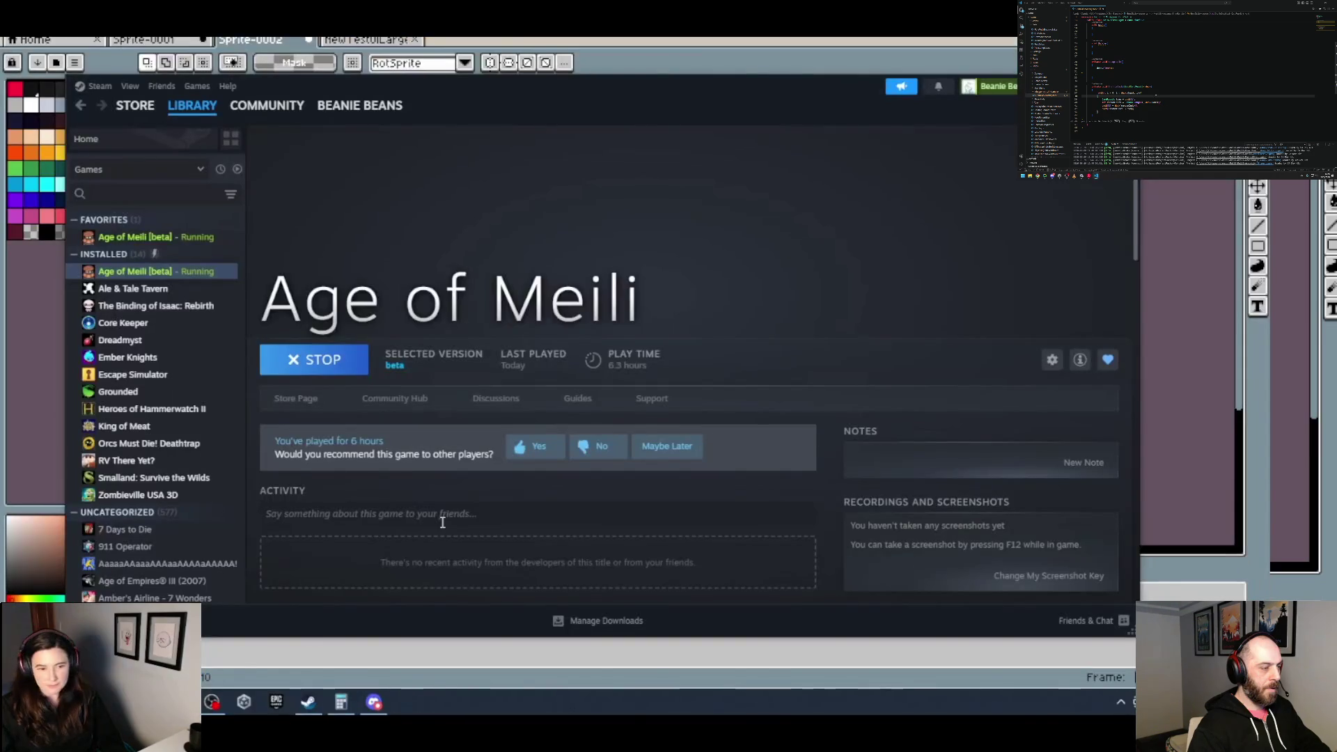
Step: Switch to Aseprite and look over the large UI mockup and blank card sprites
key("alt+Tab")
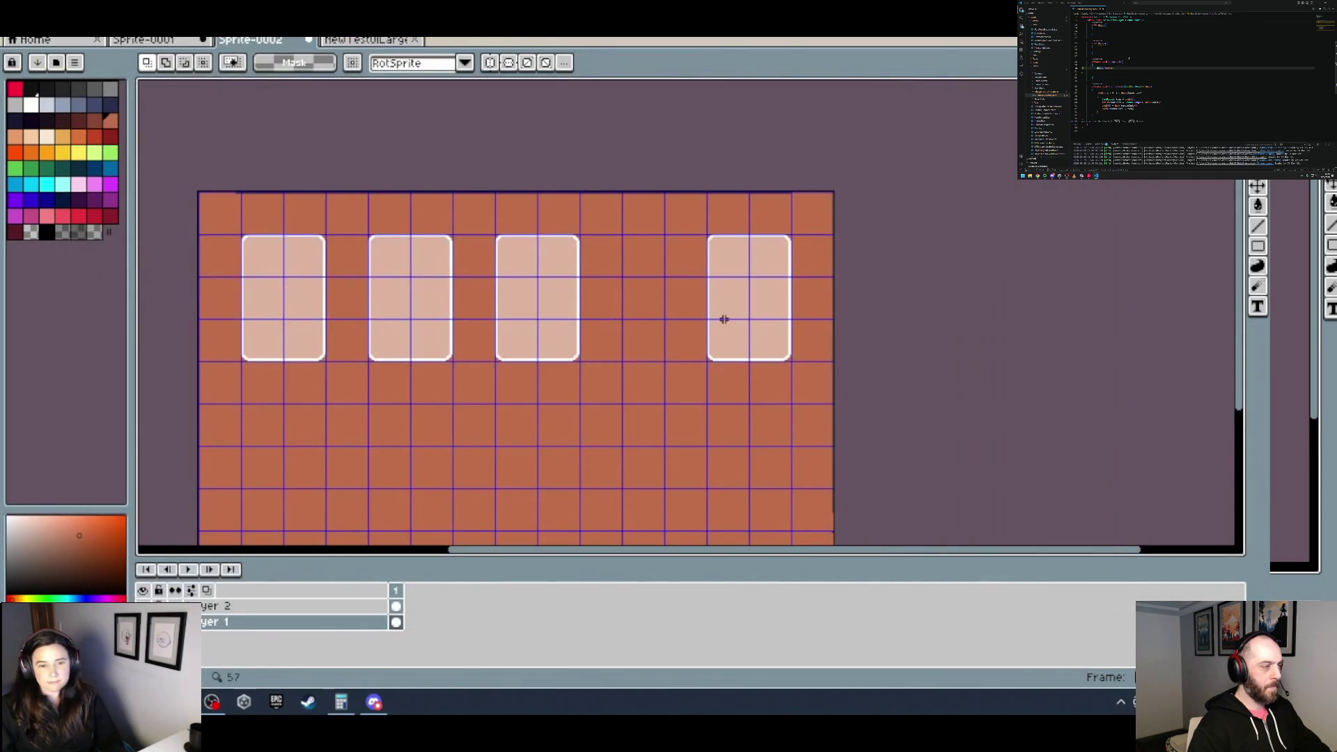
scroll(858, 337, "down", 2)
scroll(787, 433, "up", 1)
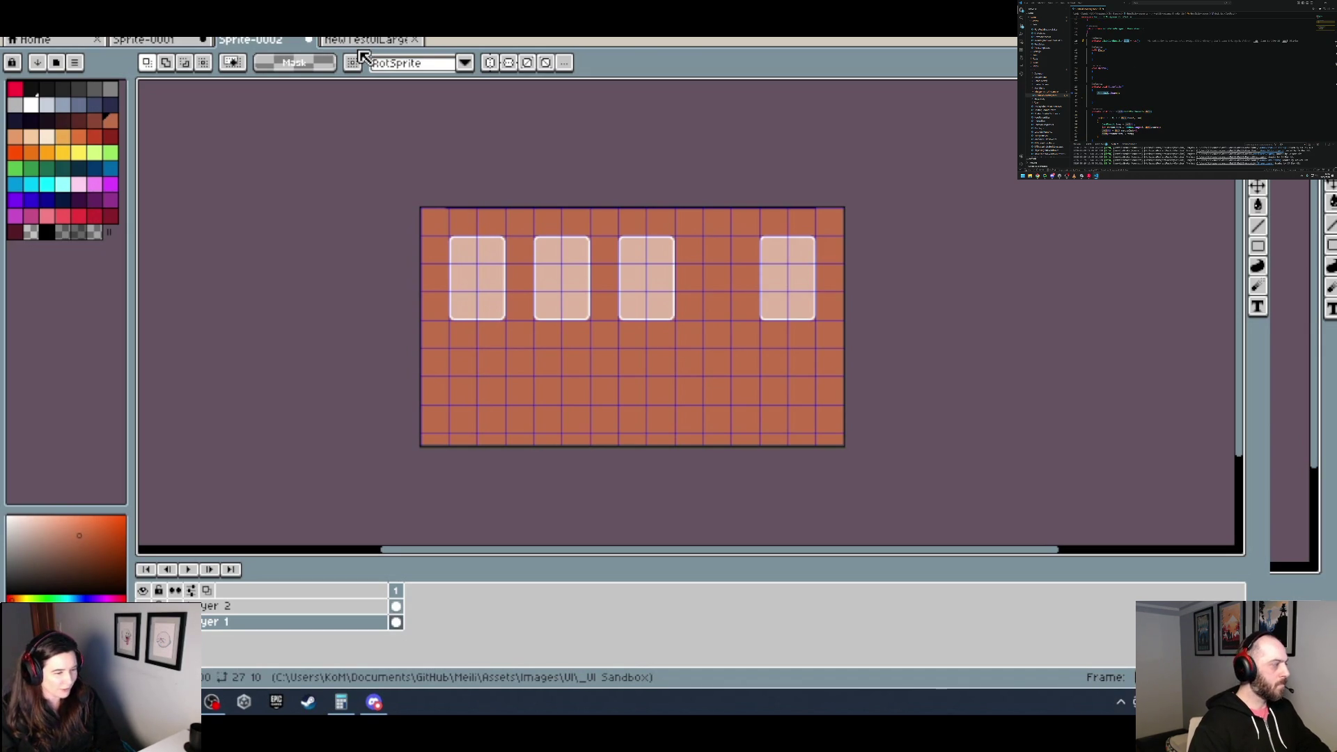
left_click(365, 41)
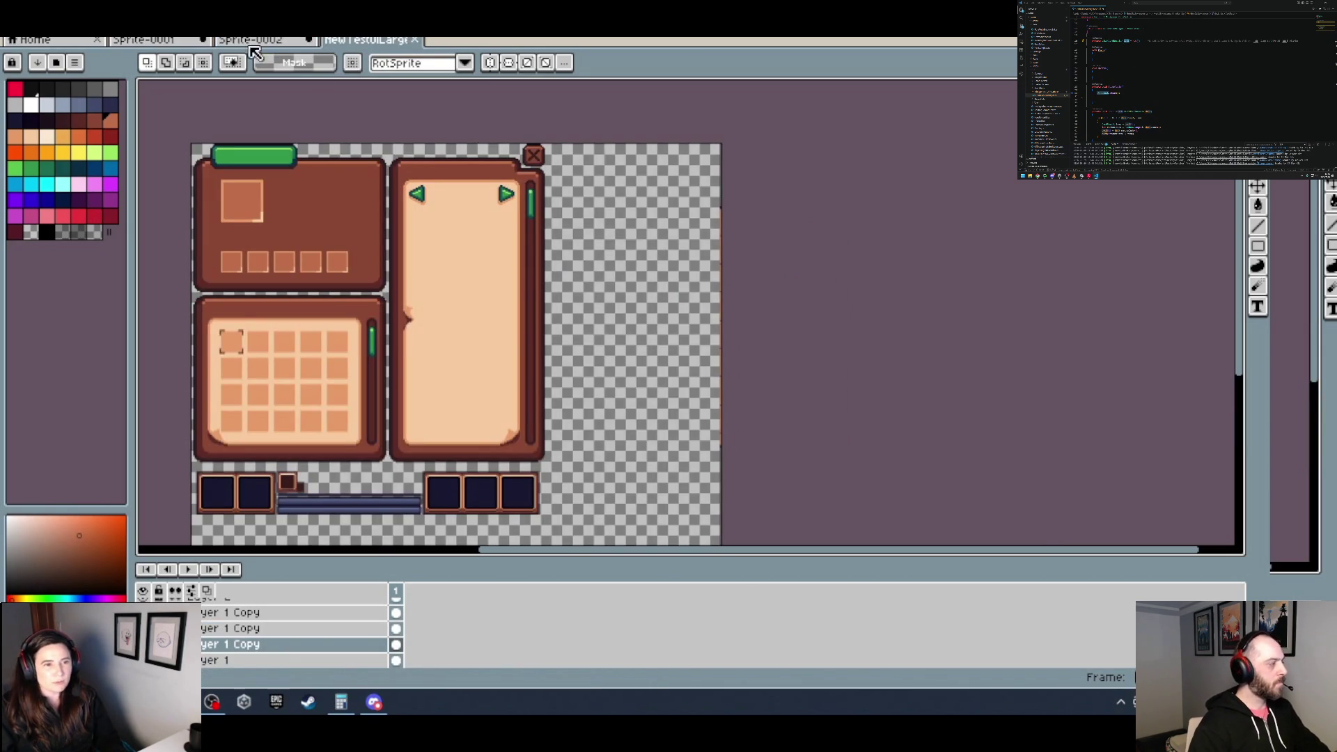
left_click(168, 46)
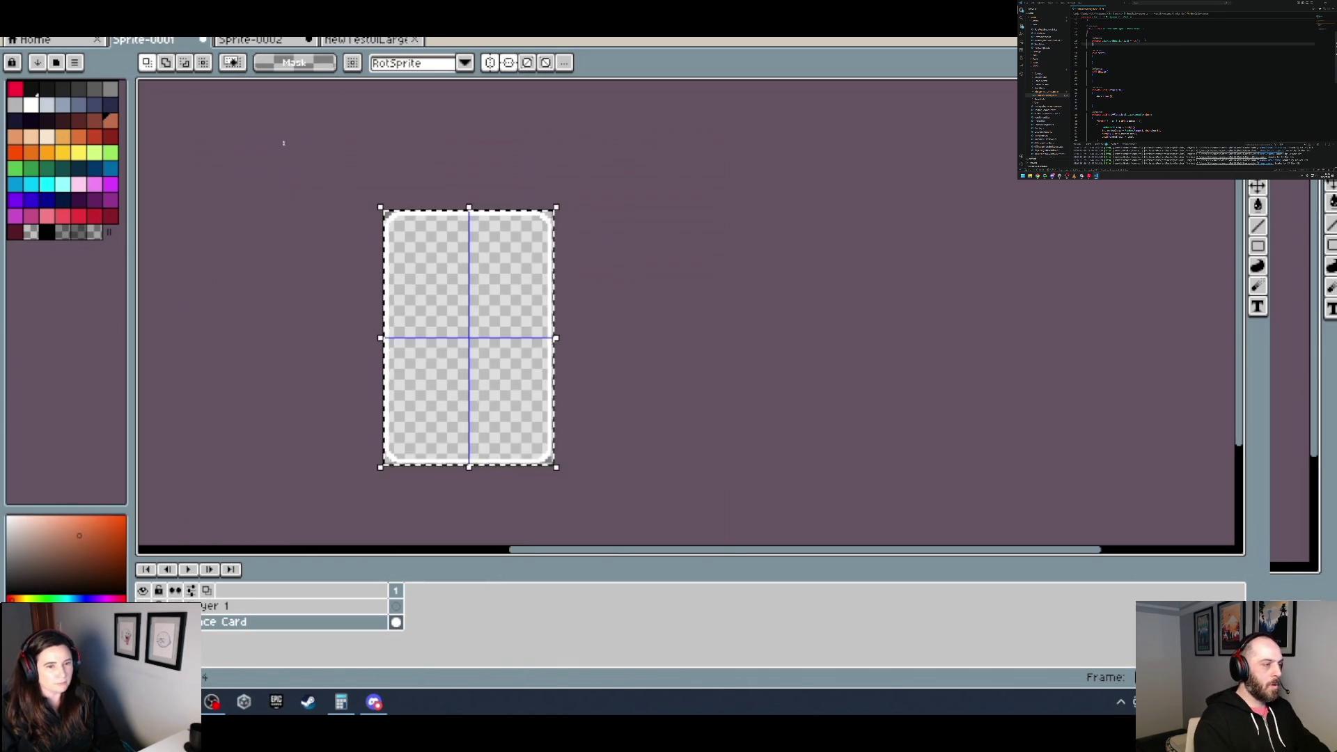
Step: Return to the NewTestUILarge sheet and pan it fully into view
scroll(388, 298, "up", 2)
scroll(746, 272, "down", 3)
scroll(746, 274, "up", 1)
scroll(695, 230, "up", 2)
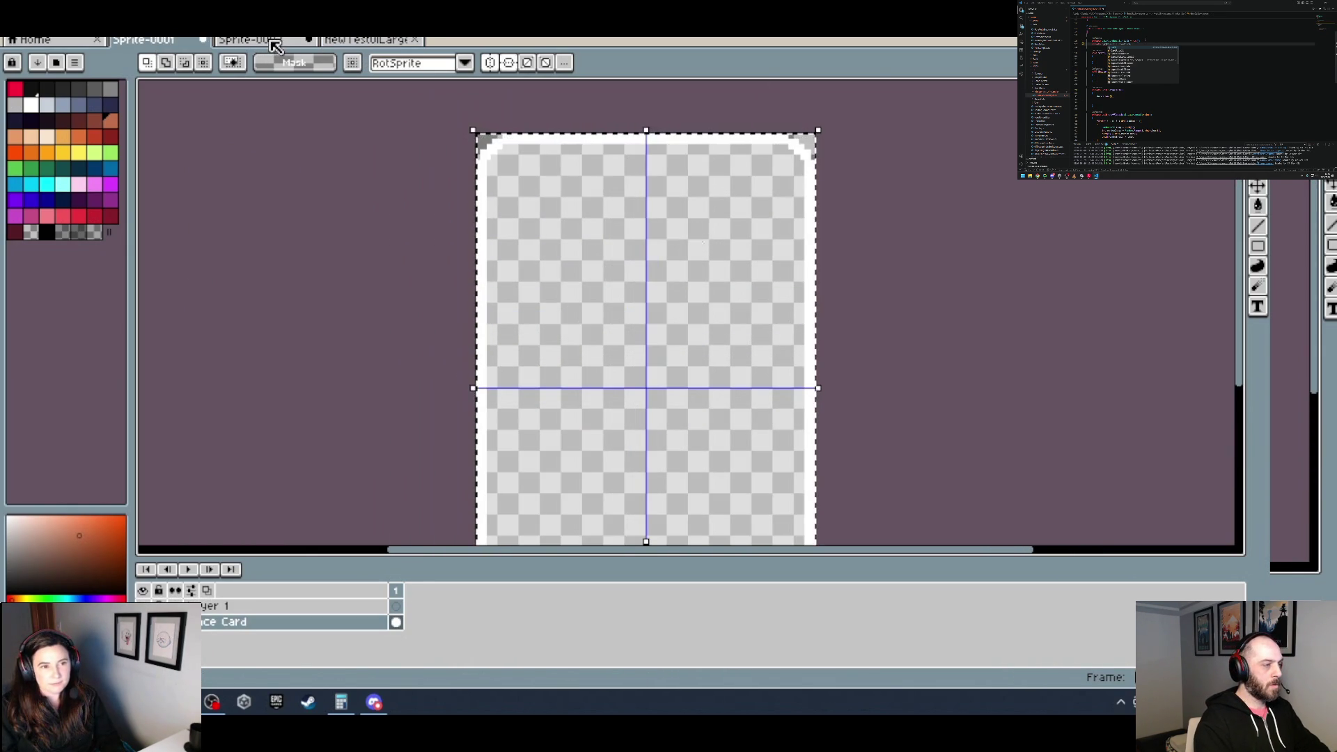
left_click(365, 40)
left_click_drag(556, 313, 620, 328)
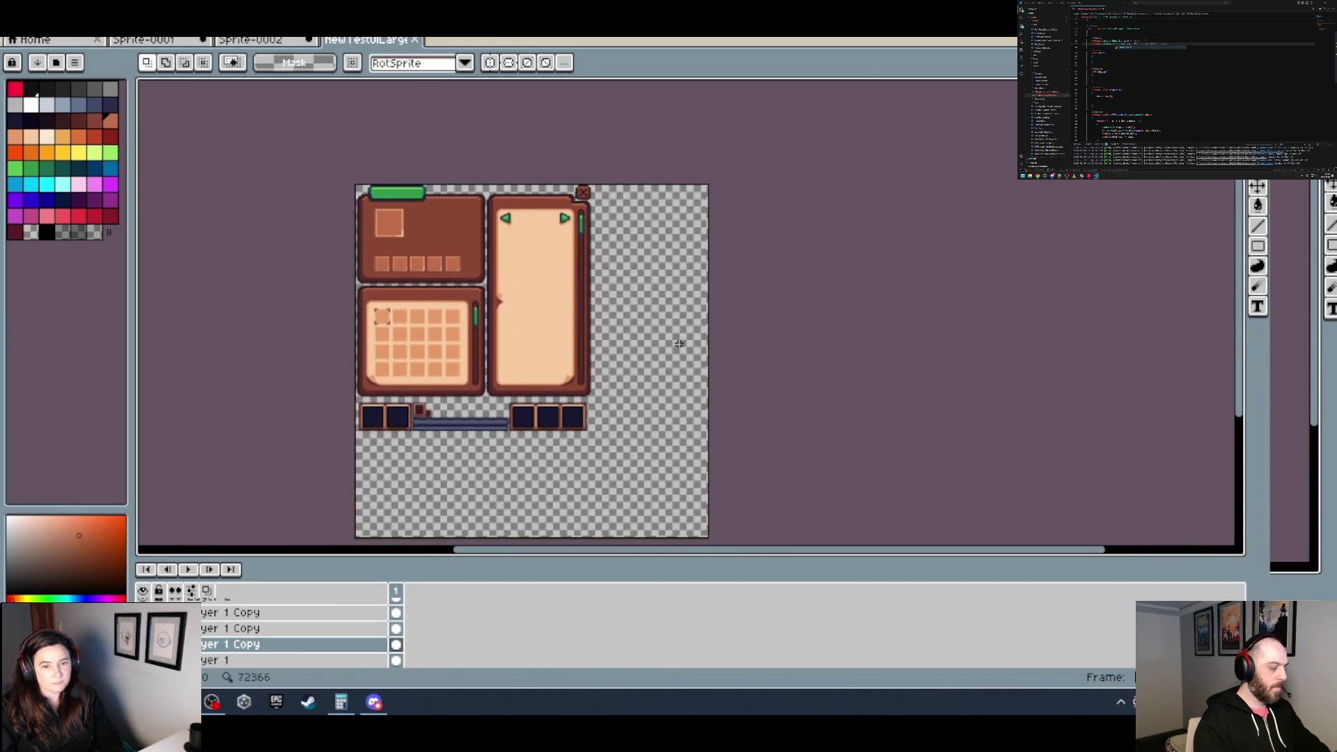
scroll(682, 349, "down", 2)
scroll(662, 286, "right", 2)
left_click(48, 28)
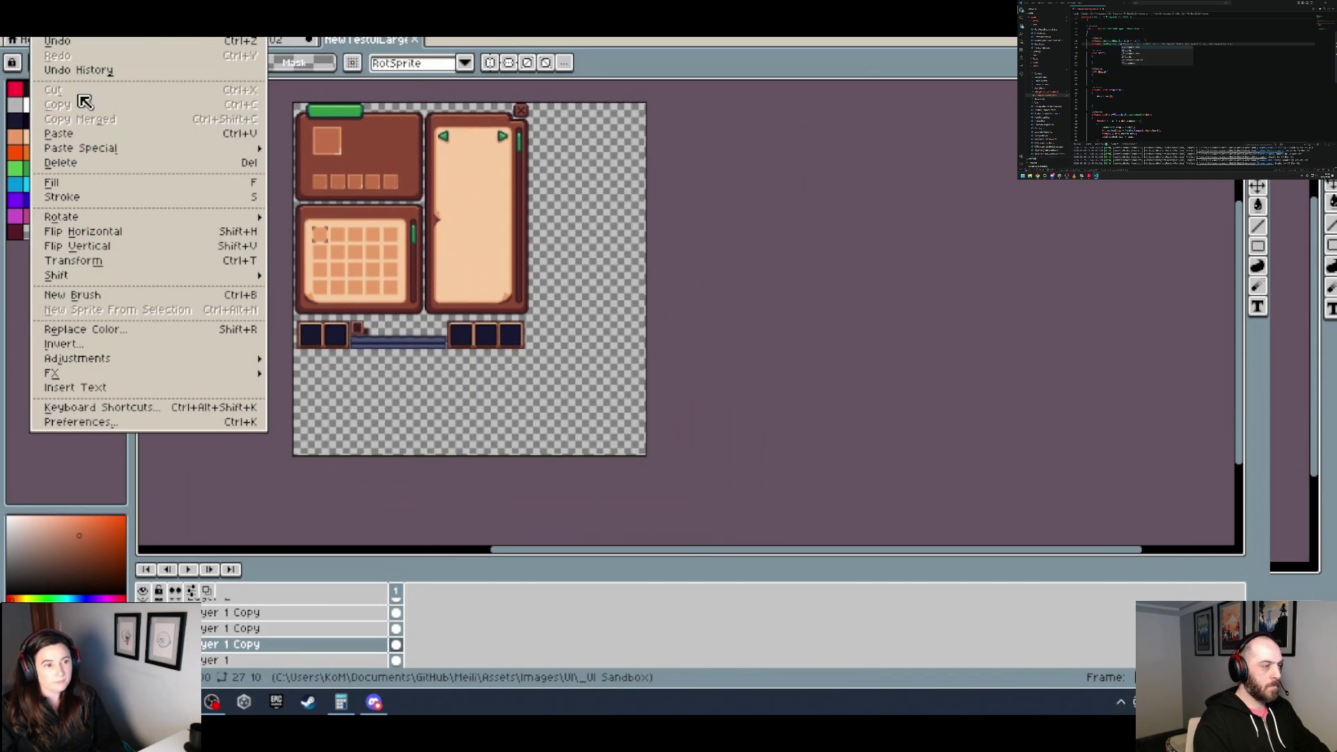
Step: Extend the canvas by 256 pixels on the right in Canvas Size
mouse_move(80, 28)
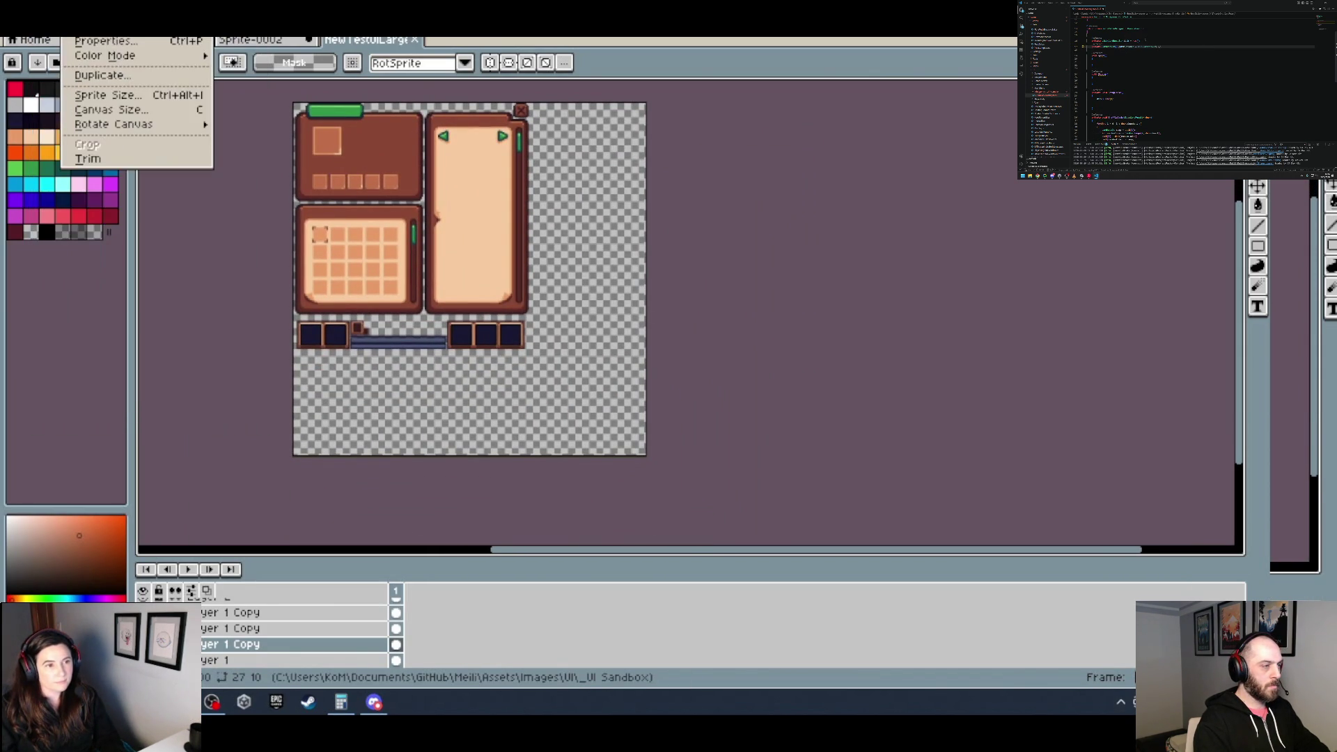
left_click(105, 111)
left_click(1064, 250)
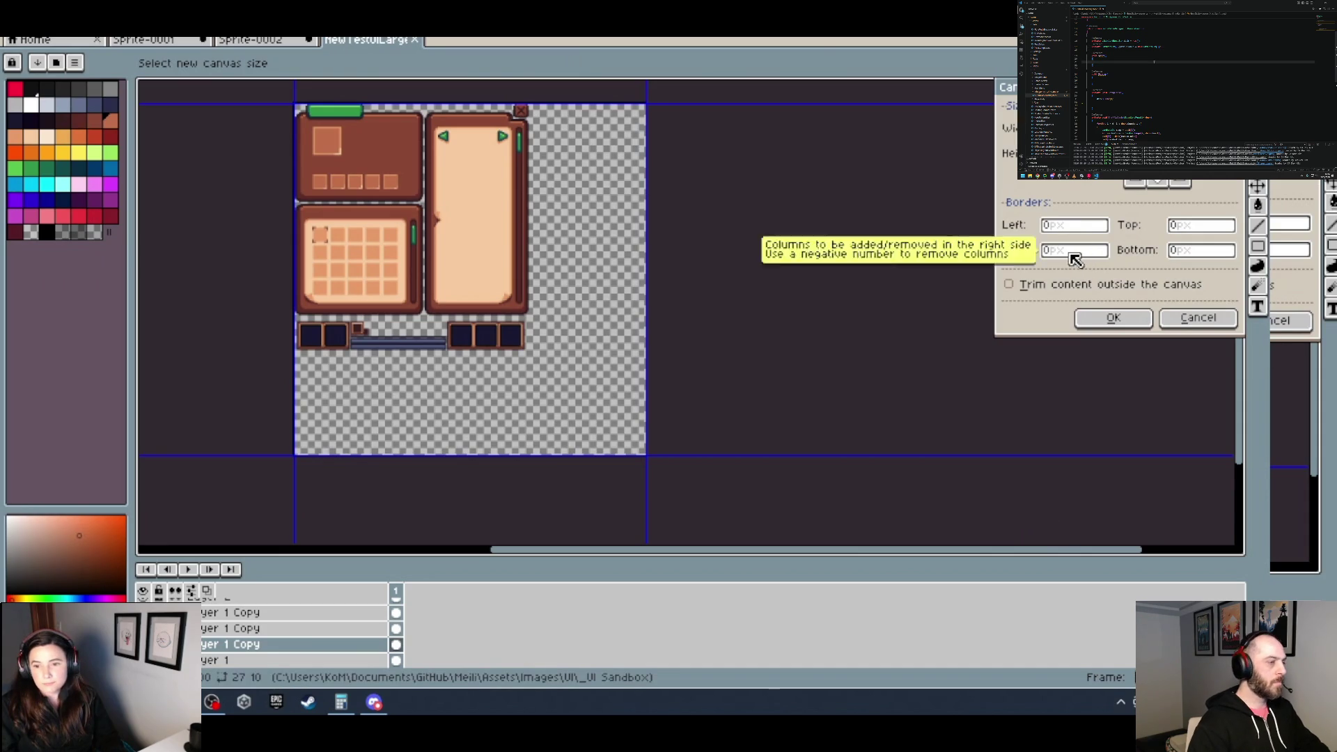
type("256")
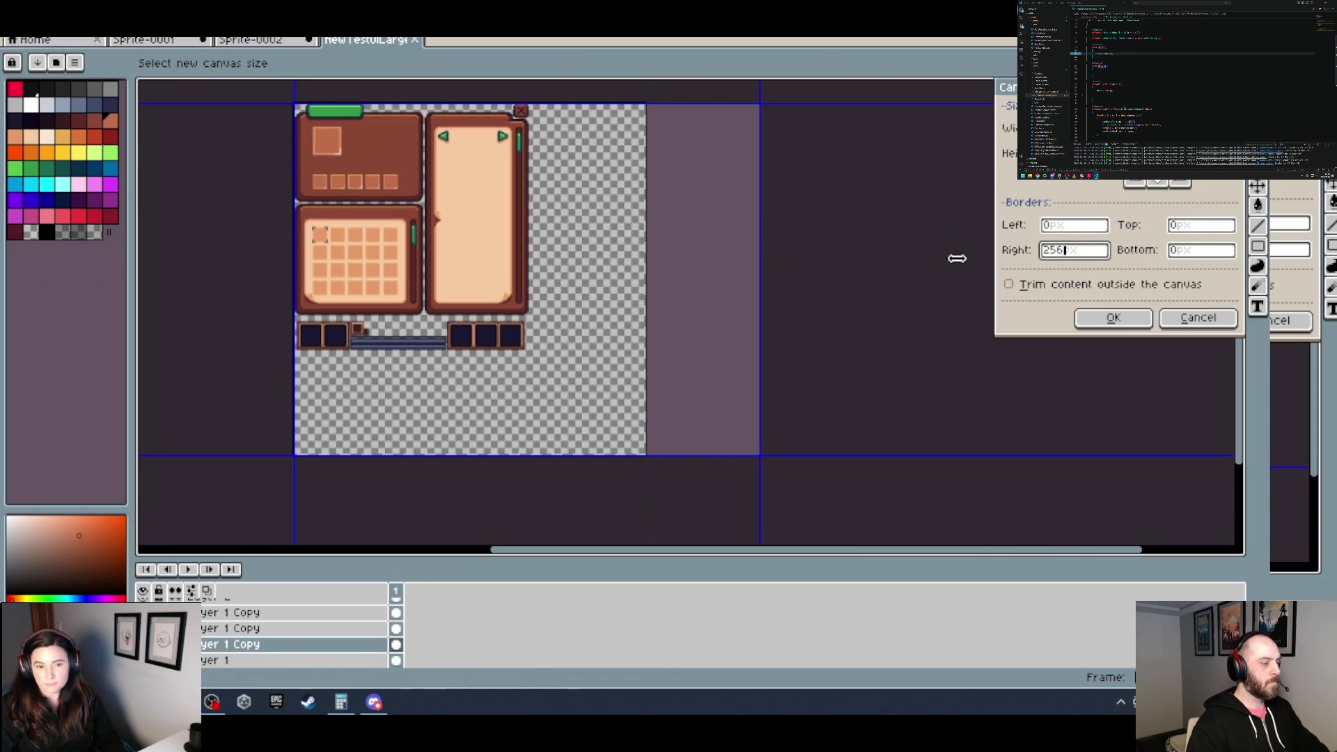
key("Return")
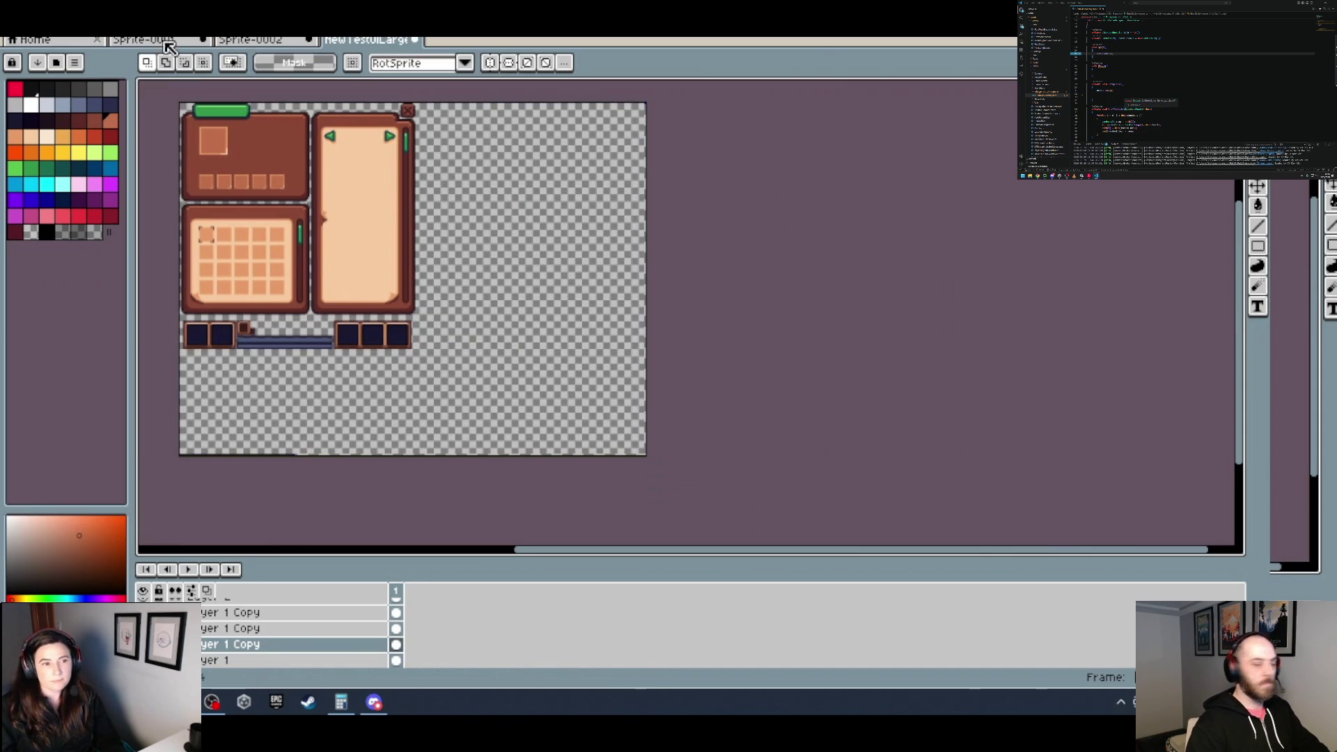
Step: Add another 12 pixels to the canvas's right side via Sprite > Canvas Size
key("alt+e")
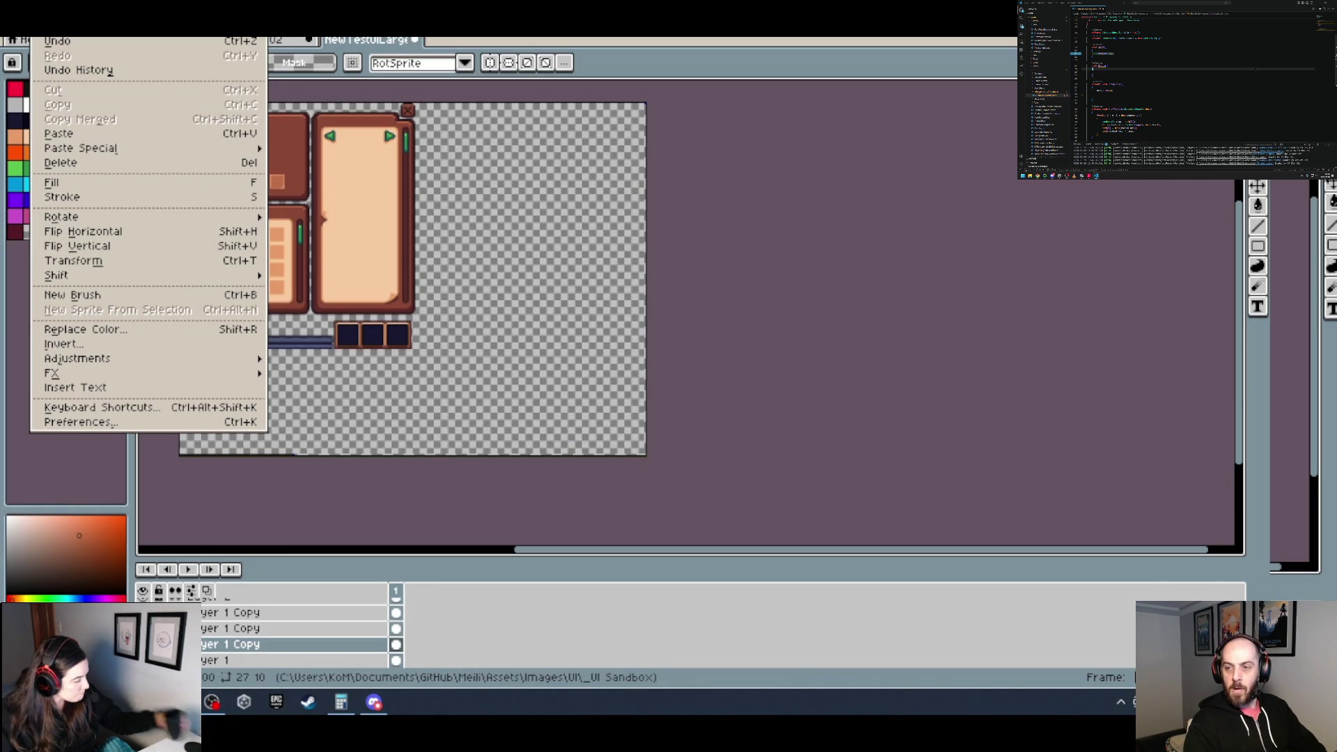
key("Left")
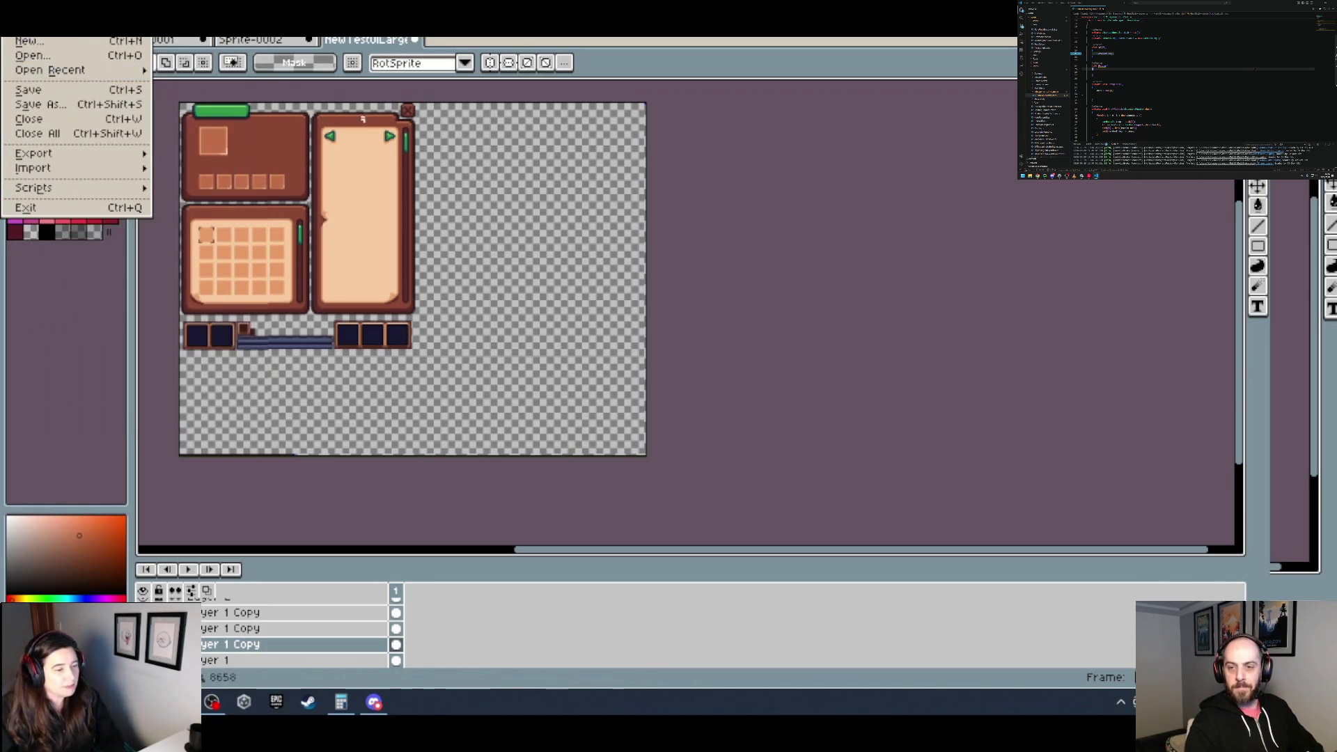
key("Right")
key("Right")
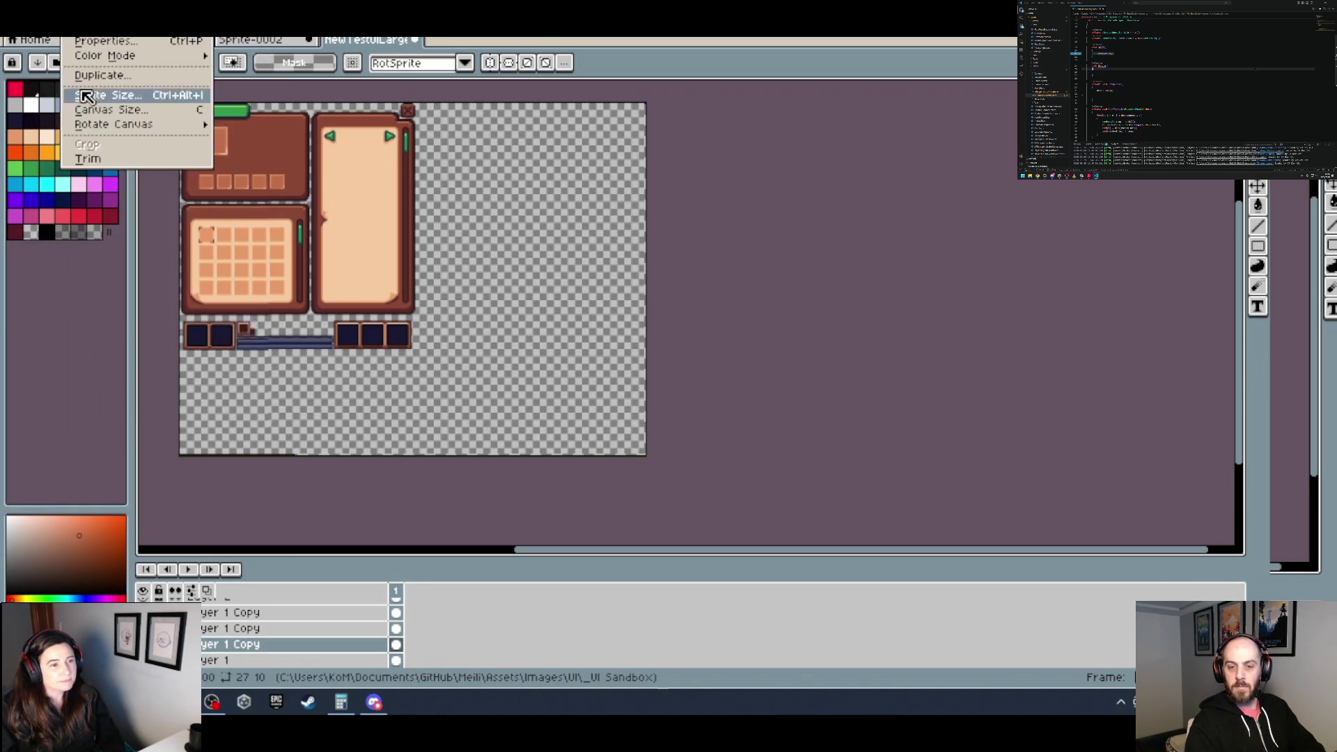
mouse_move(131, 124)
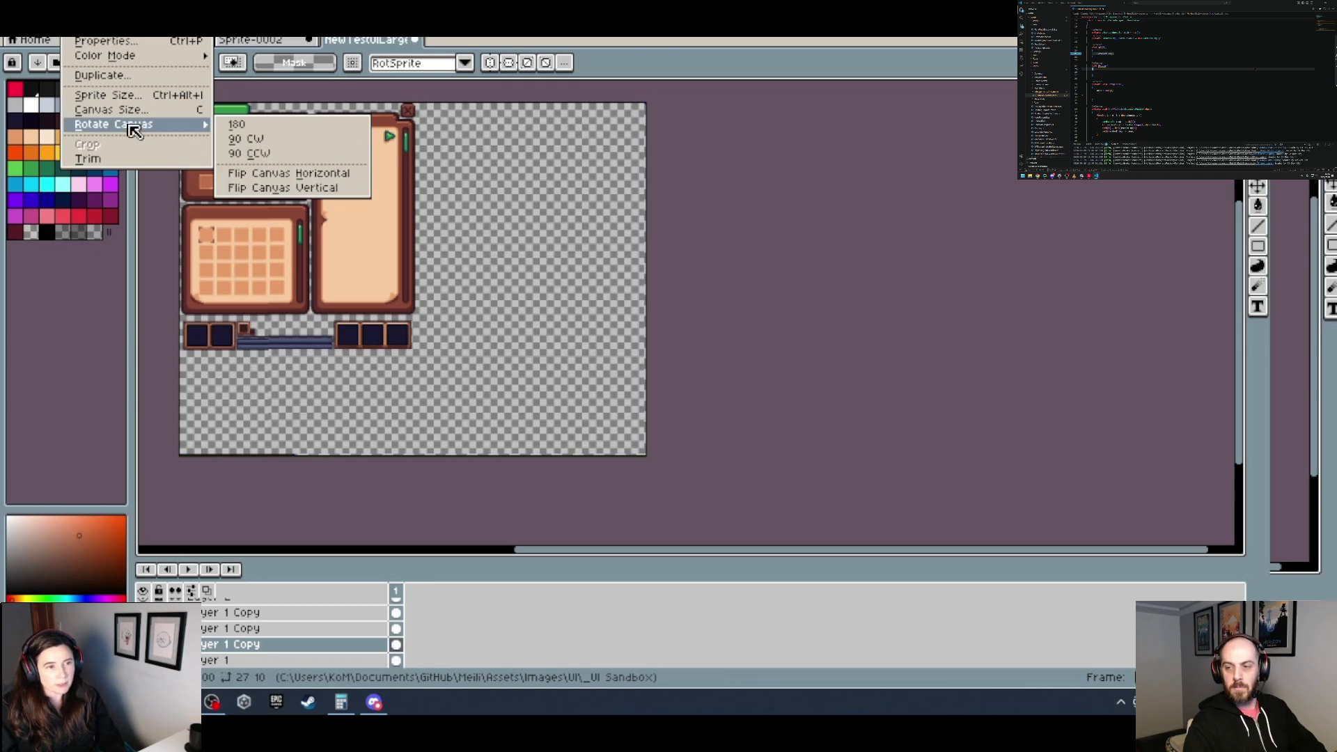
left_click(97, 112)
left_click(1079, 255)
type("12")
key("Return")
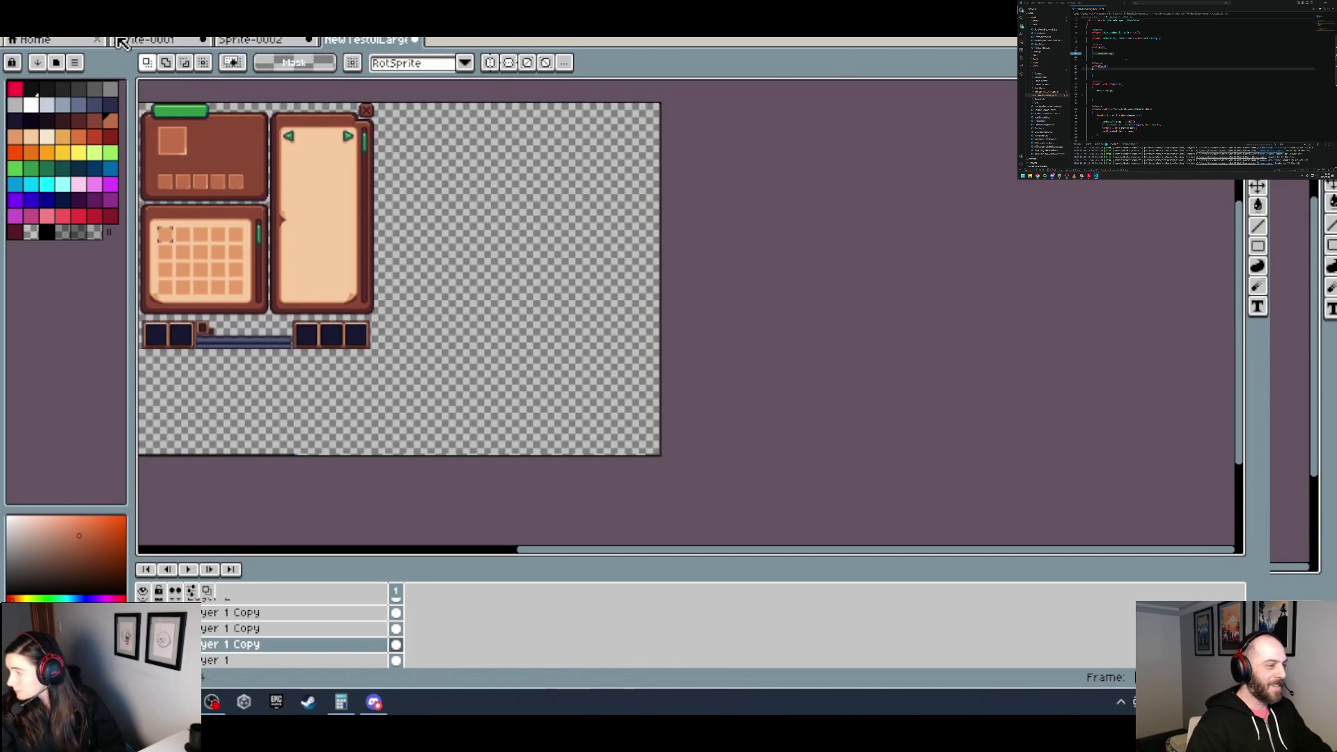
Step: Return to the UI panel document and make Layer 1 Copy the active layer
left_click(255, 42)
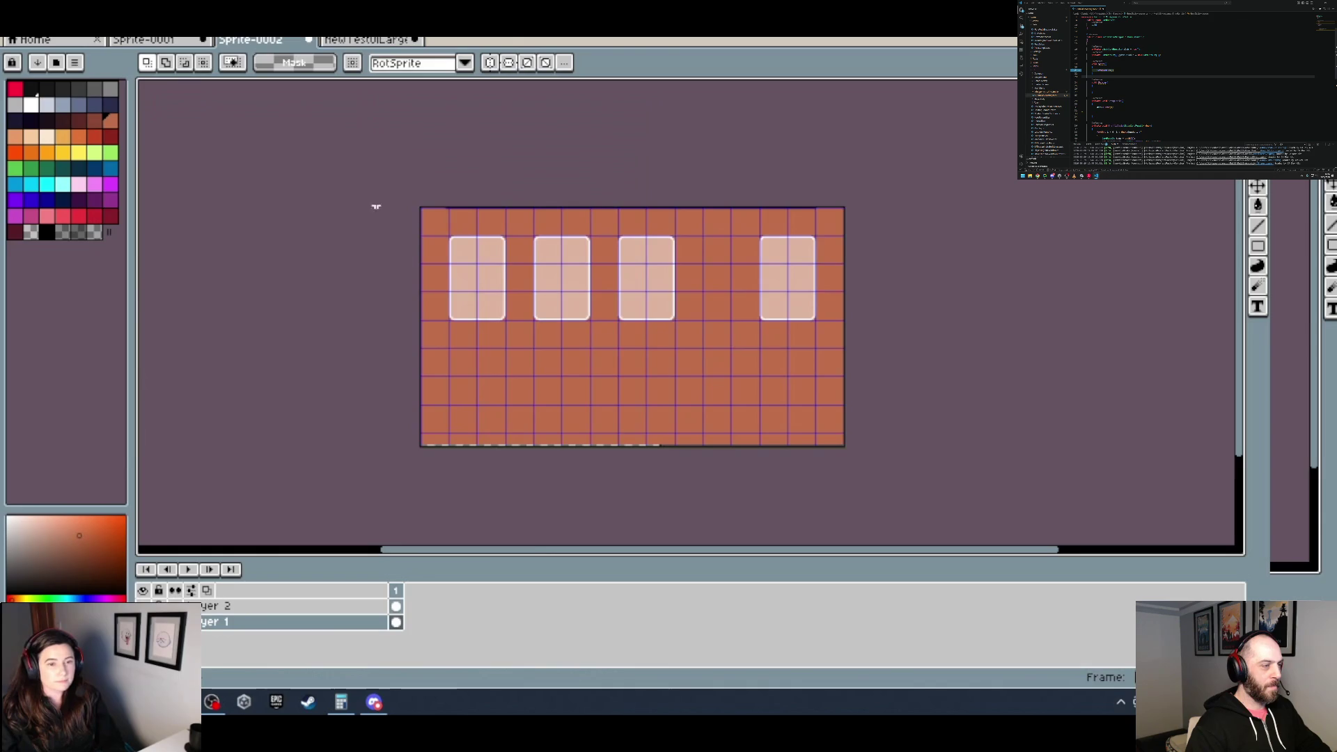
left_click(363, 39)
scroll(263, 137, "up", 2)
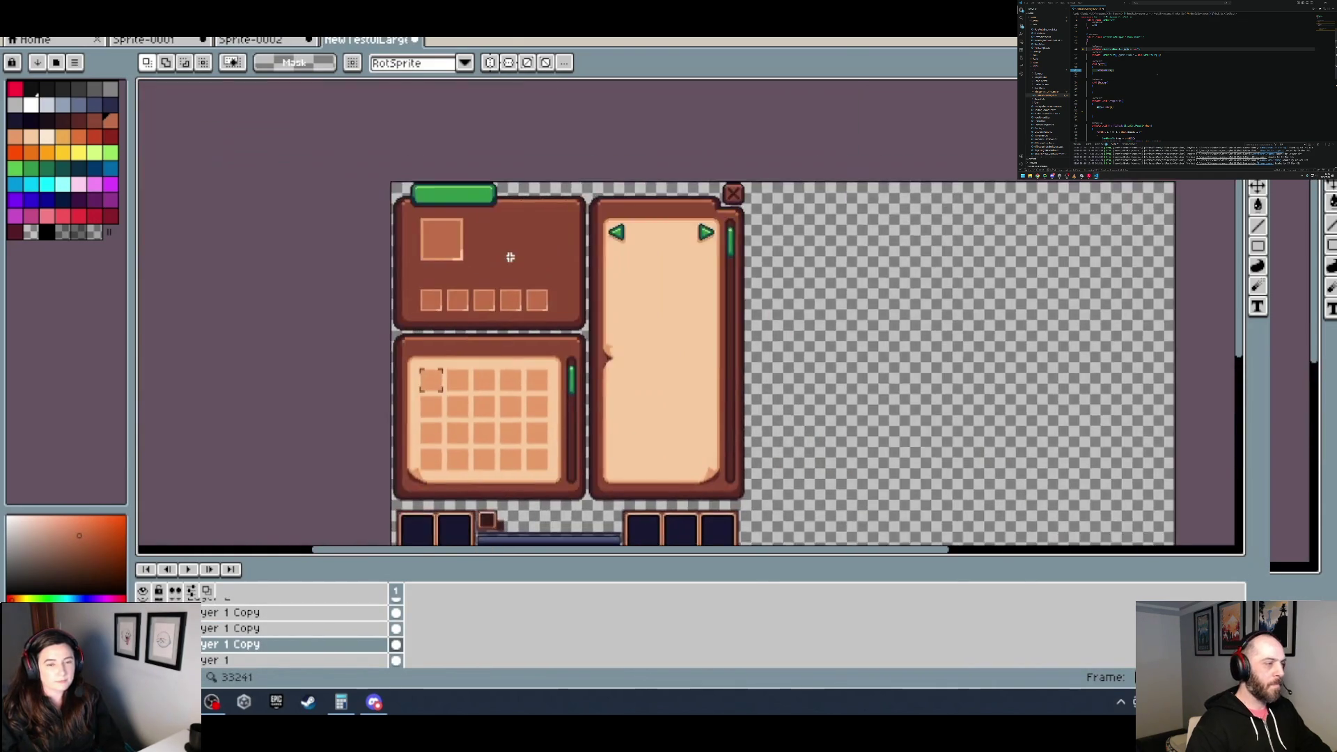
scroll(534, 254, "up", 5)
scroll(534, 253, "down", 2)
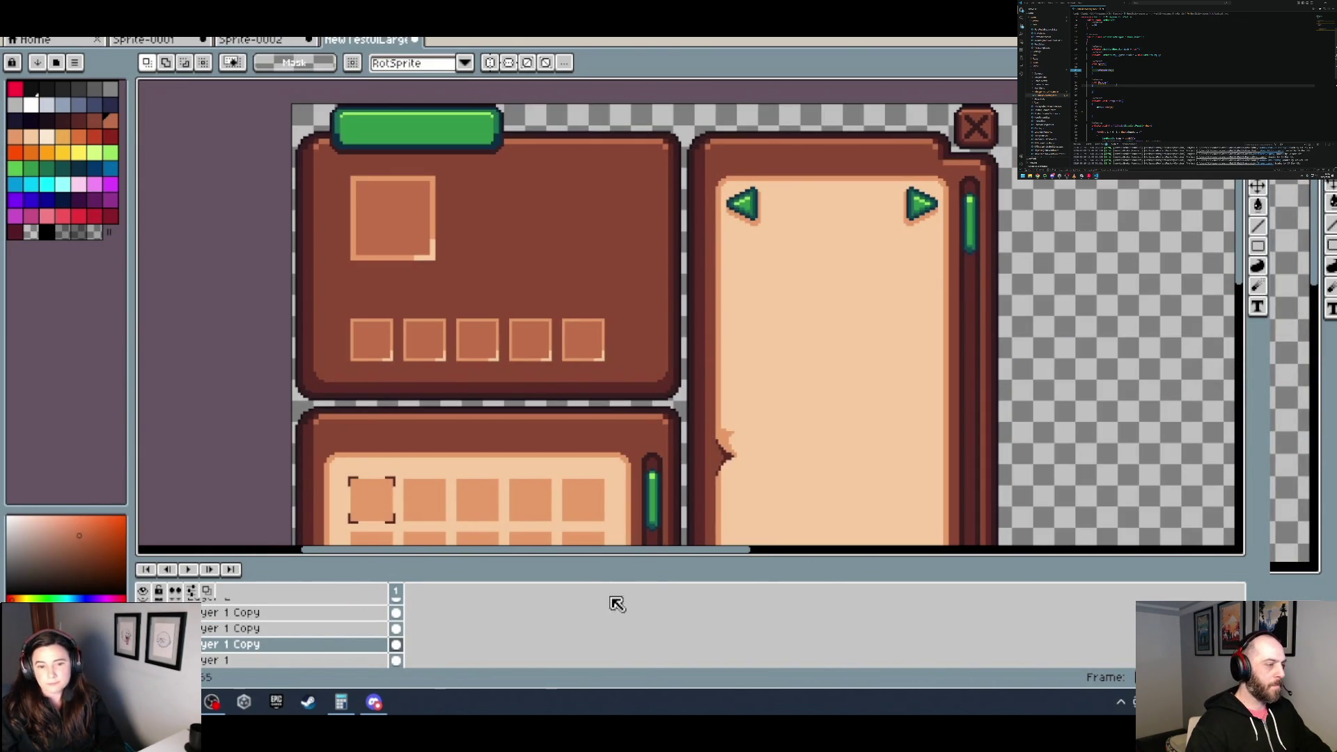
left_click(290, 648)
scroll(679, 385, "up", 2)
scroll(679, 385, "down", 2)
mouse_move(739, 394)
left_mouse_down()
mouse_move(654, 300)
mouse_move(743, 134)
left_mouse_up()
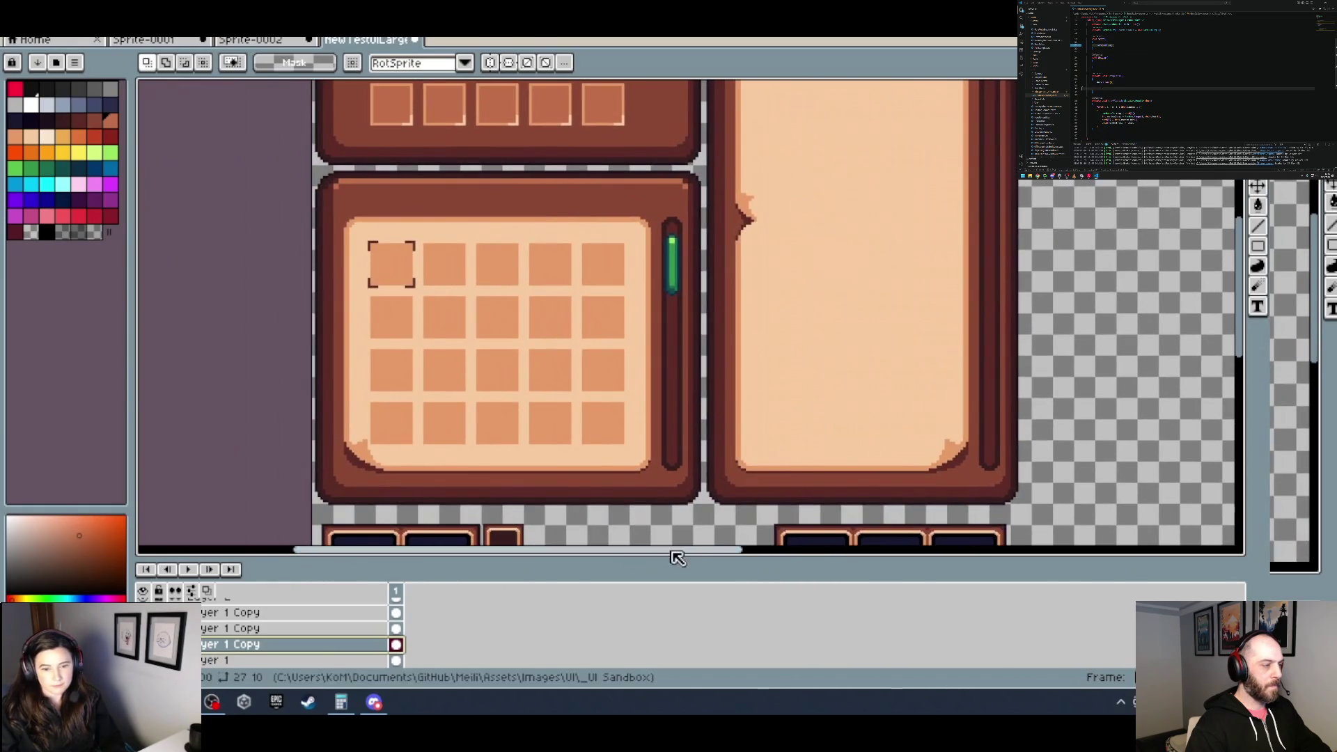
scroll(710, 478, "up", 1)
scroll(710, 453, "up", 1)
scroll(721, 446, "up", 1)
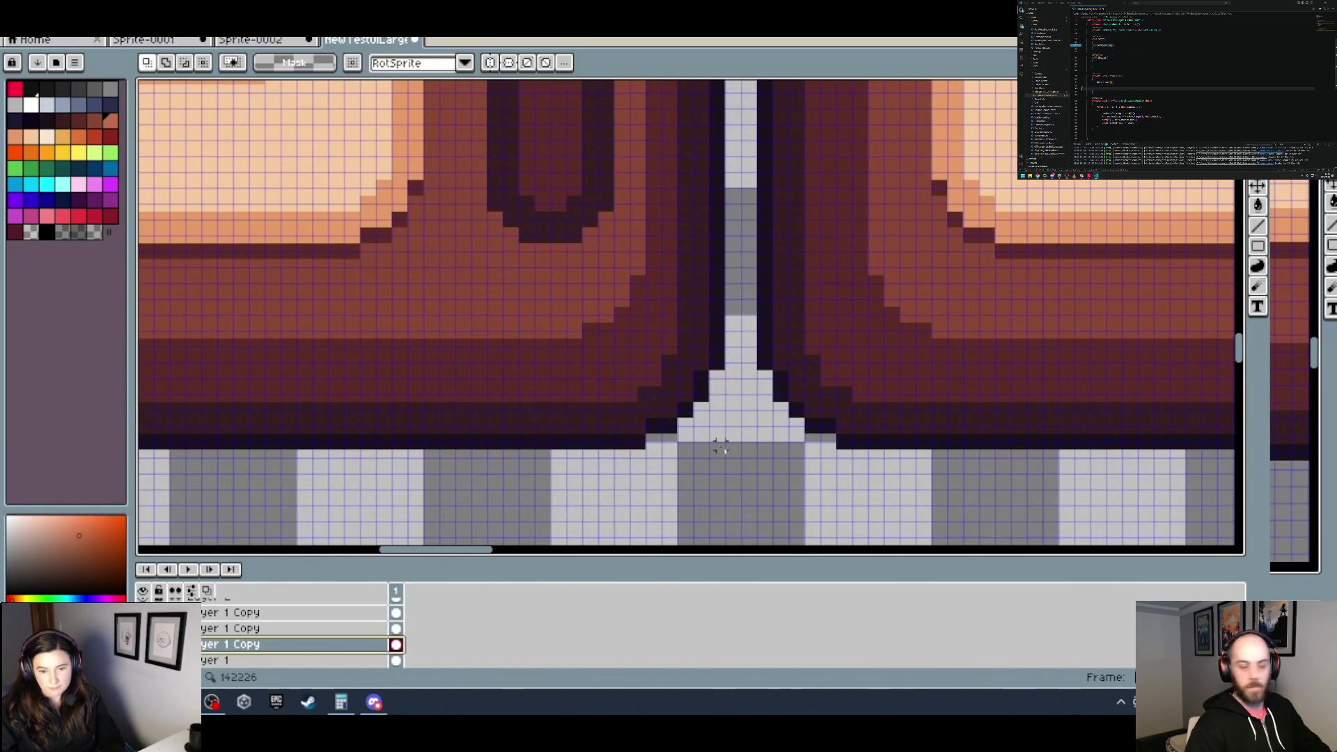
Step: Marquee-select the inventory grid panel area
left_click_drag(721, 446, 283, 212)
scroll(176, 103, "up", 2)
scroll(175, 103, "up", 1)
scroll(176, 103, "down", 2)
scroll(633, 87, "up", 2)
scroll(632, 87, "up", 1)
scroll(565, 230, "up", 1)
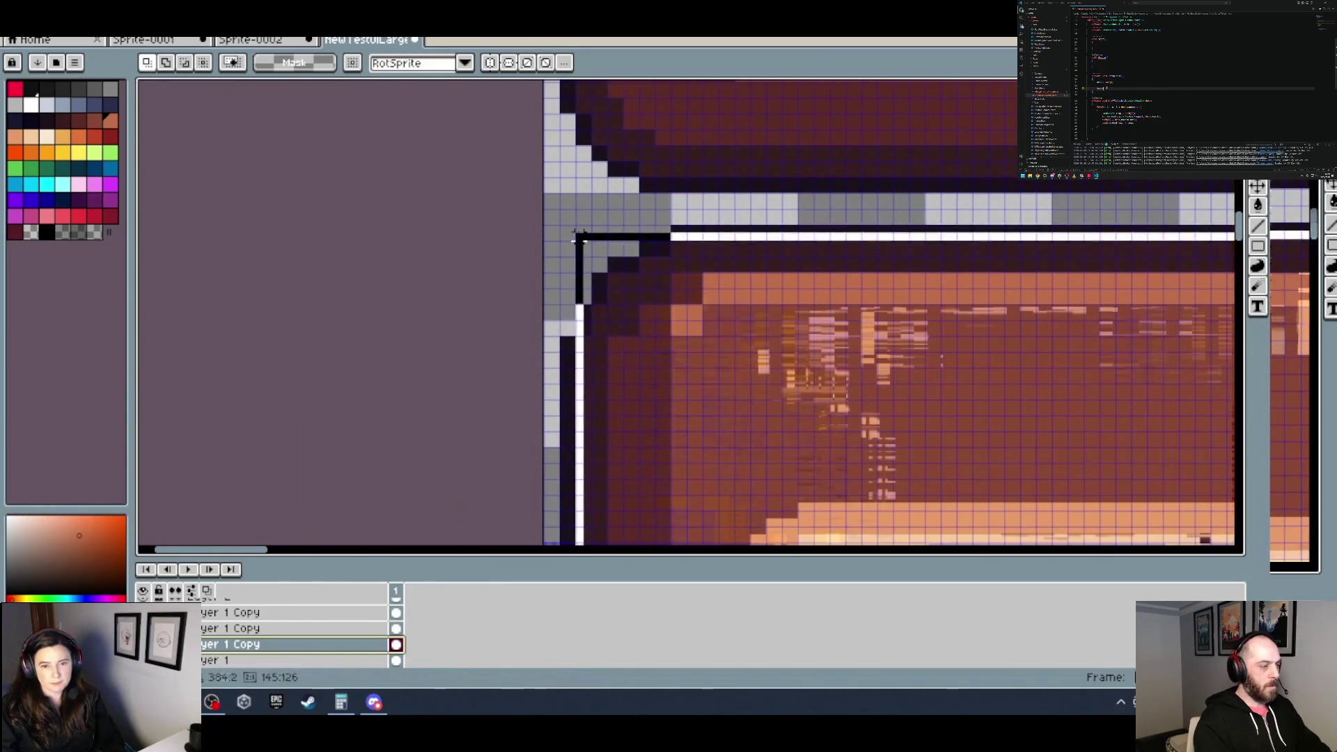
scroll(639, 307, "down", 1)
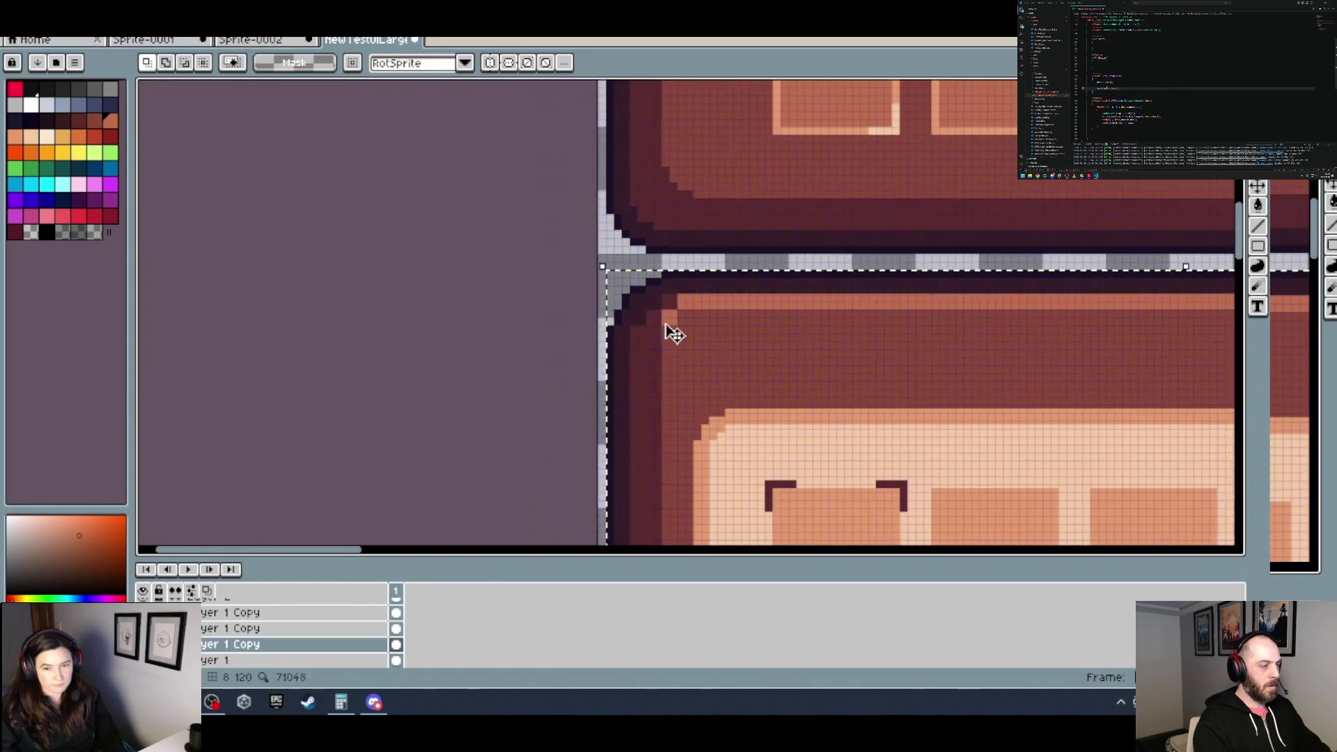
scroll(668, 328, "down", 2)
left_click_drag(1125, 411, 741, 385)
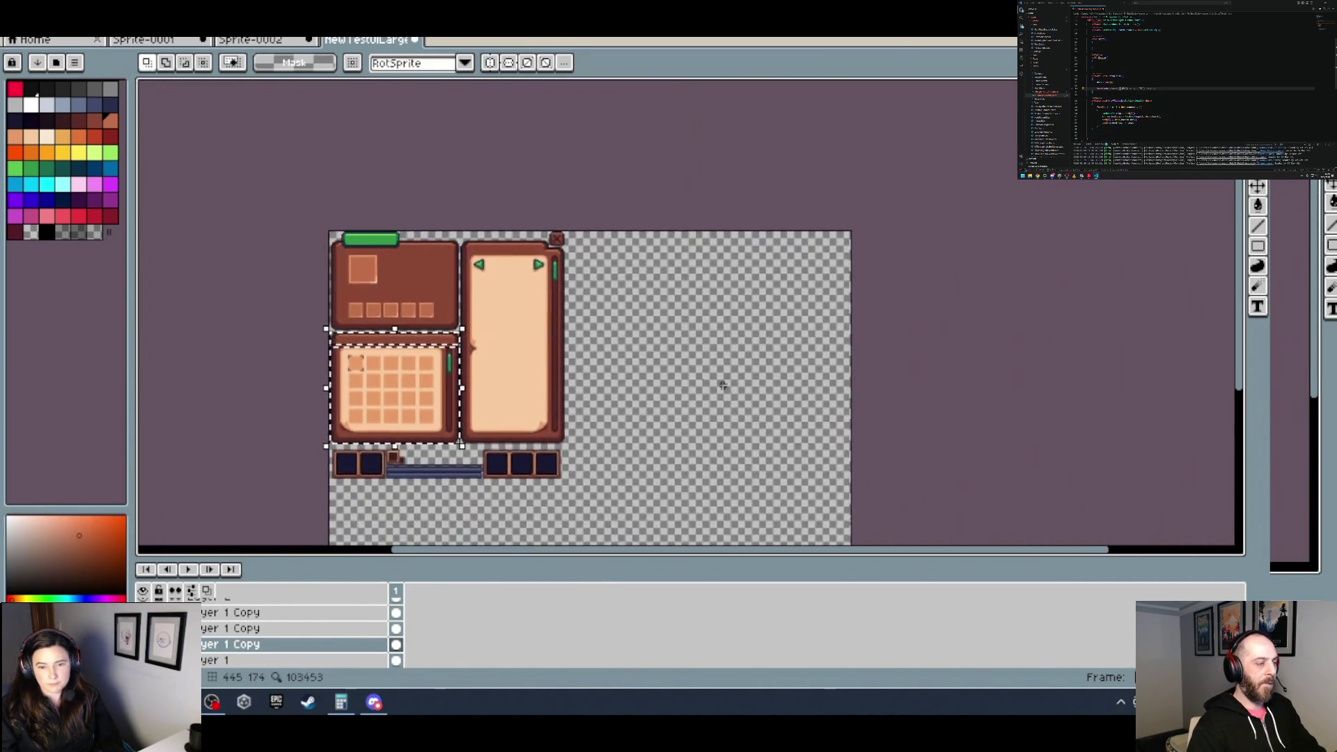
scroll(462, 239, "up", 5)
scroll(679, 346, "up", 3)
scroll(679, 347, "down", 4)
left_click_drag(576, 257, 576, 349)
left_click_drag(501, 258, 499, 364)
Step: Paste a copy of the inventory panel and position it in the empty right area
key("ctrl+v")
mouse_move(508, 313)
left_mouse_down()
mouse_move(547, 340)
mouse_move(963, 335)
left_mouse_up()
scroll(1009, 346, "left", 5)
scroll(478, 295, "right", 5)
scroll(731, 370, "right", 3)
mouse_move(732, 370)
left_mouse_down()
mouse_move(718, 296)
mouse_move(699, 307)
mouse_move(701, 296)
left_mouse_up()
Step: Commit the pasted inventory panel in place
scroll(633, 227, "up", 1)
scroll(633, 227, "down", 1)
scroll(647, 227, "down", 1)
scroll(648, 227, "down", 1)
key("Return")
Step: Sample the panel's light tan colour with the eyedropper
scroll(794, 258, "up", 3)
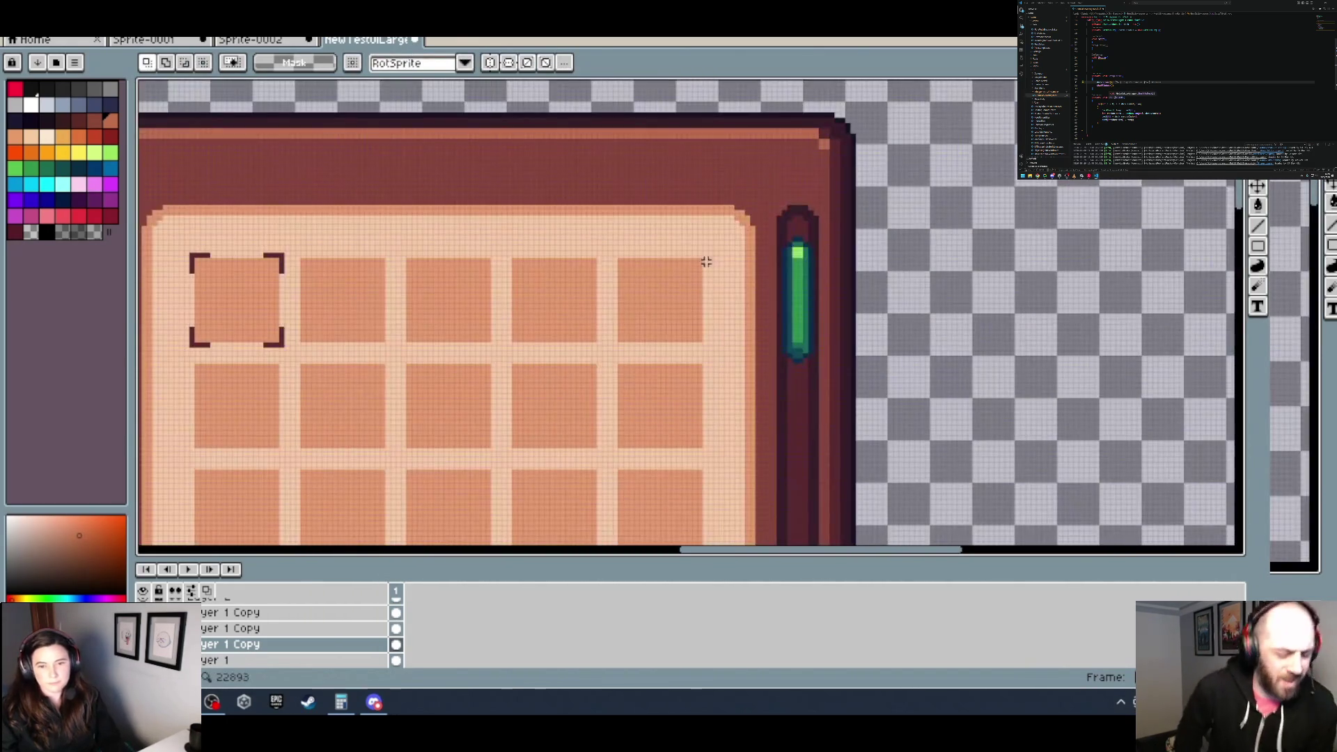
scroll(727, 251, "down", 3)
scroll(652, 276, "up", 2)
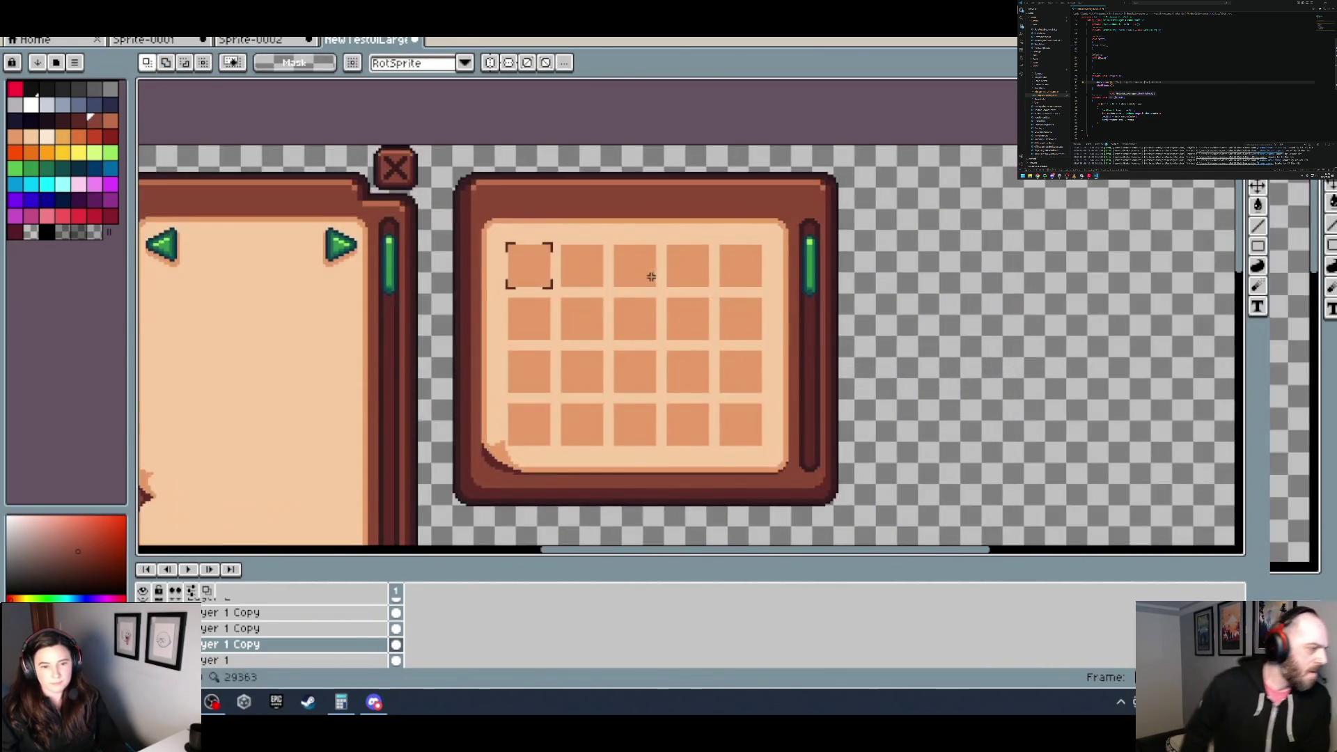
left_click_drag(630, 375, 601, 365)
key("i")
left_click(585, 374)
Step: Flood-fill every grid slot of the copied panel with tan
key("g")
left_click(553, 361)
left_click(553, 414)
left_click(641, 413)
left_click(606, 411)
left_click(606, 360)
left_click(654, 361)
left_click(711, 414)
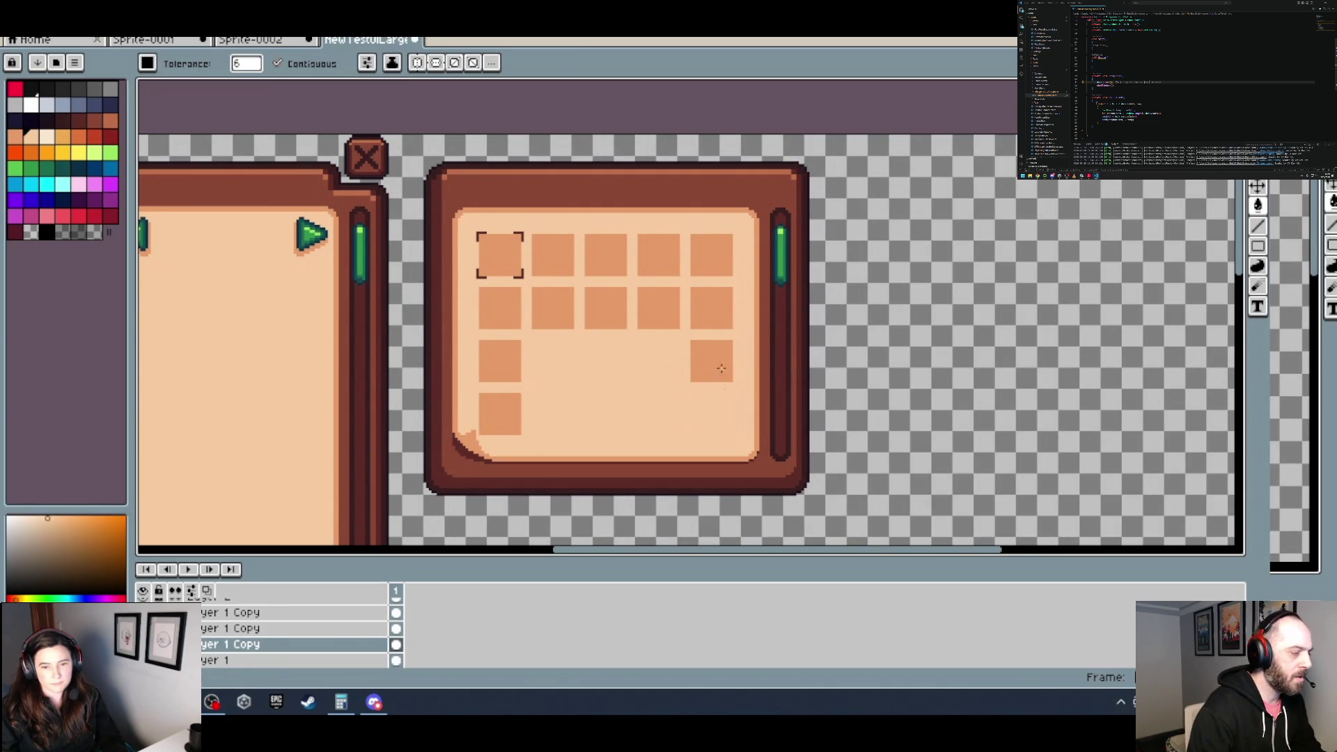
left_click(711, 356)
left_click(703, 267)
left_click(659, 255)
left_click(606, 308)
left_click(606, 256)
left_click(553, 255)
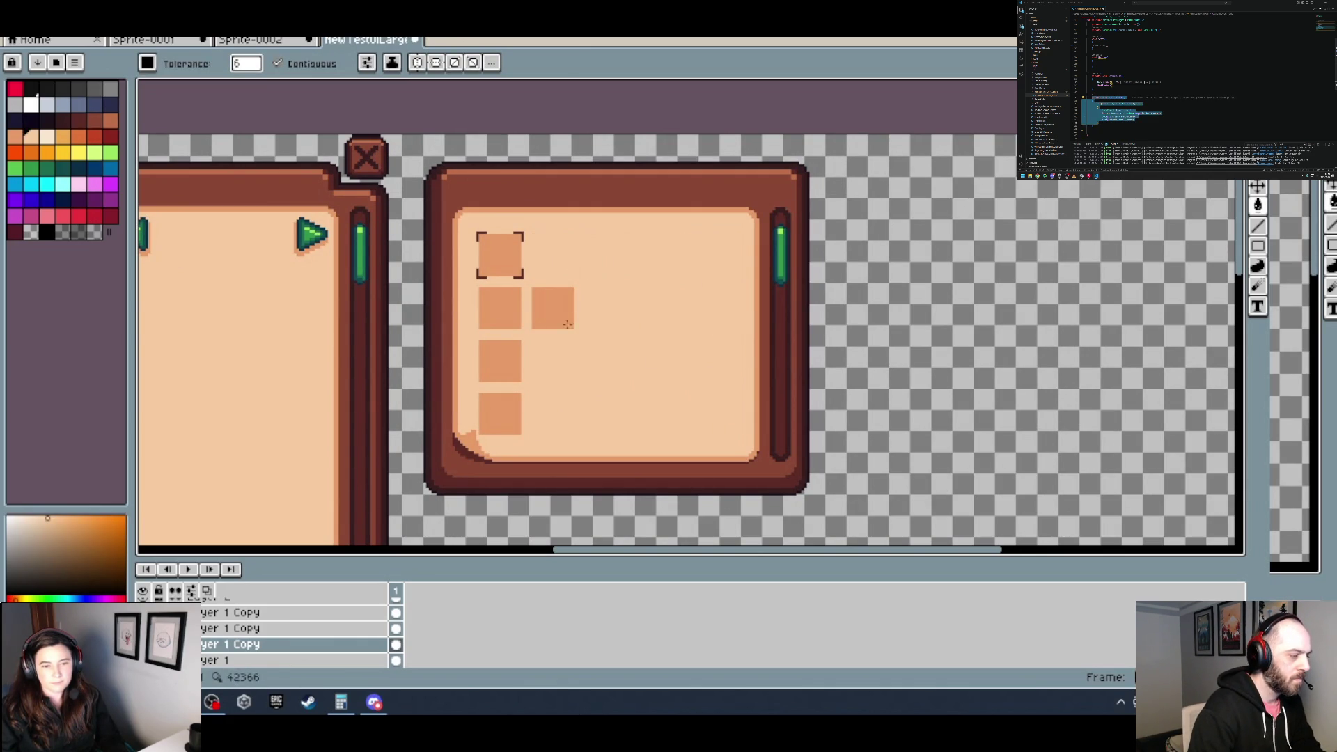
left_click(500, 308)
left_click(507, 276)
left_click(500, 361)
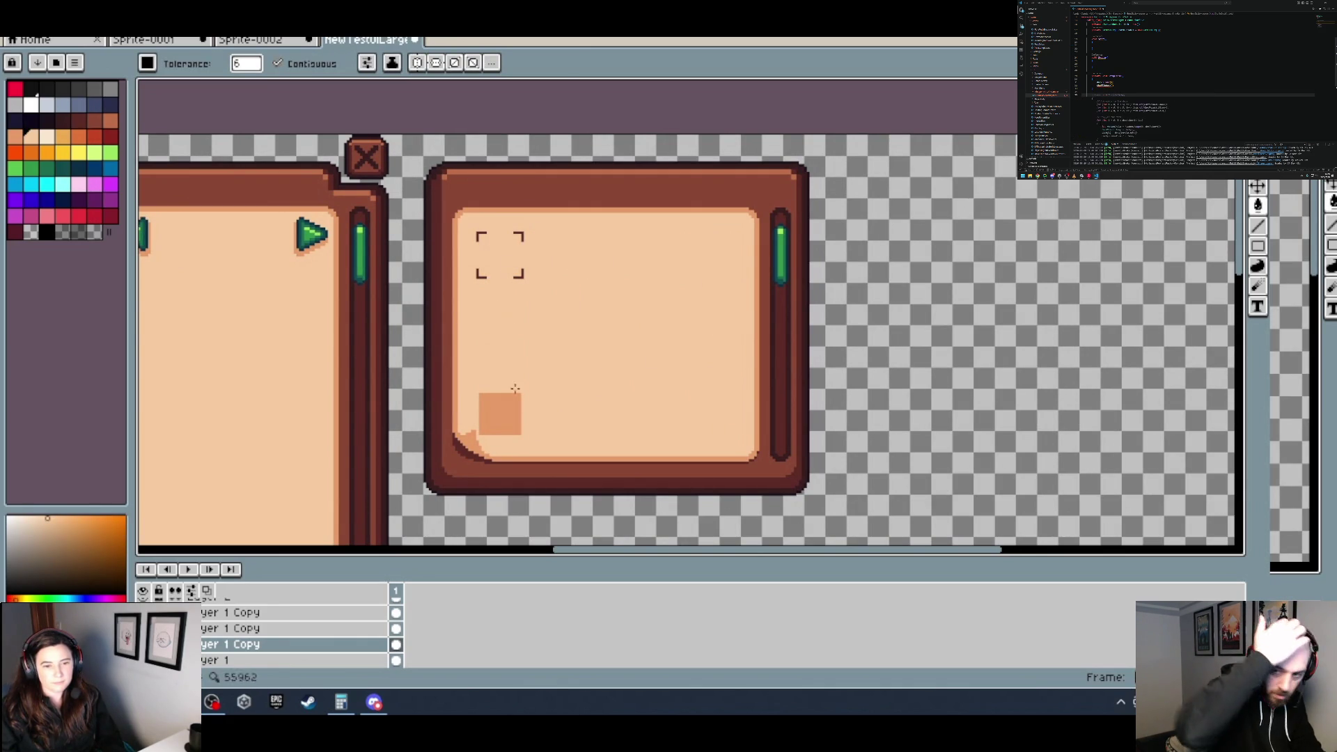
left_click(500, 414)
scroll(502, 264, "up", 1)
scroll(502, 265, "up", 1)
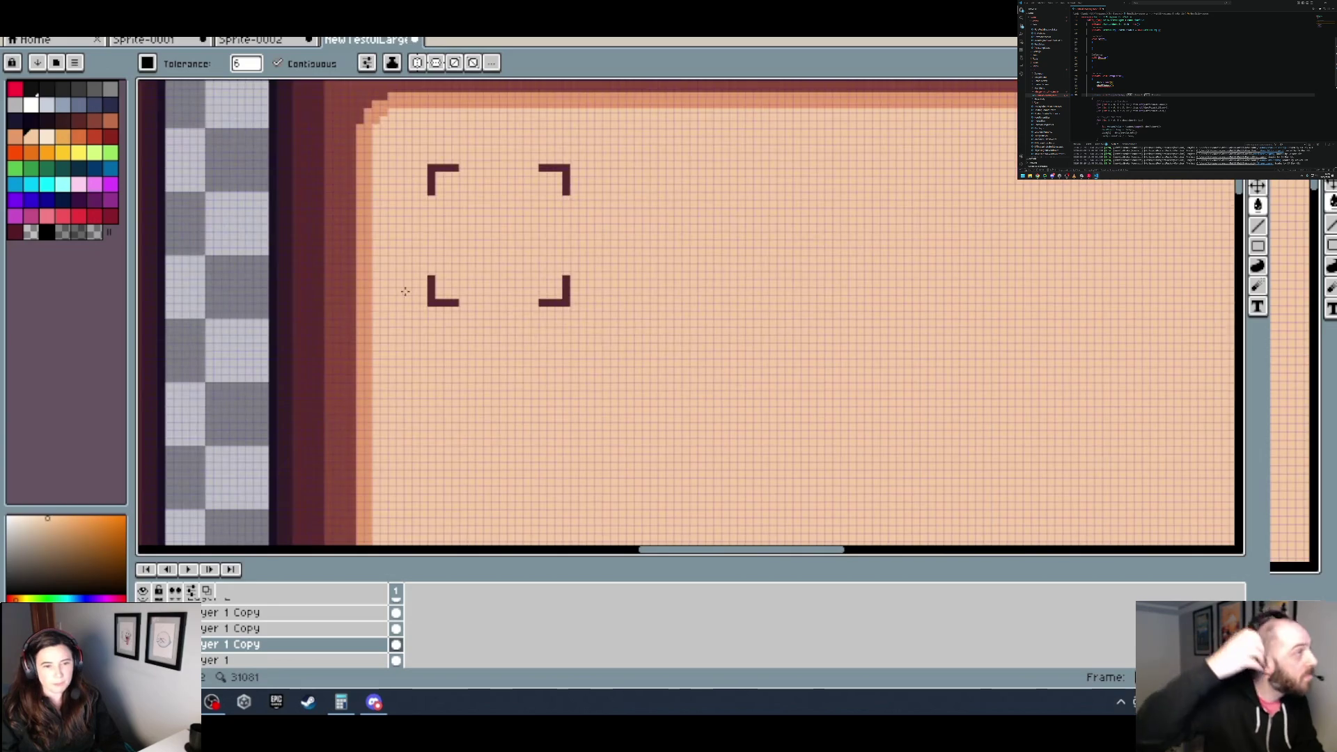
Step: Select the copied panel's lower part and try moving it, undoing an accidental deletion
scroll(427, 272, "down", 2)
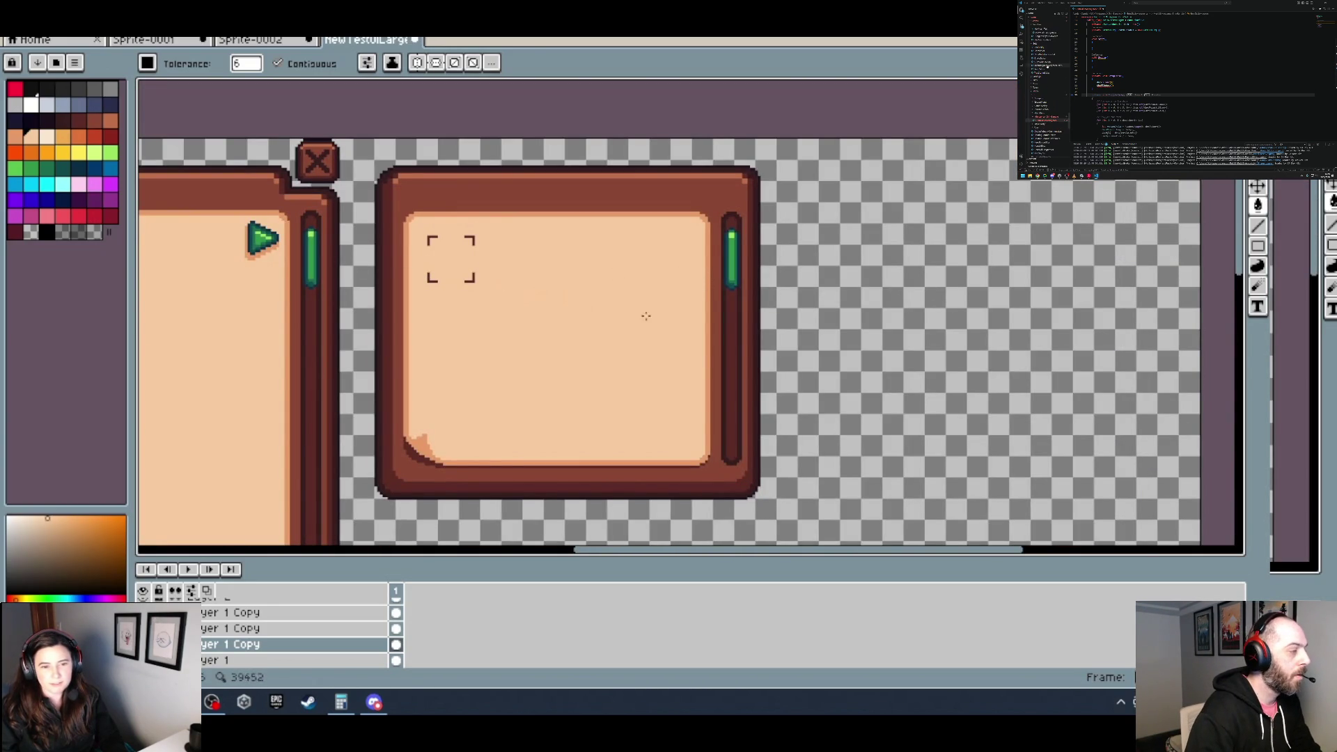
key("m")
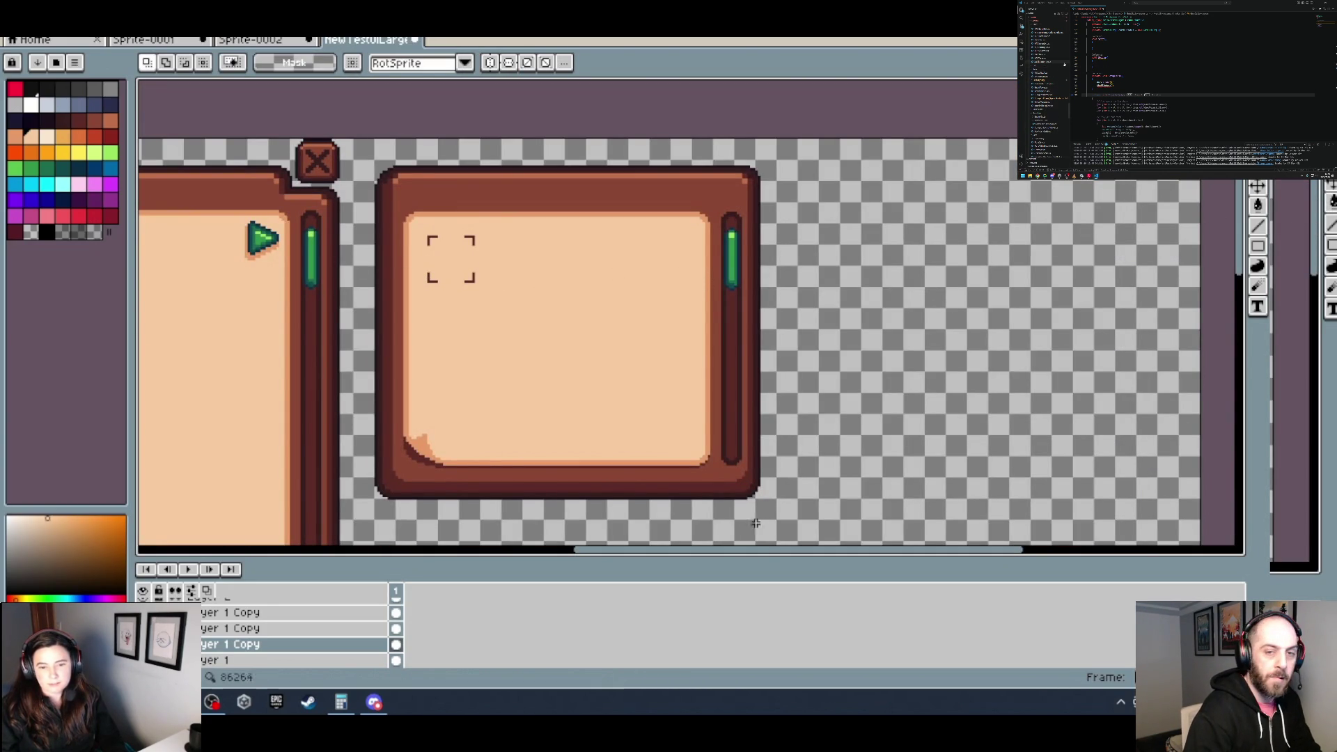
mouse_move(805, 502)
left_mouse_down()
mouse_move(346, 406)
mouse_move(366, 322)
left_mouse_up()
scroll(376, 334, "up", 3)
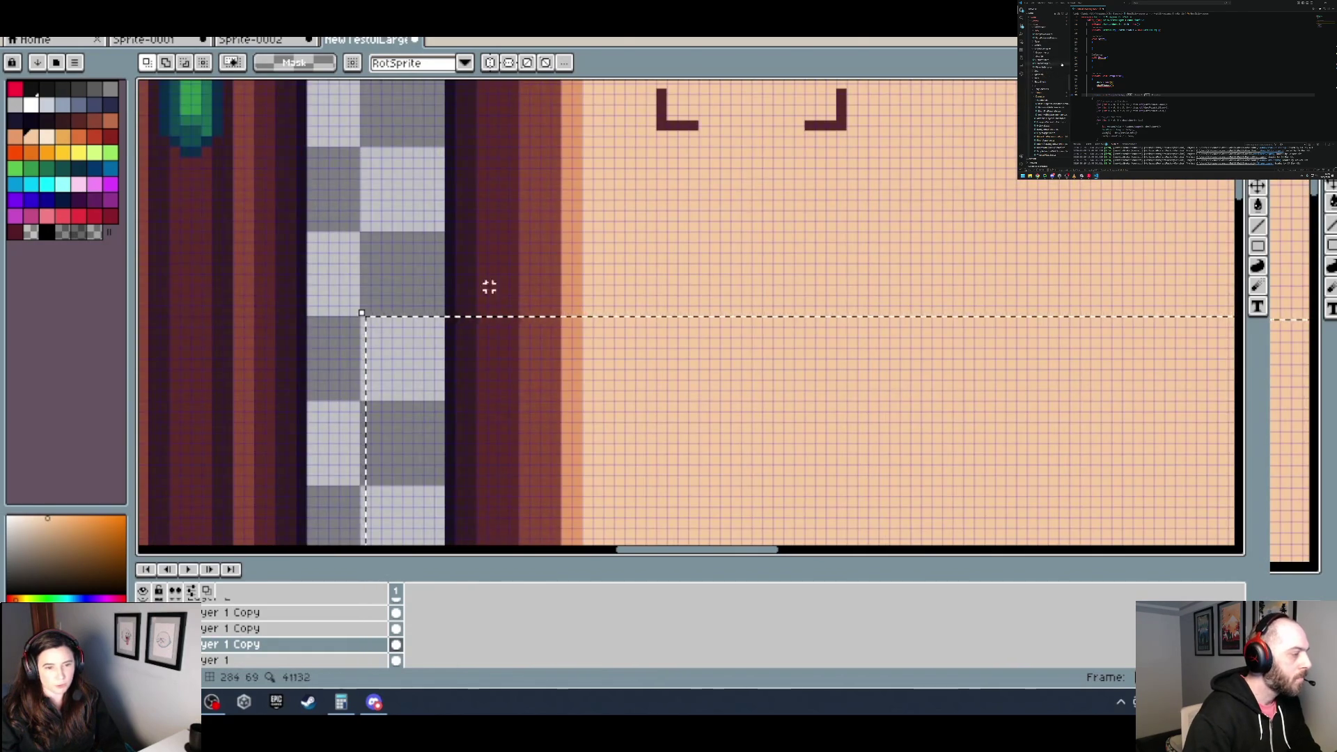
scroll(478, 295, "down", 3)
left_click(728, 363)
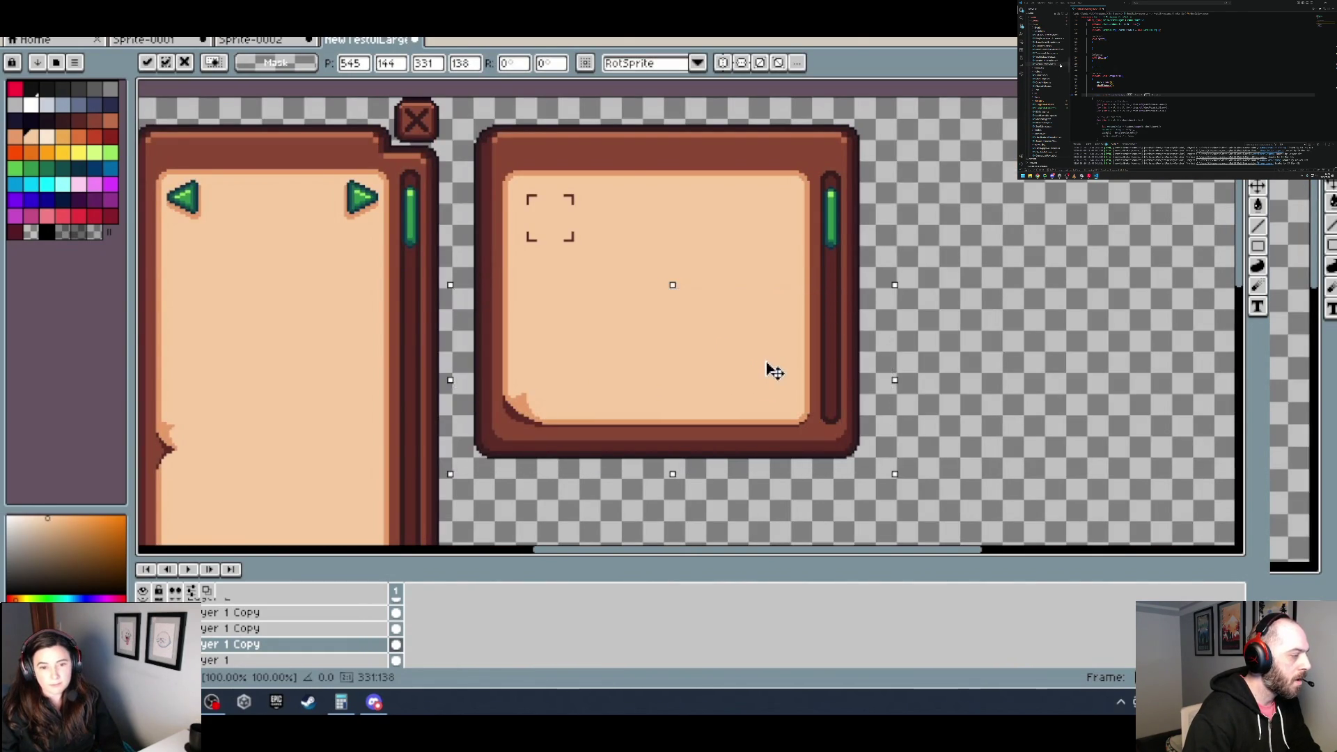
left_click_drag(769, 370, 769, 334)
key("Delete")
key("ctrl+z")
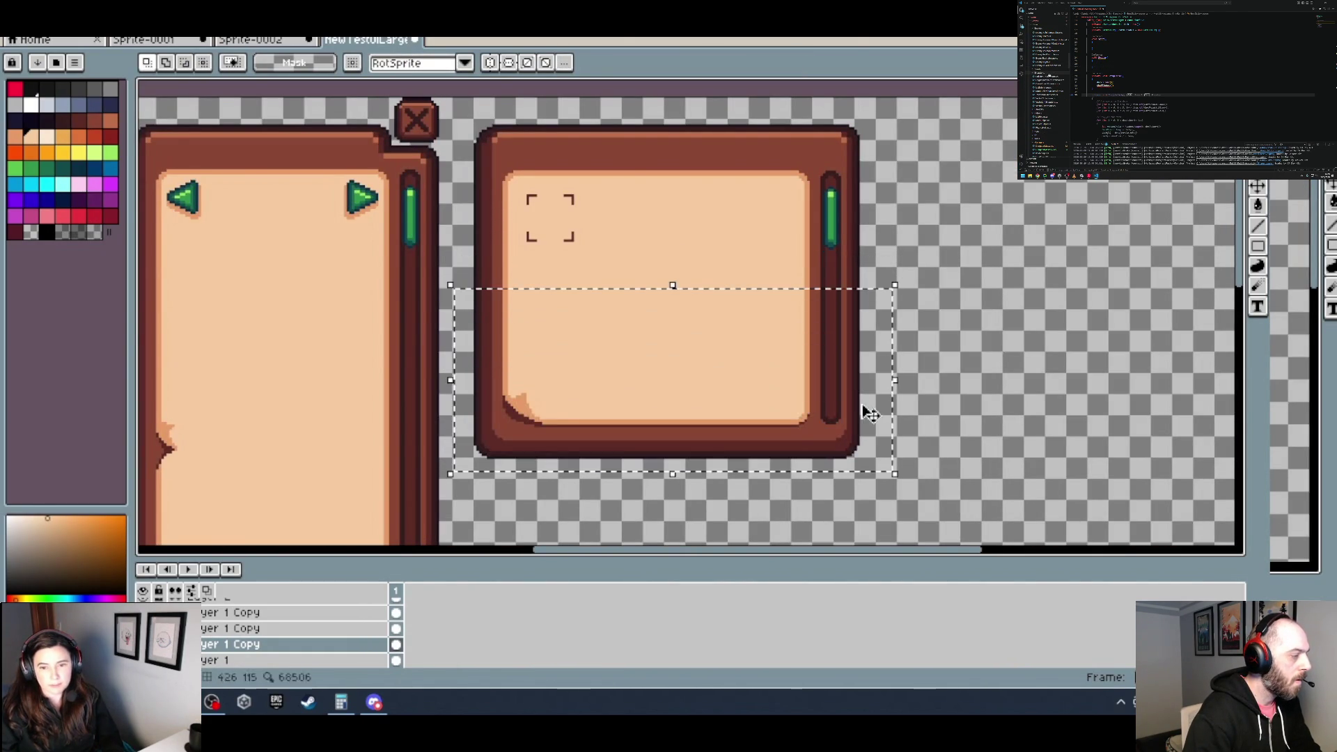
Step: Shift the panel's bottom strip with its corner brackets upward and drop it in place
left_click_drag(919, 498, 458, 373)
key("Delete")
key("ctrl+z")
left_click_drag(552, 413, 553, 343)
scroll(487, 376, "up", 3)
left_click_drag(446, 391, 440, 459)
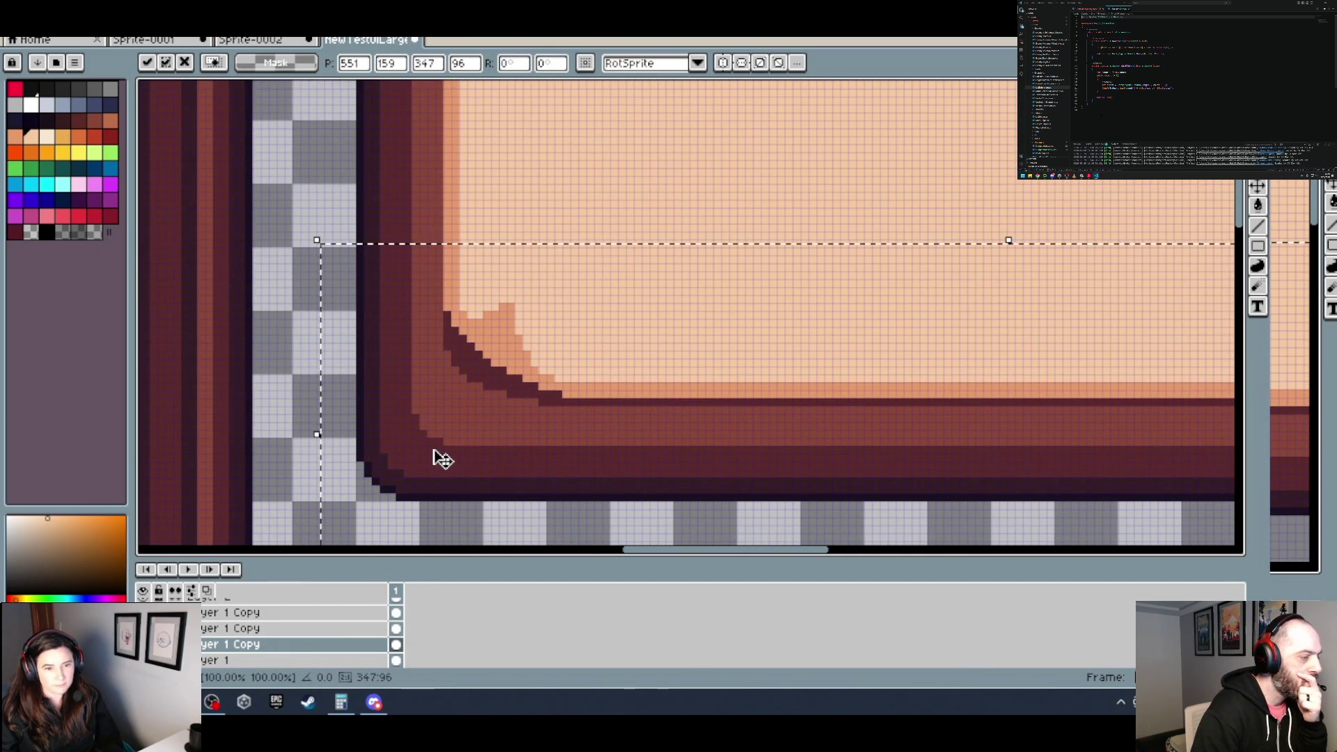
scroll(433, 454, "down", 3)
left_click(813, 325)
scroll(814, 325, "down", 2)
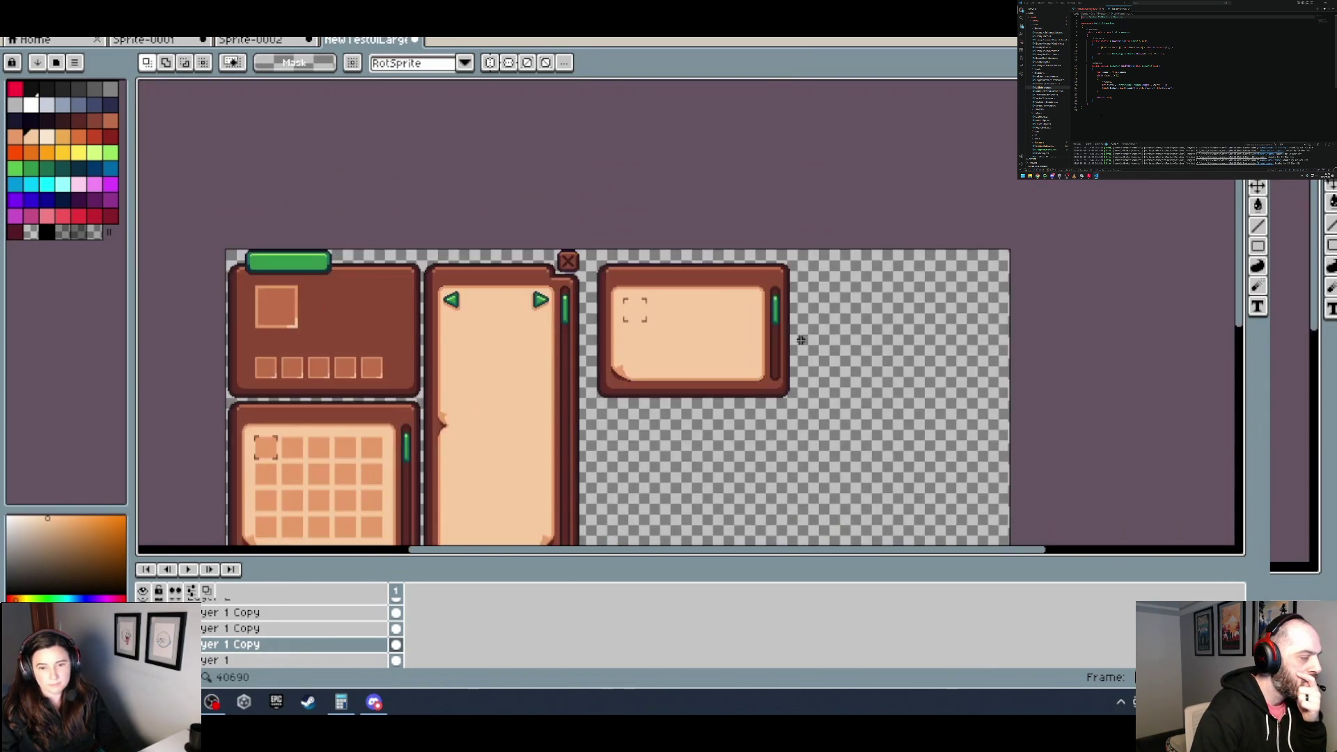
scroll(785, 332, "up", 3)
scroll(767, 320, "down", 1)
scroll(770, 324, "down", 1)
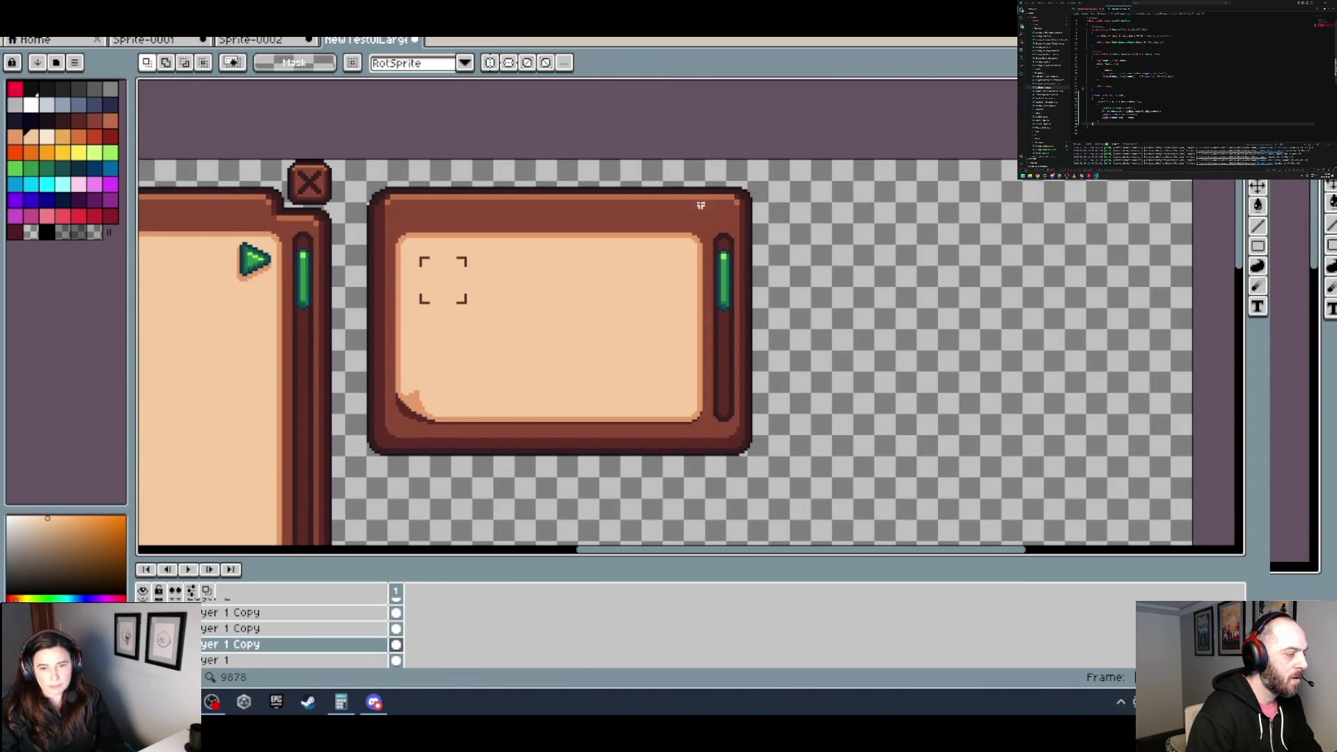
Step: Select the panel's right-edge strip, pick the frame's red-brown, and fill the tube's outline and arch
left_click_drag(778, 465, 720, 209)
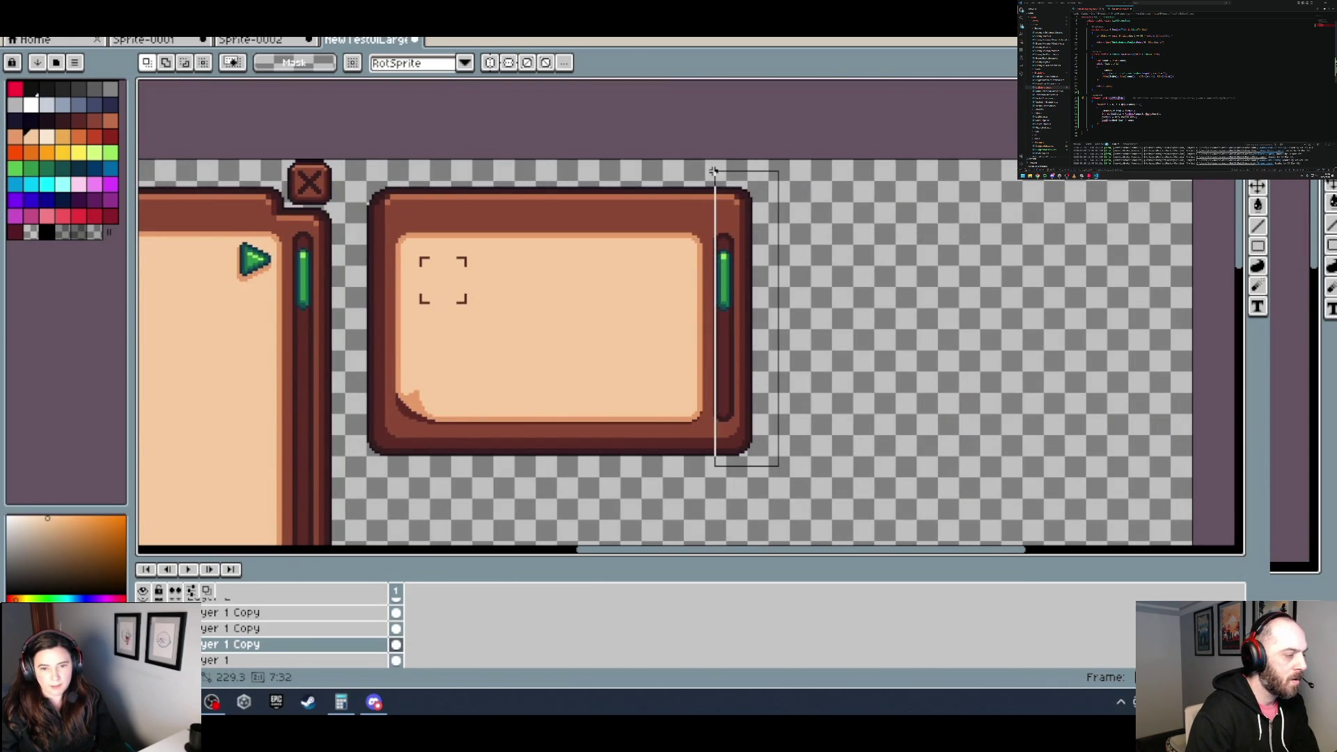
scroll(743, 239, "up", 2)
scroll(743, 238, "up", 1)
left_click(669, 198, "alt")
key("g")
left_click(657, 221)
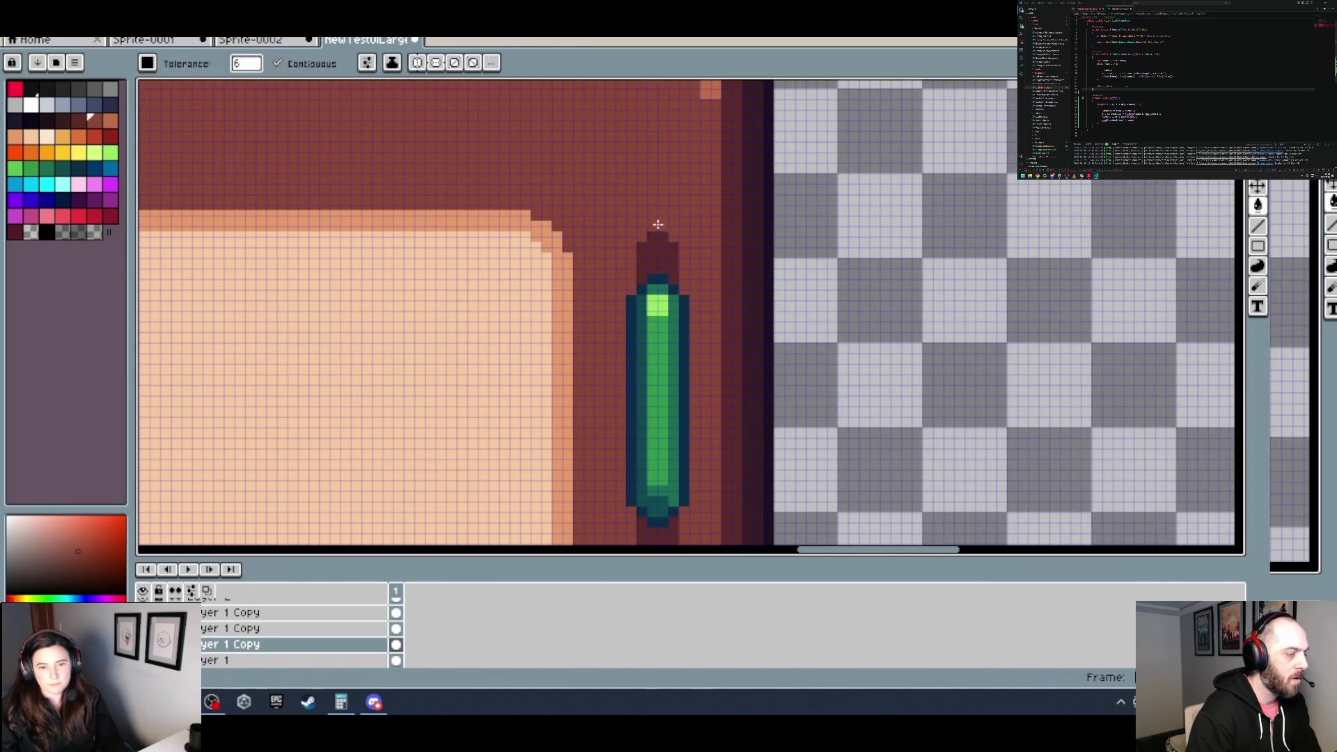
left_click(648, 265)
Step: Fill the tube's remaining teal, green and dark columns with red-brown
left_click(636, 341)
left_click(642, 390)
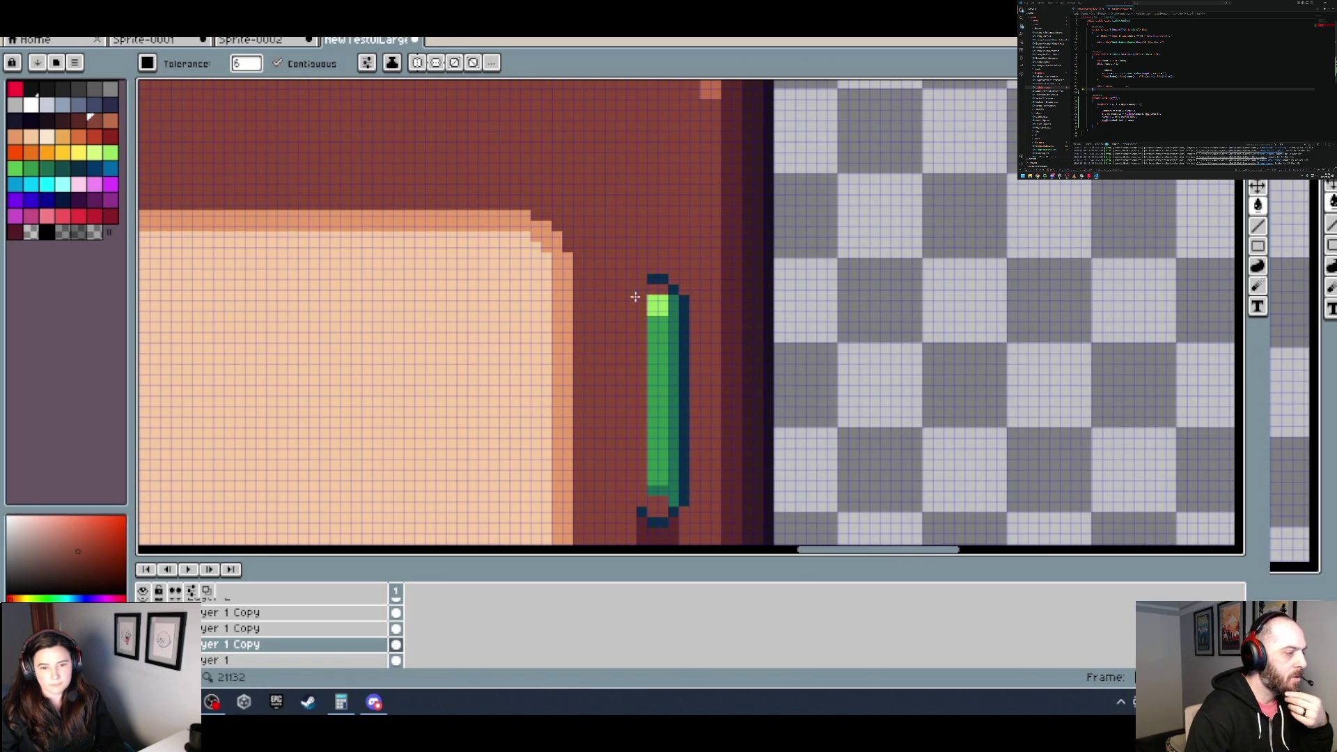
left_click(655, 323)
left_click(658, 305)
left_click(681, 329)
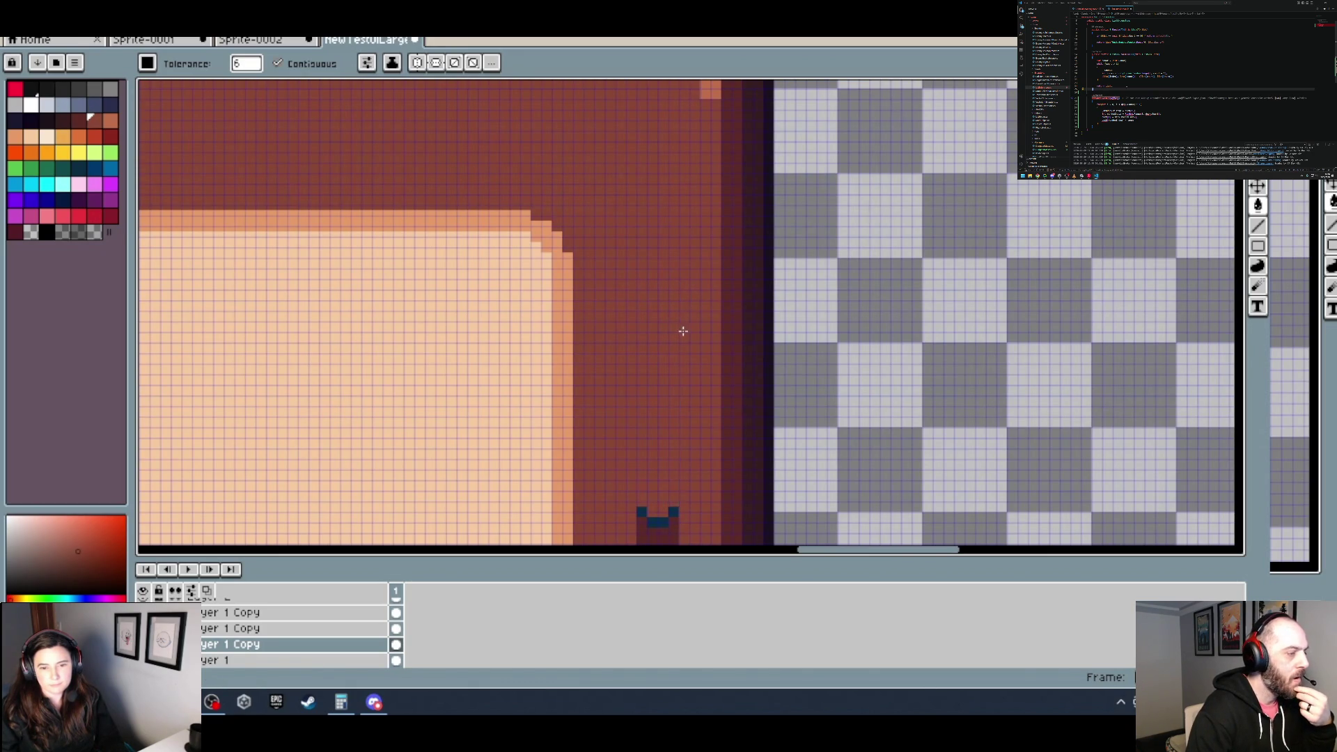
scroll(673, 352, "down", 2)
left_click(636, 369)
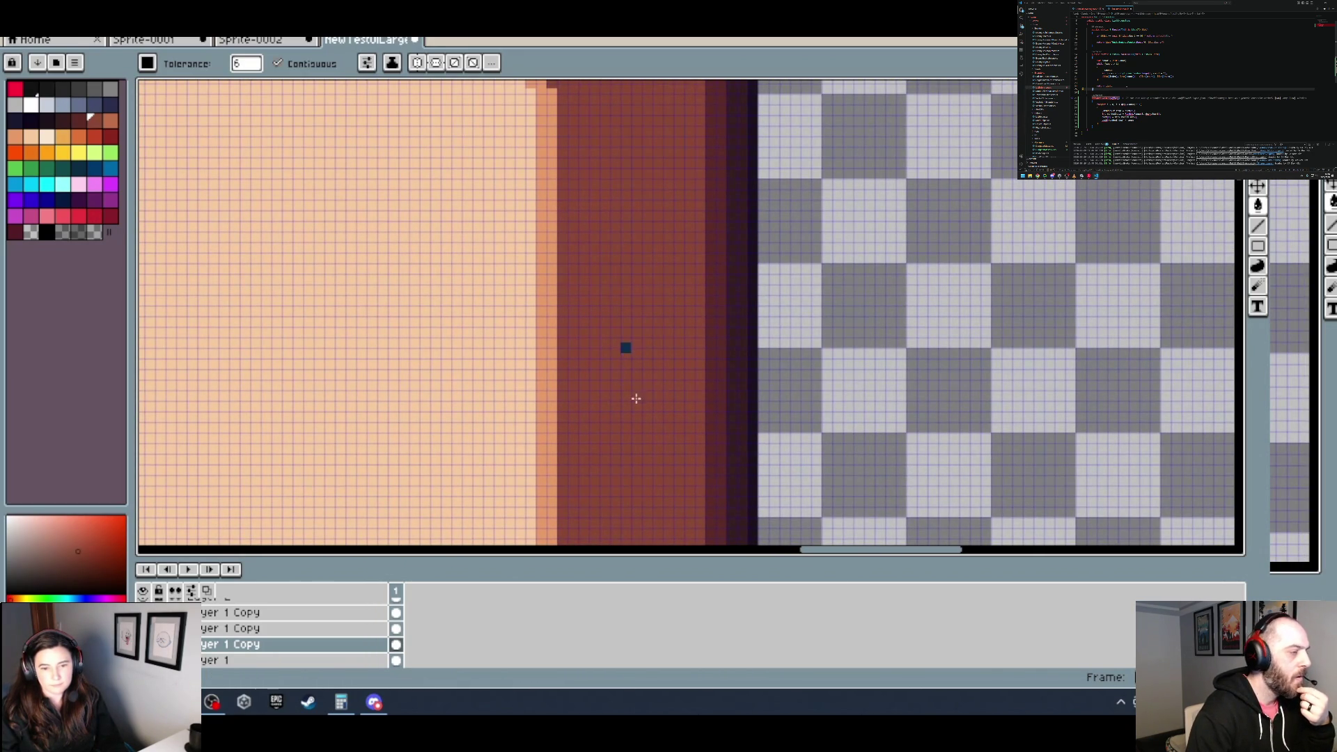
scroll(631, 382, "down", 3)
scroll(648, 429, "up", 1)
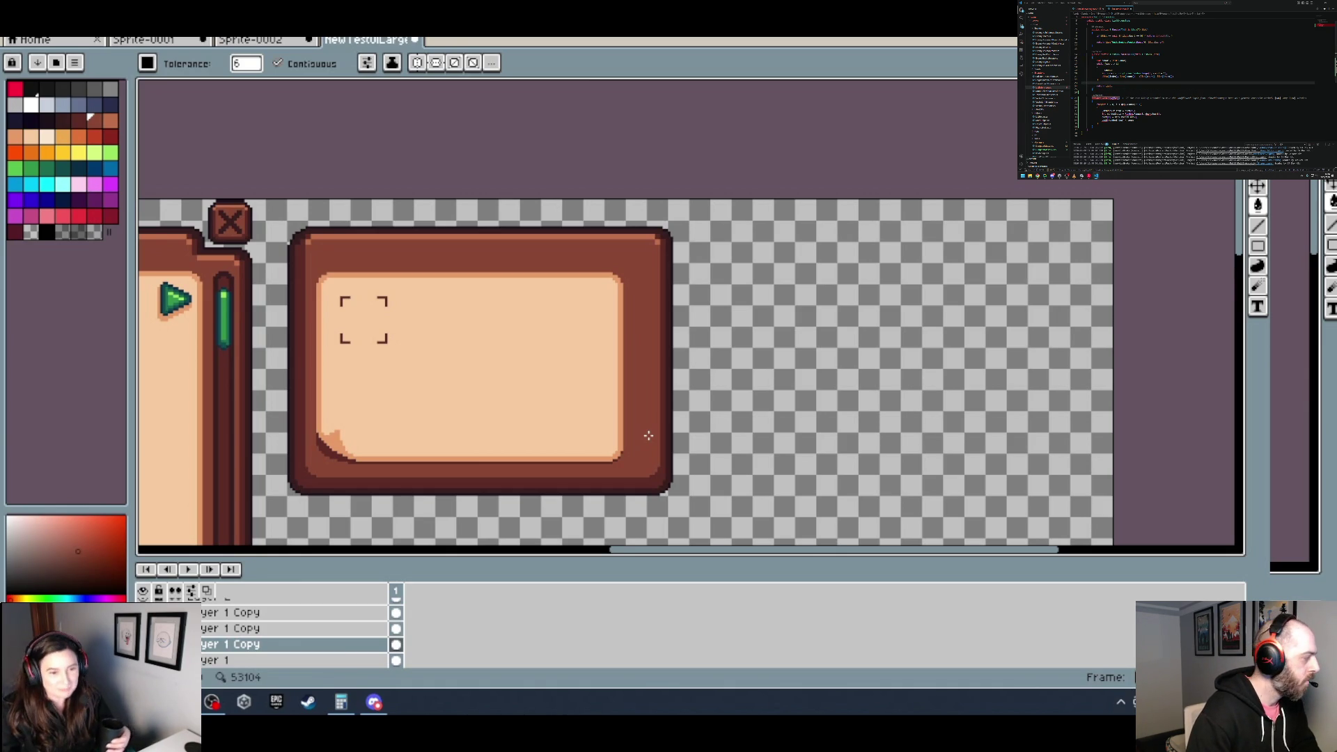
Step: Choose the Rectangular Marquee tool from the toolbar
scroll(550, 376, "up", 1)
scroll(545, 390, "down", 1)
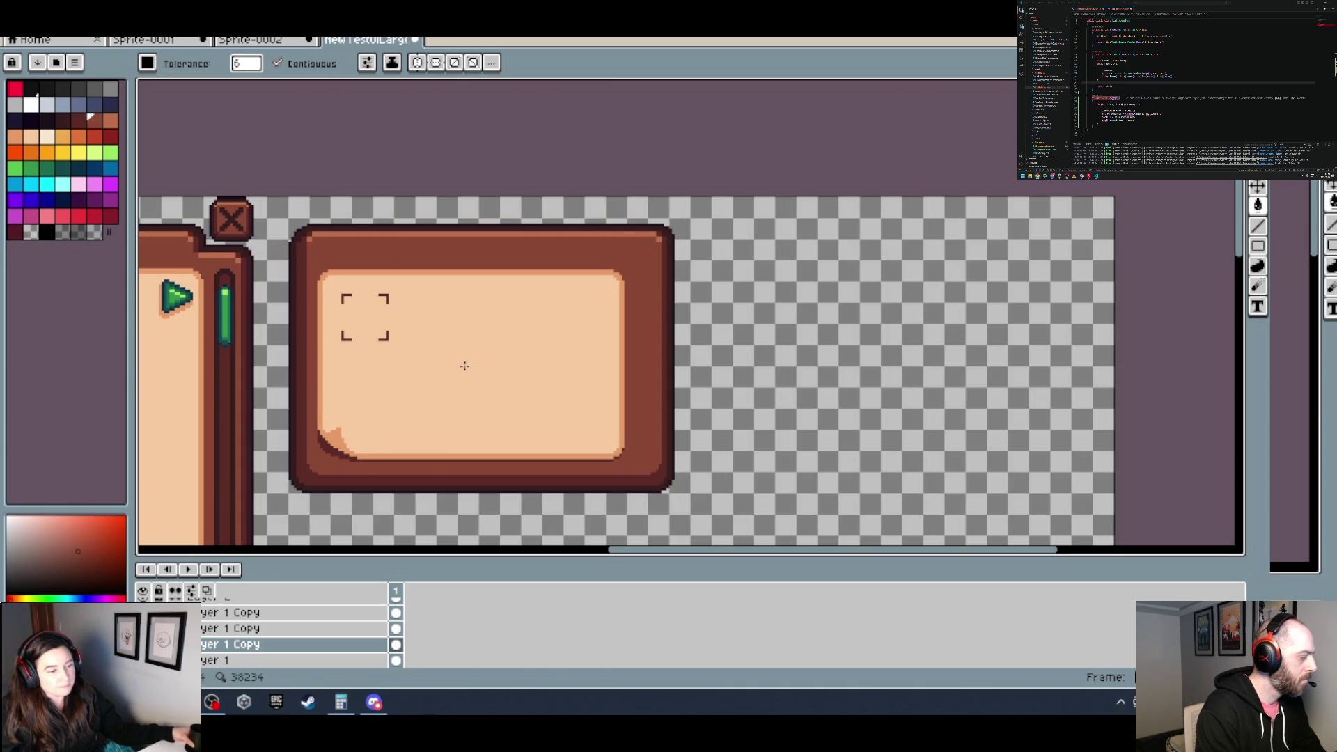
left_click(1258, 106)
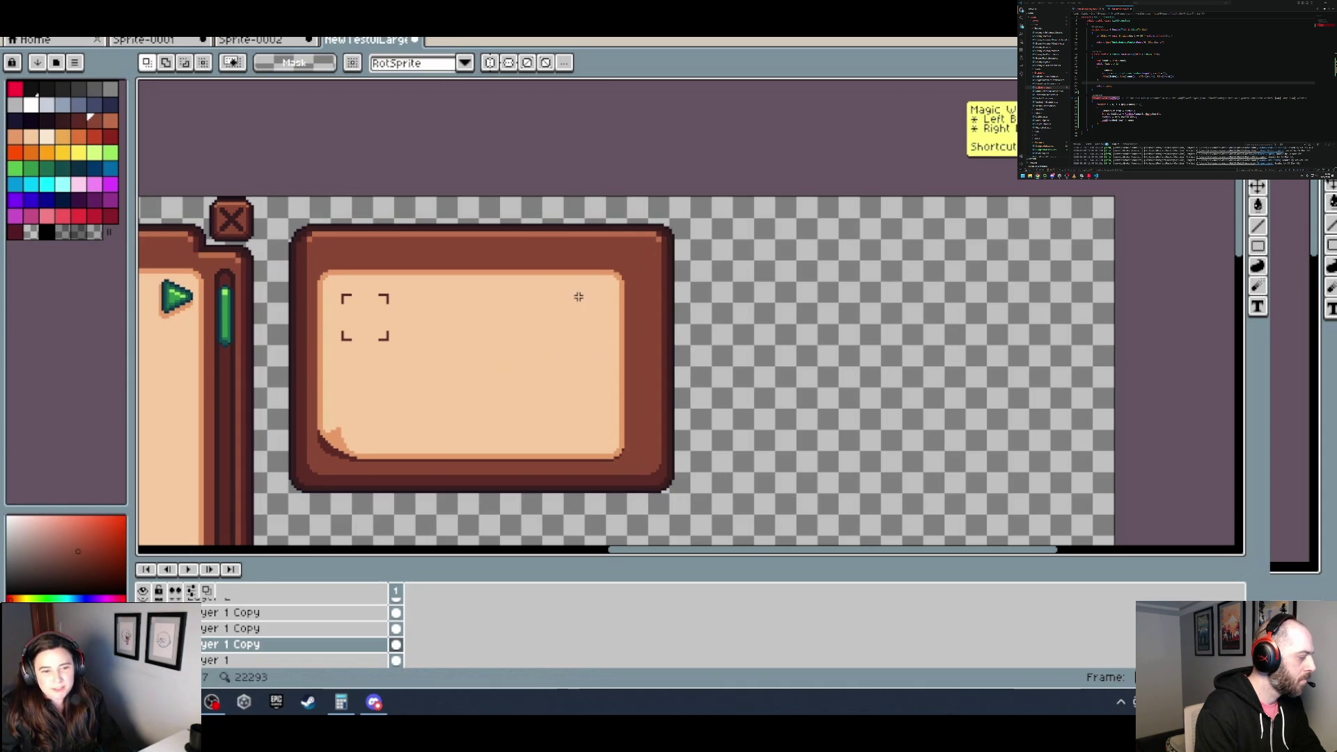
Step: Paste the copied dark edge strip, move it left onto the panel edge, and commit it
scroll(617, 386, "up", 3)
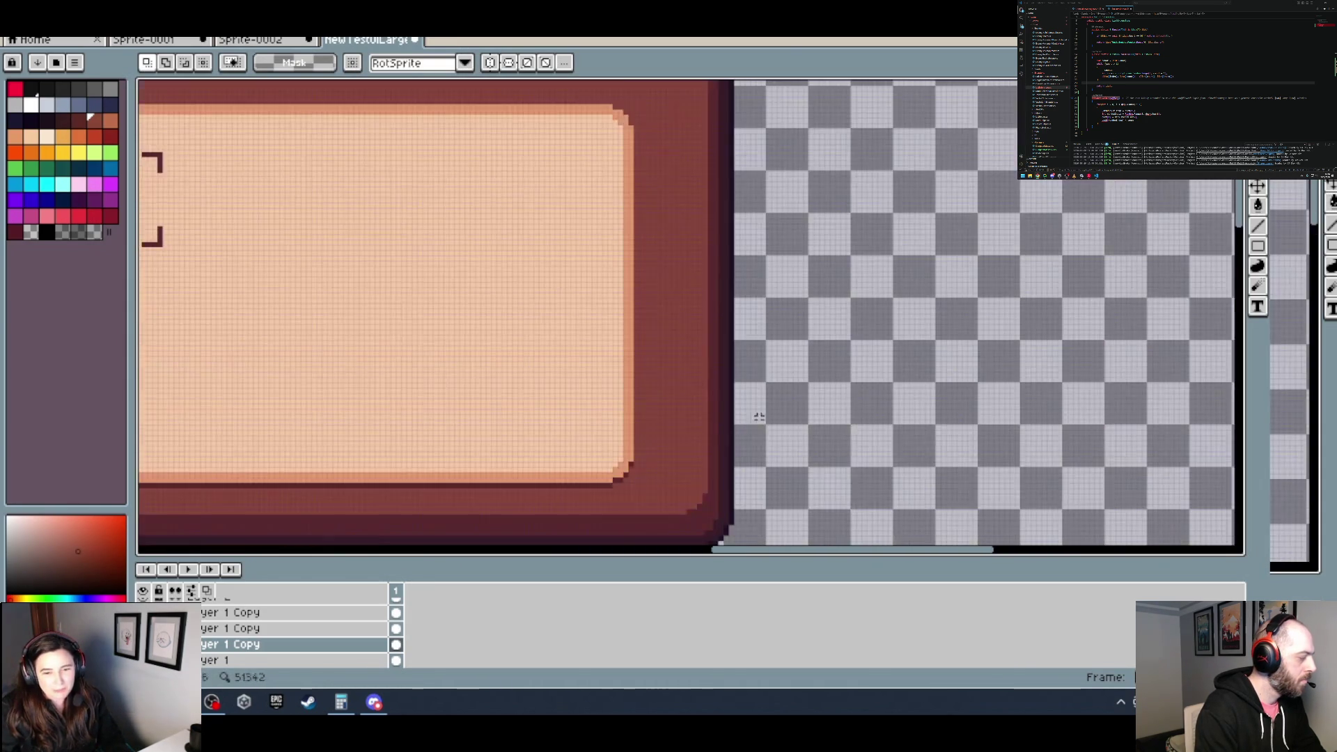
scroll(736, 418, "down", 3)
scroll(737, 418, "right", 3)
left_click_drag(642, 487, 576, 107)
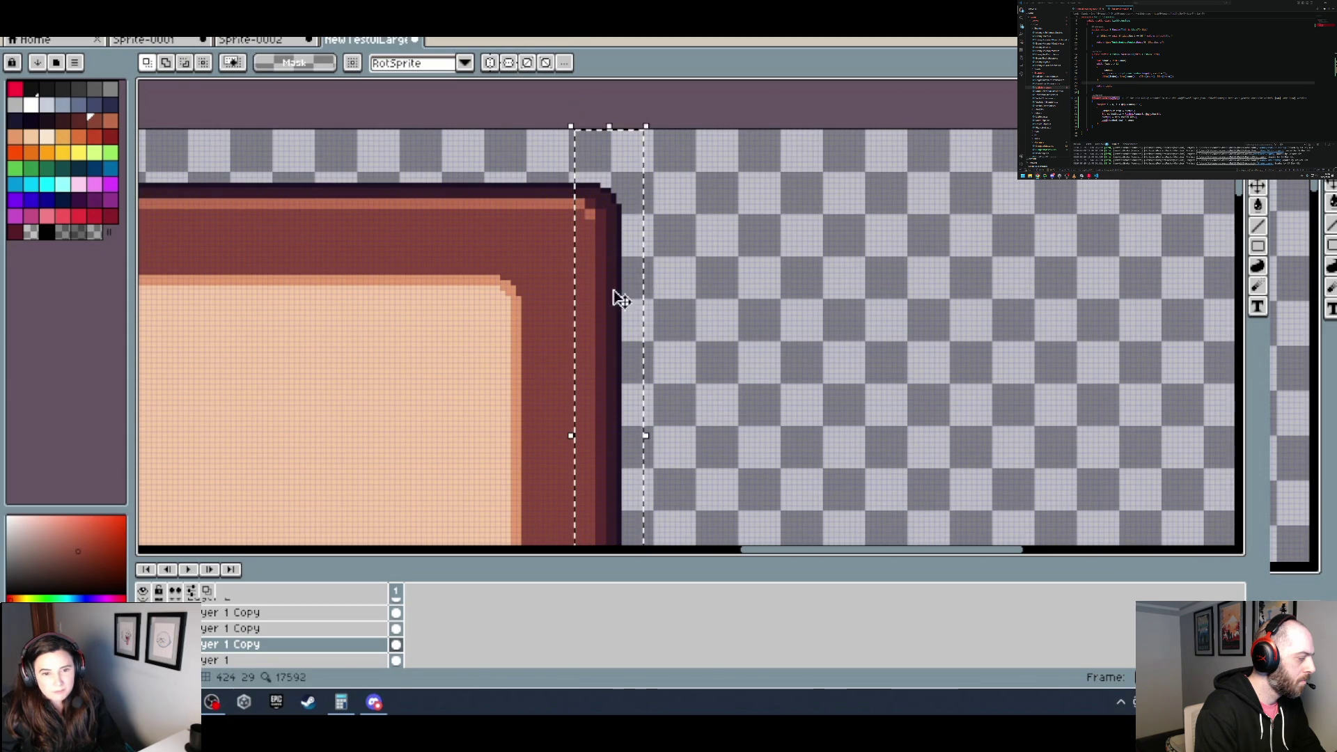
scroll(740, 218, "down", 3)
scroll(653, 334, "up", 1)
key("ctrl+v")
left_click_drag(633, 371, 588, 369)
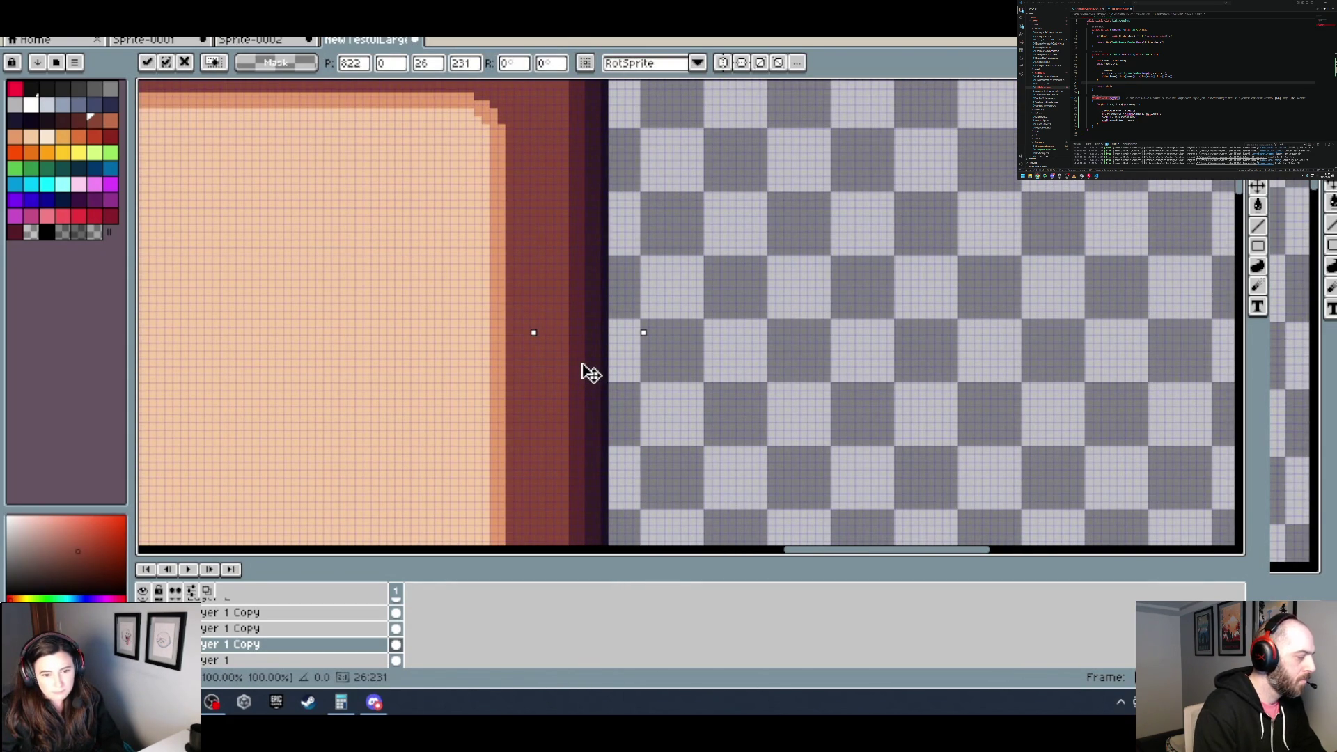
scroll(519, 380, "up", 2)
scroll(513, 368, "down", 1)
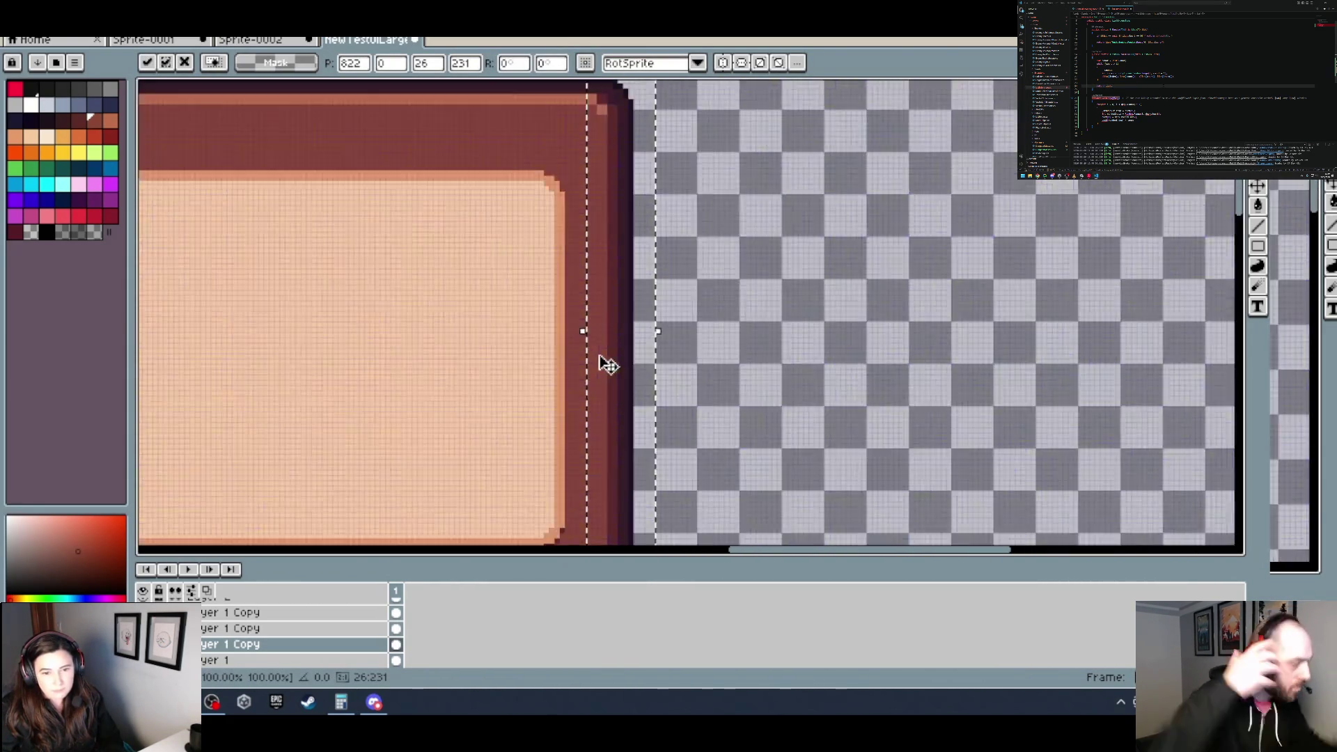
scroll(603, 364, "down", 2)
scroll(396, 350, "up", 4)
scroll(396, 351, "left", 3)
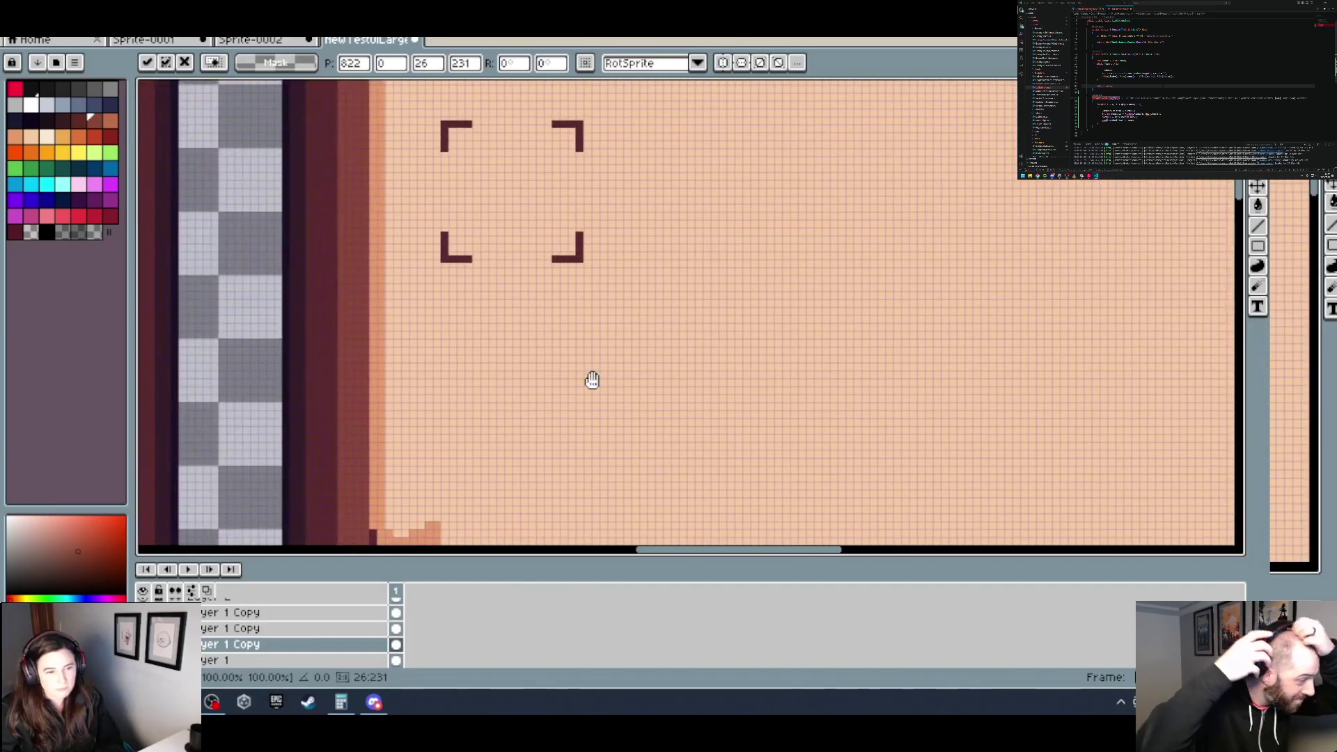
scroll(591, 379, "right", 4)
scroll(852, 302, "down", 1)
scroll(777, 311, "up", 1)
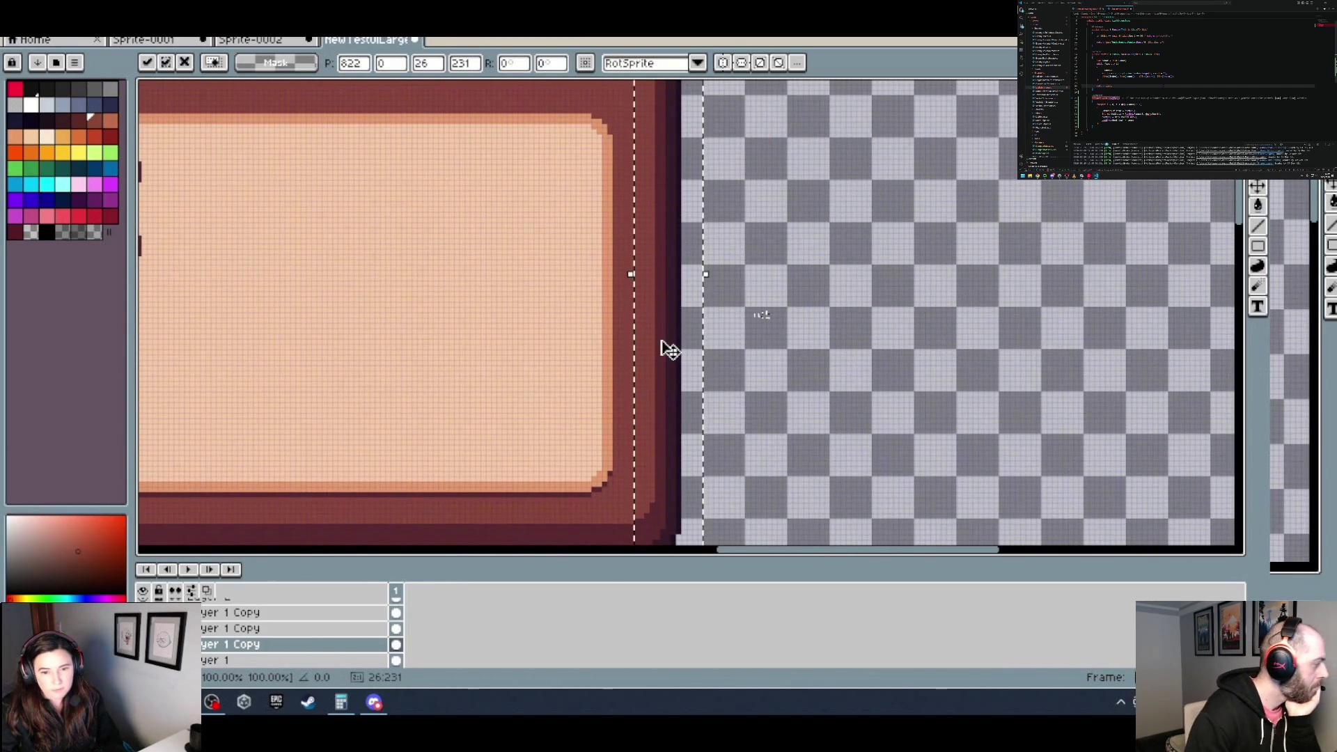
key("Return")
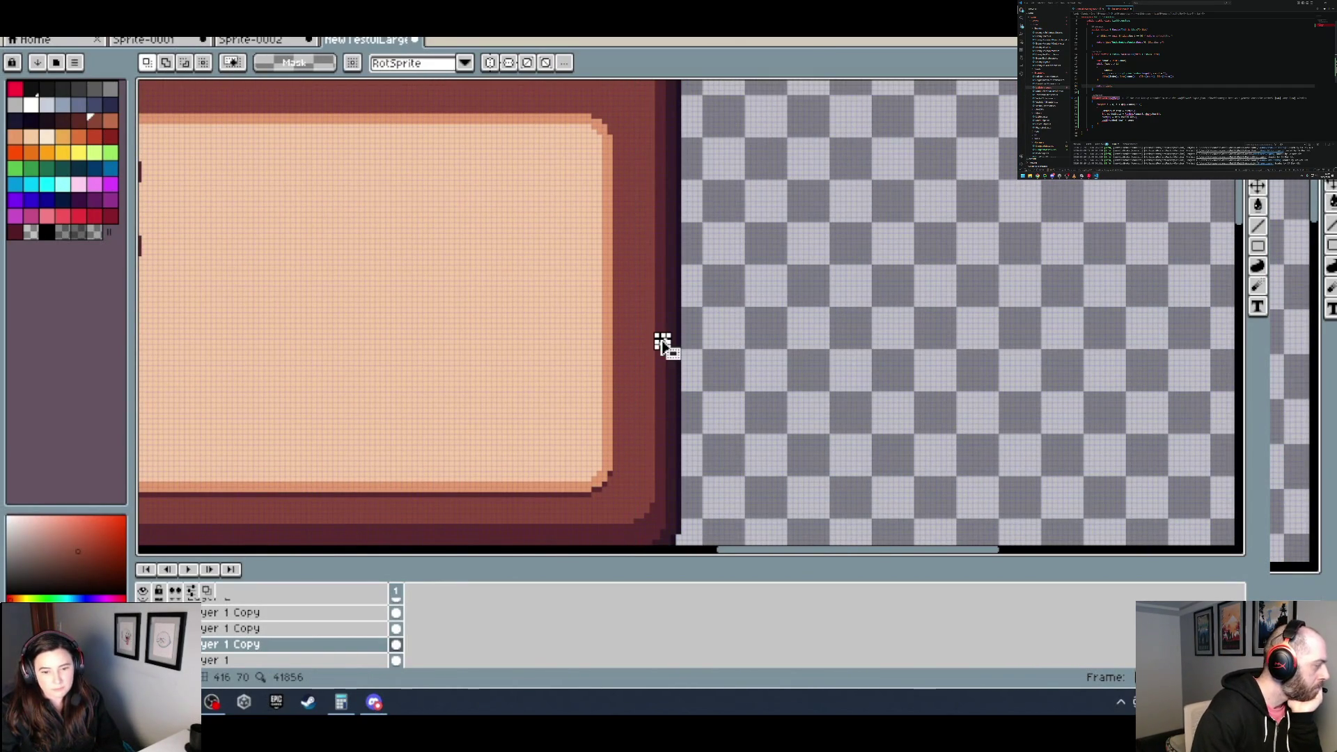
Step: Switch to the Pencil and pan over to the panel's right end and X box
scroll(740, 337, "down", 3)
scroll(699, 311, "up", 1)
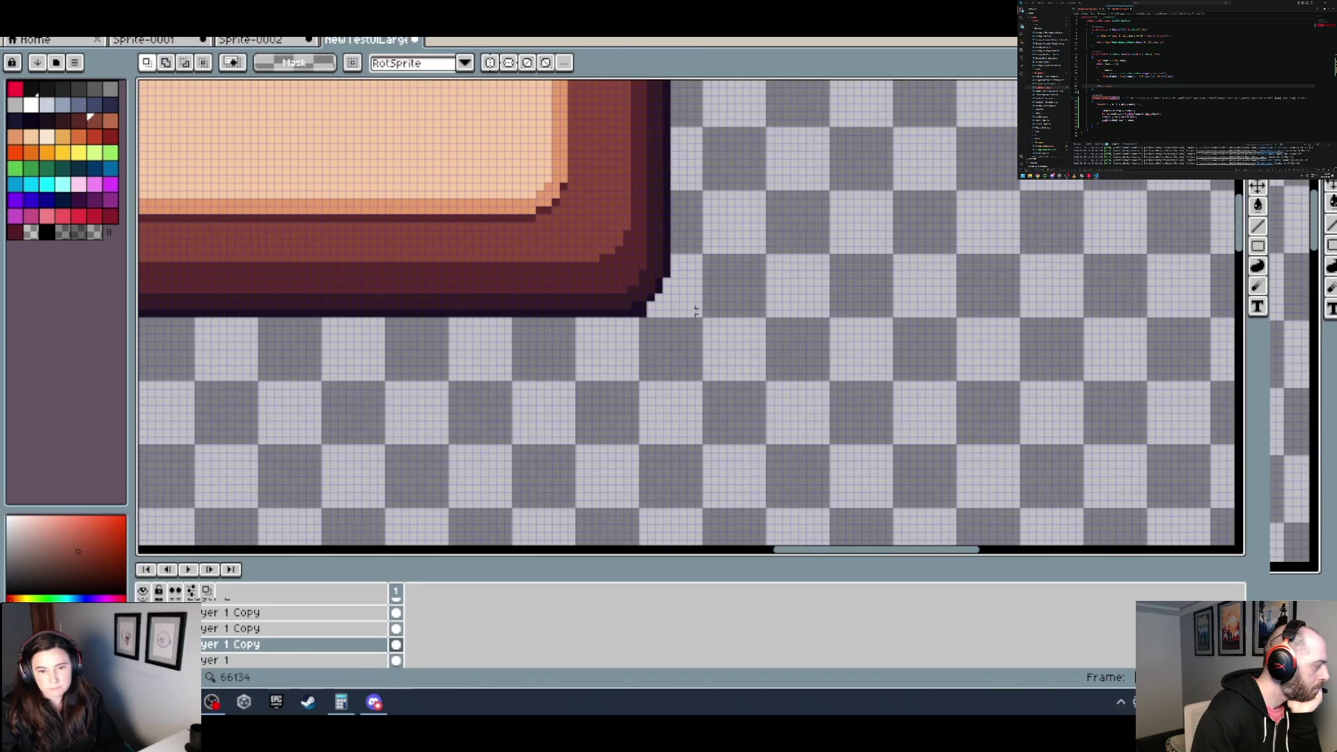
scroll(672, 315, "up", 1)
key("b")
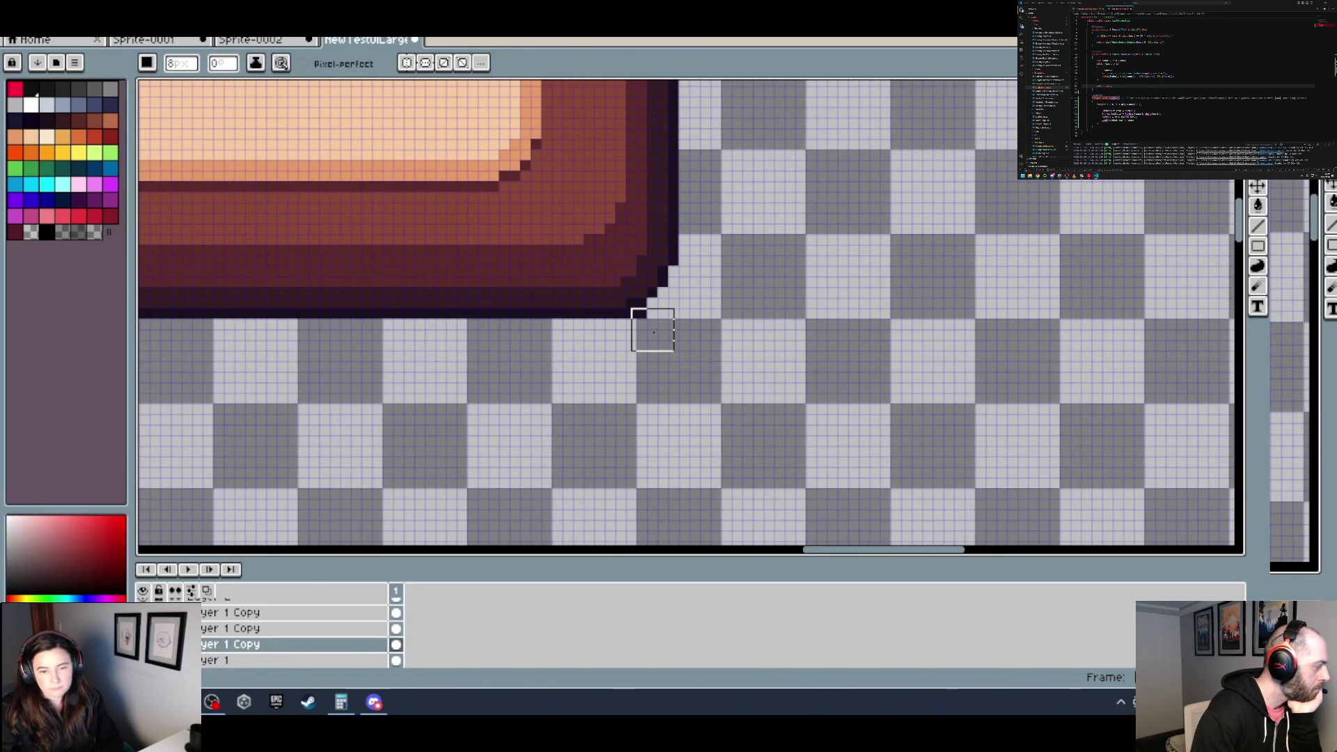
scroll(654, 332, "up", 1)
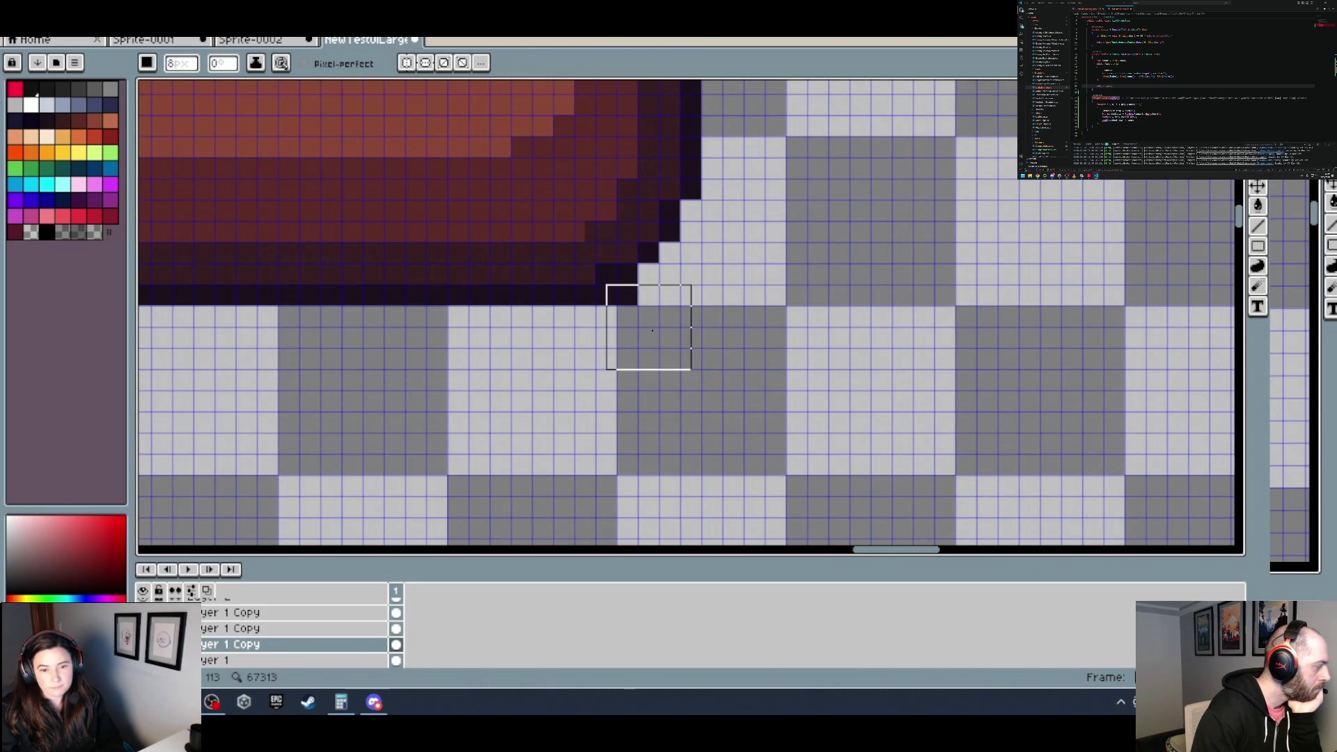
scroll(638, 328, "down", 1)
scroll(722, 367, "down", 3)
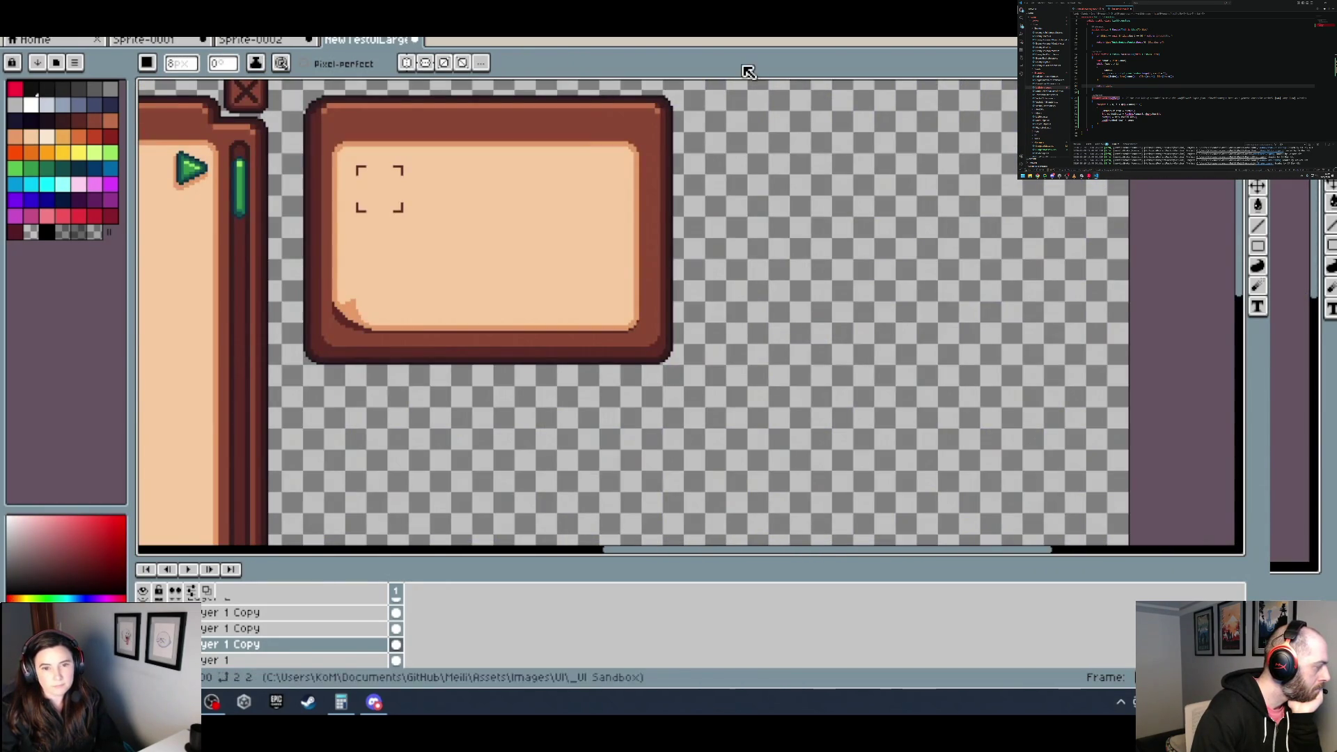
scroll(657, 277, "up", 3)
scroll(605, 292, "up", 2)
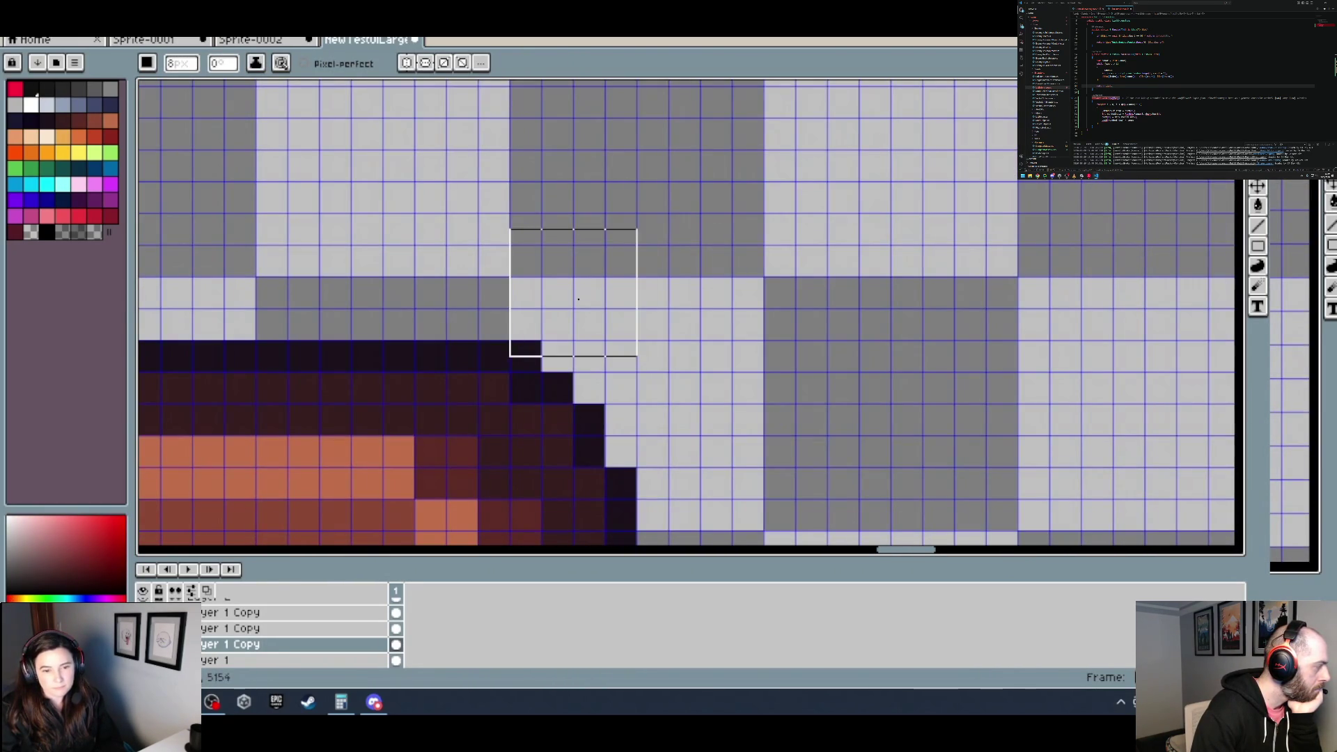
scroll(605, 292, "down", 1)
scroll(599, 299, "up", 1)
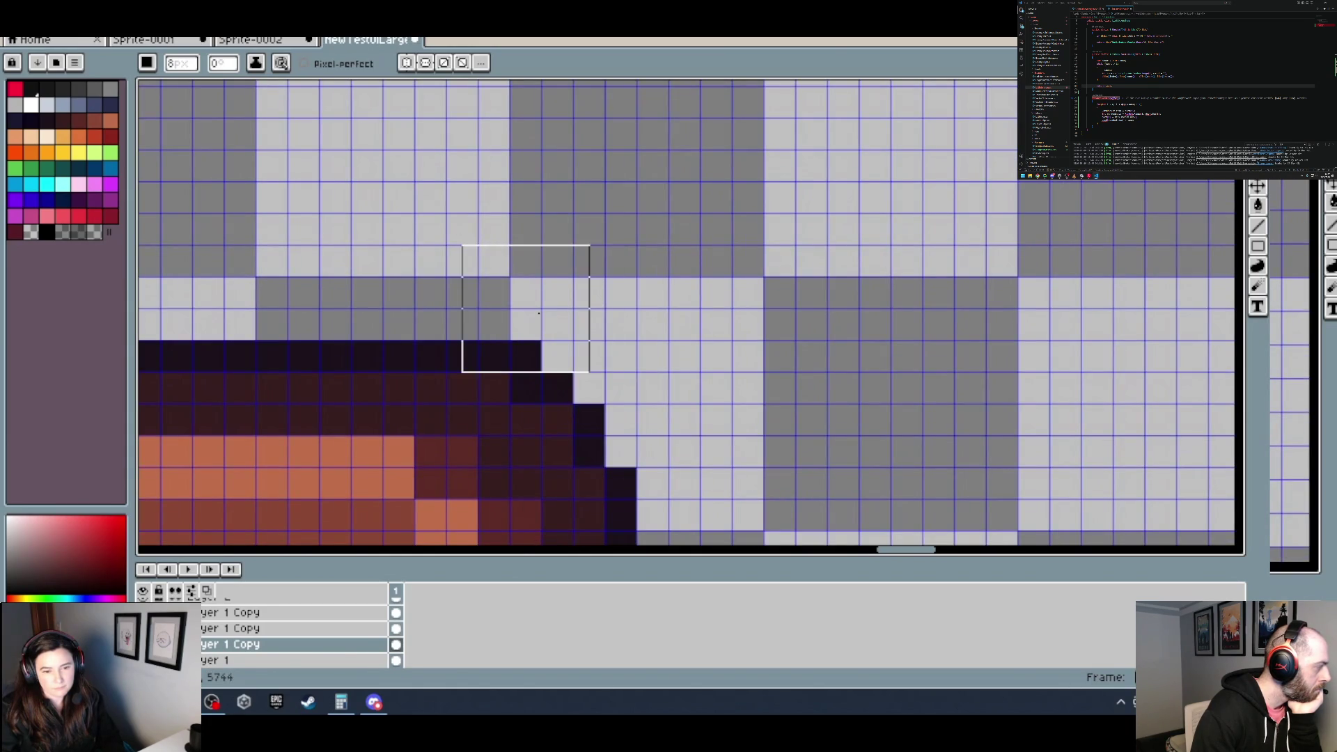
scroll(627, 316, "down", 1)
scroll(716, 358, "down", 1)
scroll(669, 391, "down", 1)
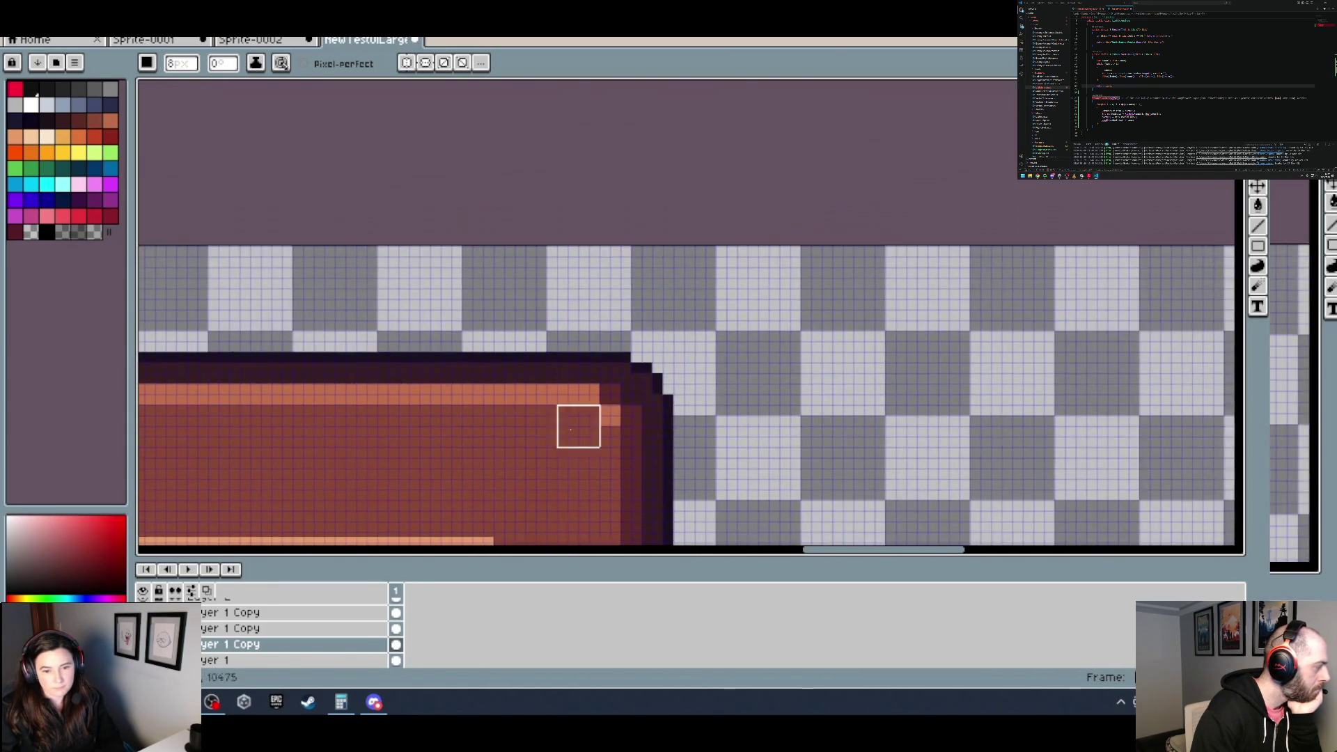
scroll(877, 406, "down", 1)
scroll(877, 407, "down", 1)
scroll(260, 344, "up", 1)
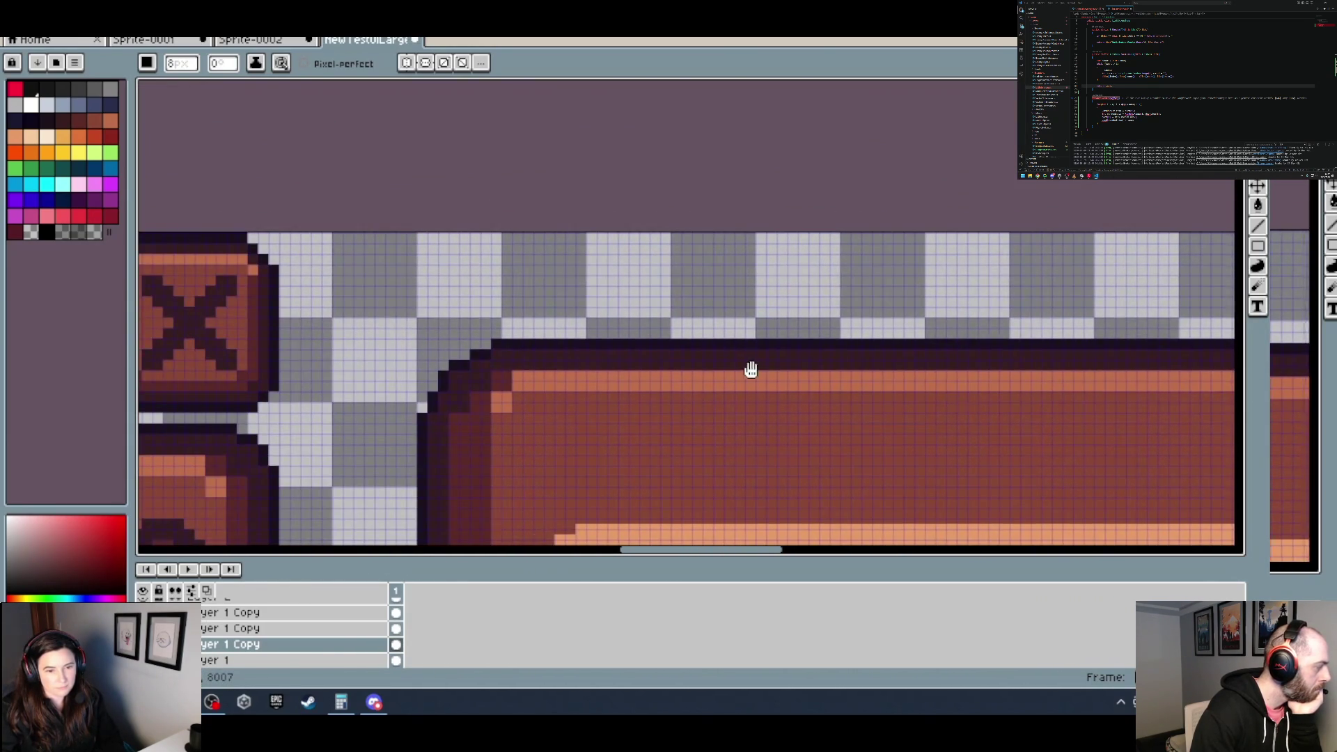
scroll(753, 370, "down", 1)
left_click_drag(597, 322, 329, 335)
scroll(479, 326, "up", 1)
left_click_drag(479, 326, 724, 330)
Step: Switch to the Rectangular Marquee and bring the bracketed panel, X box and green bar into view
key("m")
scroll(890, 305, "down", 2)
scroll(552, 305, "up", 2)
left_click_drag(899, 362, 681, 367)
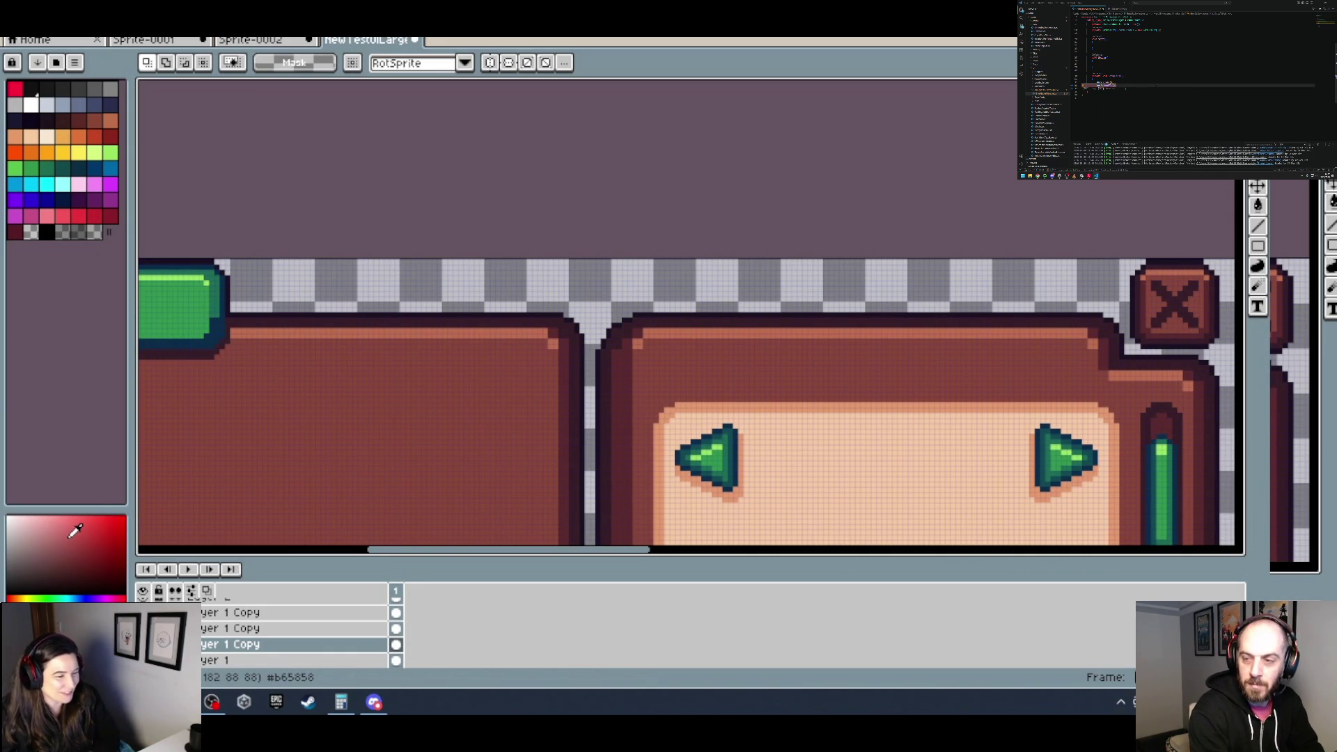
left_click_drag(866, 403, 774, 366)
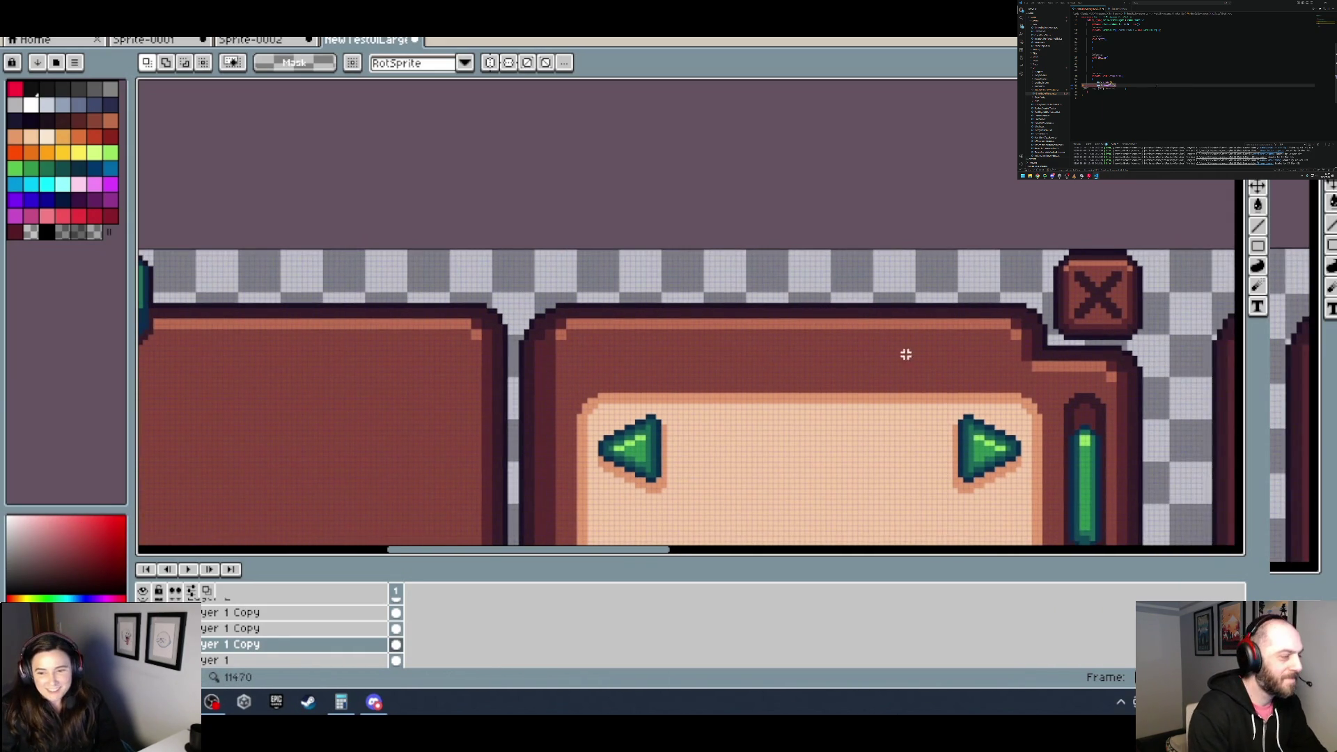
left_click_drag(911, 352, 154, 334)
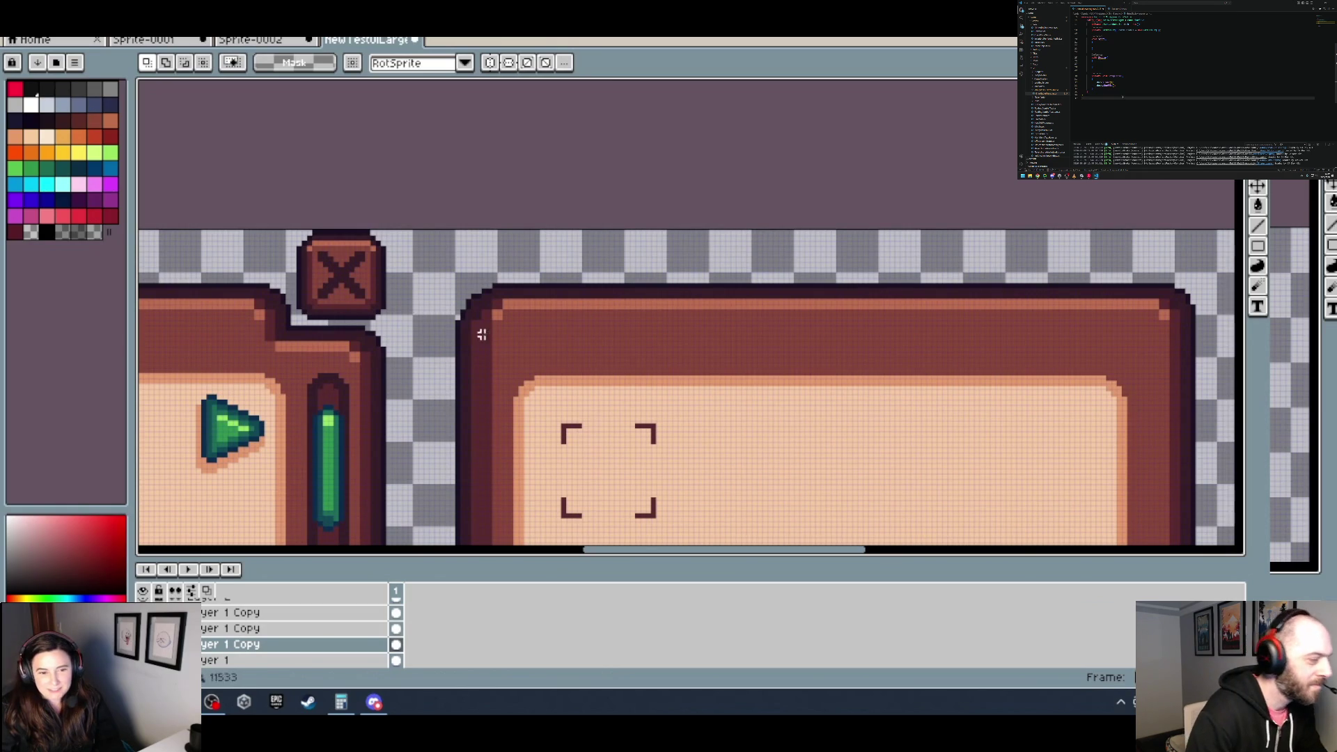
scroll(272, 320, "left", 5)
scroll(597, 379, "left", 5)
scroll(488, 375, "up", 1)
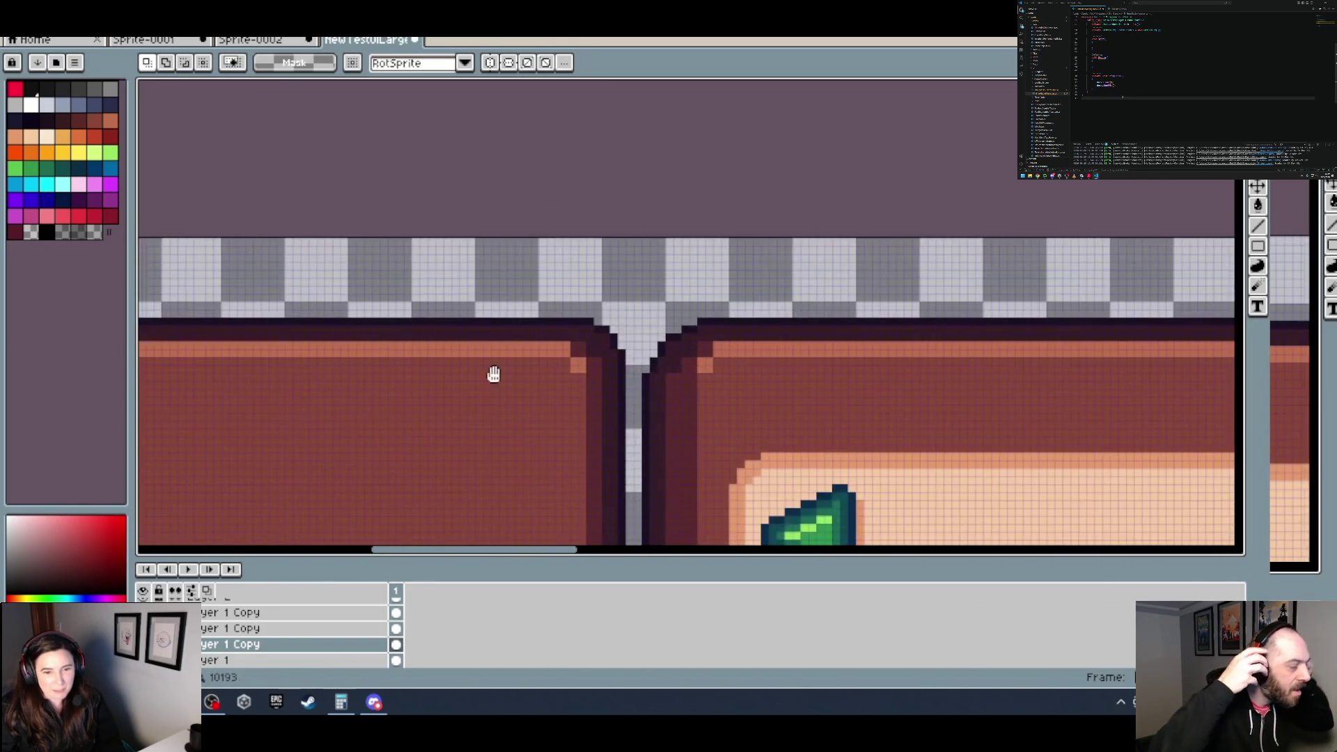
scroll(488, 375, "left", 5)
left_click_drag(323, 364, 665, 397)
scroll(665, 397, "down", 1)
scroll(715, 357, "right", 5)
scroll(959, 320, "right", 5)
scroll(683, 309, "right", 5)
scroll(739, 321, "right", 5)
left_click_drag(739, 321, 287, 308)
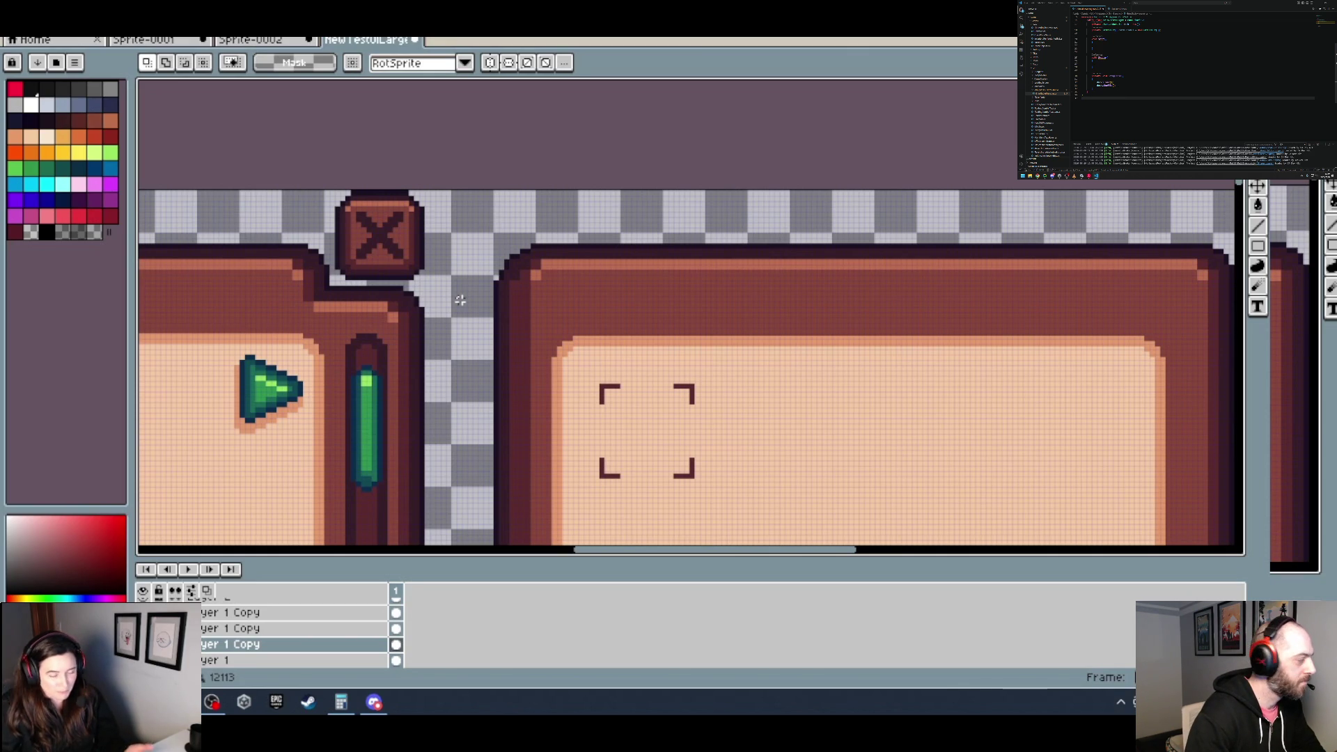
scroll(495, 236, "up", 3)
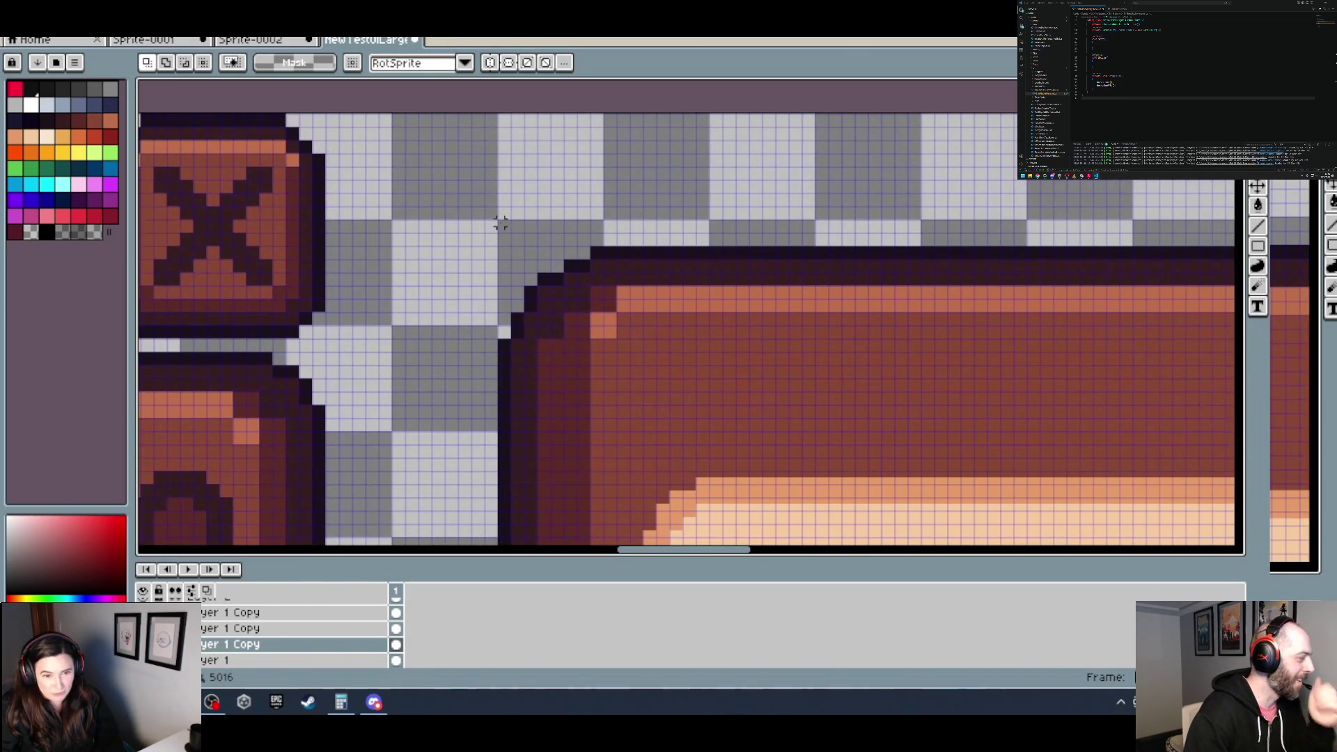
scroll(703, 299, "right", 2)
scroll(755, 358, "down", 1)
scroll(413, 325, "right", 5)
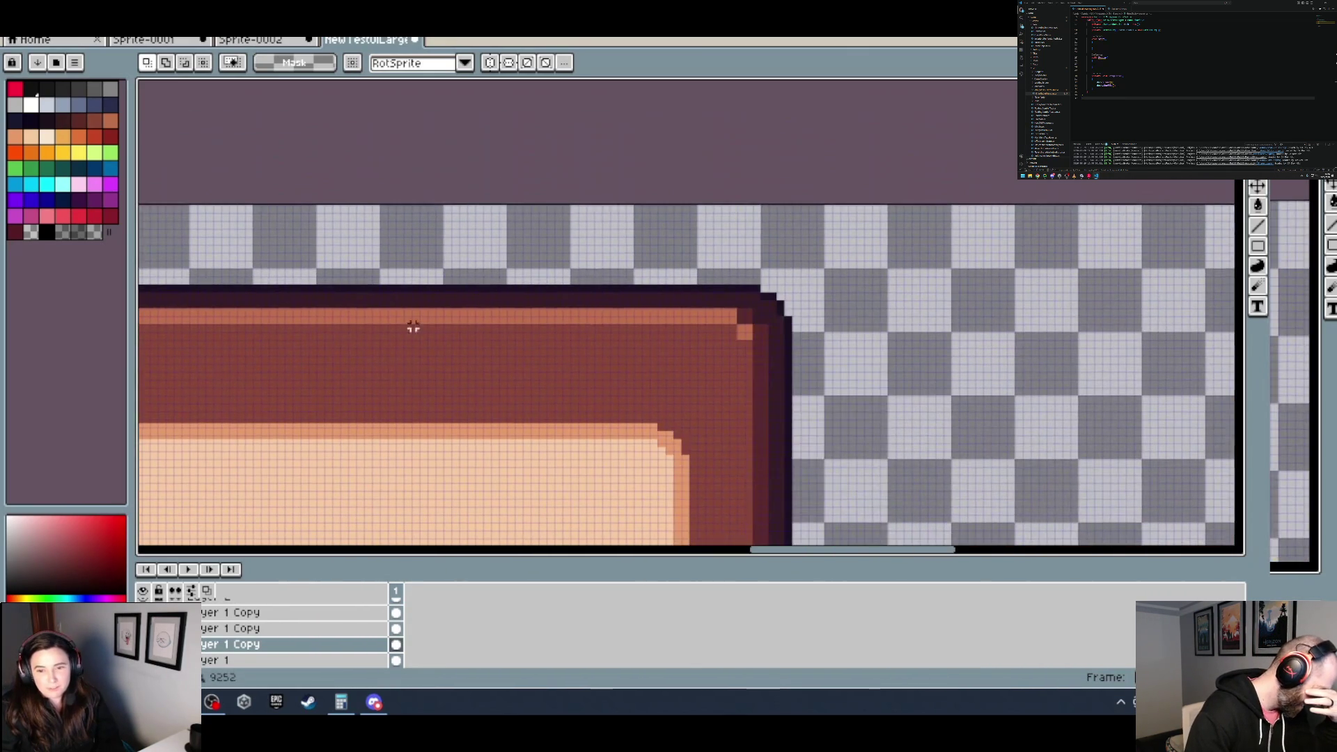
scroll(805, 345, "up", 1)
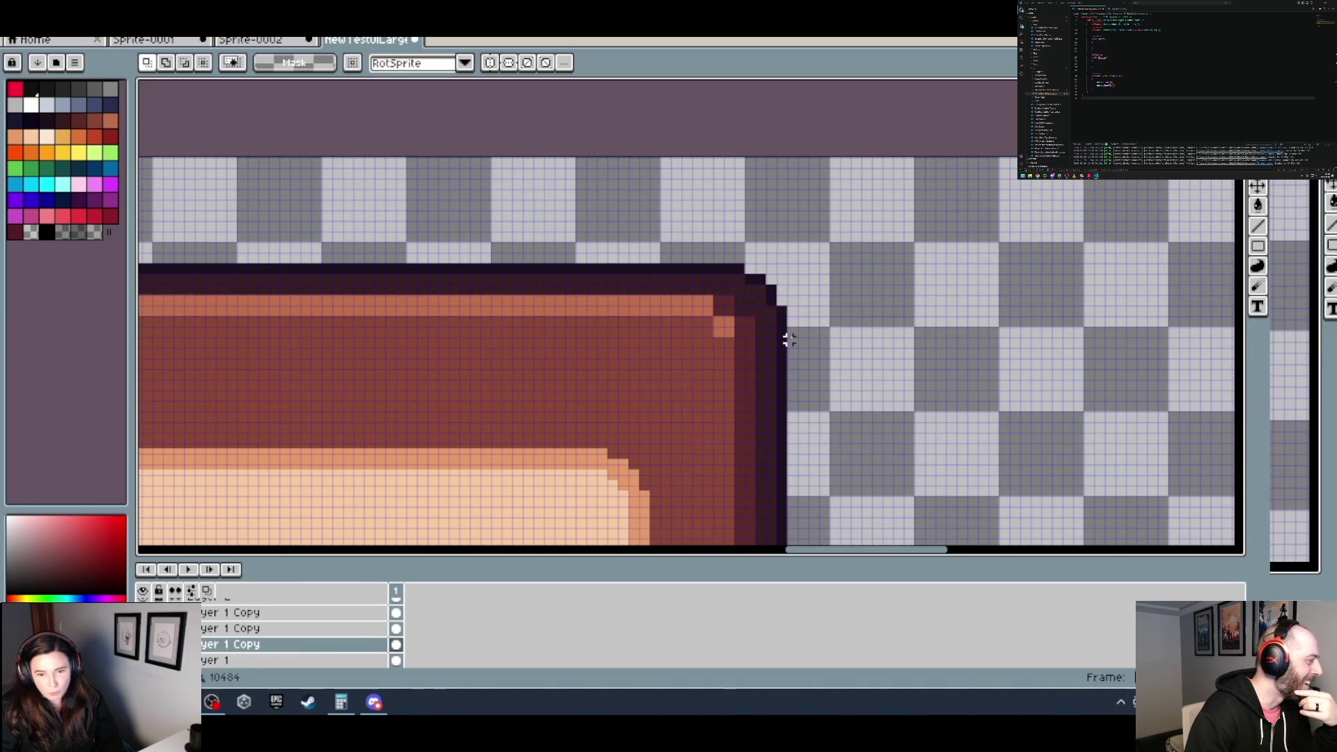
scroll(791, 335, "up", 1)
scroll(789, 334, "down", 2)
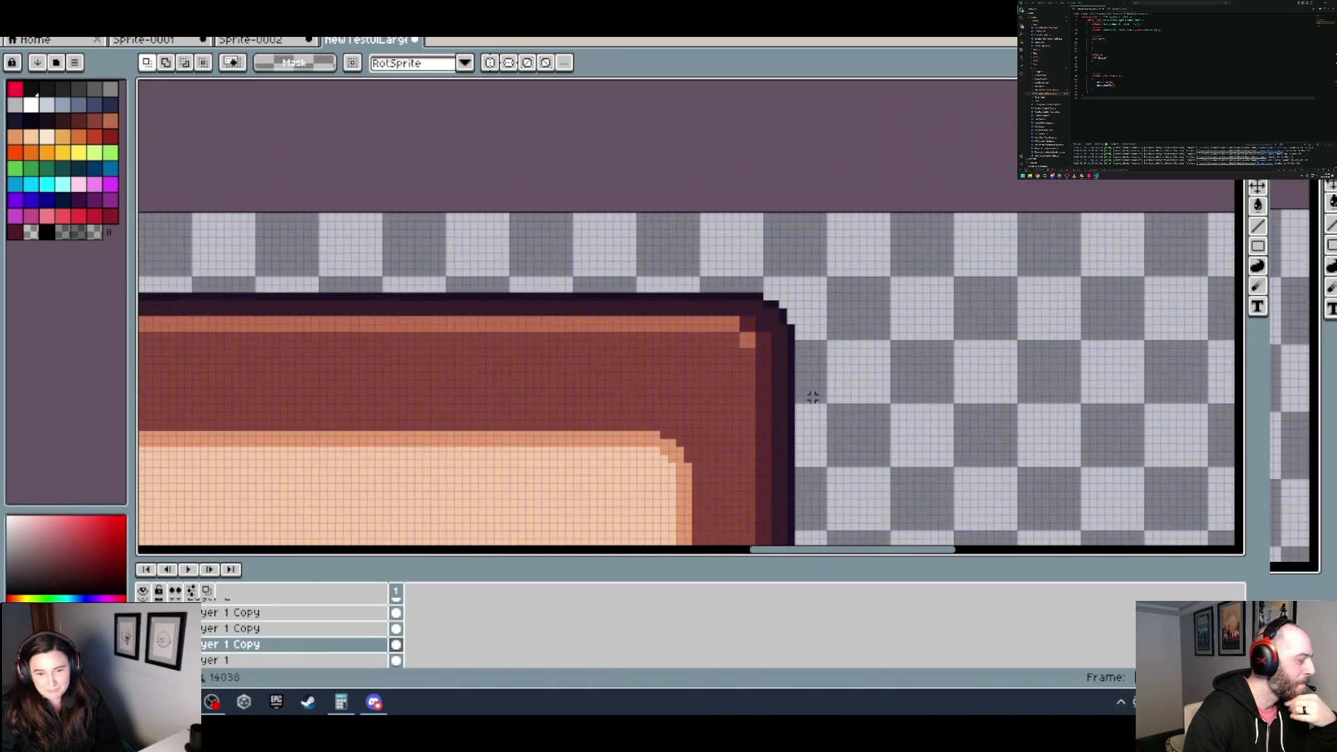
scroll(752, 321, "down", 1)
scroll(710, 310, "down", 1)
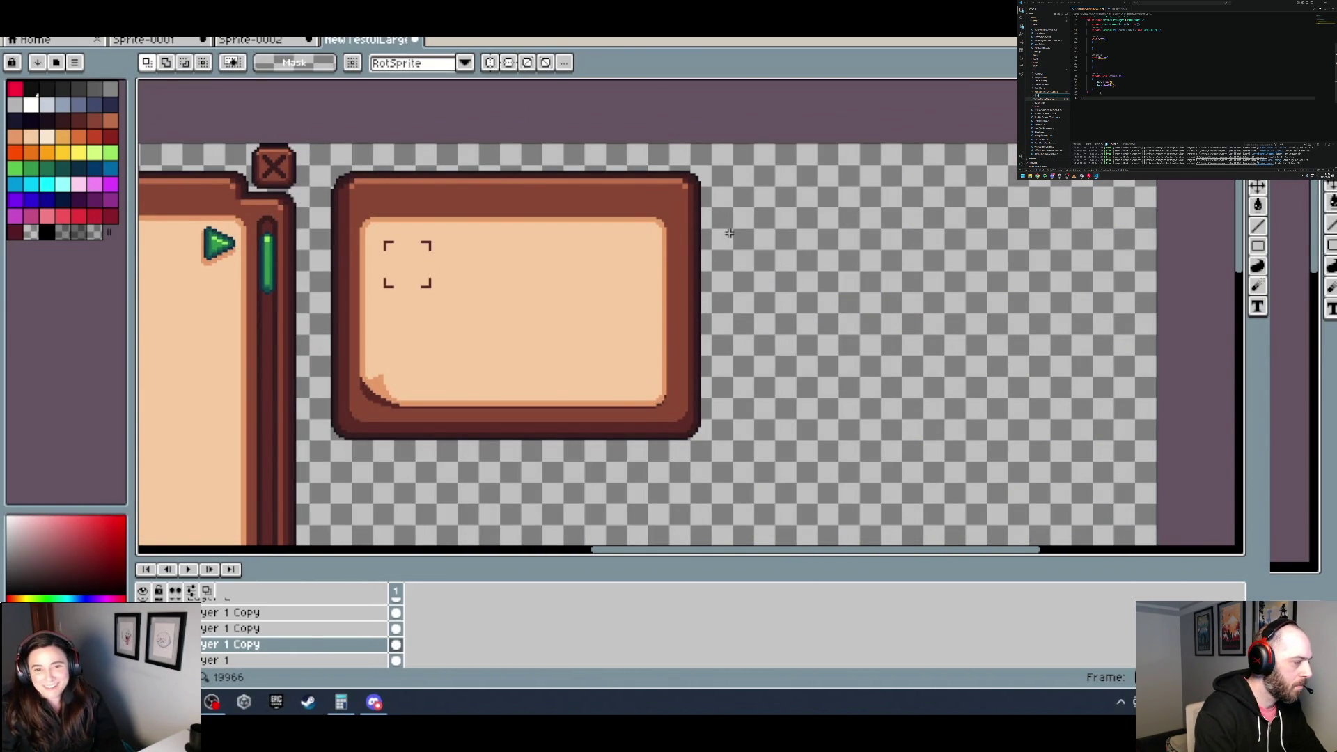
Step: Pan and zoom to the panel sprite, then marquee-select a rectangle from its upper-left
left_click_drag(729, 231, 670, 269)
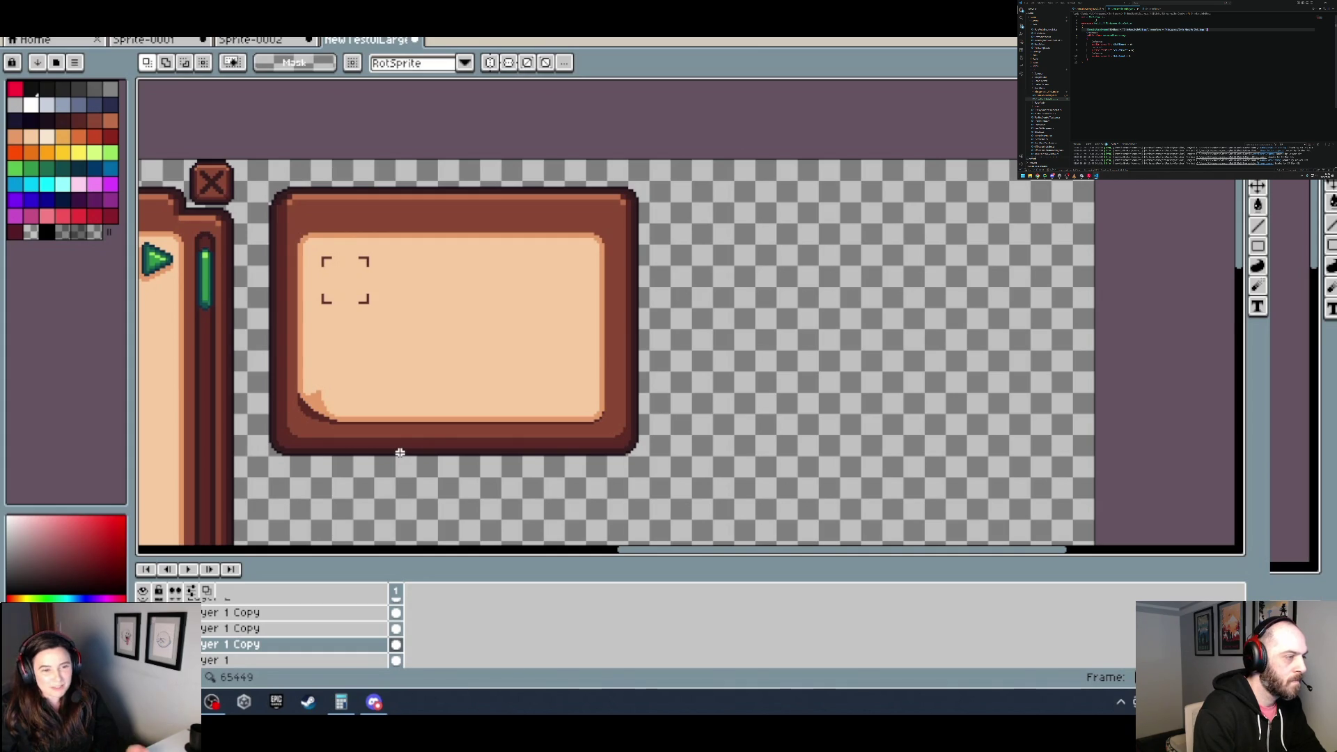
scroll(344, 253, "up", 2)
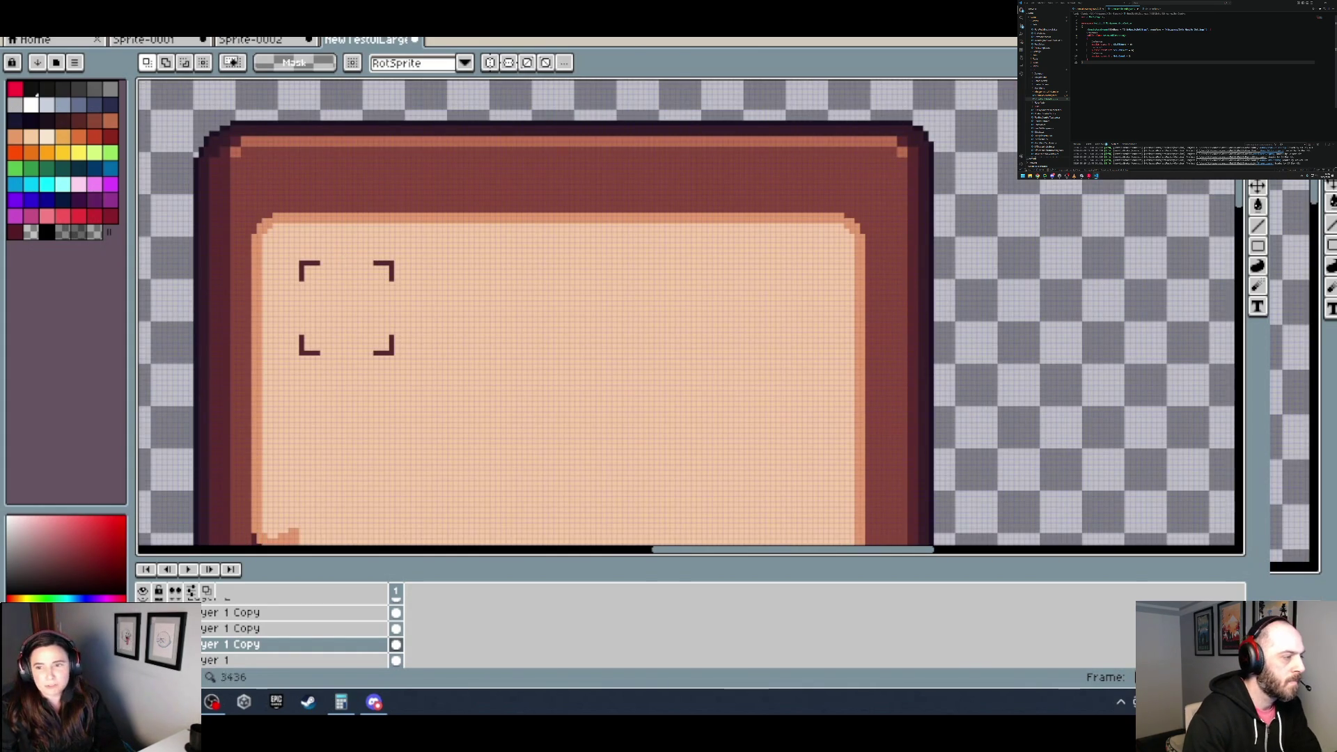
scroll(278, 236, "up", 1)
scroll(218, 160, "up", 1)
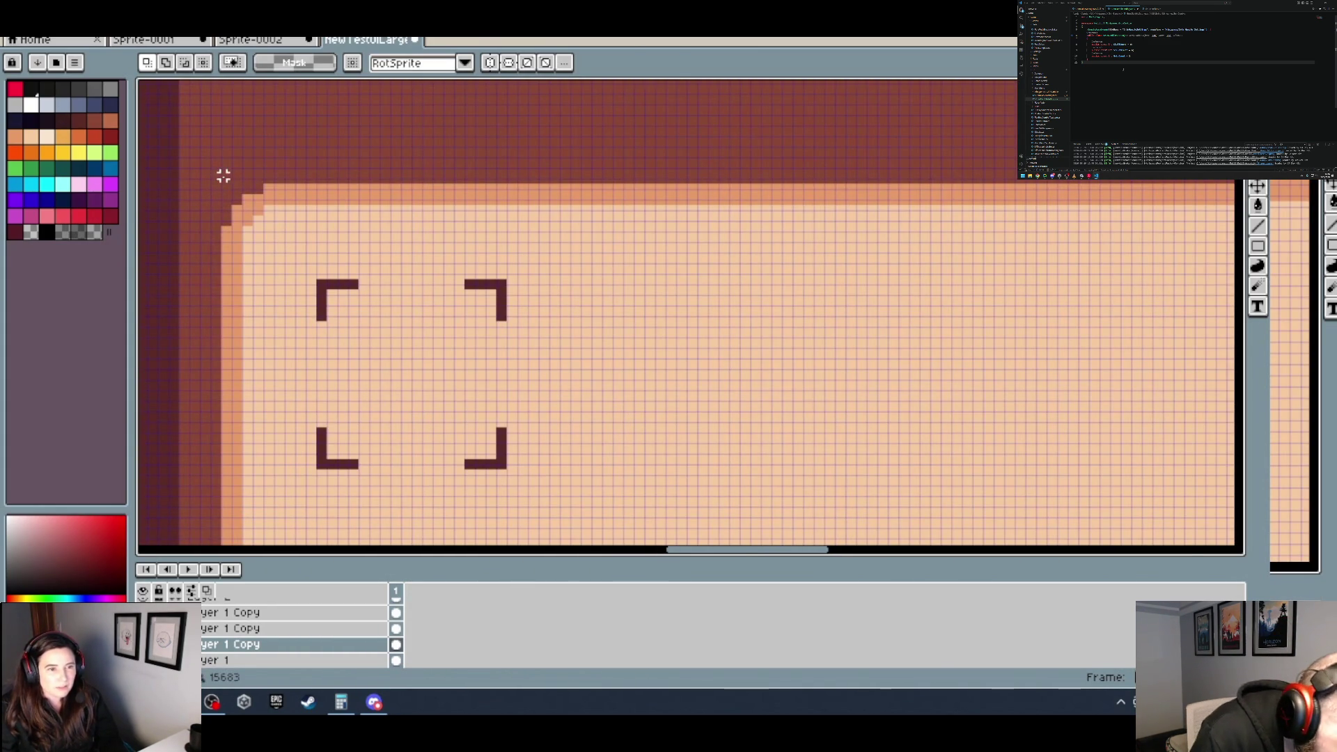
scroll(217, 192, "down", 2)
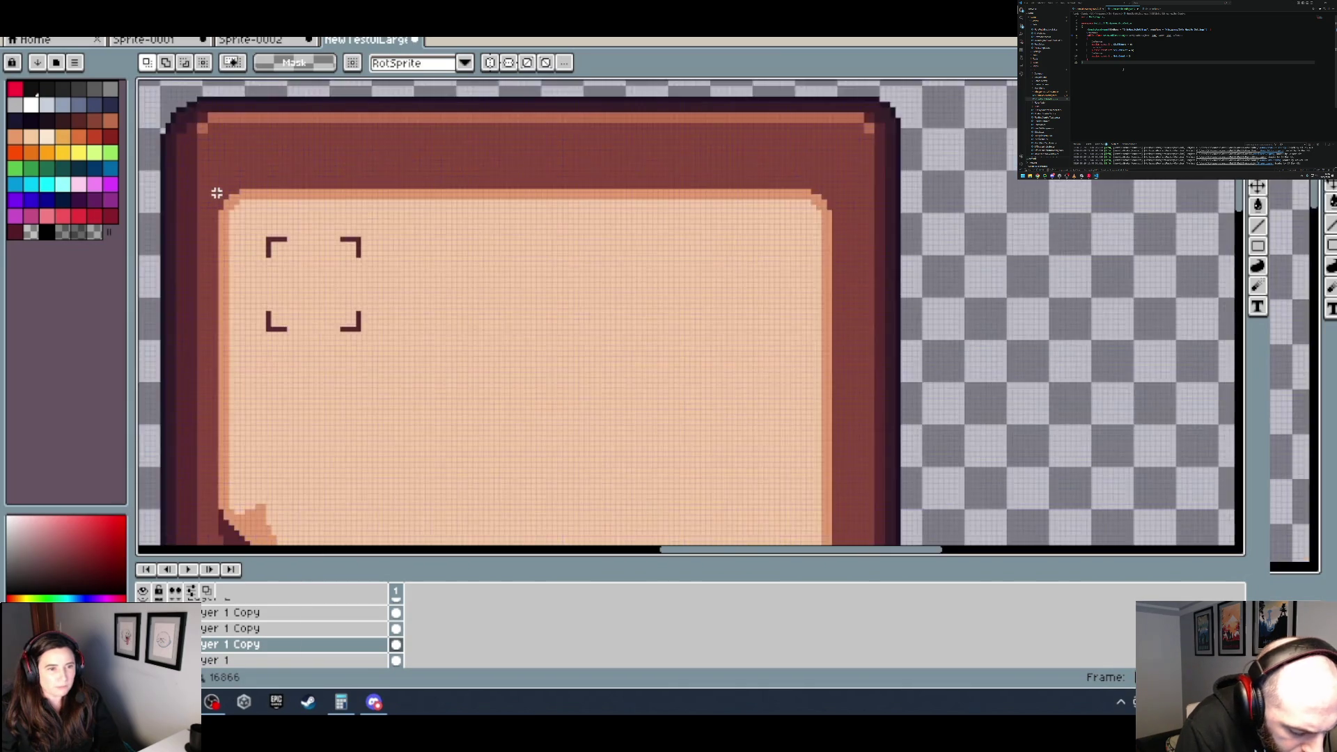
scroll(216, 194, "up", 1)
left_click_drag(220, 185, 1144, 467)
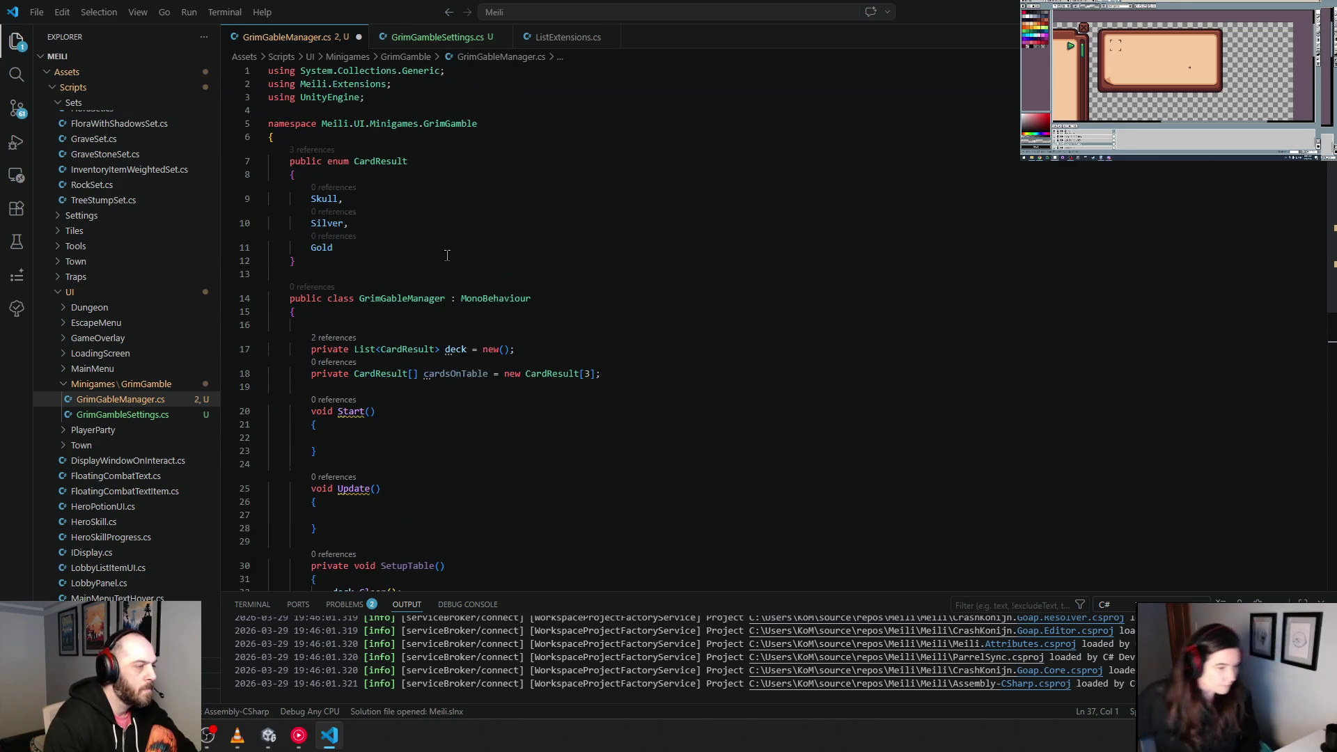
Step: Accept Copilot's serialized GrimGambleSettings _settings field and add 'field:' to its attribute
left_click(634, 378)
key("Return")
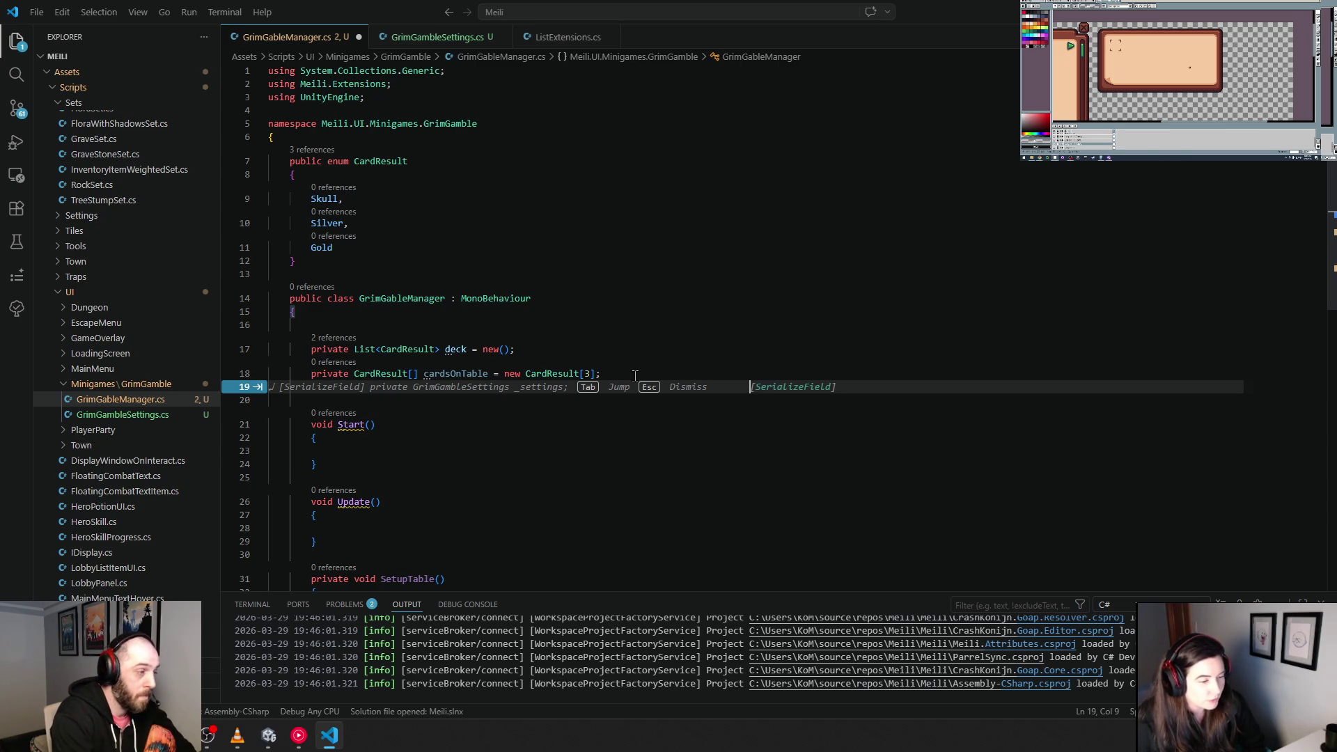
key("Tab")
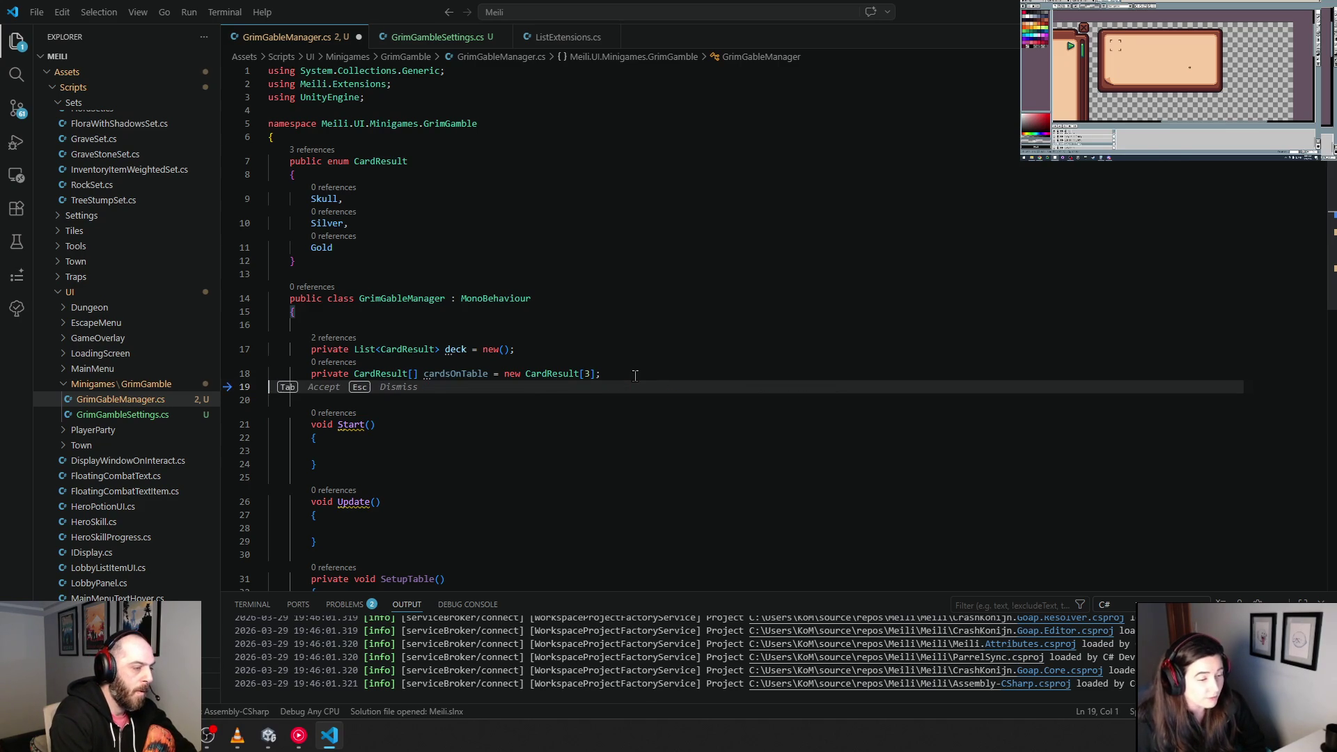
key("Tab")
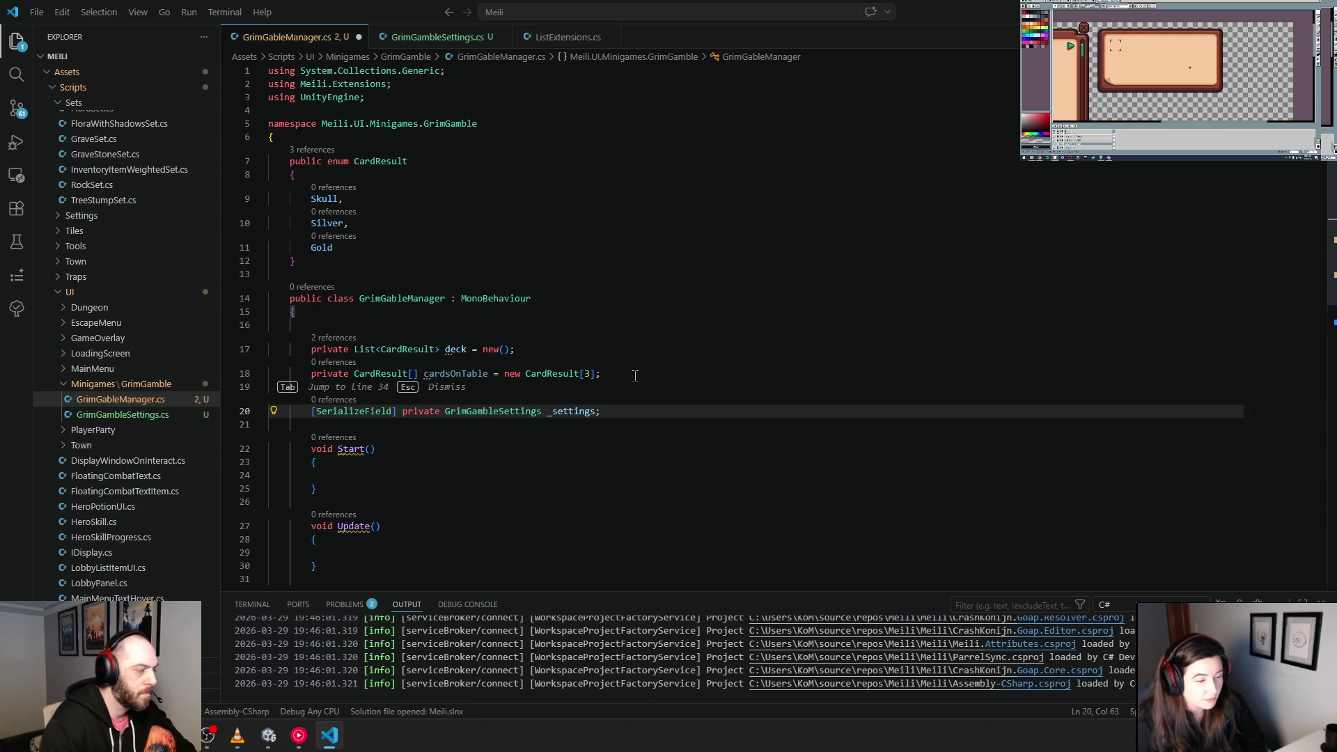
left_click(318, 411)
type("field:")
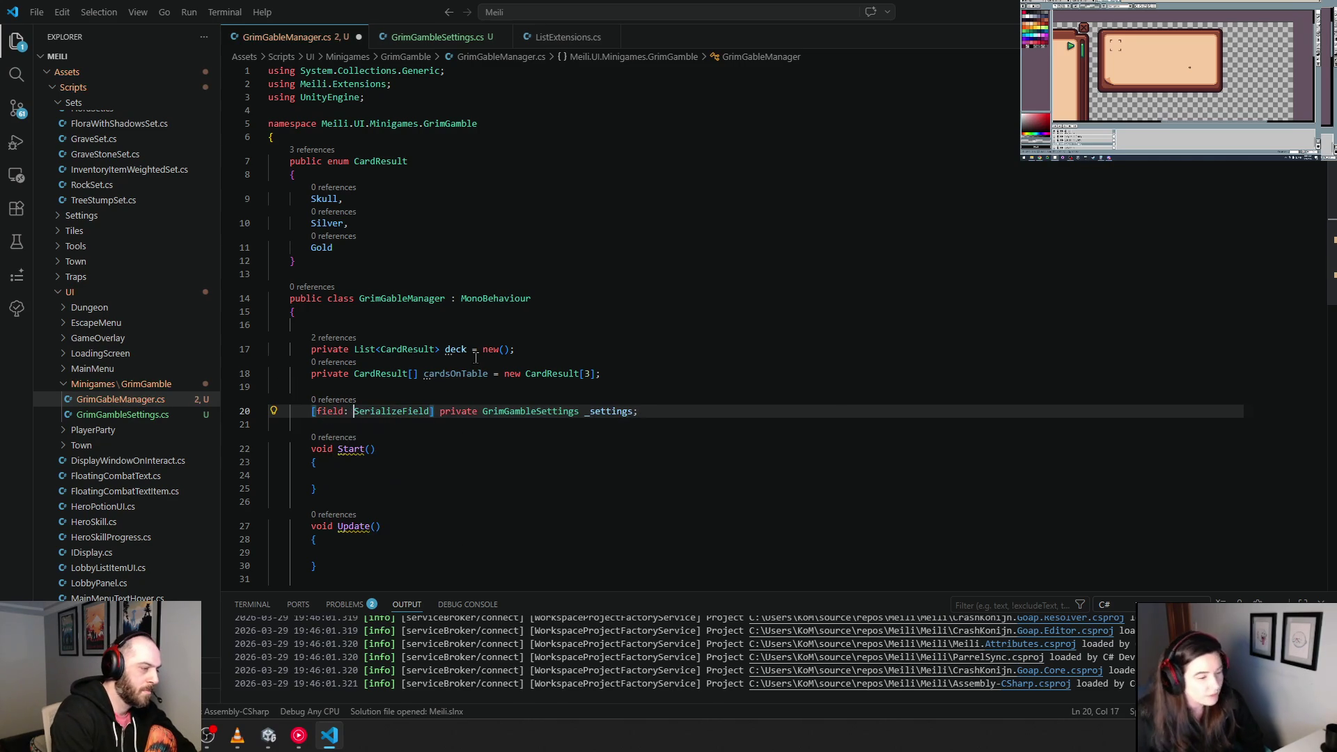
Step: Move the settings field under the class brace, with the declaration on its own line below the attribute
key("ctrl+z")
key("Up")
key("Up")
key("Up")
key("Up")
key("Up")
key("Return")
key("ctrl+v")
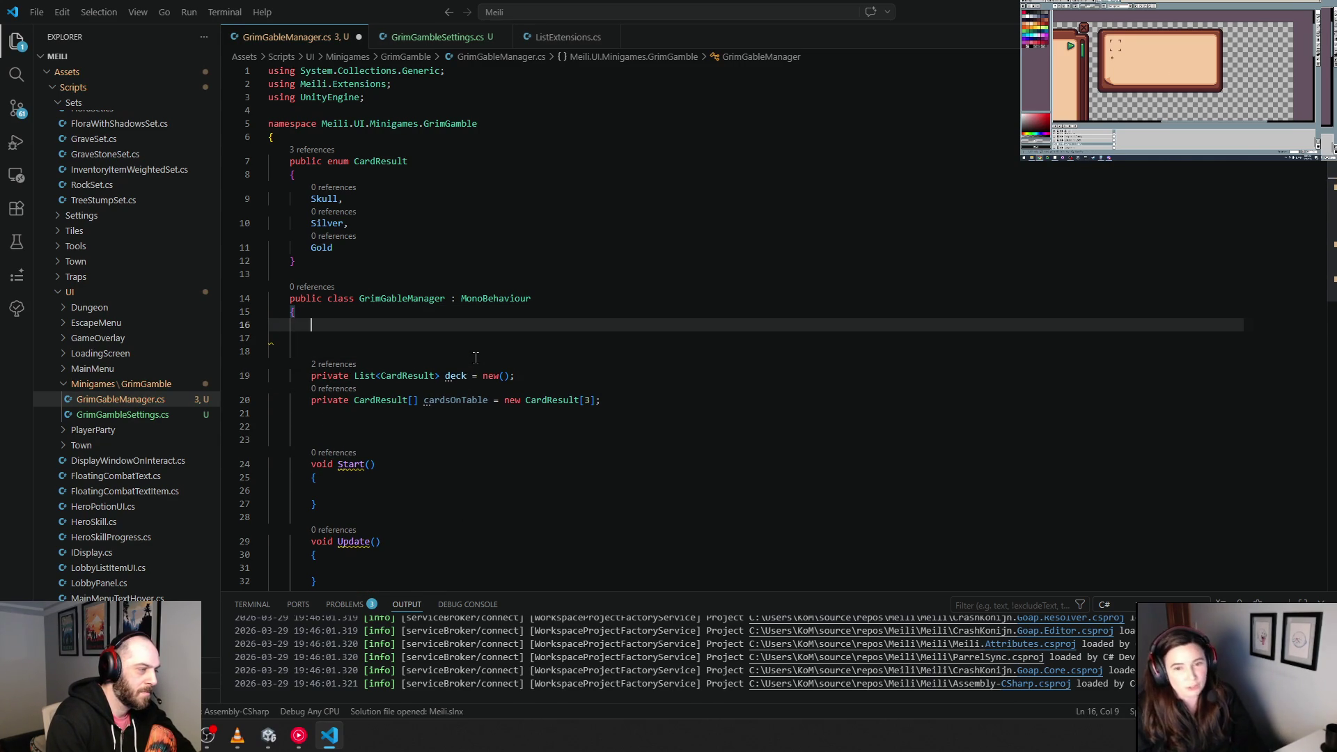
key("BackSpace")
key("ctrl+Left")
key("ctrl+Left")
key("ctrl+Left")
key("Return")
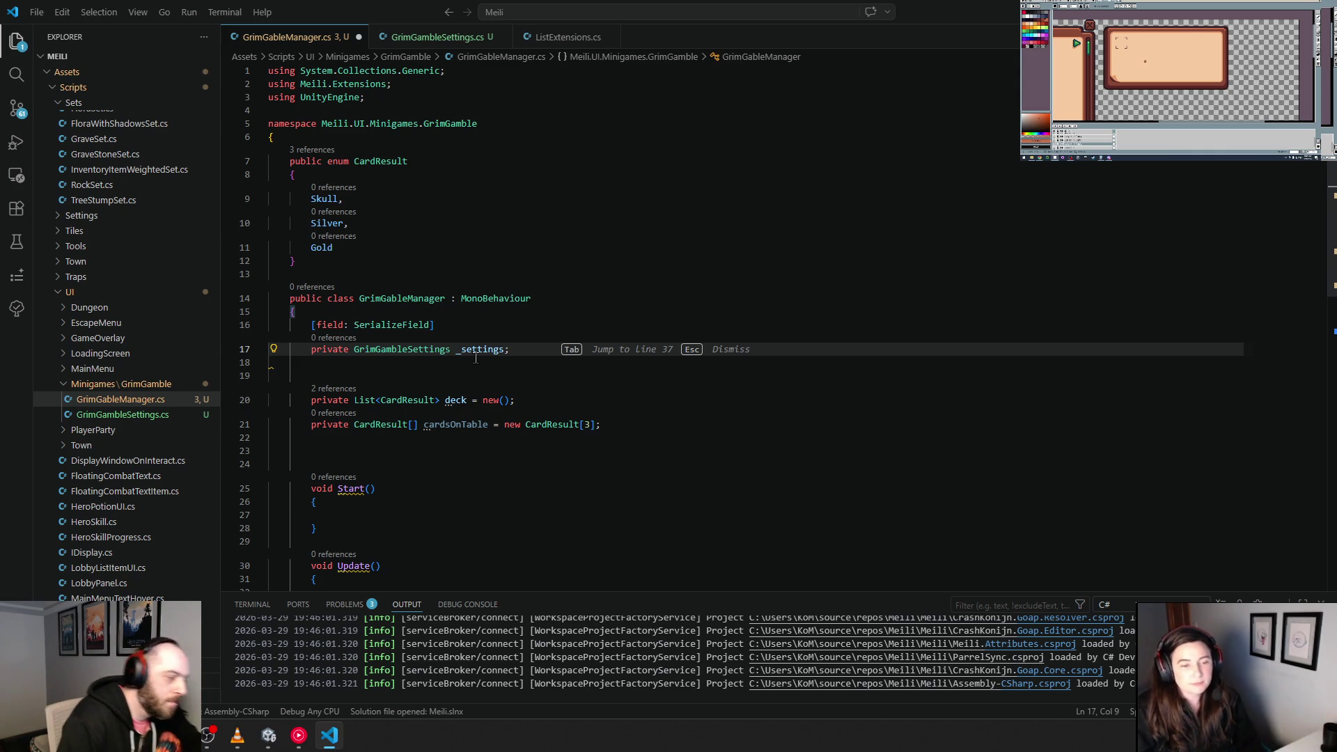
Step: Make the settings field public and rename _settings to GambleSettings
key("ctrl+shift+Right")
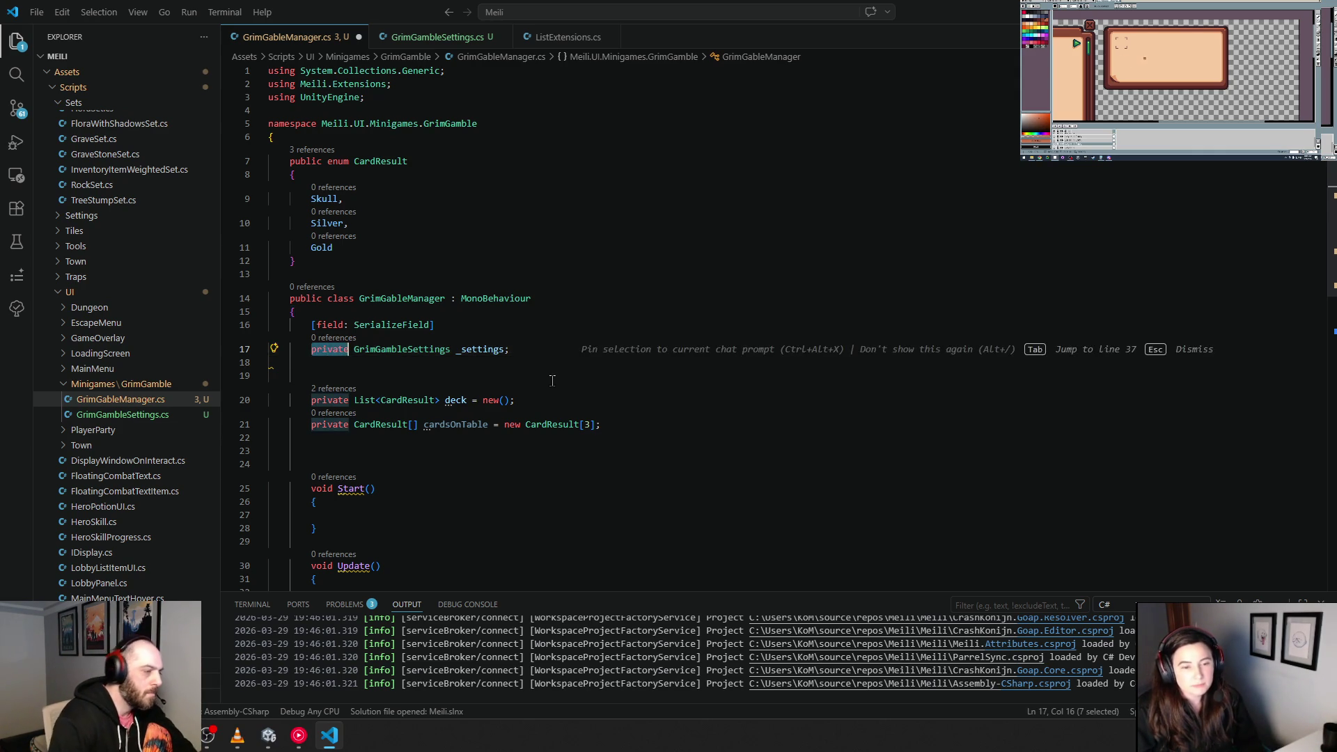
type("pub")
key("Tab")
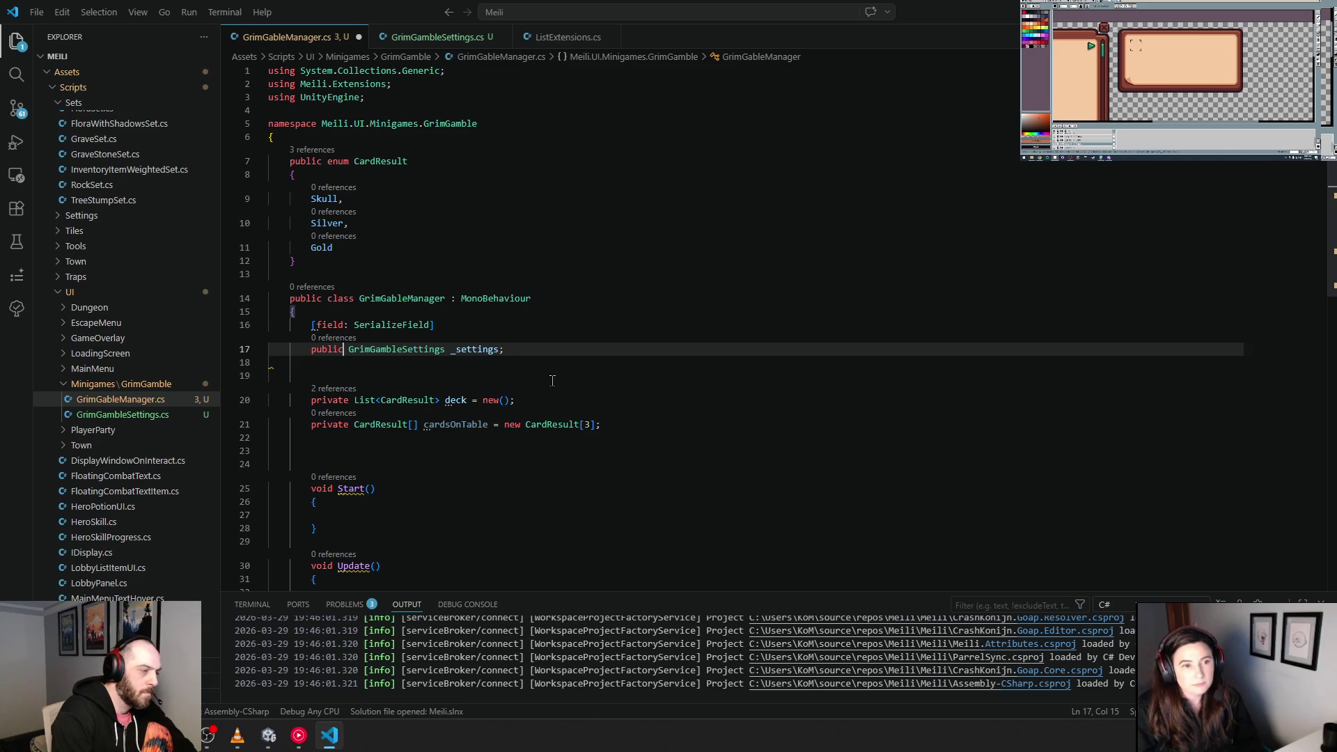
key("ctrl+Left")
key("ctrl+Left")
key("F2")
type("settings")
key("Return")
type("Gam")
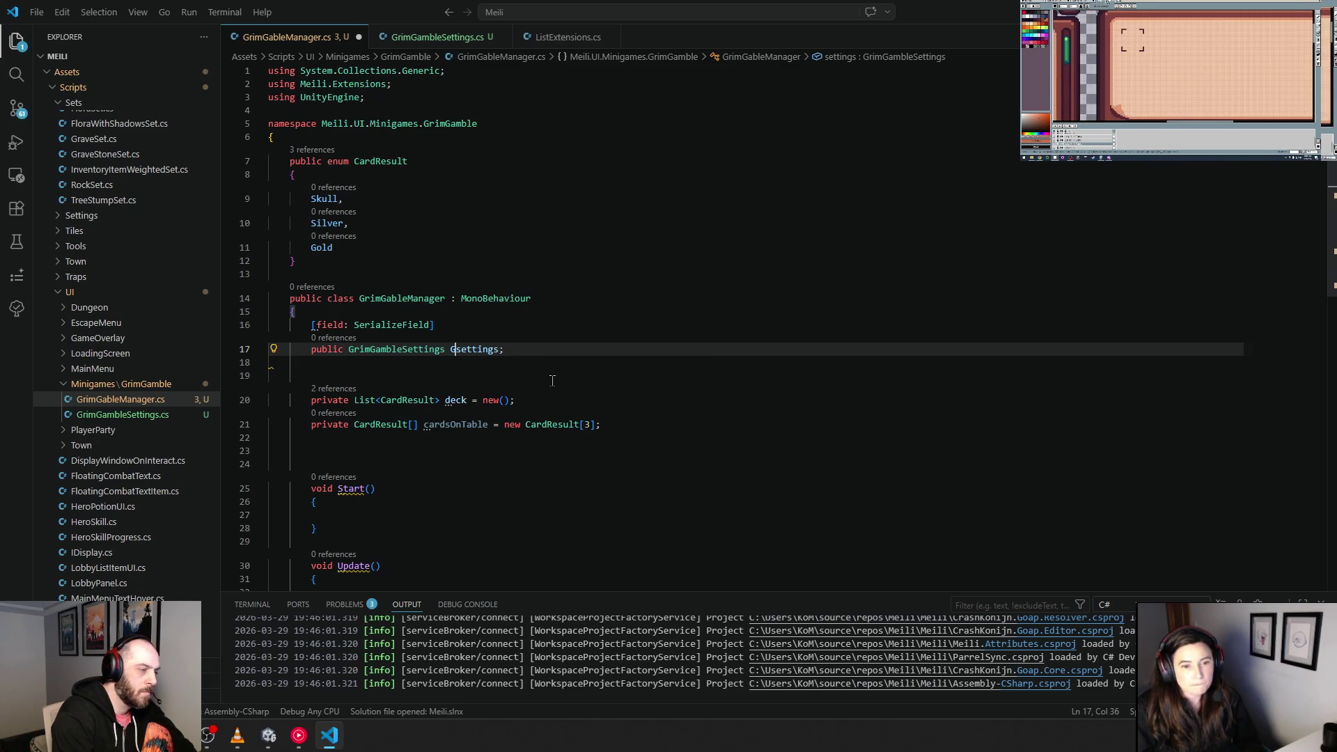
type("ble")
Step: Turn GambleSettings into an auto-property with { get; set; } and format the code
key("End")
key("Left")
key("Left")
key("Left")
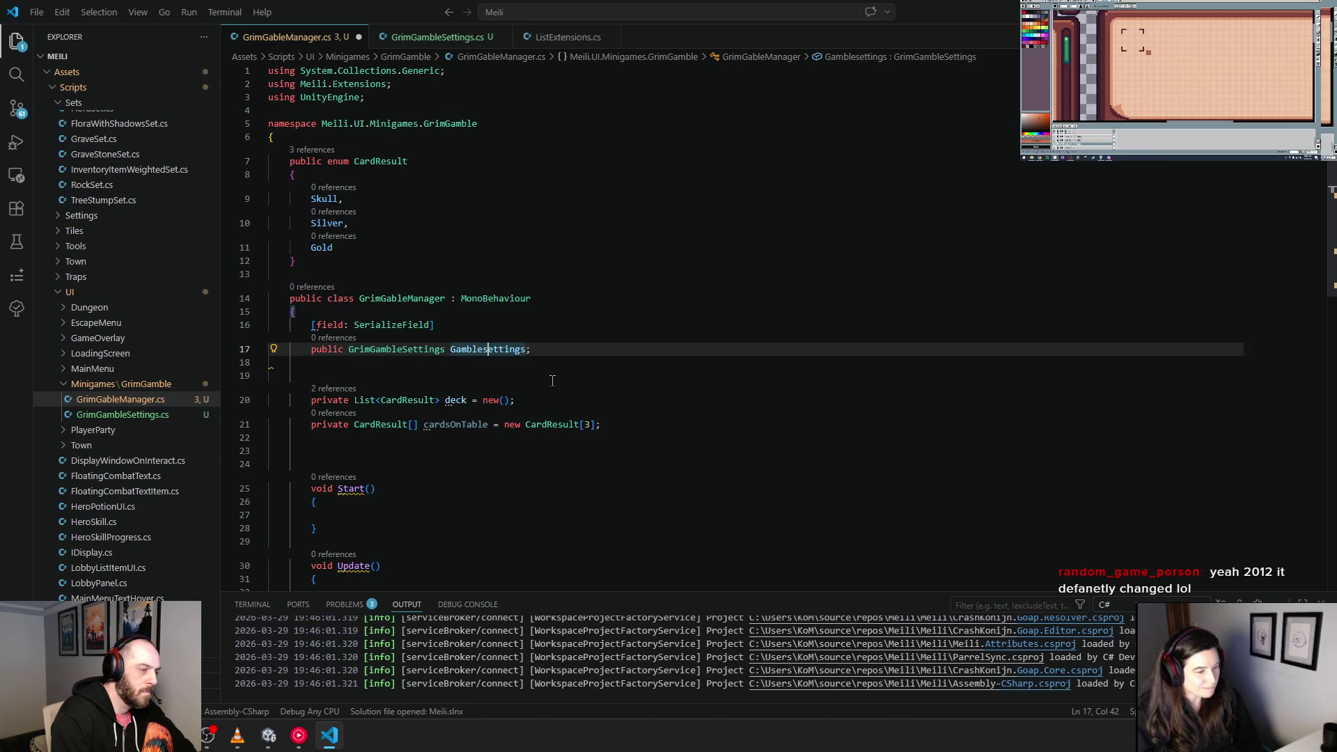
key("BackSpace")
key("BackSpace")
key("BackSpace")
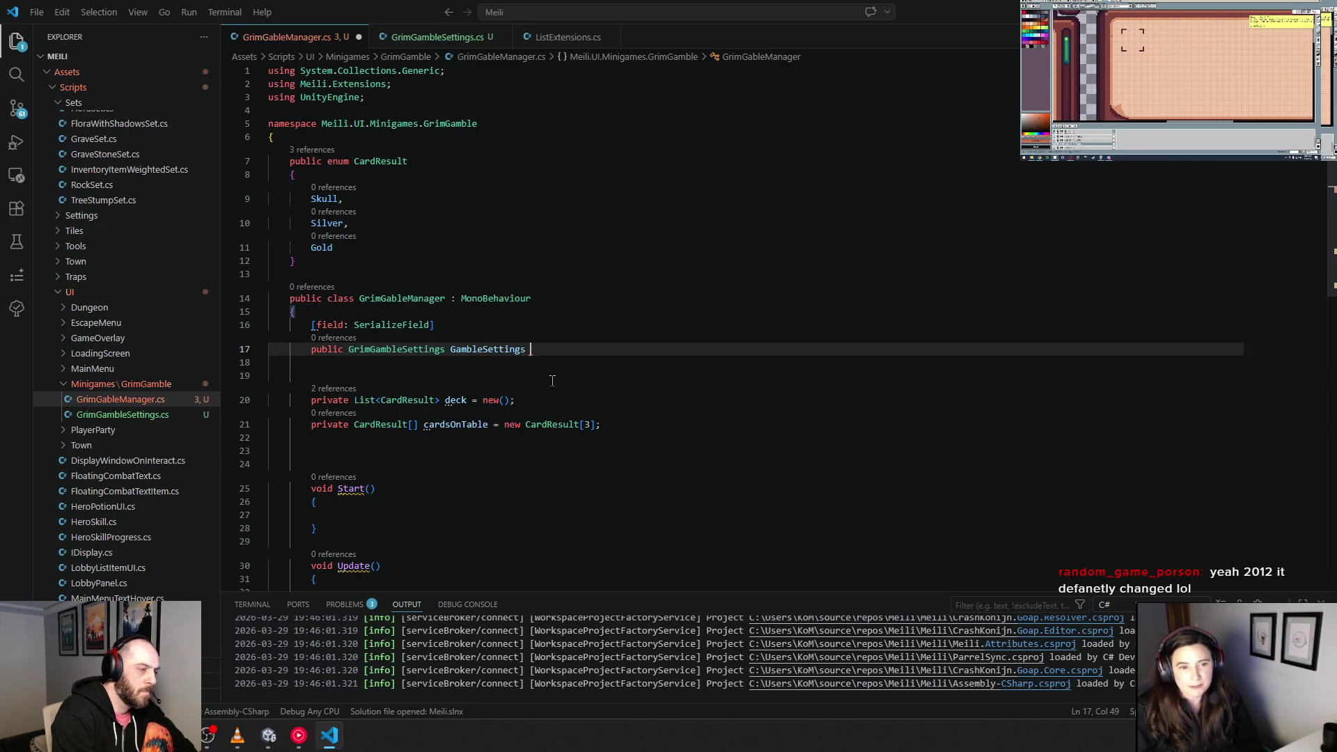
type("{get;set;")
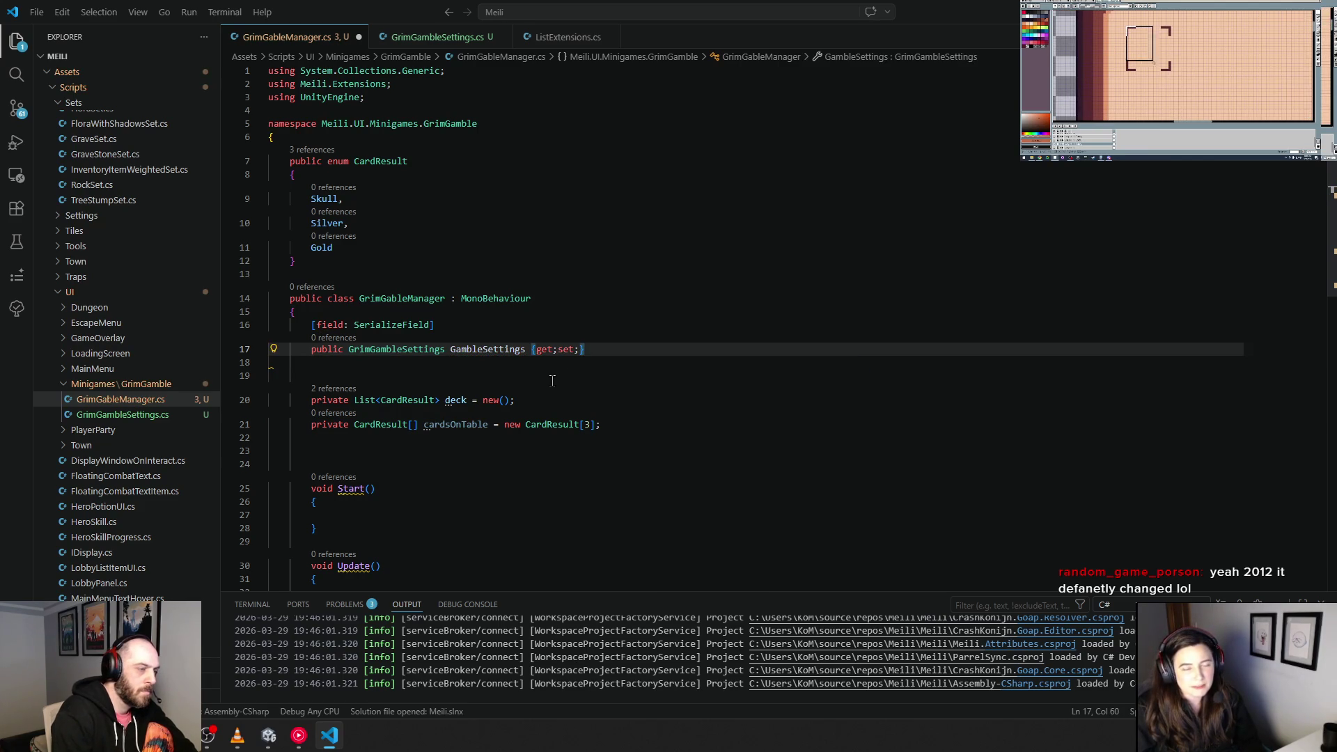
key("shift+alt+f")
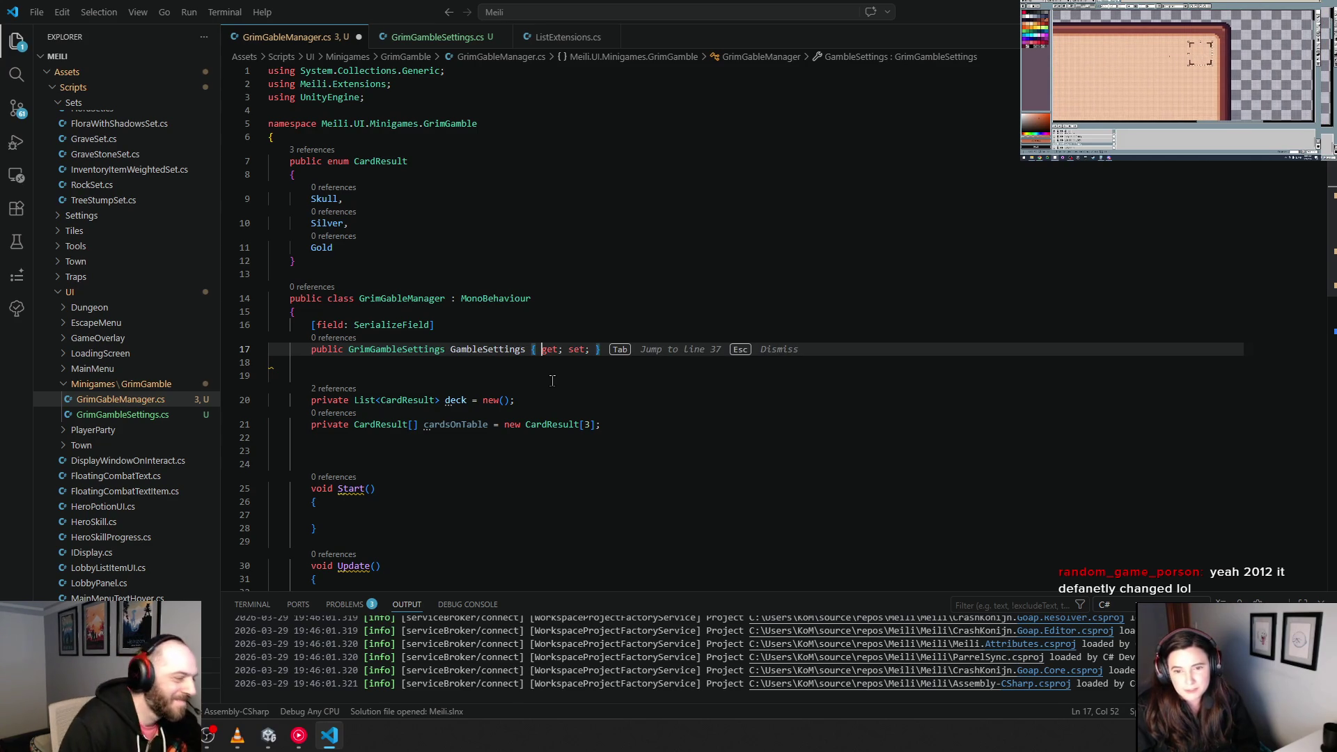
key("Down")
Step: Delete the empty Start and Update methods and save the script
key("Down")
key("BackSpace")
key("Down")
key("Down")
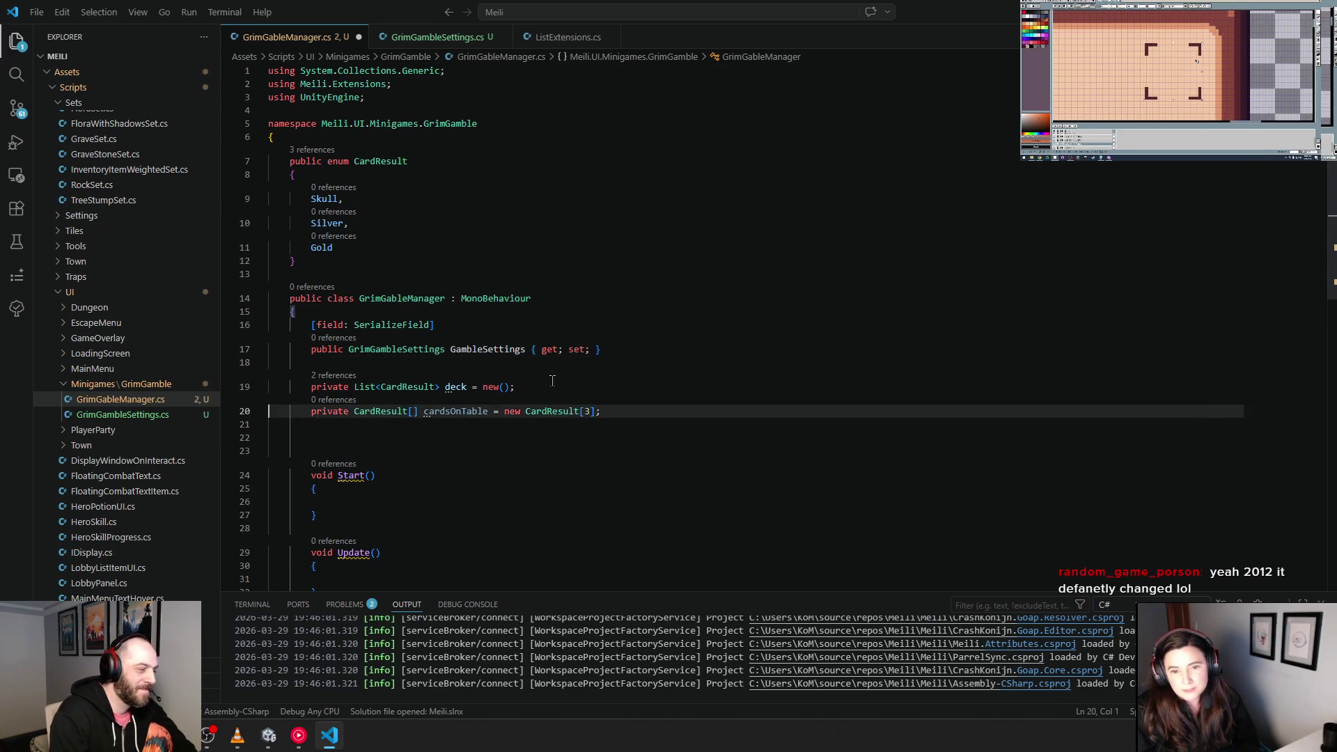
key("Down")
key("Down")
key("Down")
key("shift+Down")
key("shift+Down")
key("shift+Down")
key("shift+Down")
key("shift+Down")
key("shift+Down")
key("shift+Down")
key("shift+Down")
key("shift+Down")
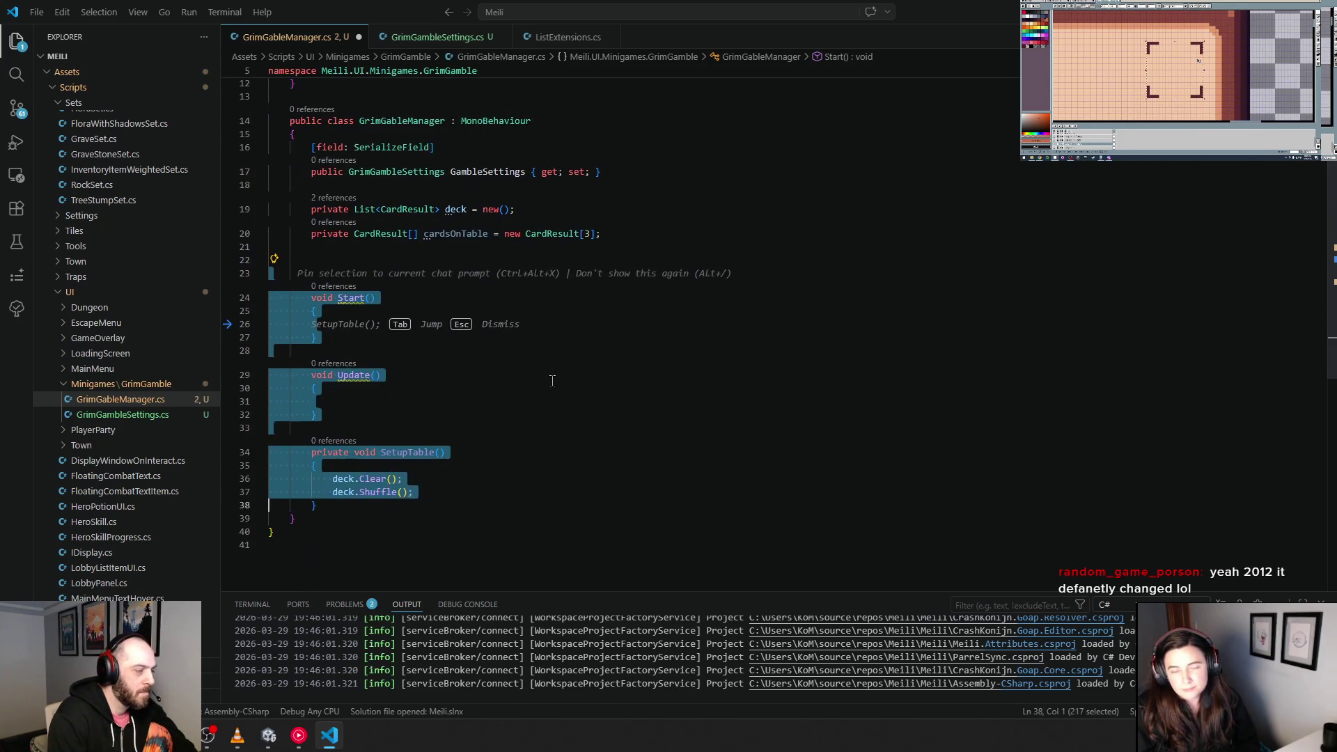
key("shift+Up")
key("shift+Up")
key("shift+Up")
key("shift+Up")
key("Delete")
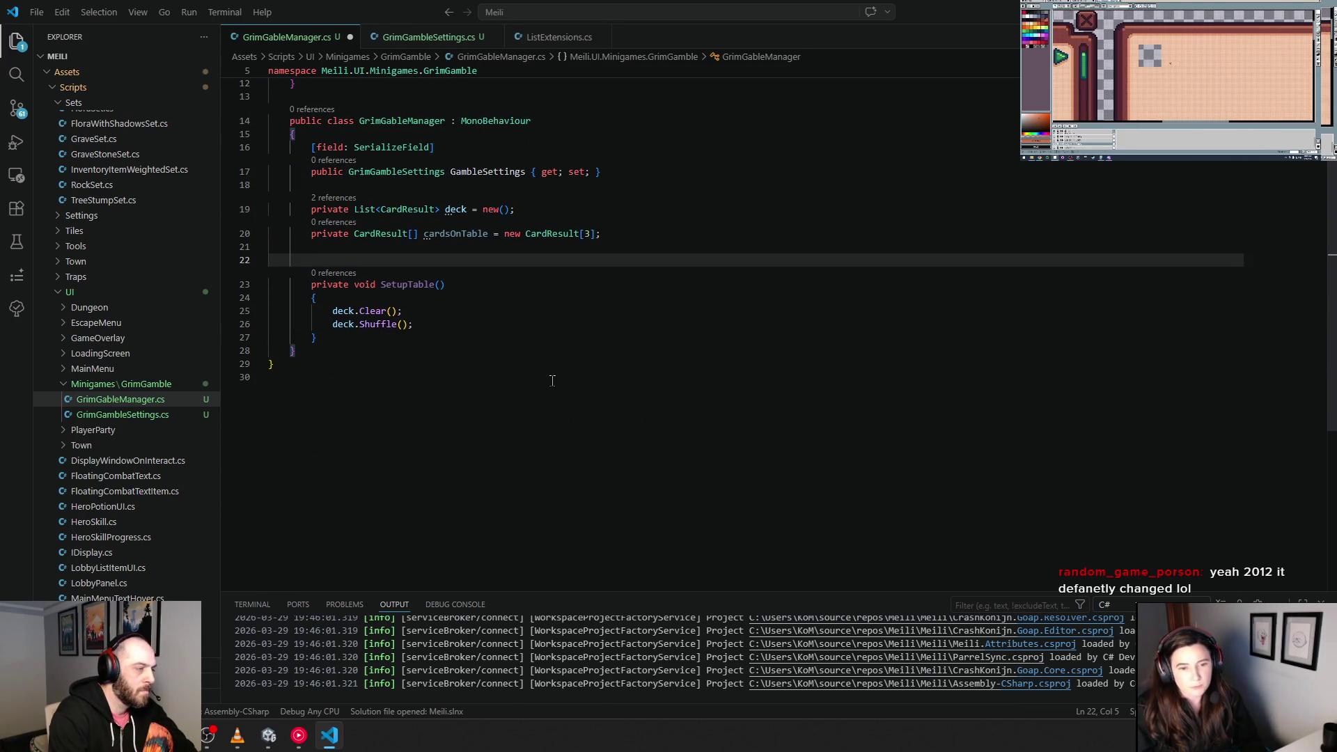
key("BackSpace")
key("BackSpace")
key("ctrl+s")
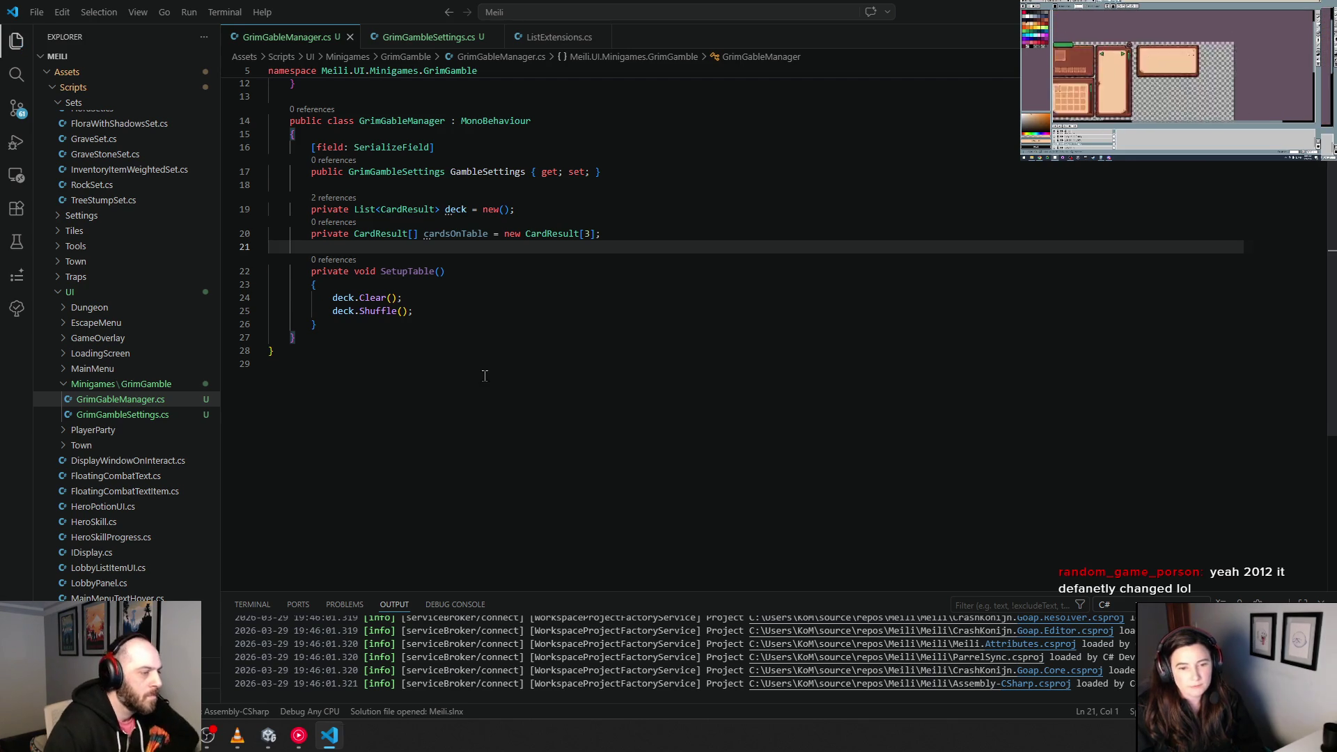
Step: Begin a deck call under deck.Clear, then erase it and reject Copilot's for-loop suggestion
scroll(485, 376, "up", 5)
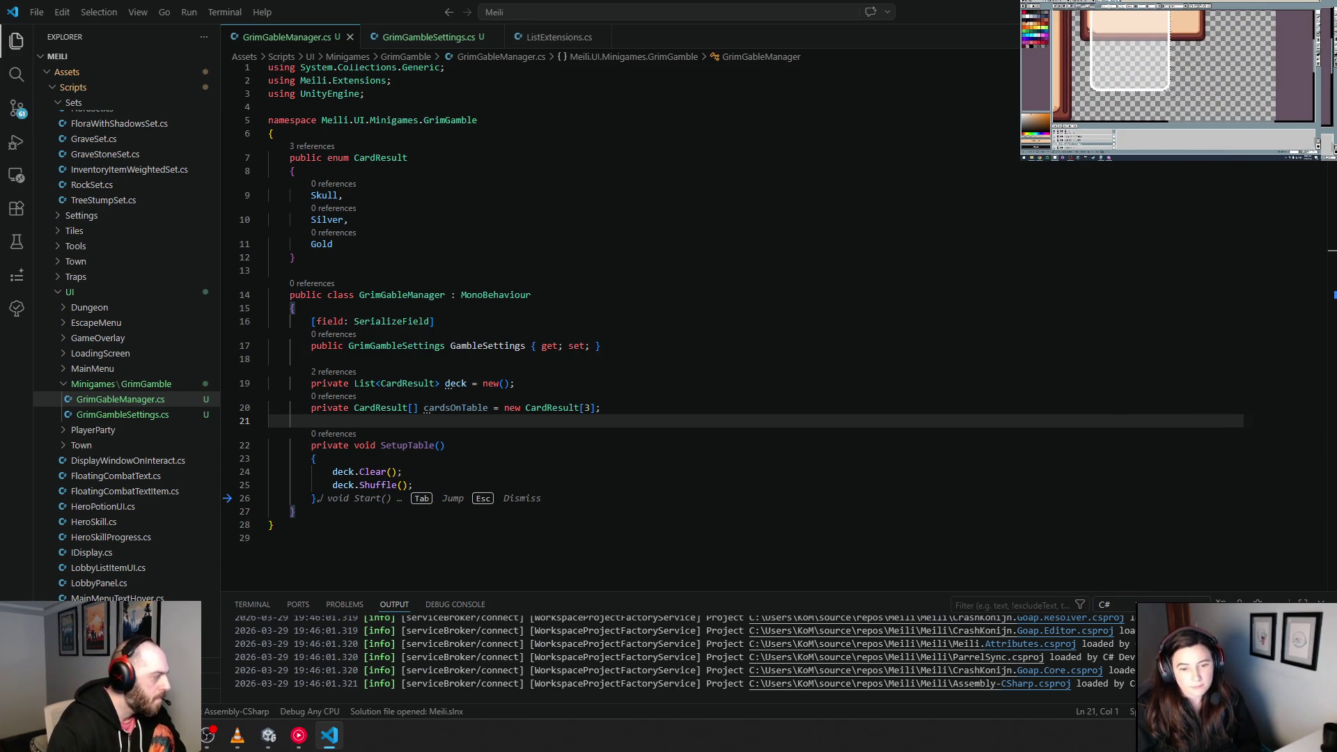
left_click(441, 471)
key("Return")
type("deck")
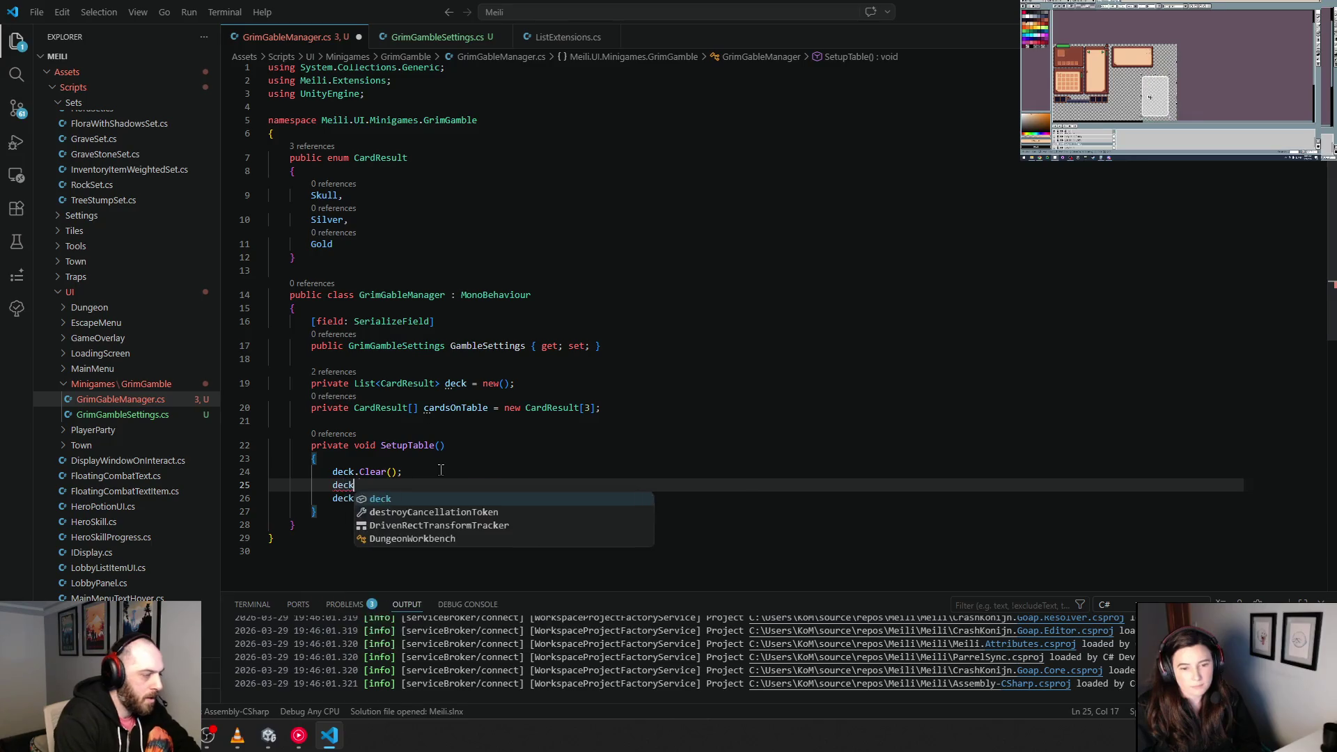
type(".")
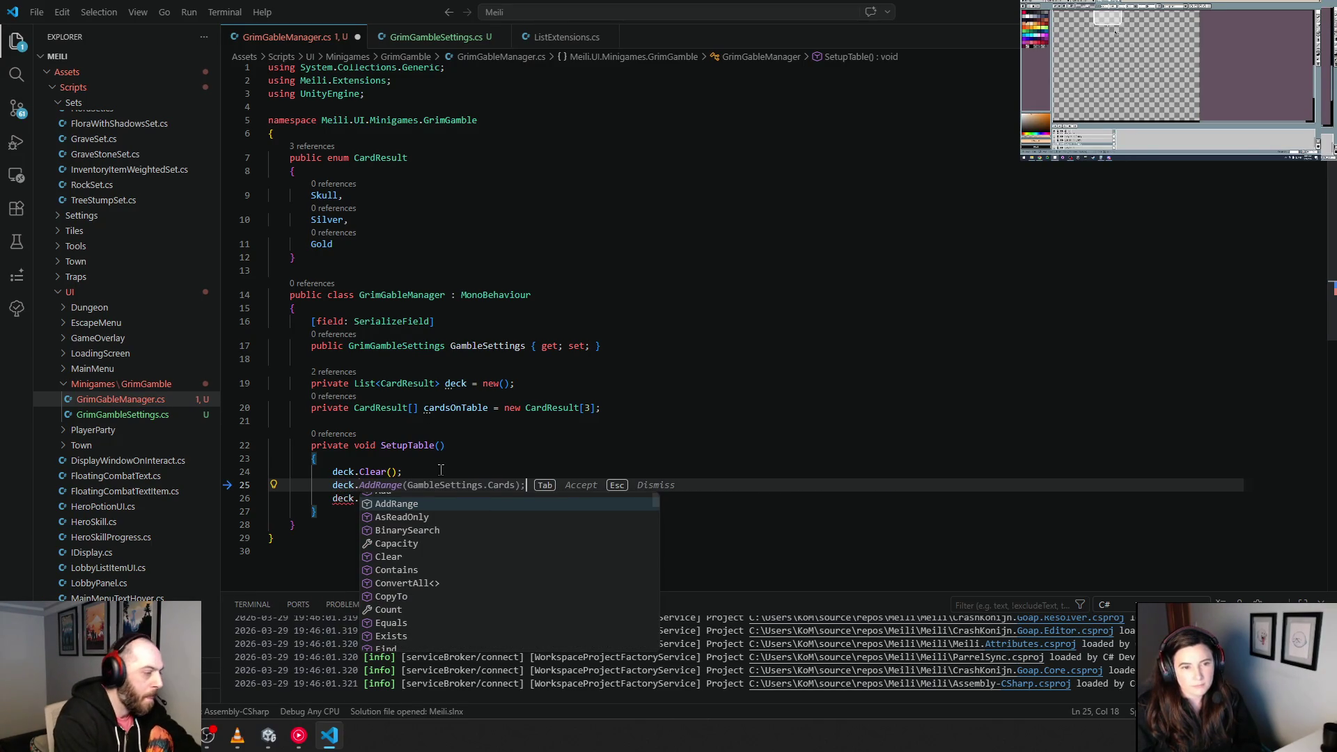
key("BackSpace")
key("BackSpace")
key("BackSpace")
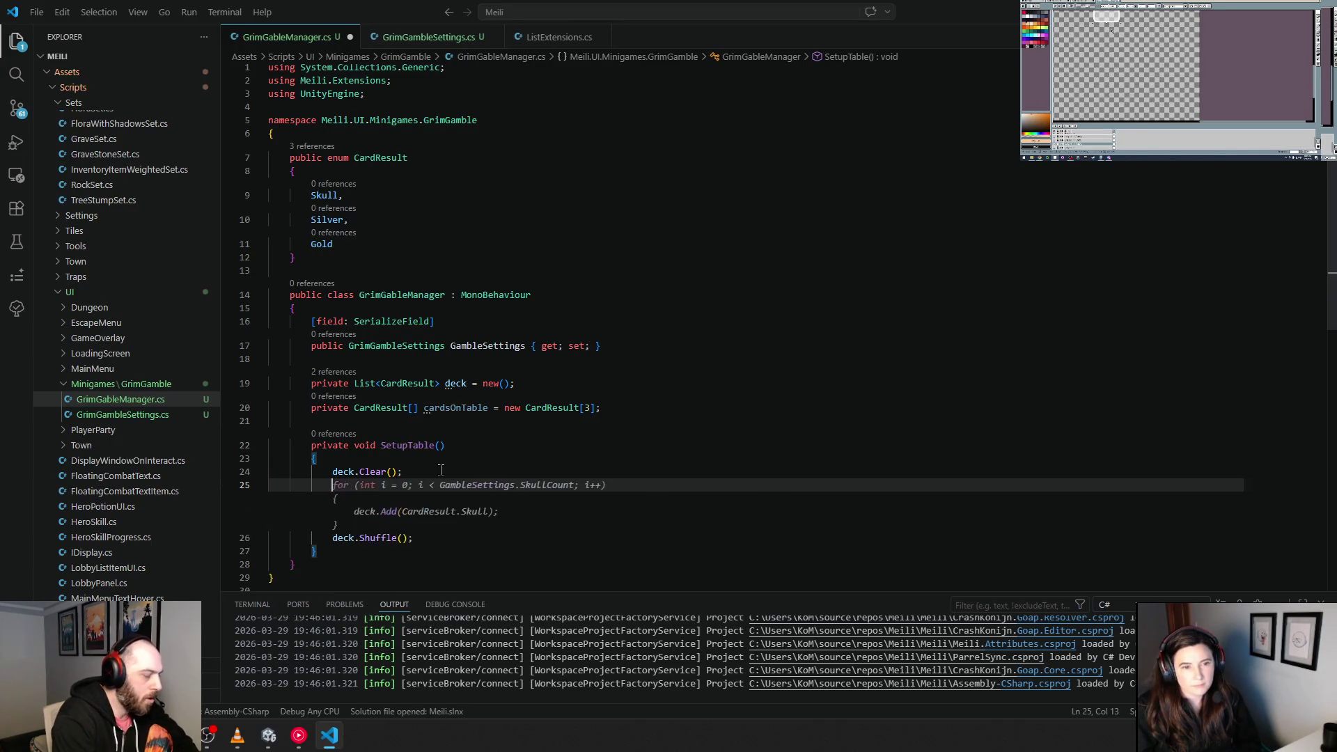
key("Escape")
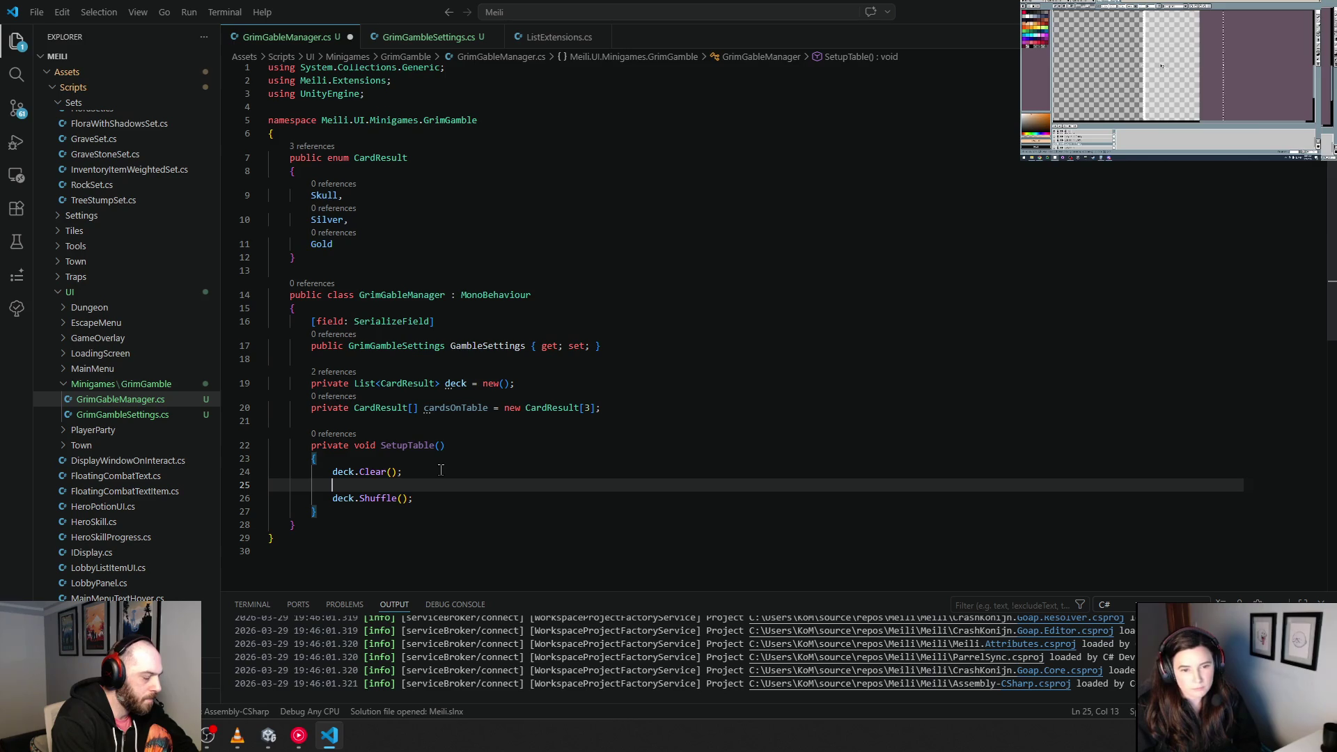
Step: Below SetupTable, type the declaration 'private void SetupDeck()'
key("Down")
key("Down")
key("End")
key("Return")
key("Return")
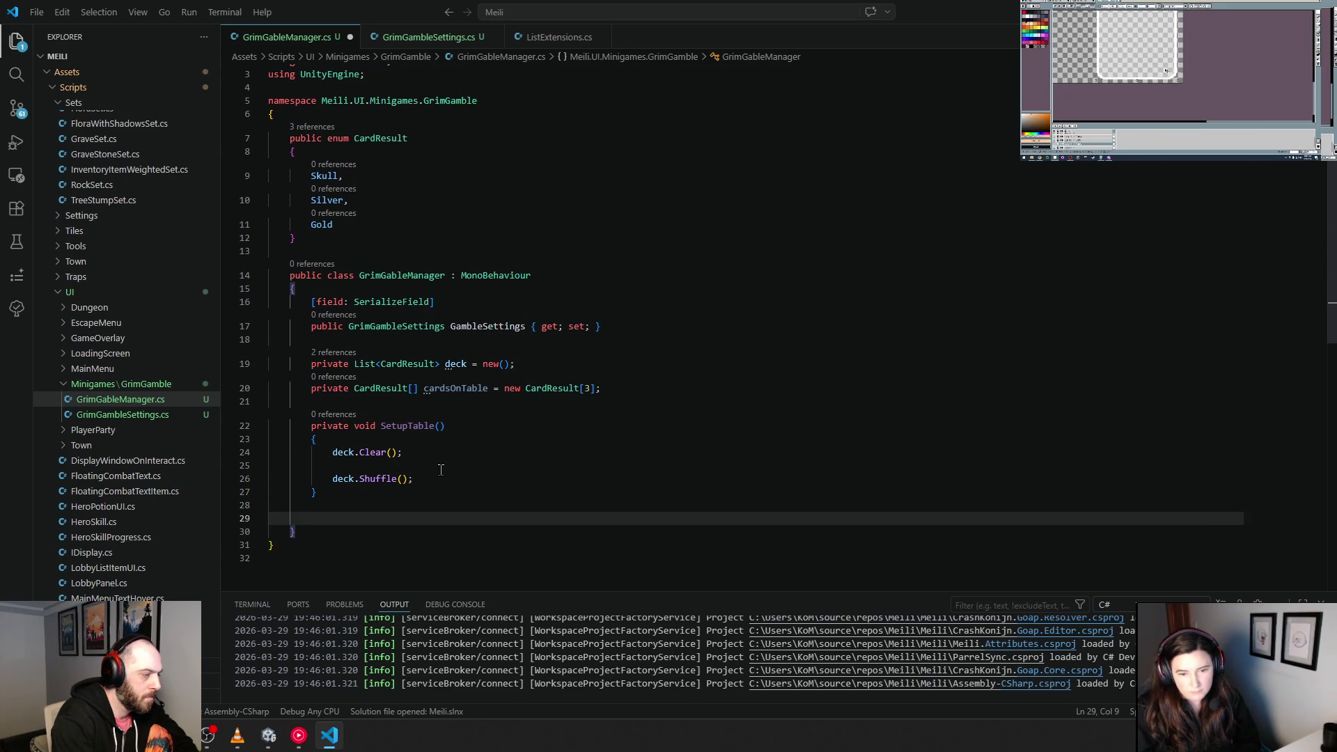
type("private void SetupDeck")
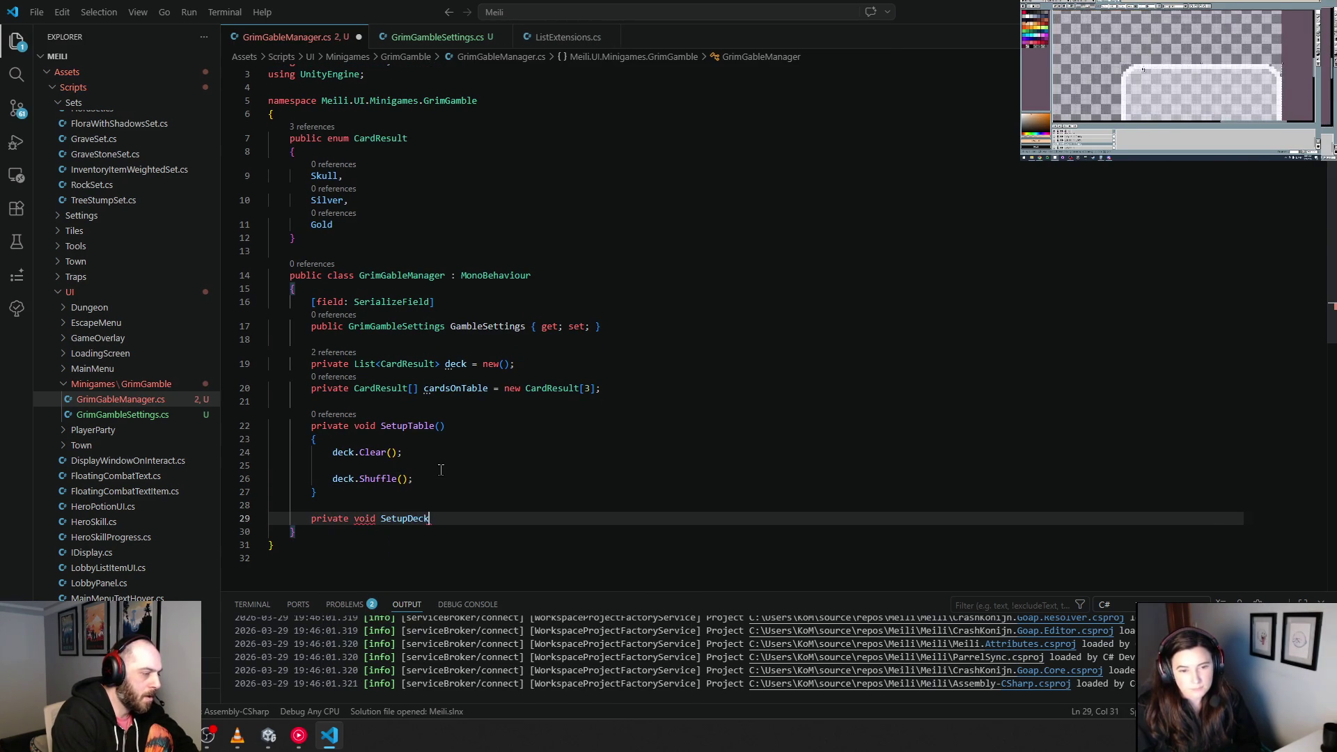
type("(")
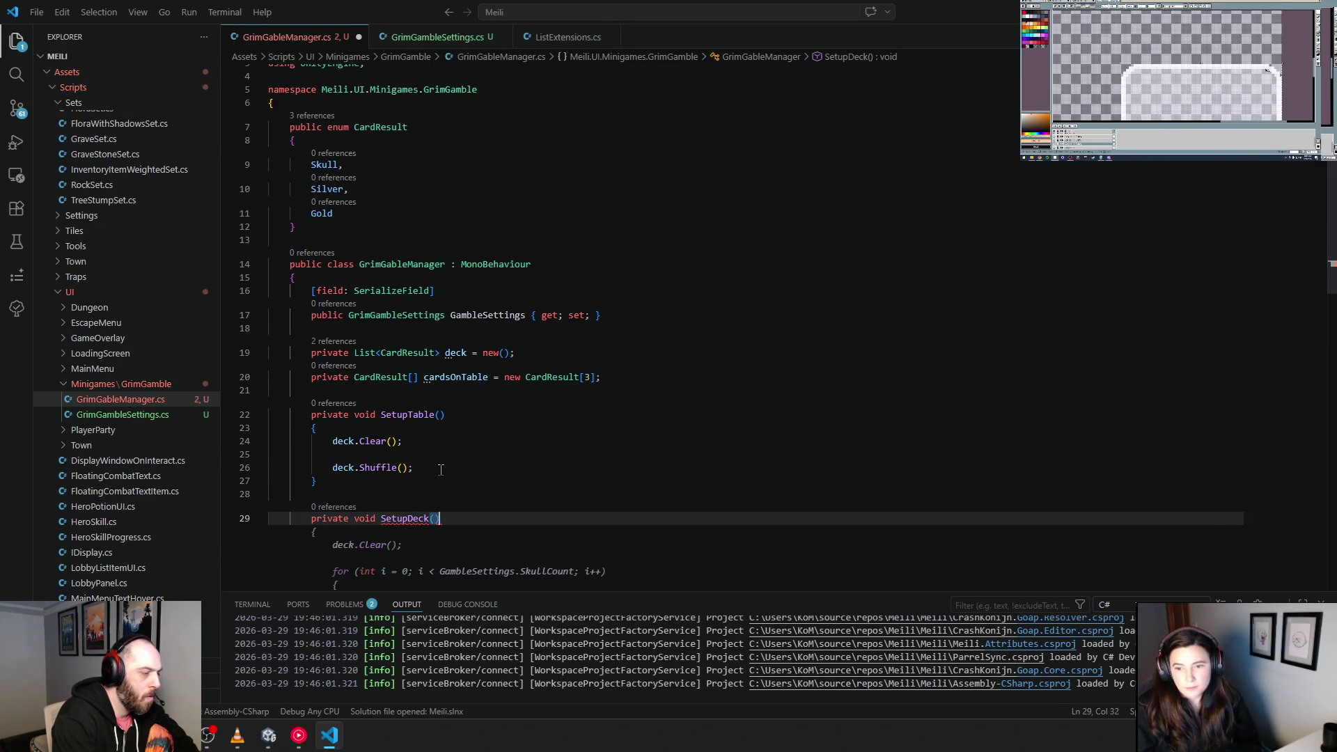
Step: Accept the SetupDeck fill body and delete the Clear and Shuffle lines from SetupTable
key("Tab")
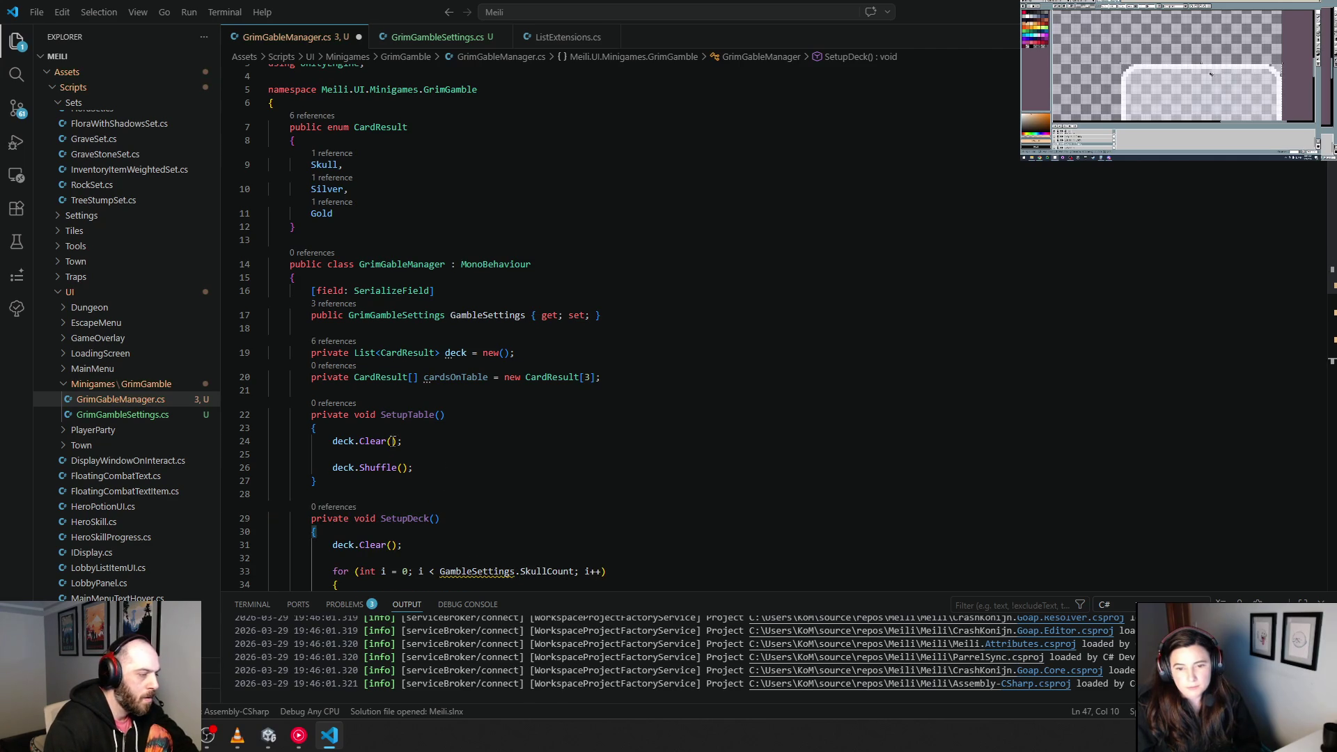
left_click_drag(475, 441, 270, 441)
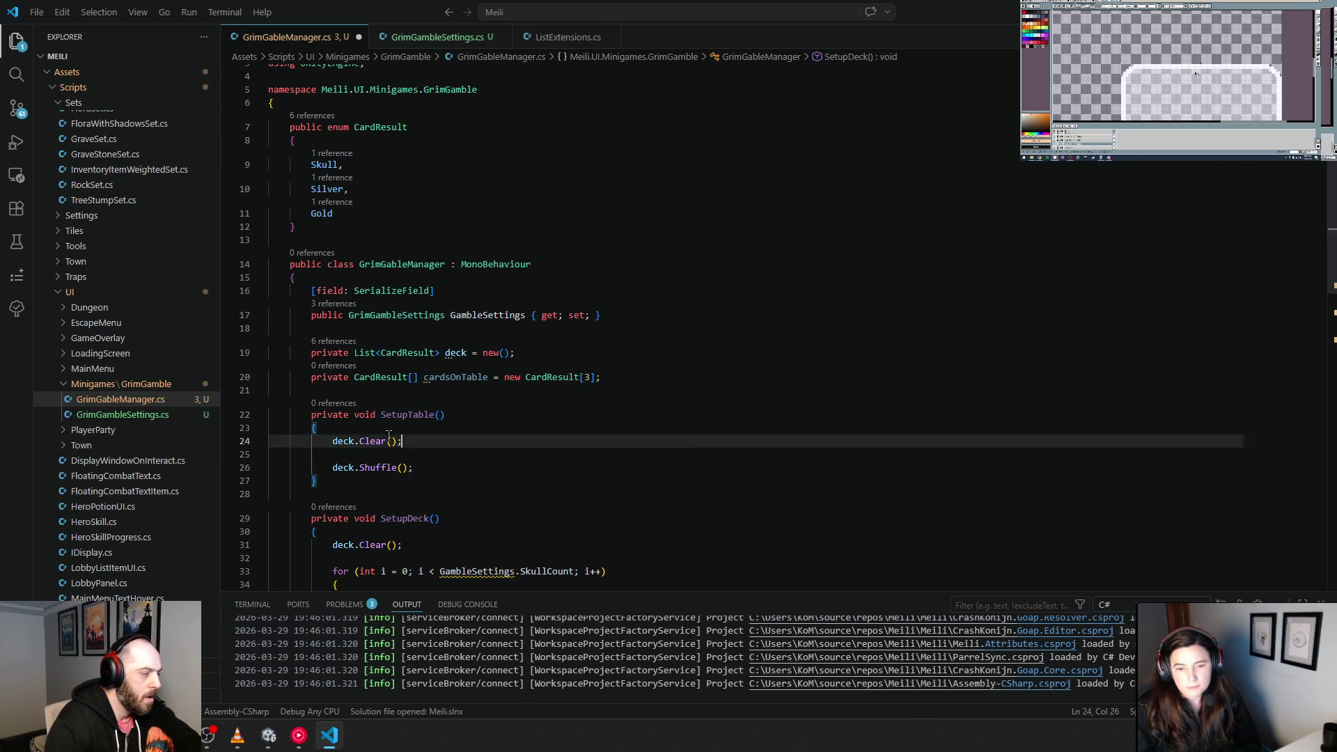
left_click(452, 468, "shift")
key("BackSpace")
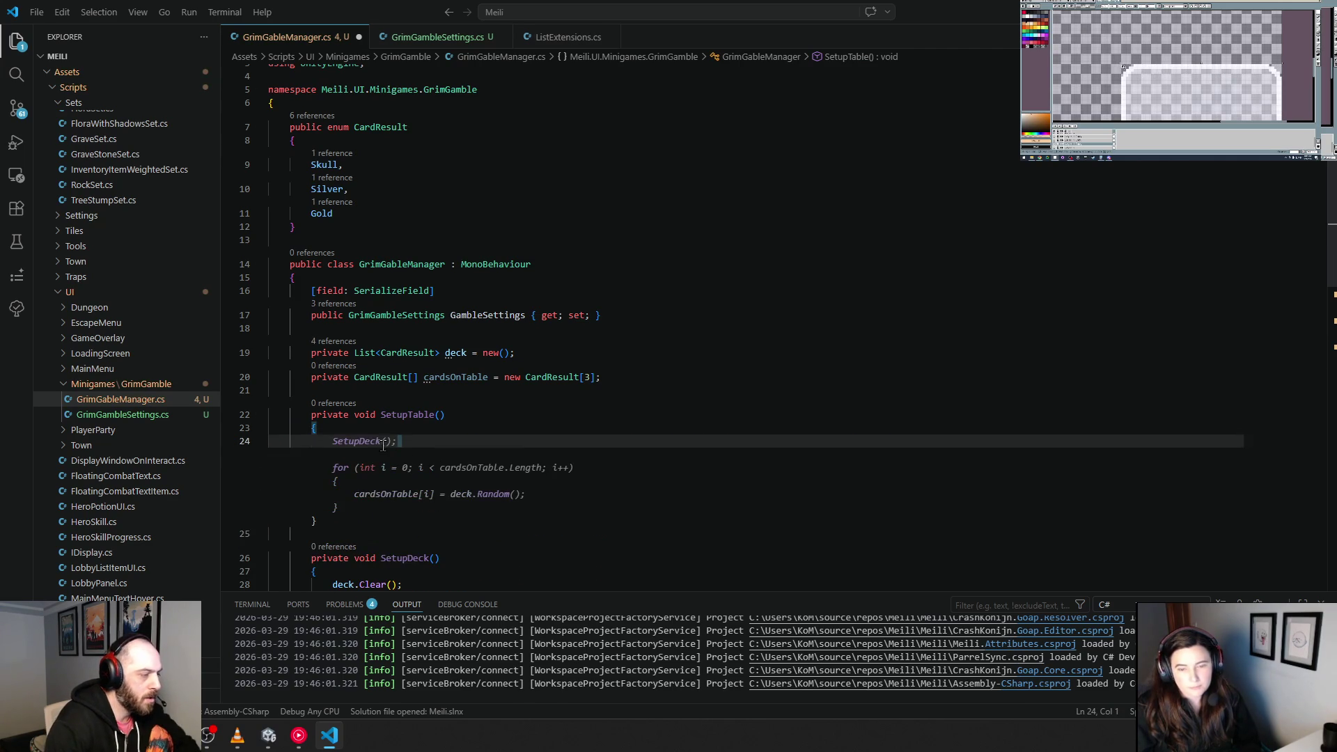
Step: Make SetupTable call SetupDeck() and deal cards with a deck.Random() loop, rejecting RandomAndRemove
mouse_move(382, 445)
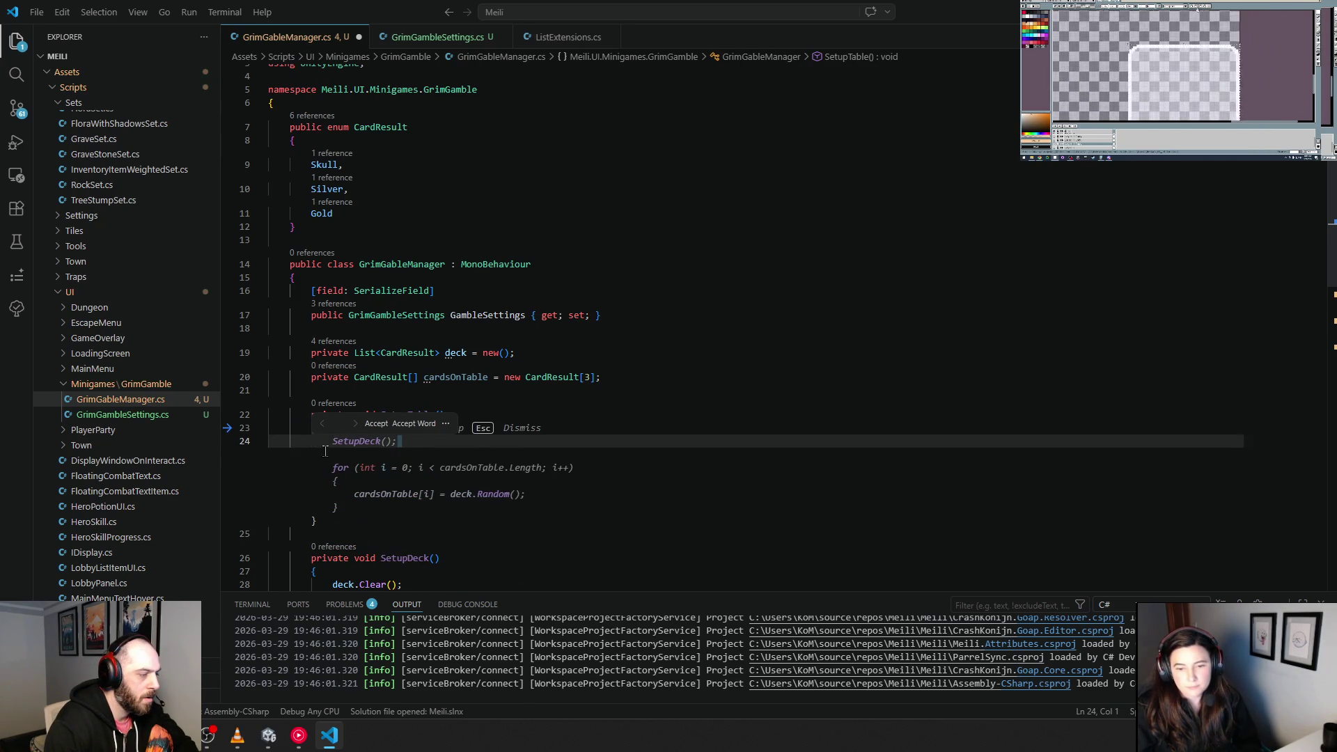
left_click(331, 443)
key("Tab")
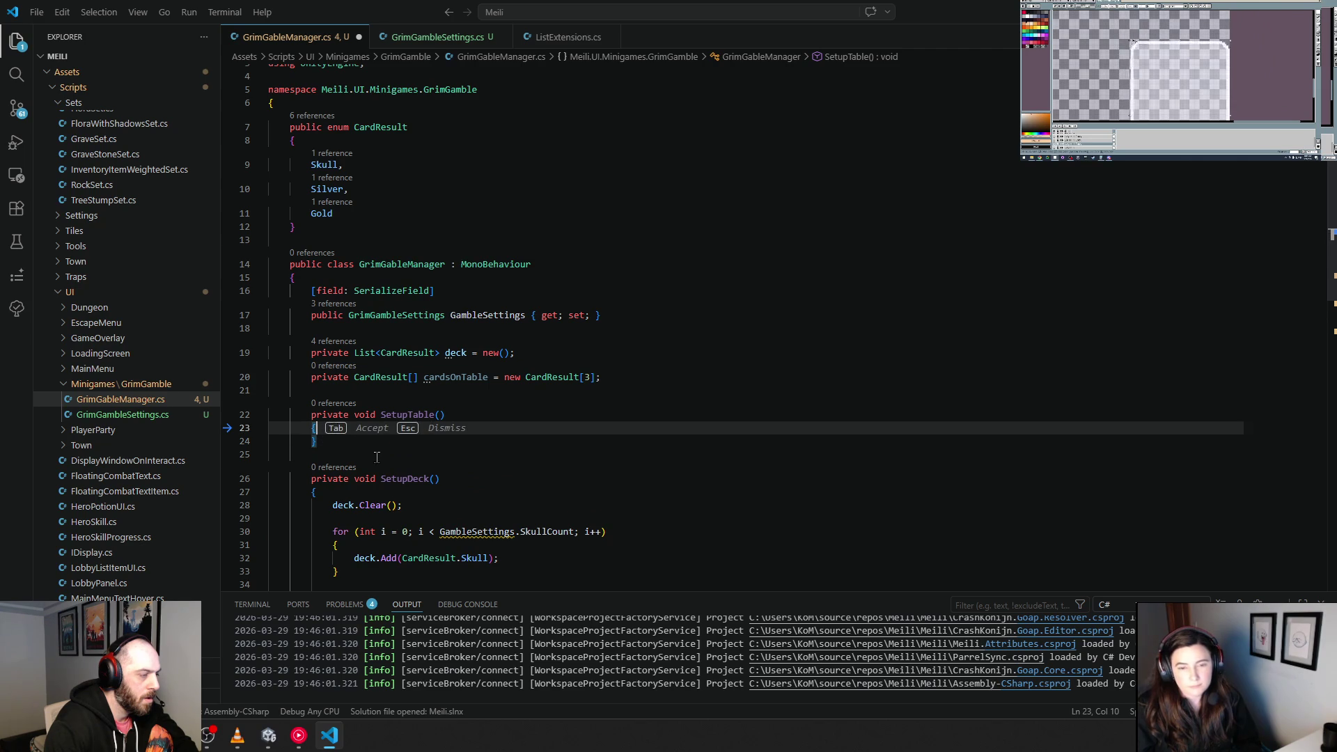
key("Tab")
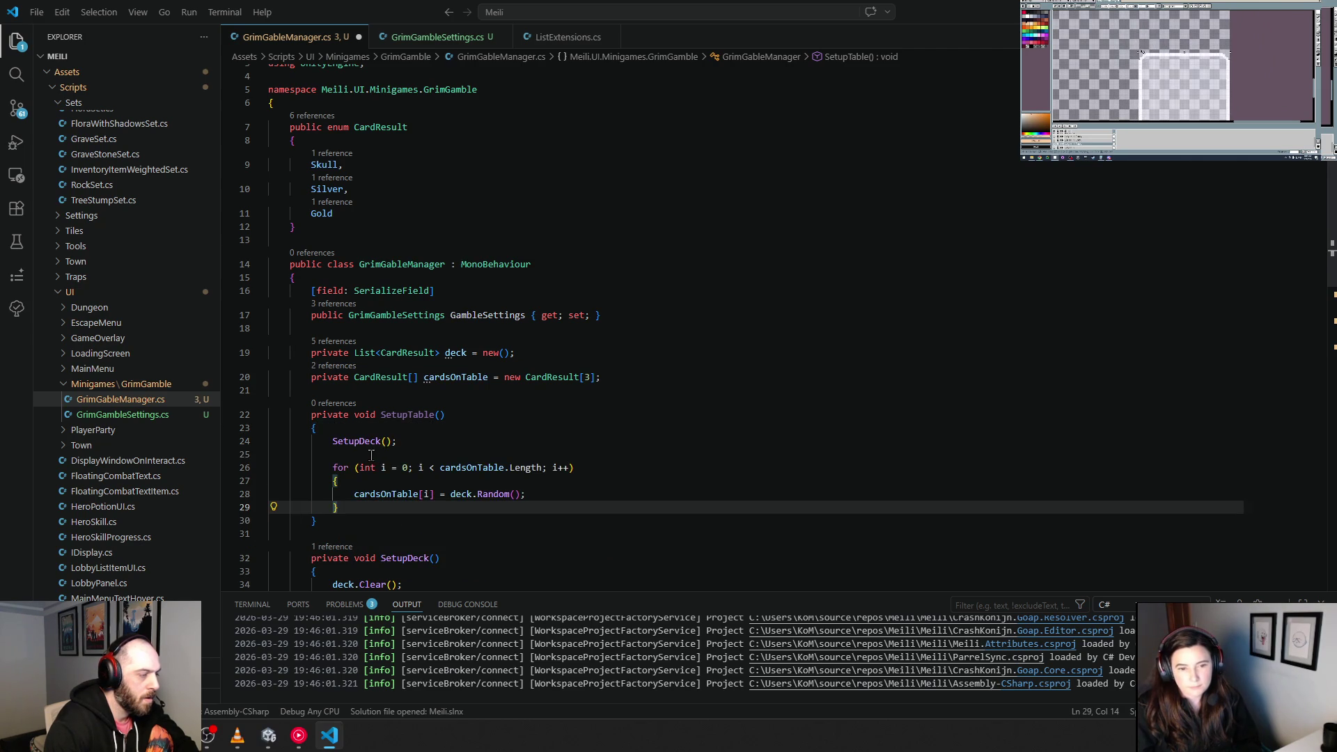
left_click(375, 456)
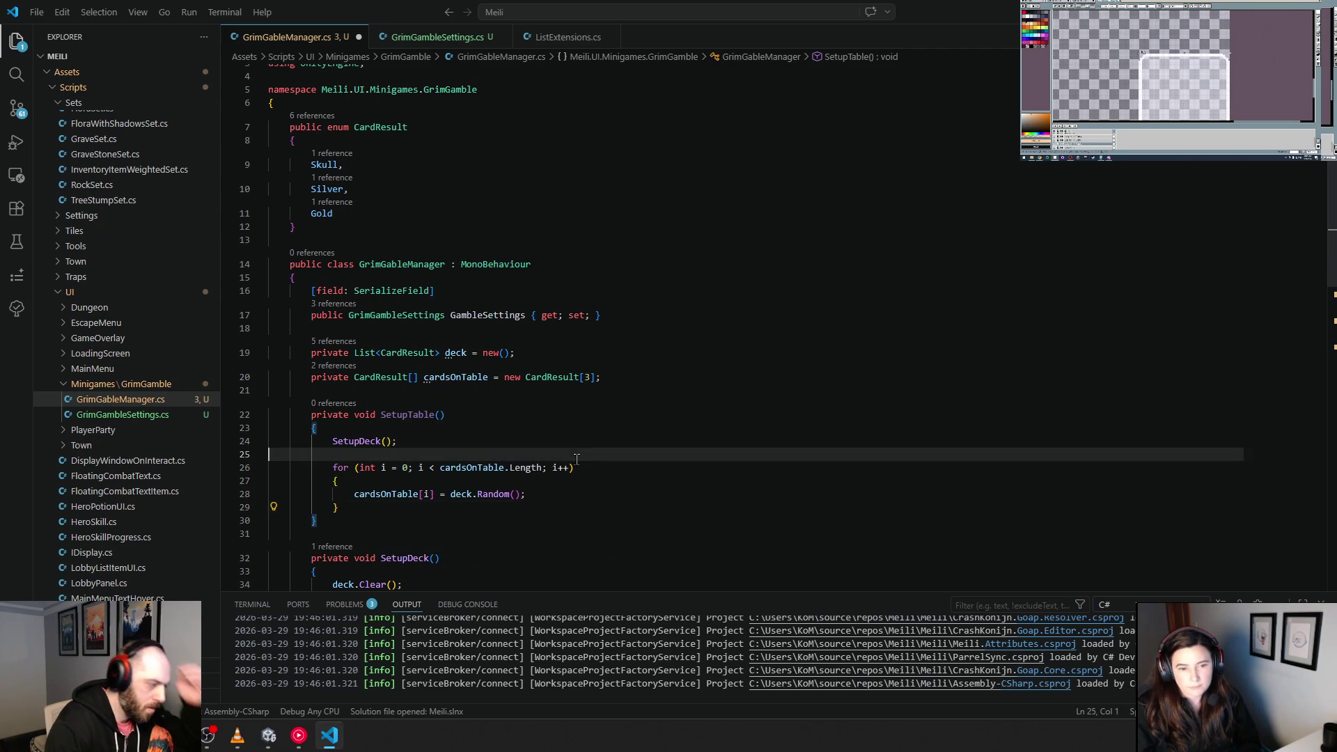
left_click(561, 542)
key("Escape")
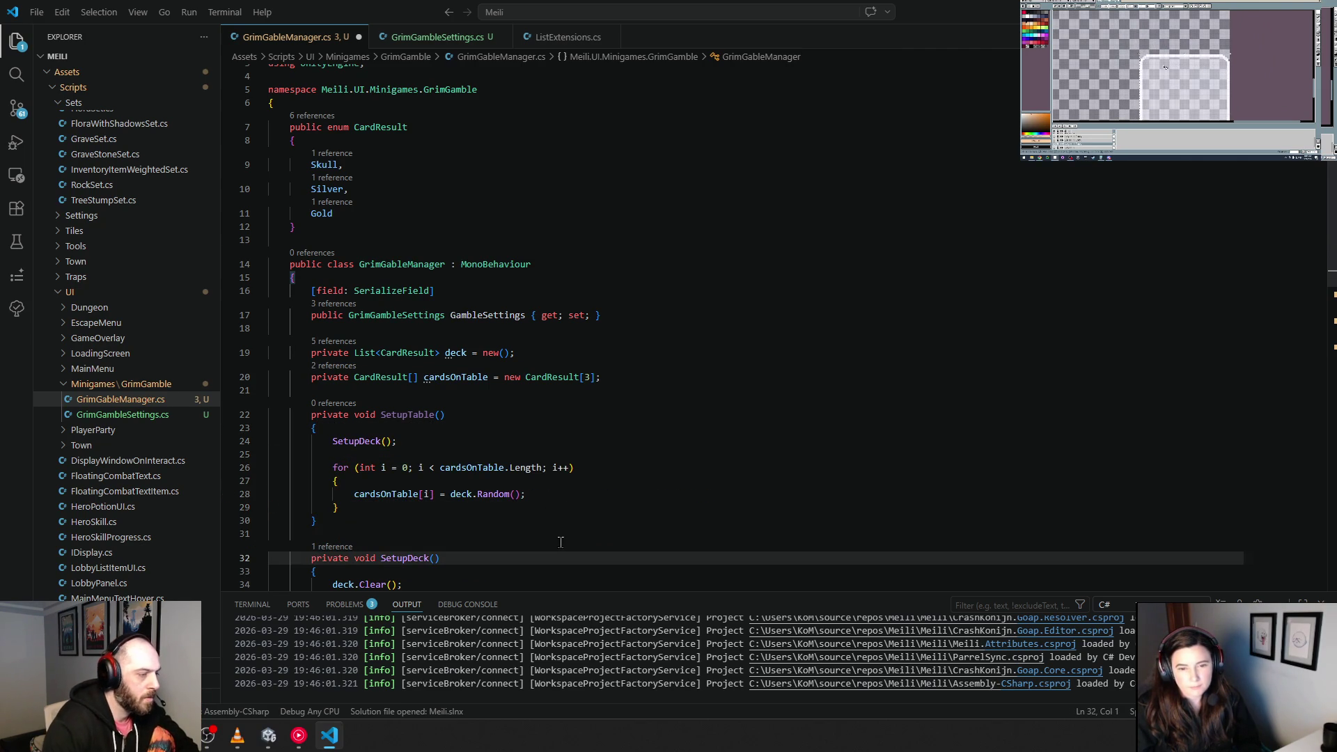
Step: Prefix GambleSettings with this. in the Skull, Silver and Gold count loops
scroll(554, 533, "down", 3)
scroll(545, 522, "down", 2)
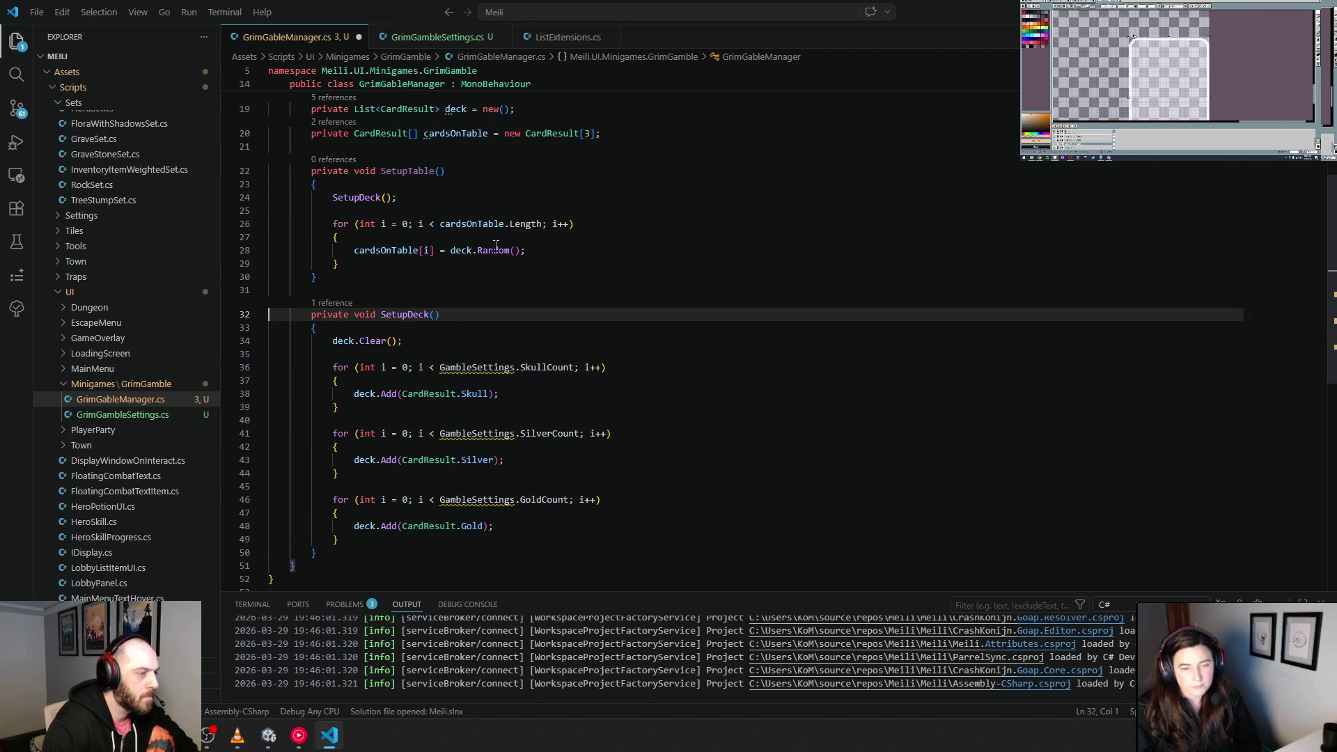
mouse_move(496, 245)
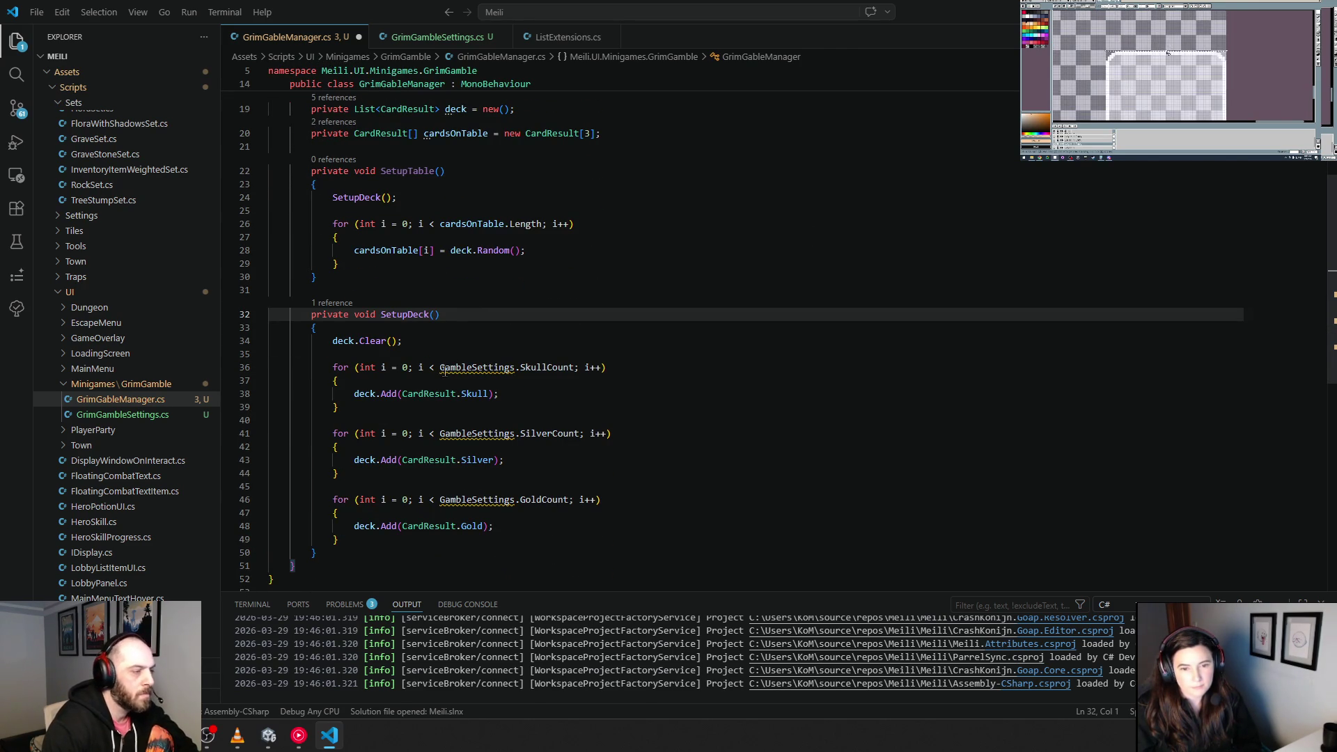
left_click(433, 367)
key("shift+Right")
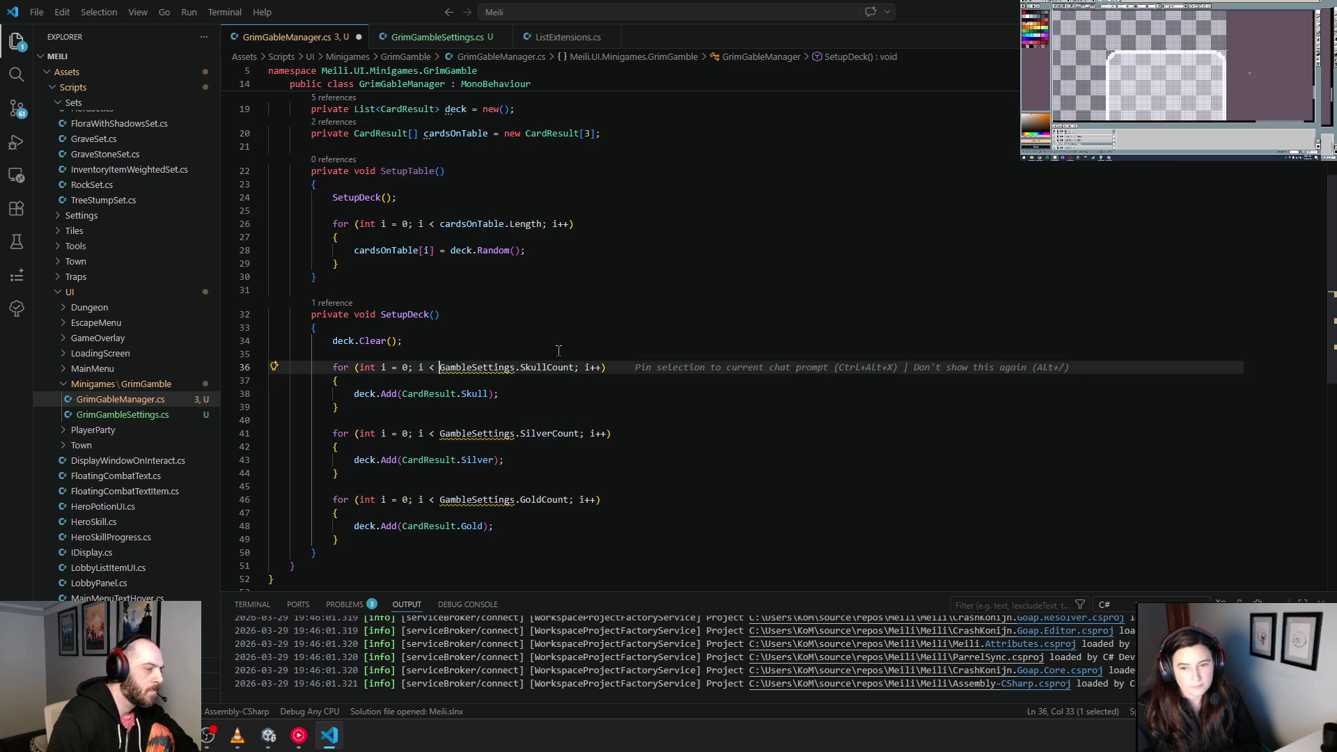
type("this.")
key("Escape")
key("Down")
key("Down")
key("Down")
key("Down")
key("ctrl+Right")
key("ctrl+Right")
key("ctrl+Right")
key("shift+Right")
type("this.")
key("Escape")
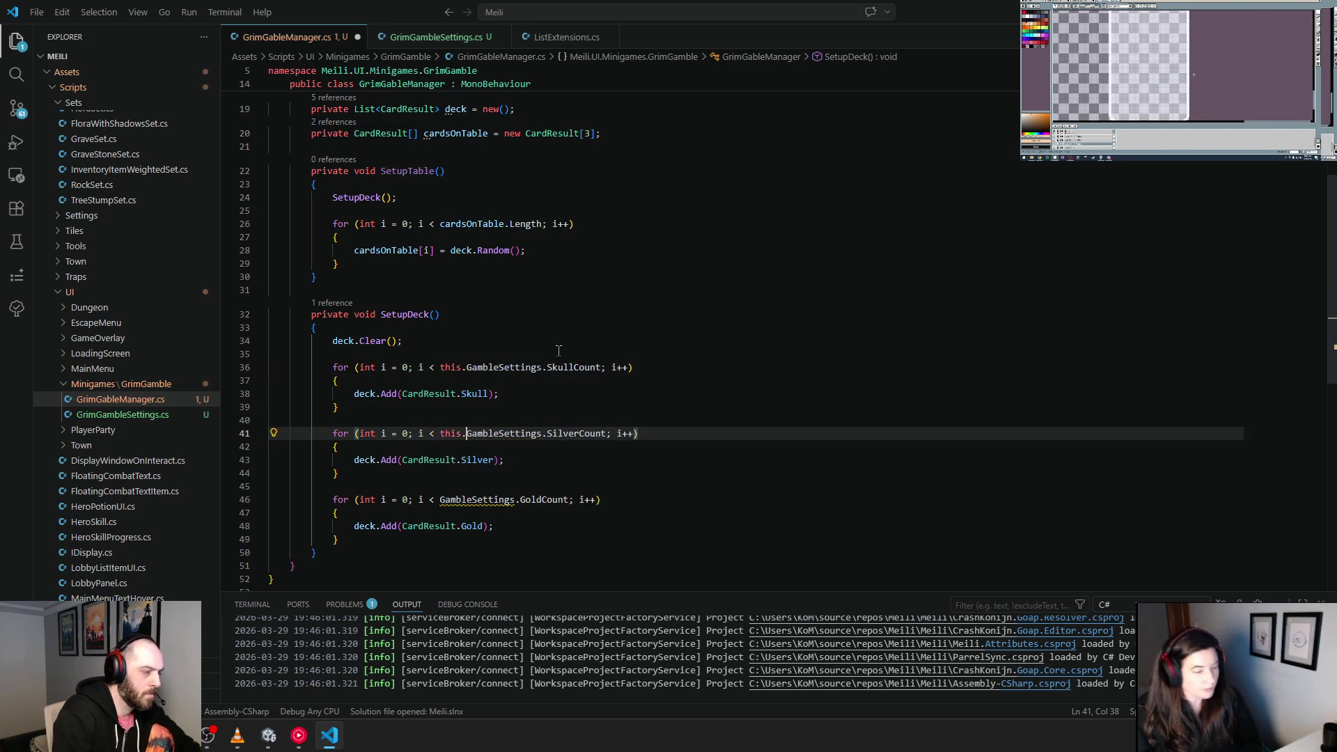
key("Down")
key("Down")
key("Down")
key("ctrl+Left")
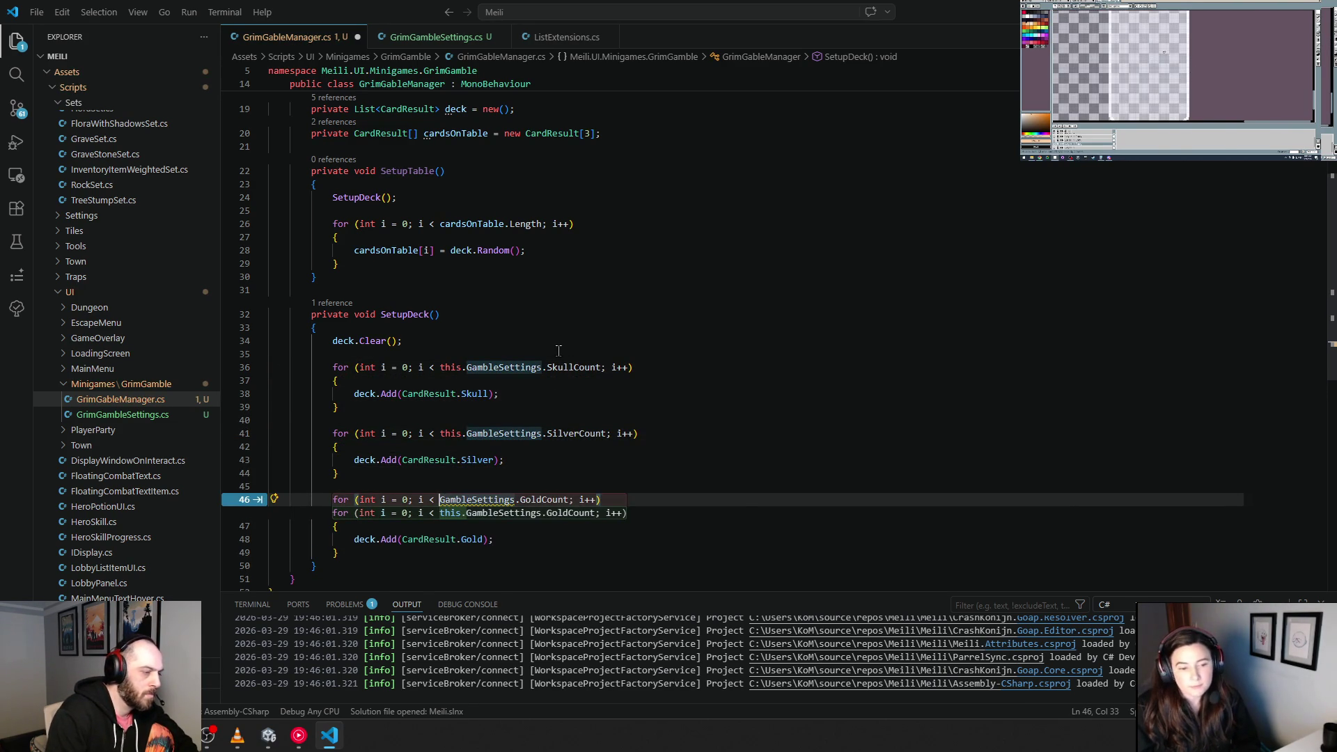
type("this.")
key("Escape")
Step: Append deck.Shuffle(); after the Gold loop in SetupDeck and save the script
key("Up")
key("Up")
key("Up")
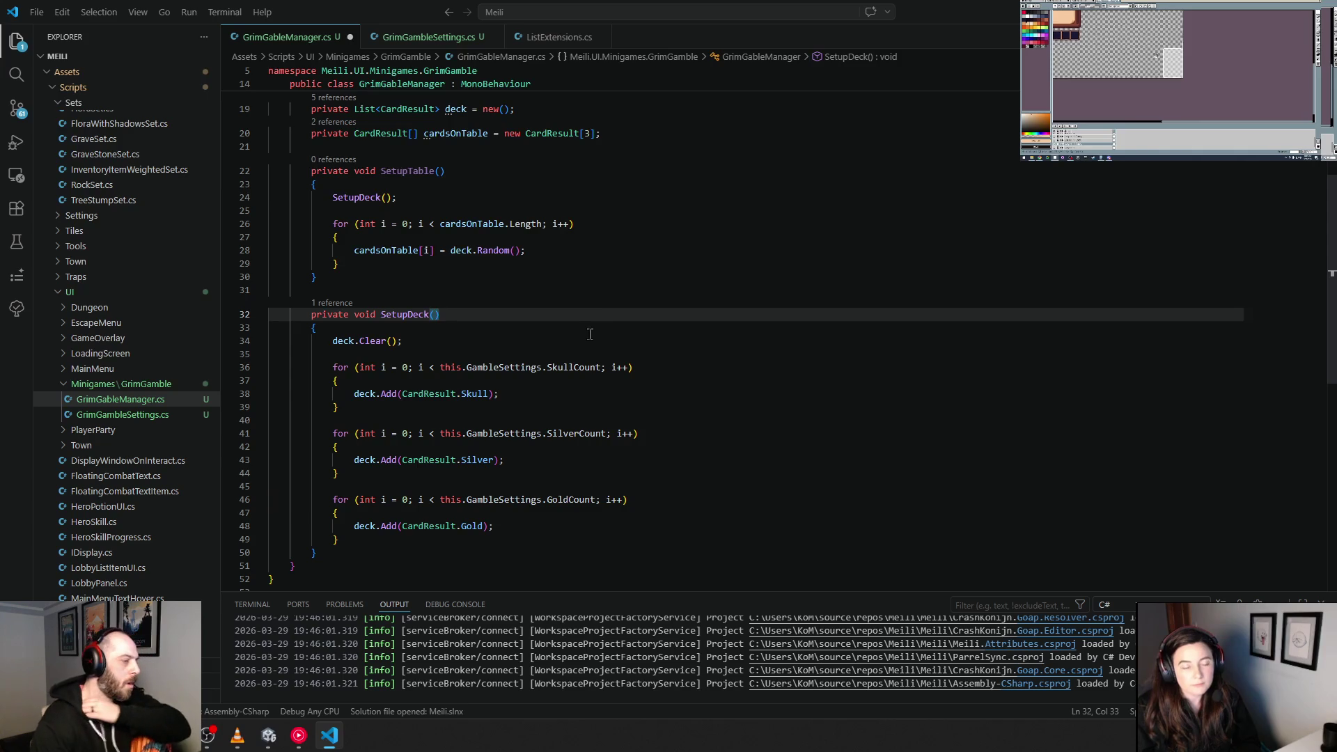
left_click(364, 526)
left_click(382, 542)
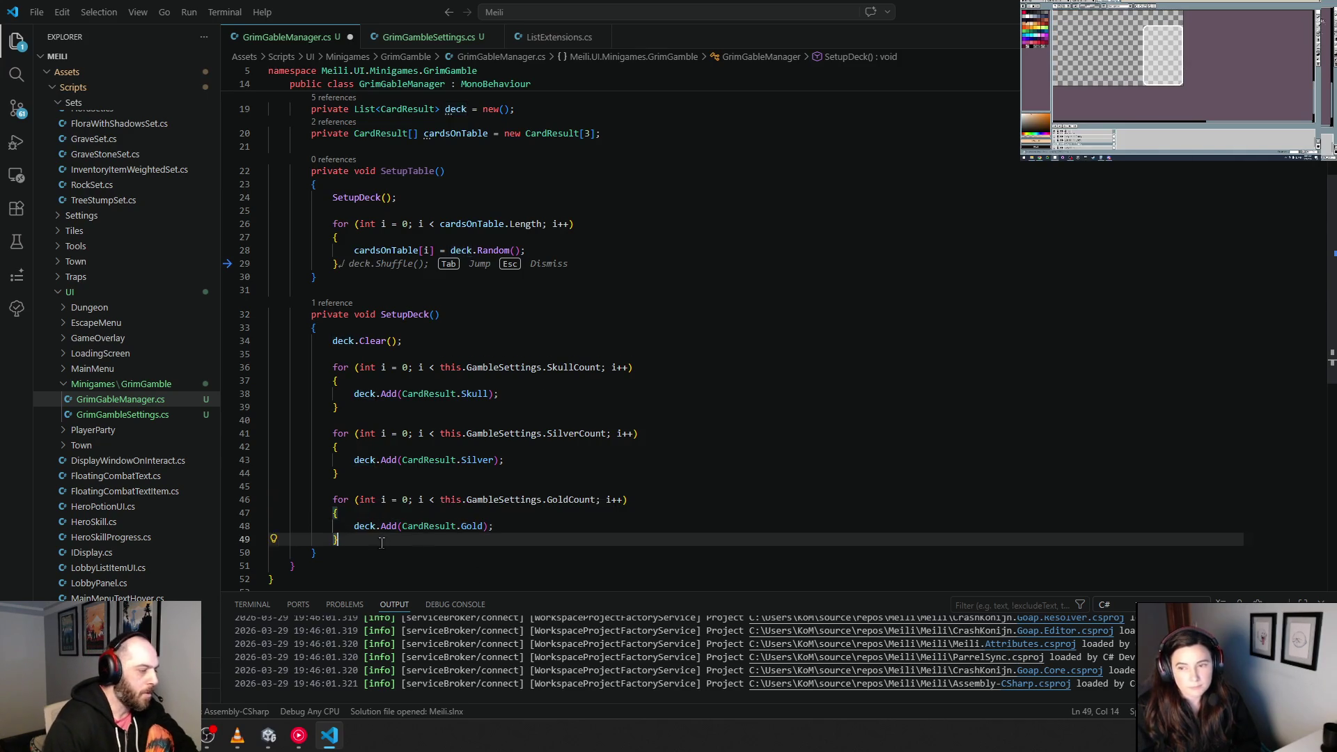
key("Return")
key("Return")
type("deck.shu")
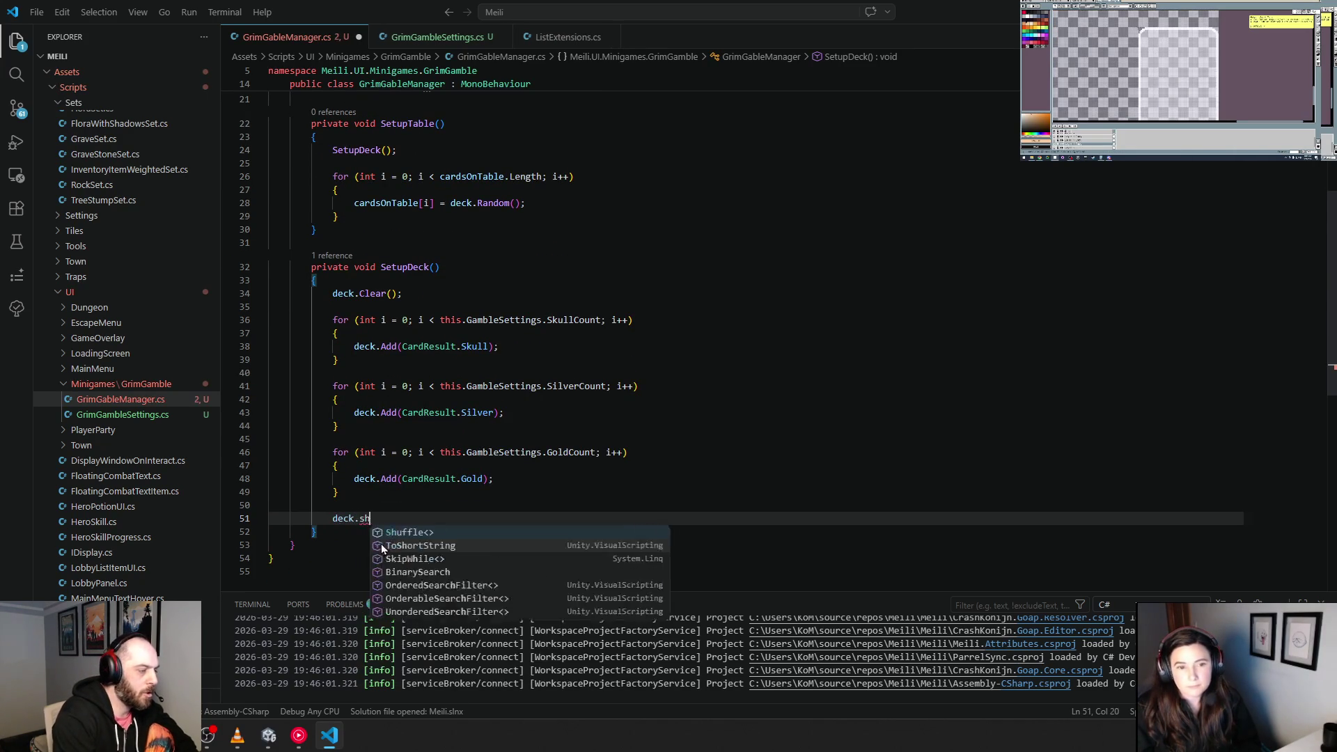
key("BackSpace")
key("BackSpace")
key("BackSpace")
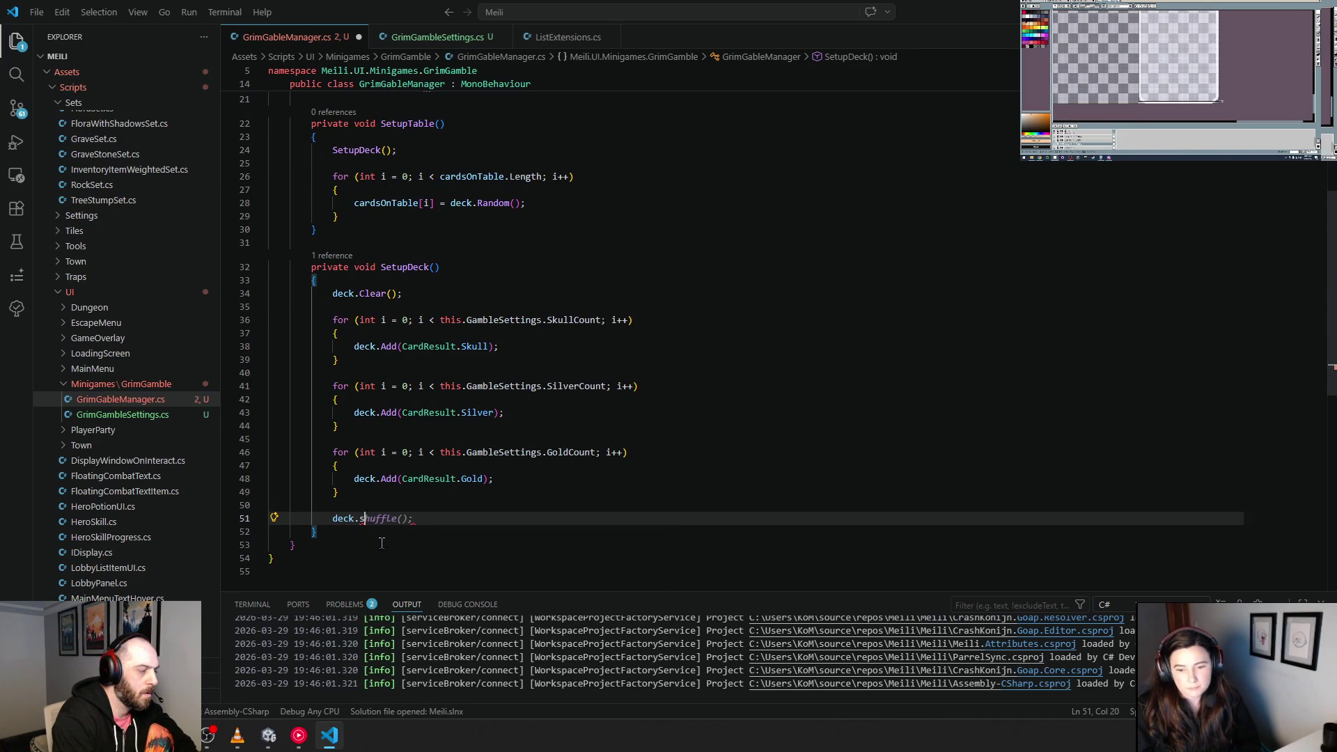
type("Shuffle();")
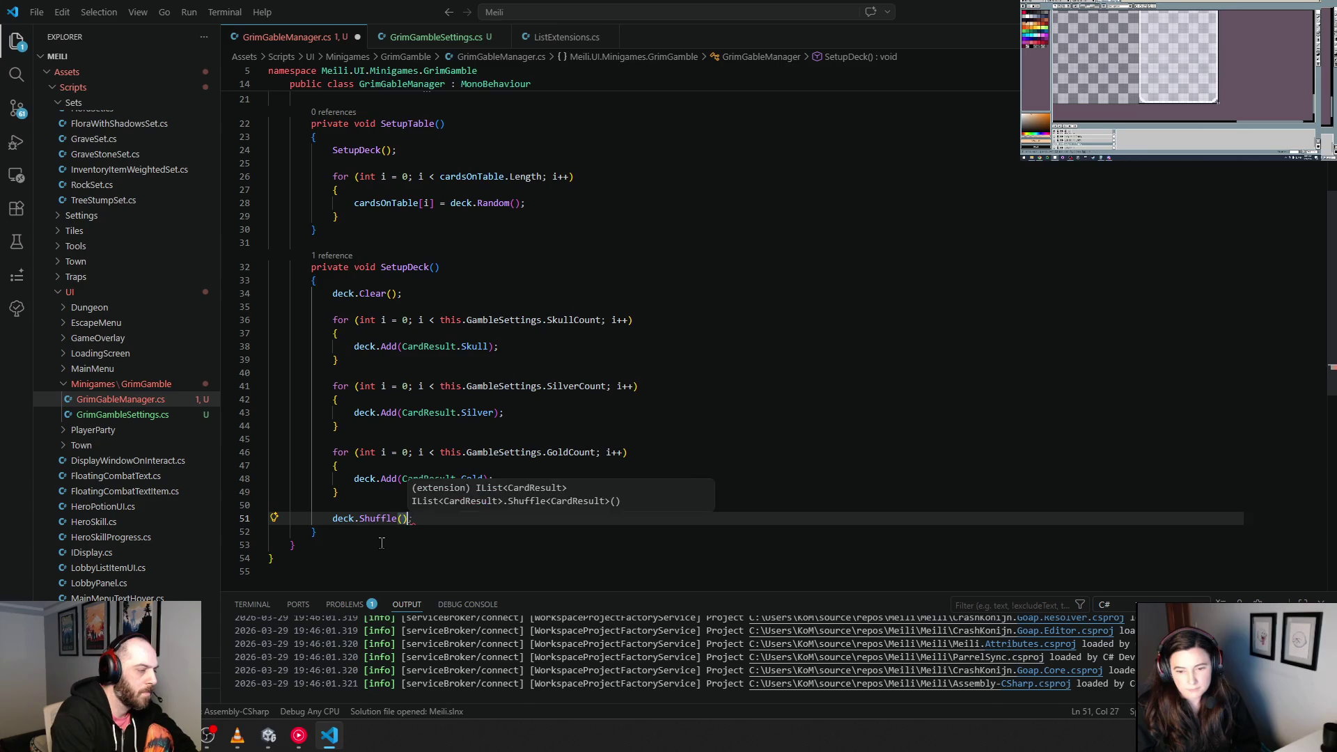
left_click(828, 333)
key("ctrl+s")
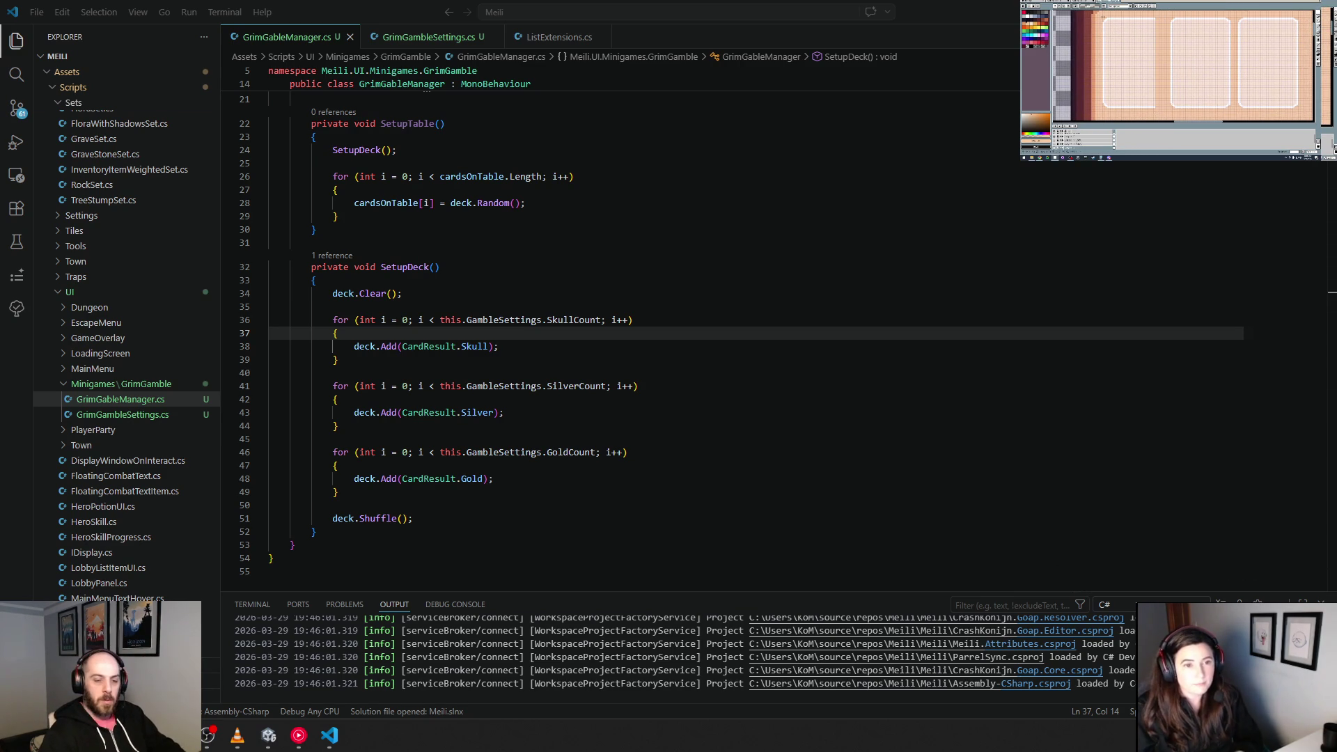
left_click(495, 499)
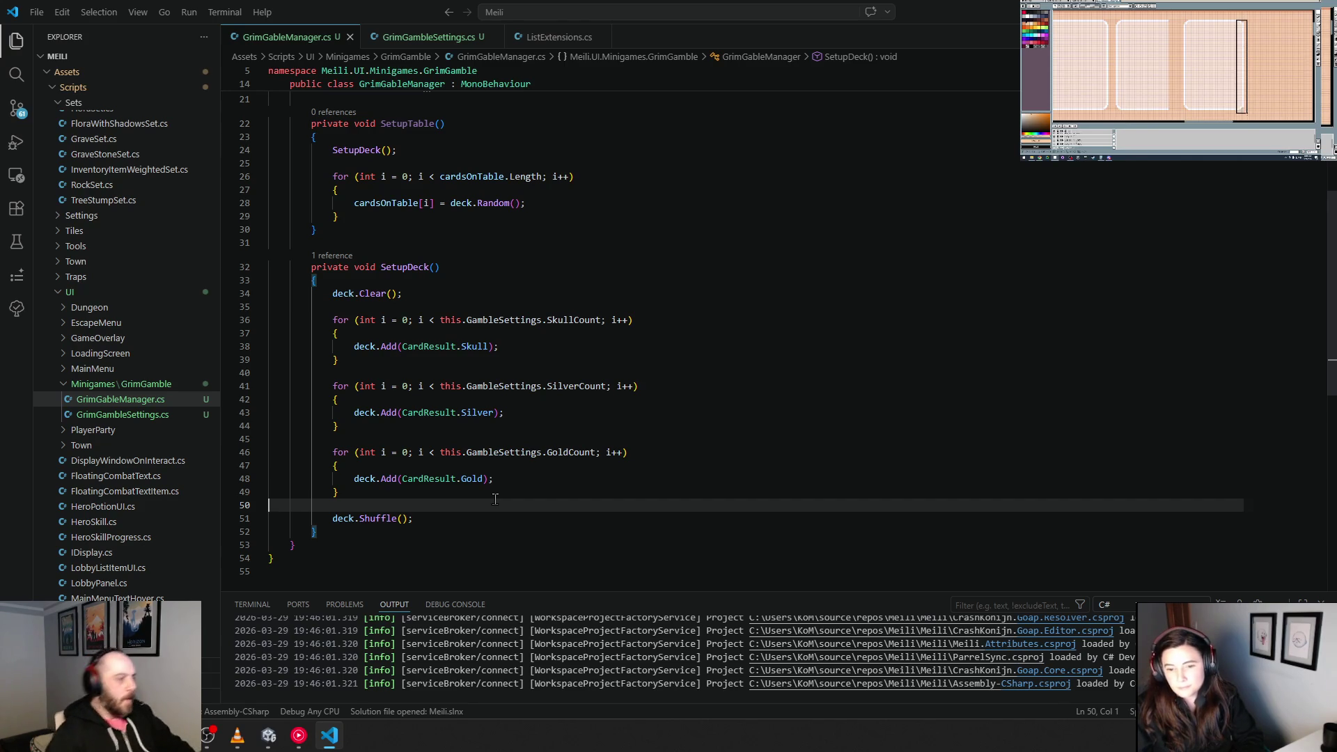
scroll(503, 324, "up", 3)
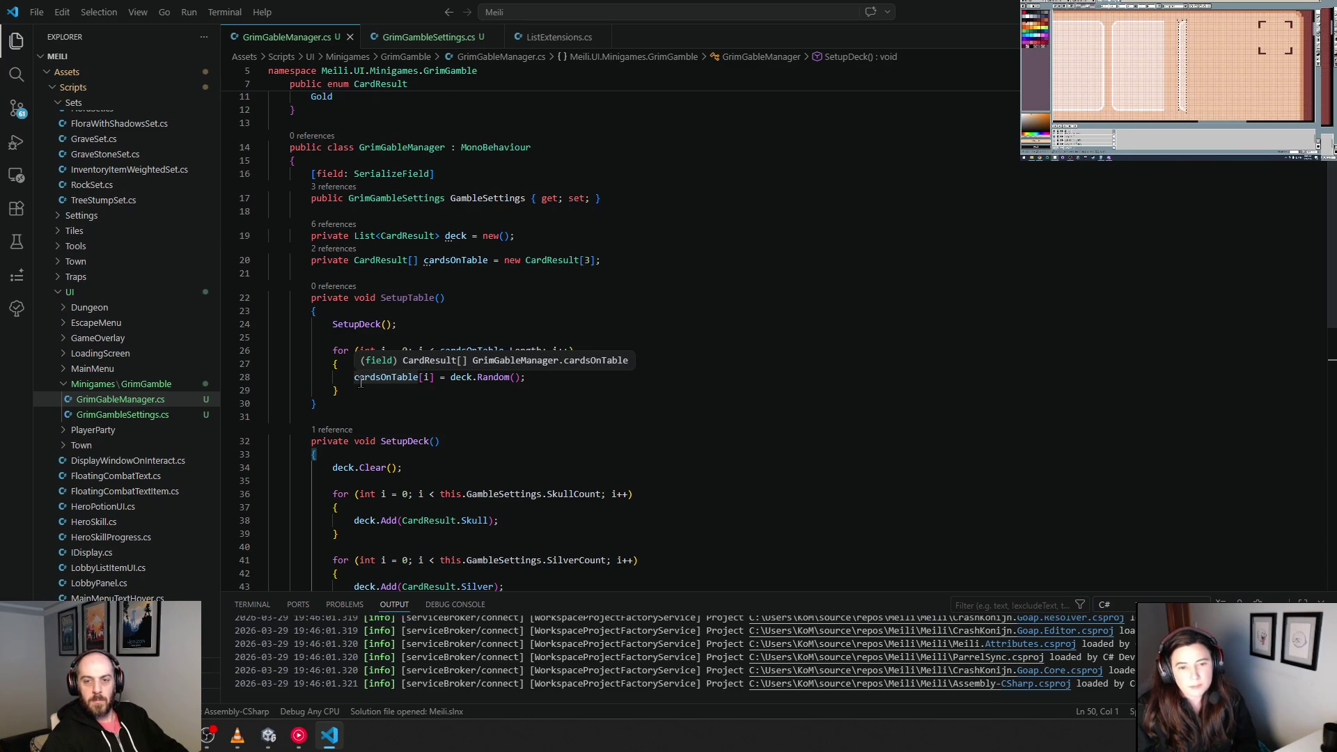
left_click(548, 322)
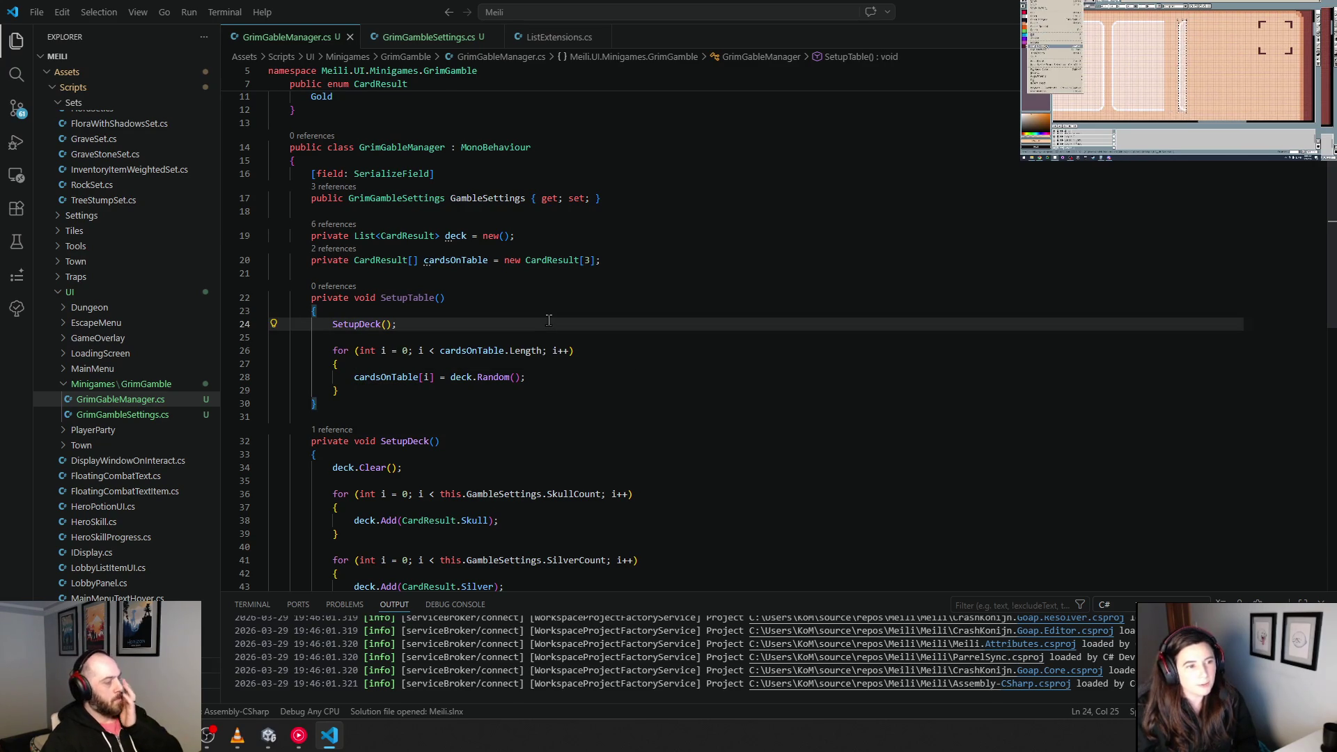
scroll(548, 320, "up", 3)
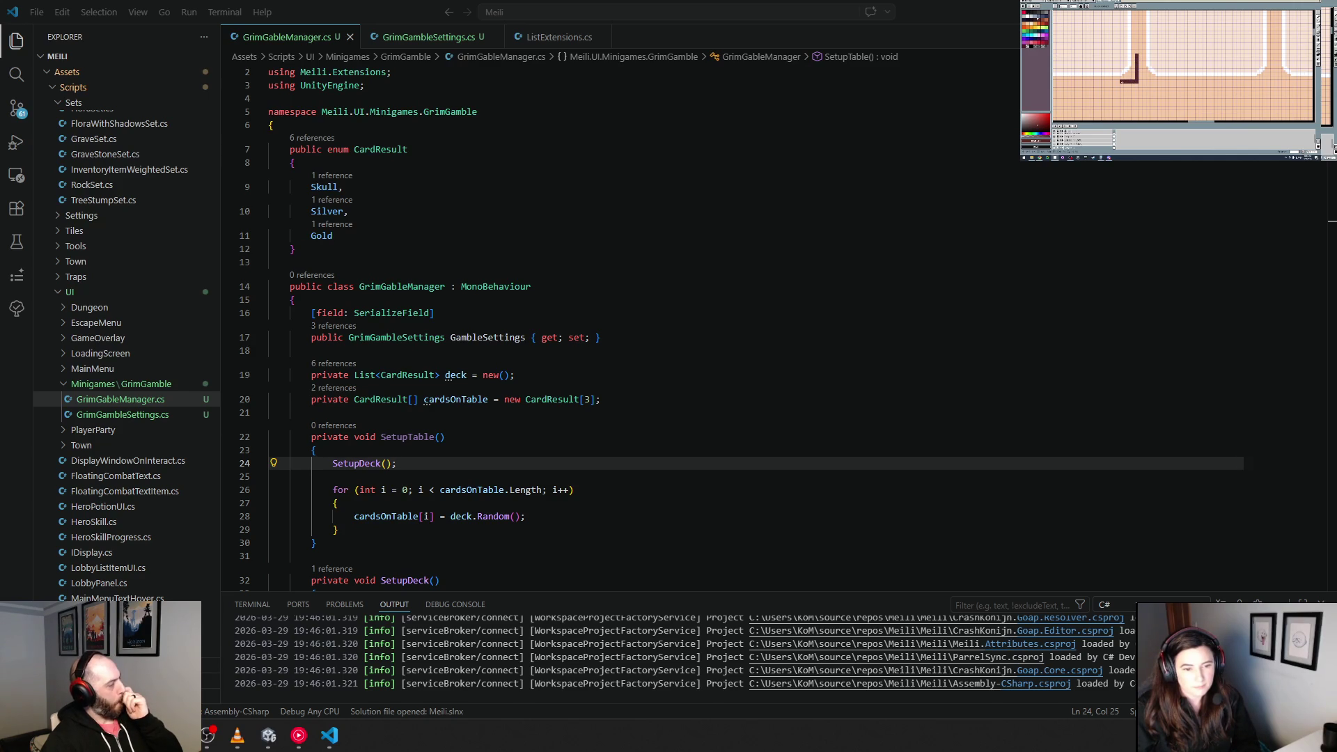
scroll(501, 521, "down", 2)
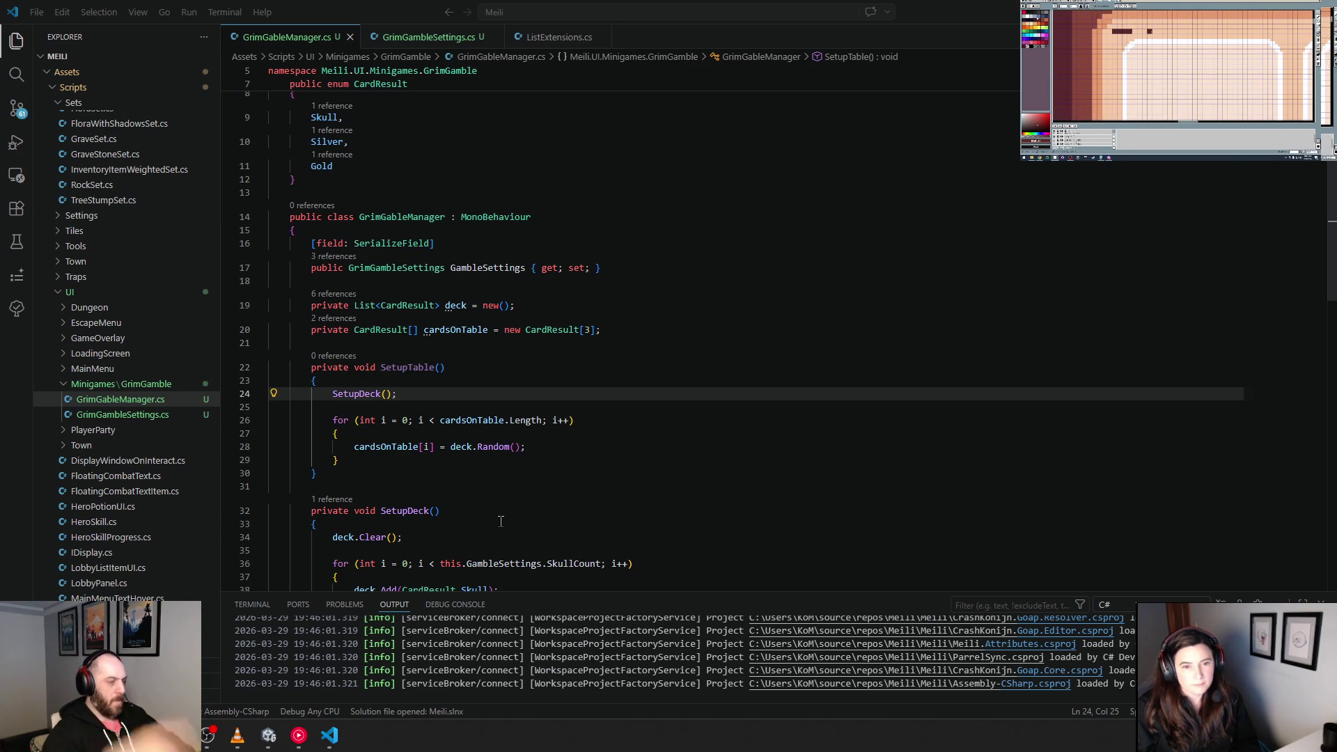
left_click(357, 343)
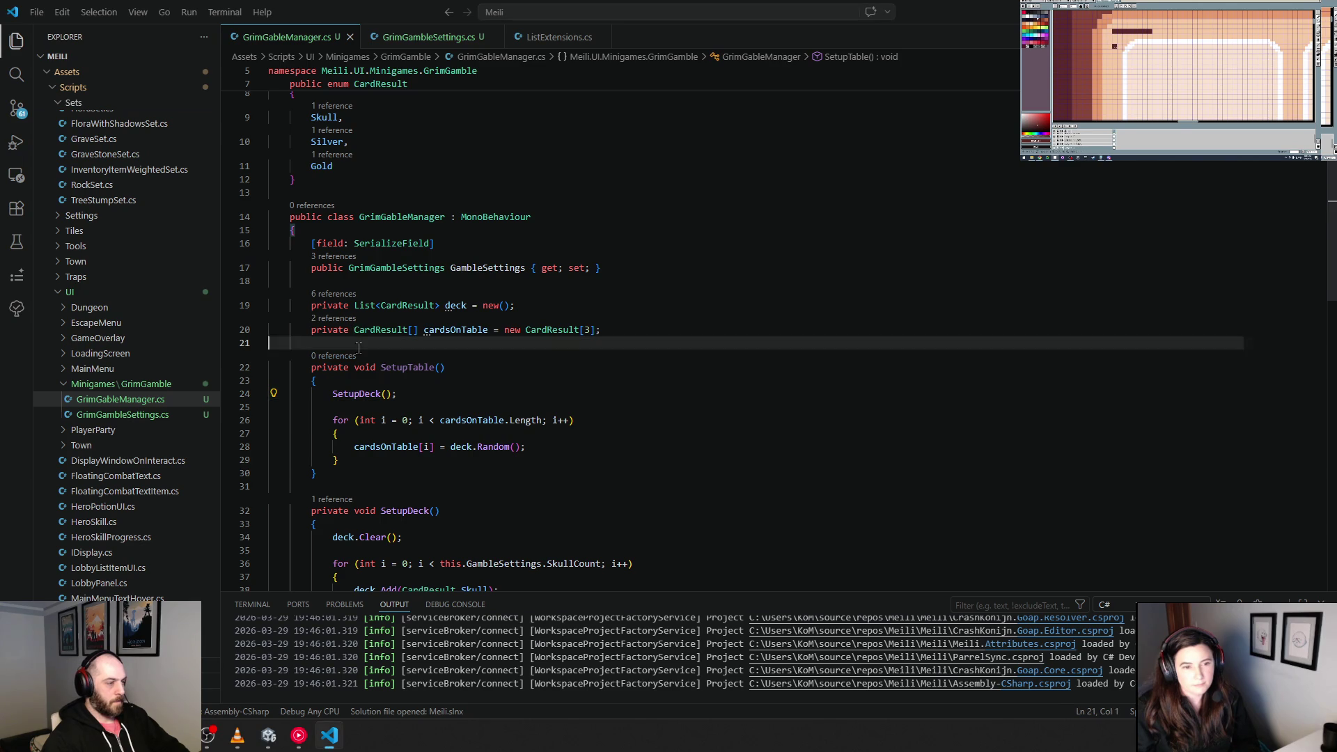
Step: Add a public PlaceBet method above SetupTable that calls SetupTable()
key("Return")
key("Return")
key("Up")
type("public void Pla")
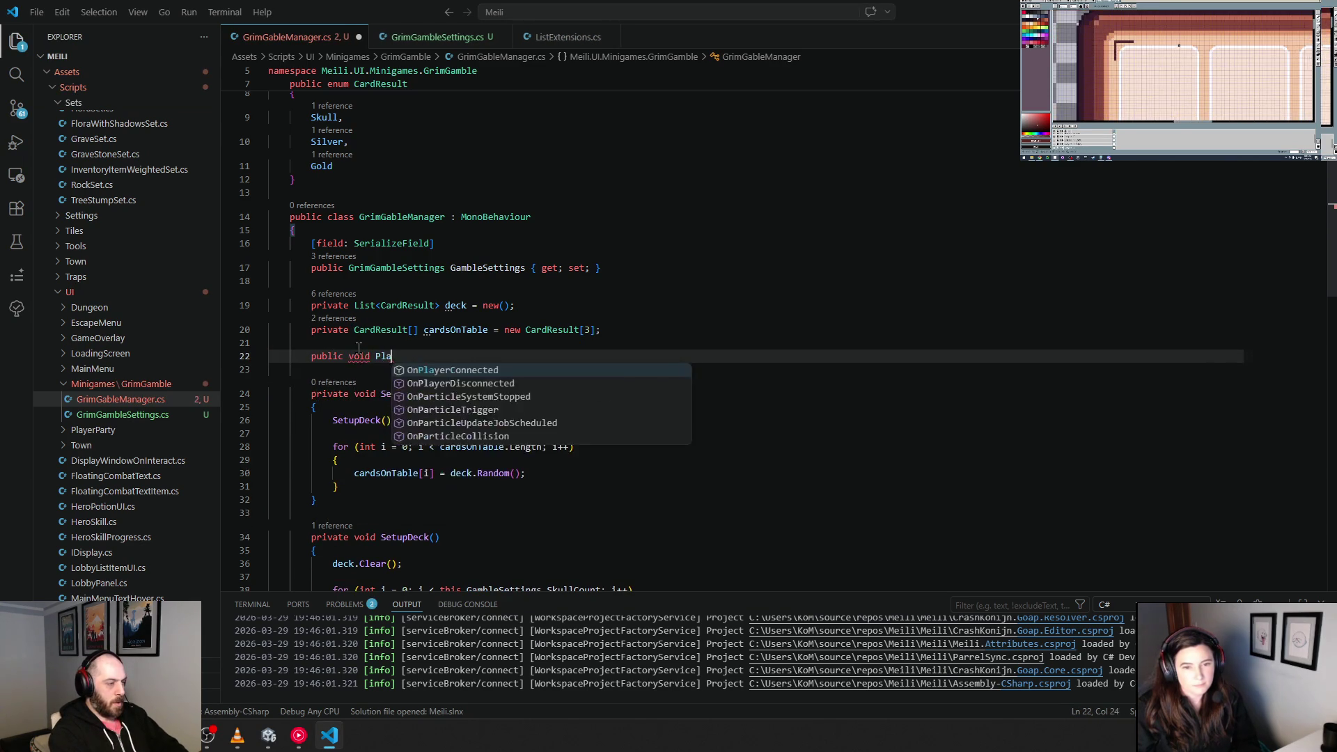
type("ceBet(")
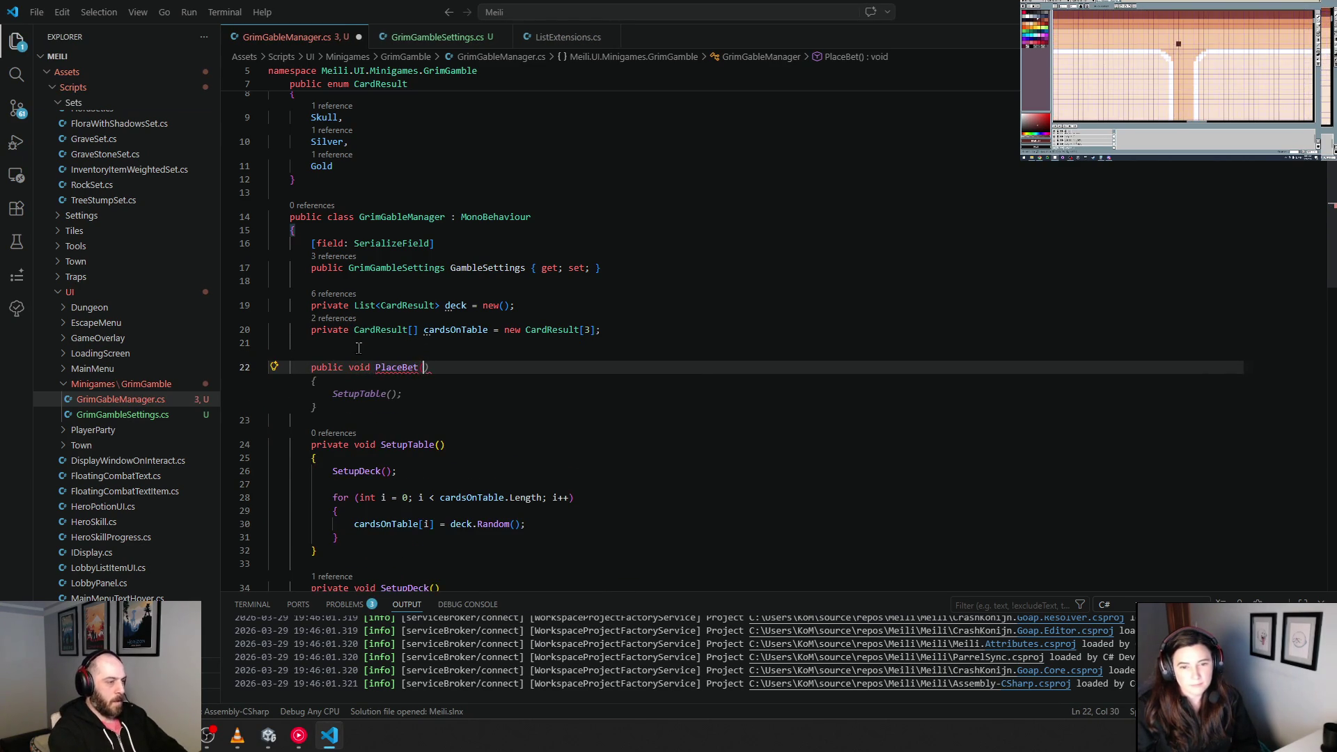
type("f")
key("BackSpace")
key("Tab")
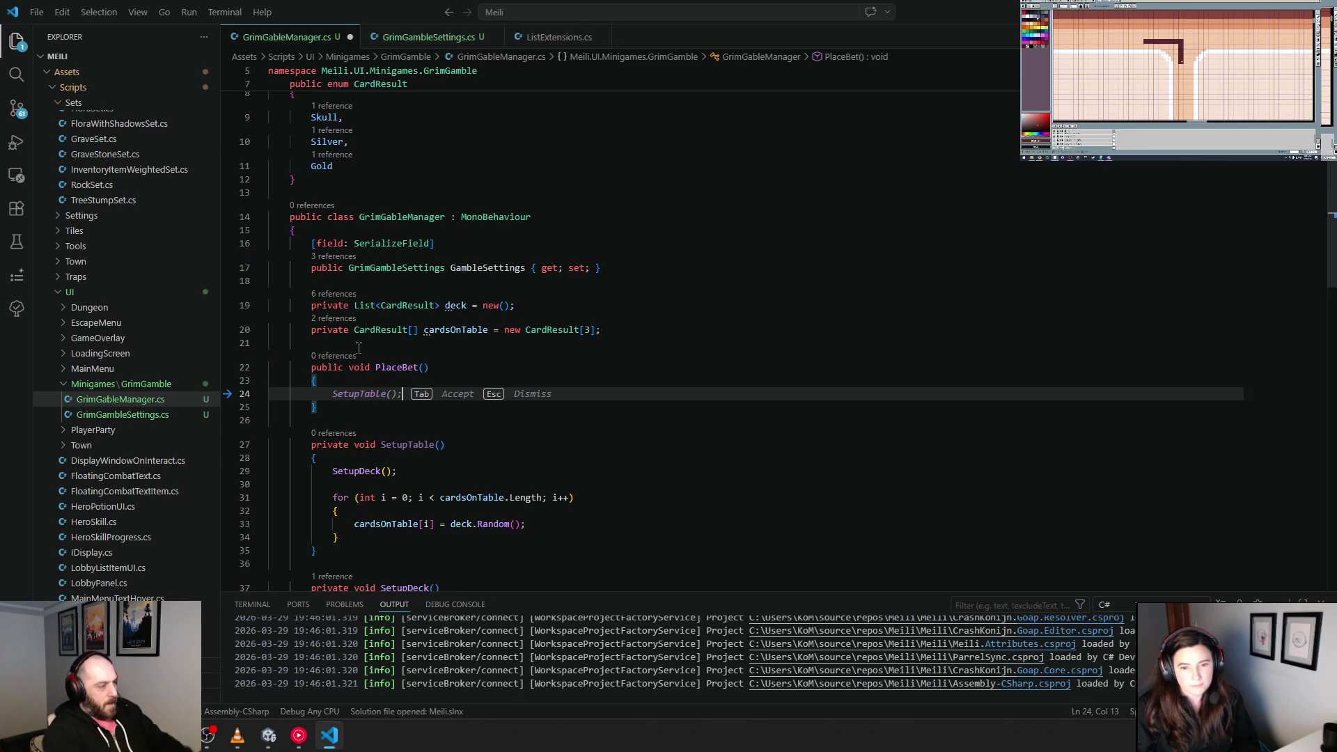
key("Tab")
key("Tab")
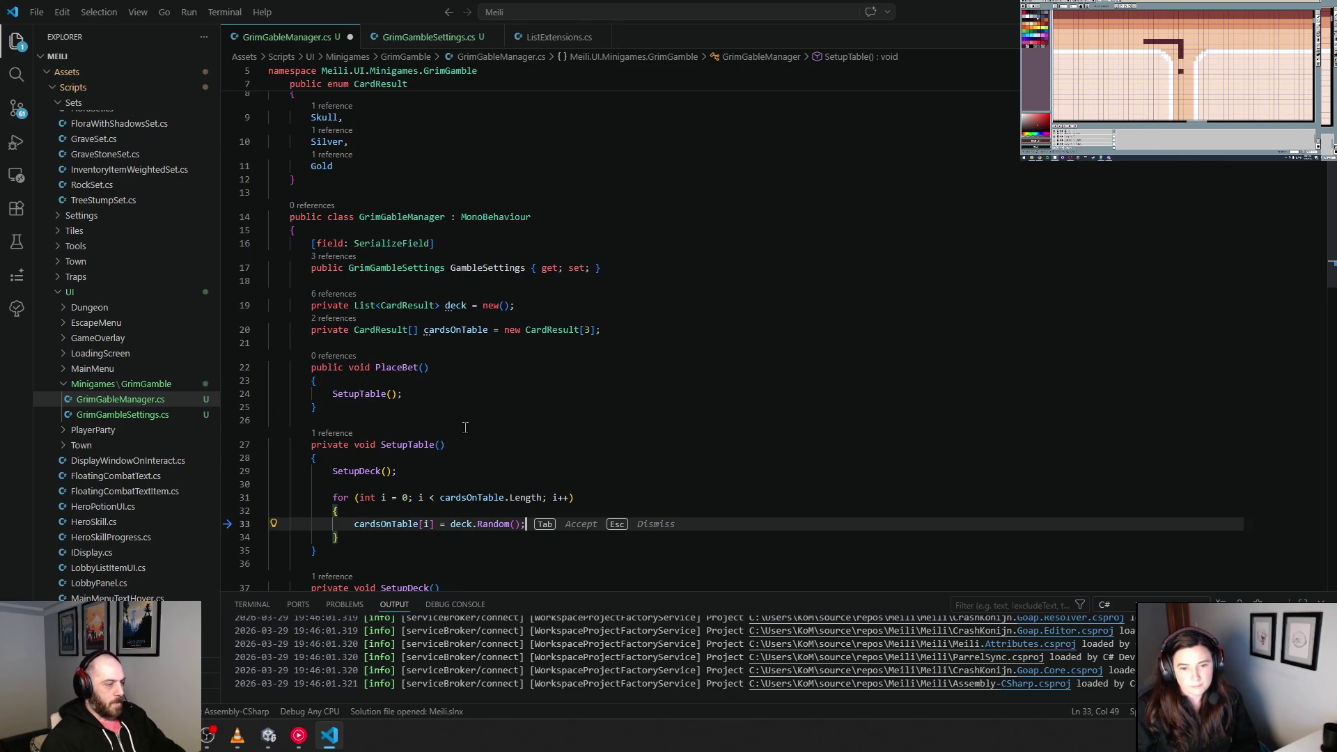
Step: Dismiss the suggested deck.Remove line, leaving the cardsOnTable loop unchanged
left_click(468, 419)
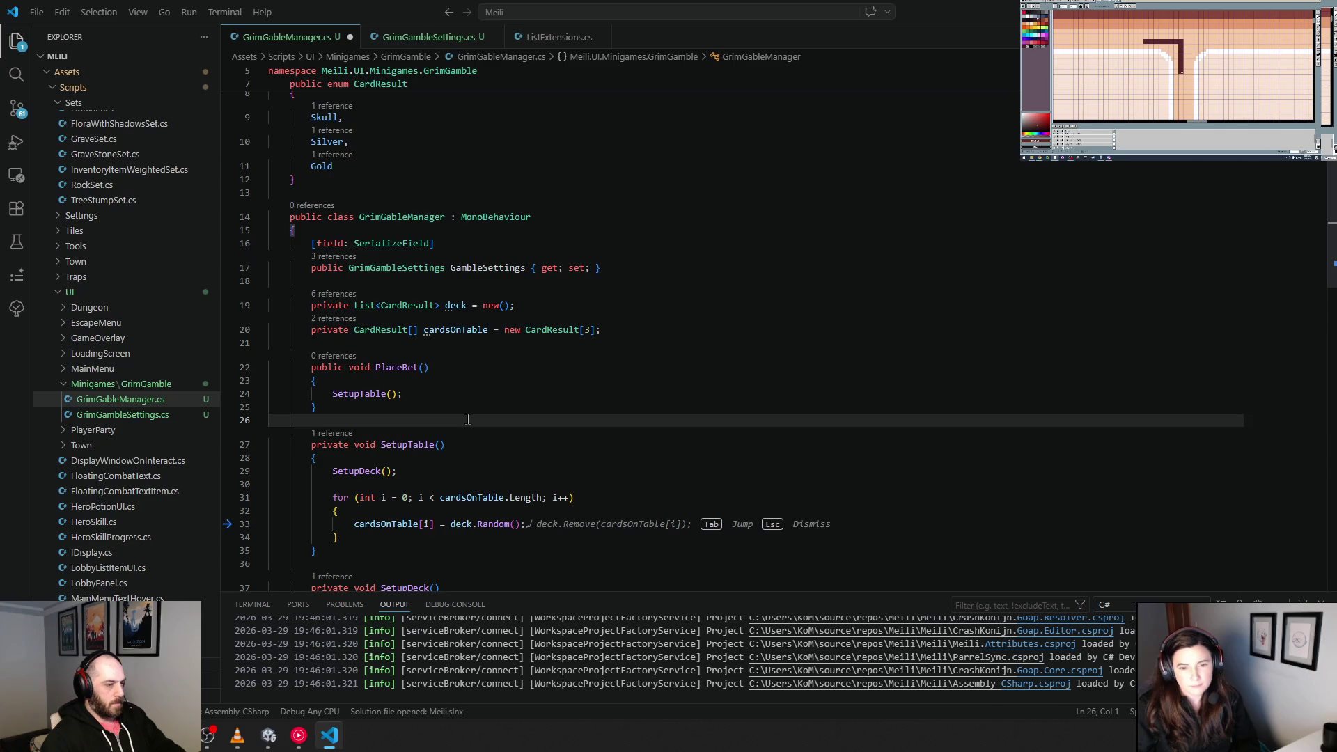
scroll(468, 418, "down", 3)
left_click(468, 425)
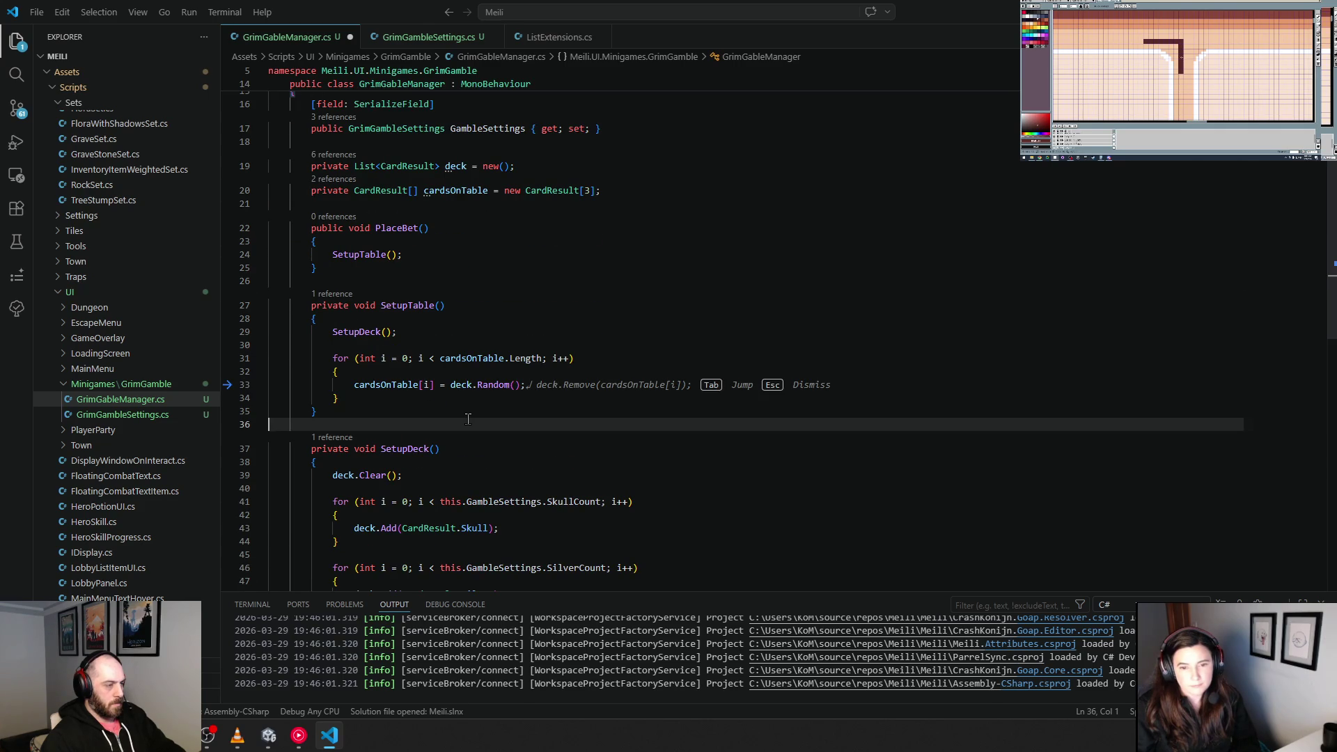
key("Down")
key("Escape")
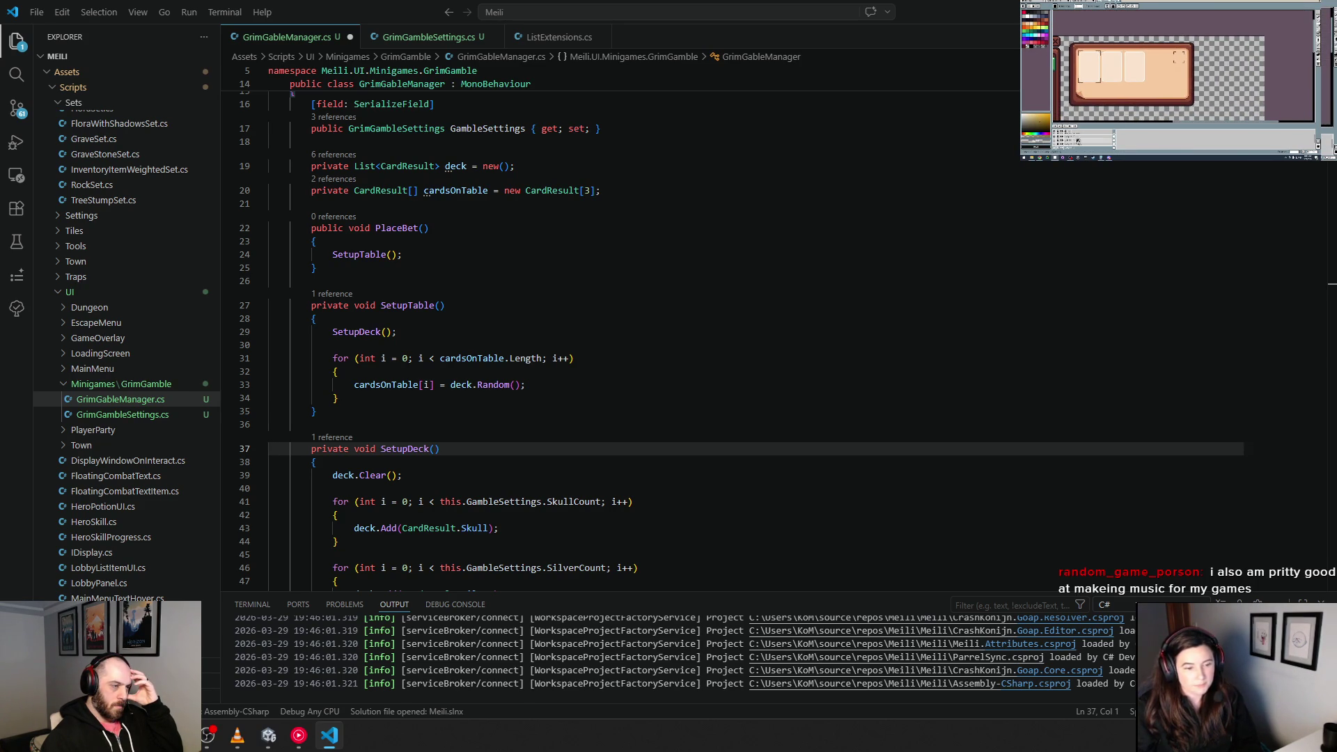
Step: Delete the cardsOnTable array field declaration and the blank line after it
scroll(414, 380, "up", 5)
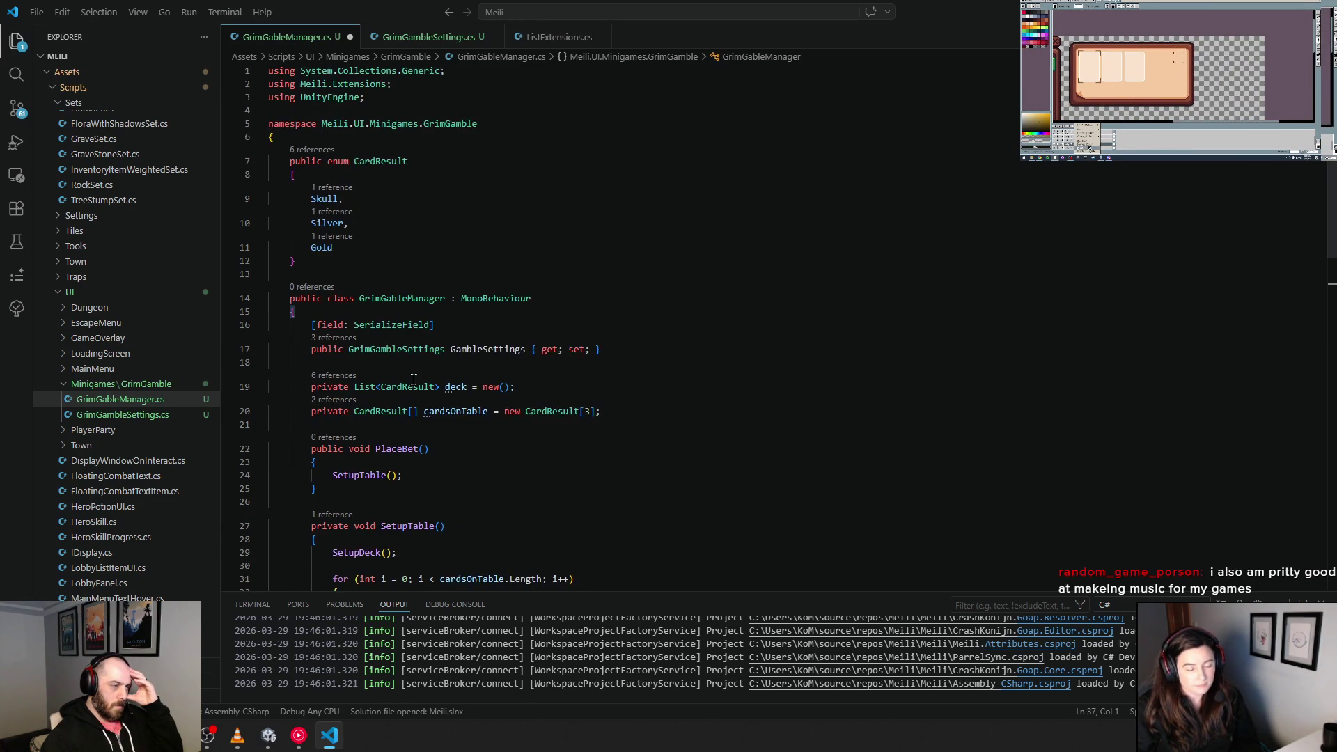
scroll(414, 379, "down", 2)
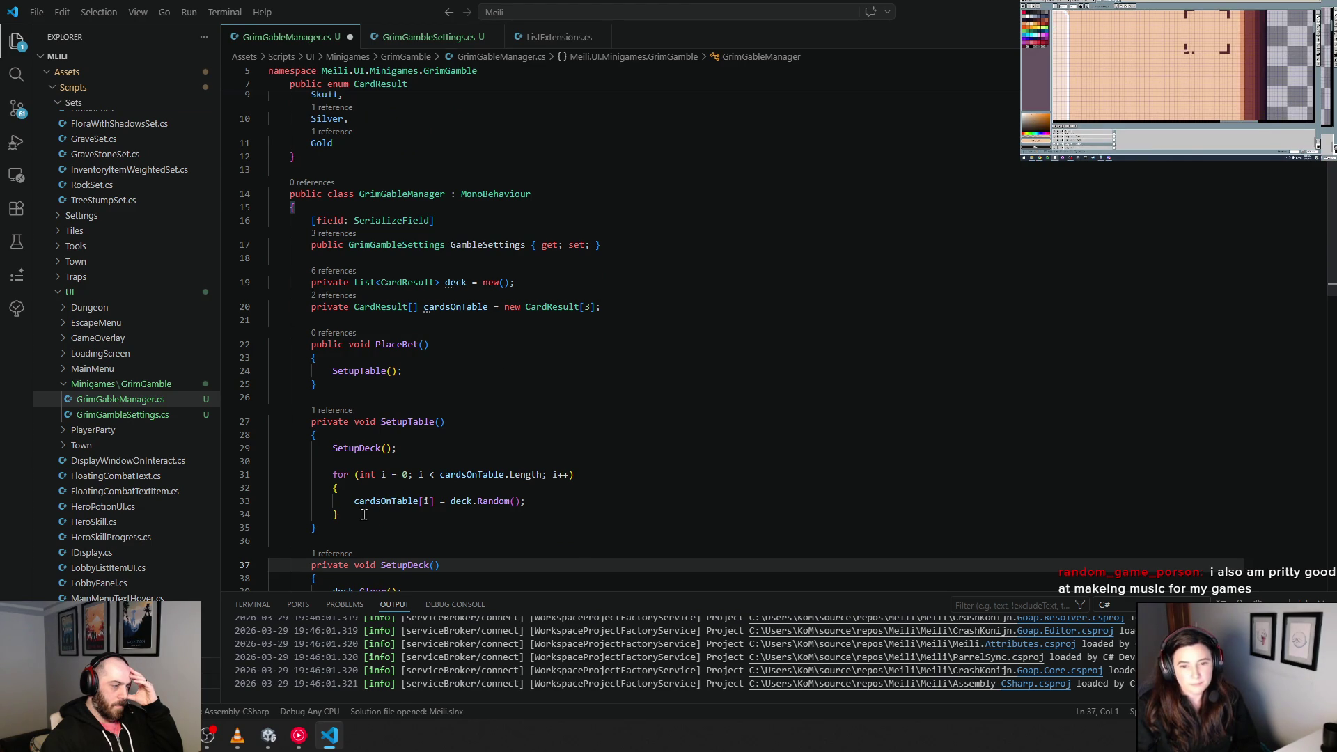
left_click_drag(364, 514, 273, 475)
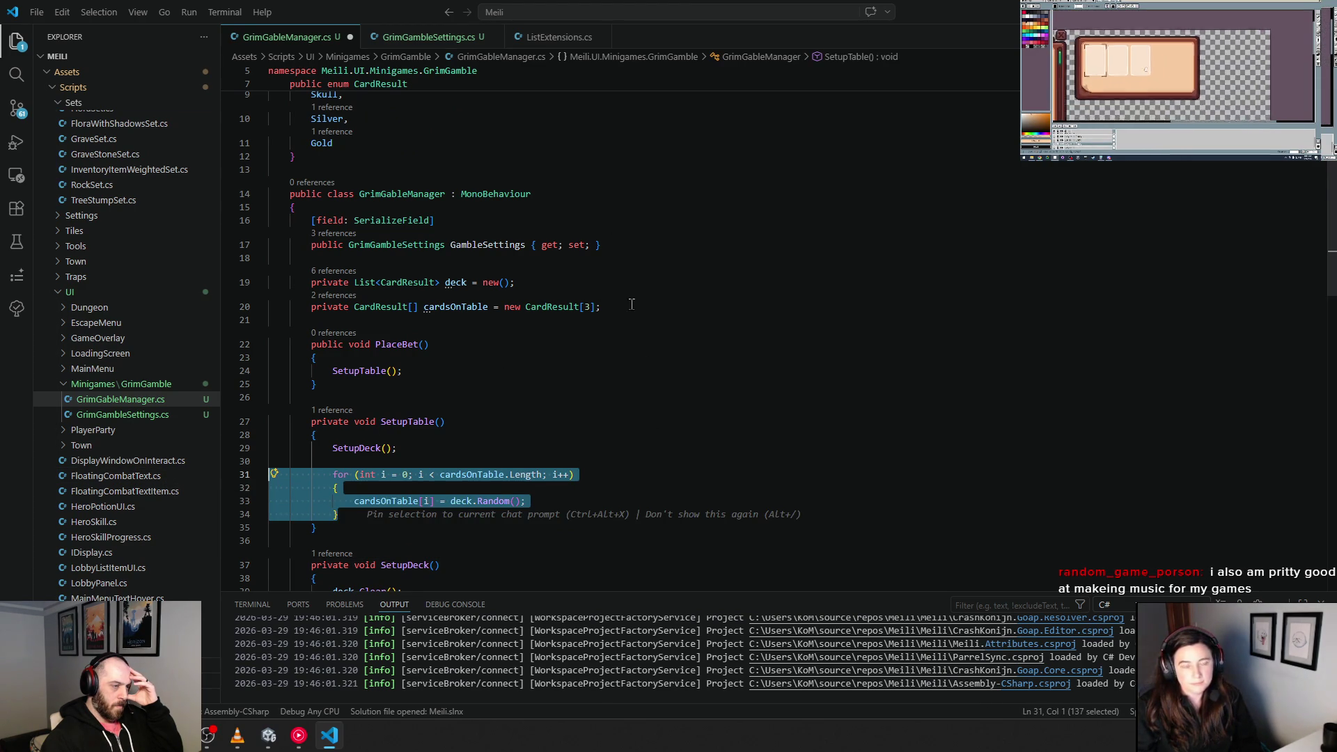
left_click_drag(632, 304, 331, 318)
left_click_drag(235, 315, 251, 305)
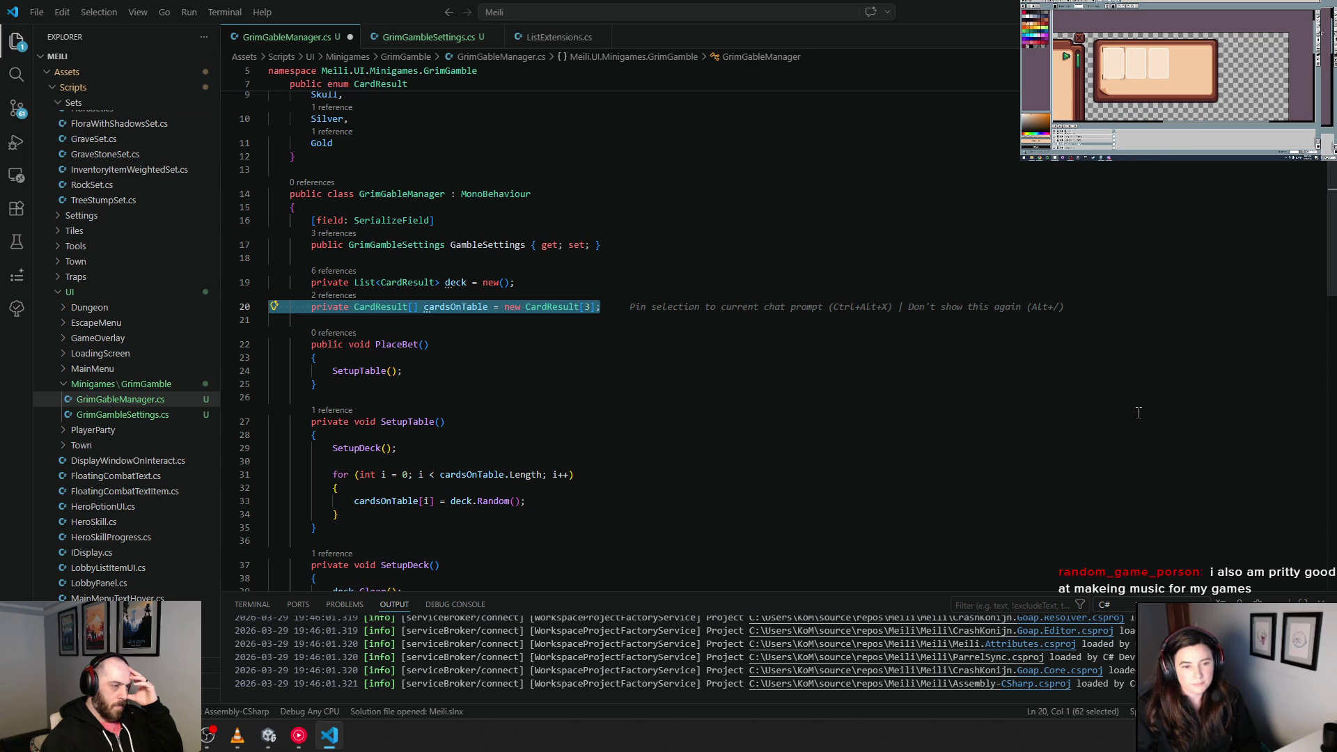
key("BackSpace")
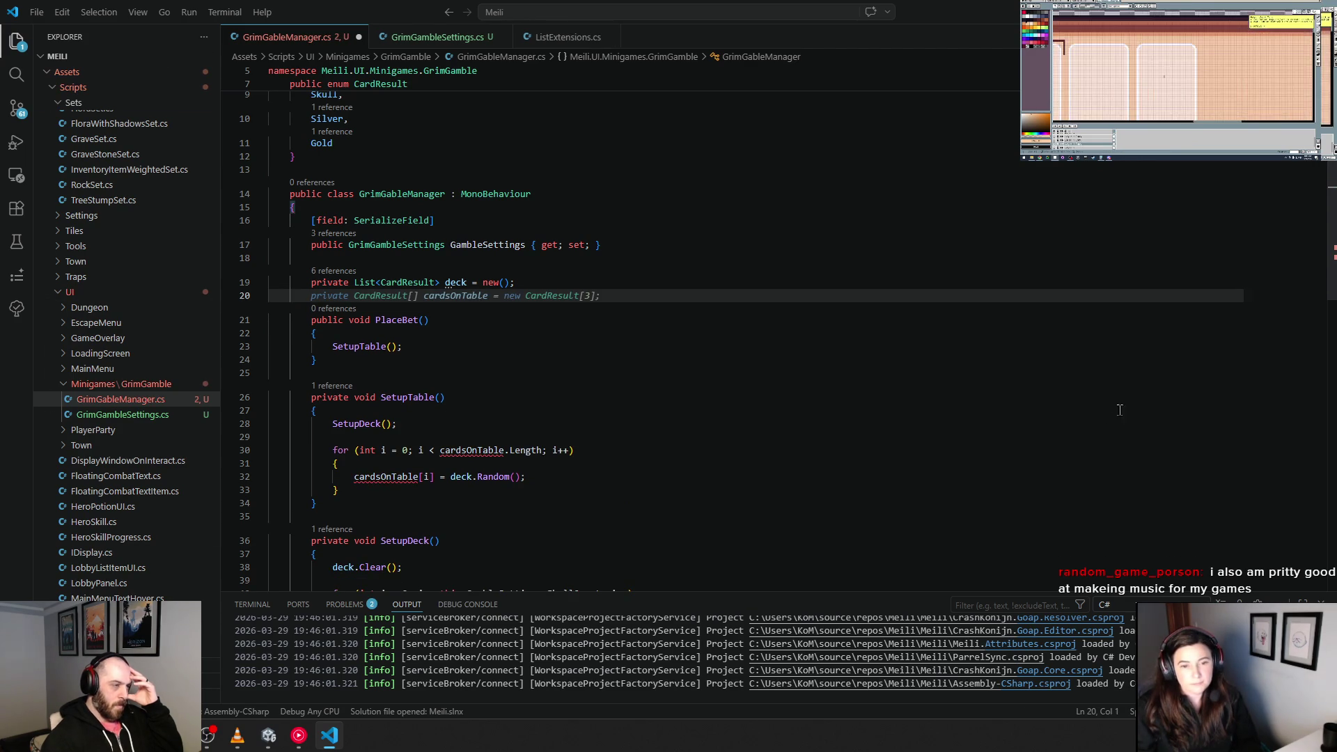
key("Delete")
Step: Delete the loop filling cardsOnTable so SetupTable only calls SetupDeck()
left_click_drag(341, 490, 217, 450)
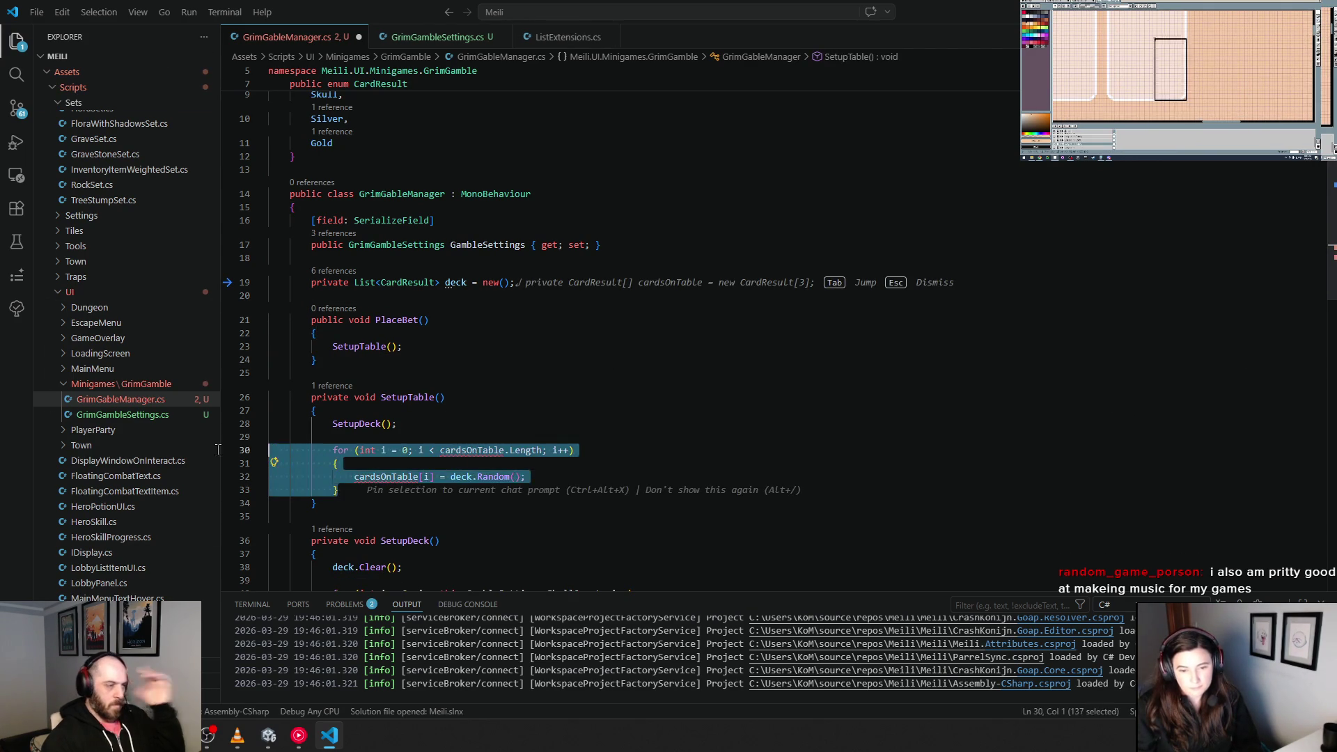
key("BackSpace")
key("End")
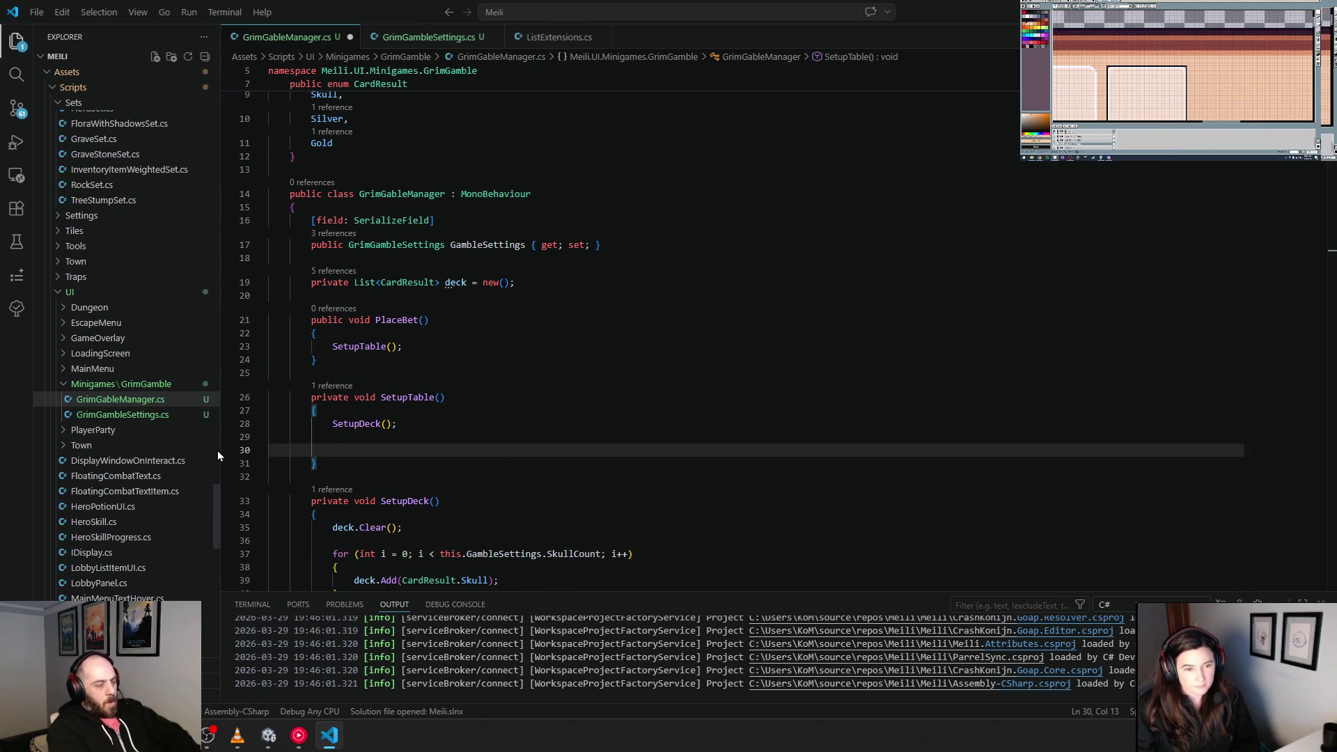
key("Tab")
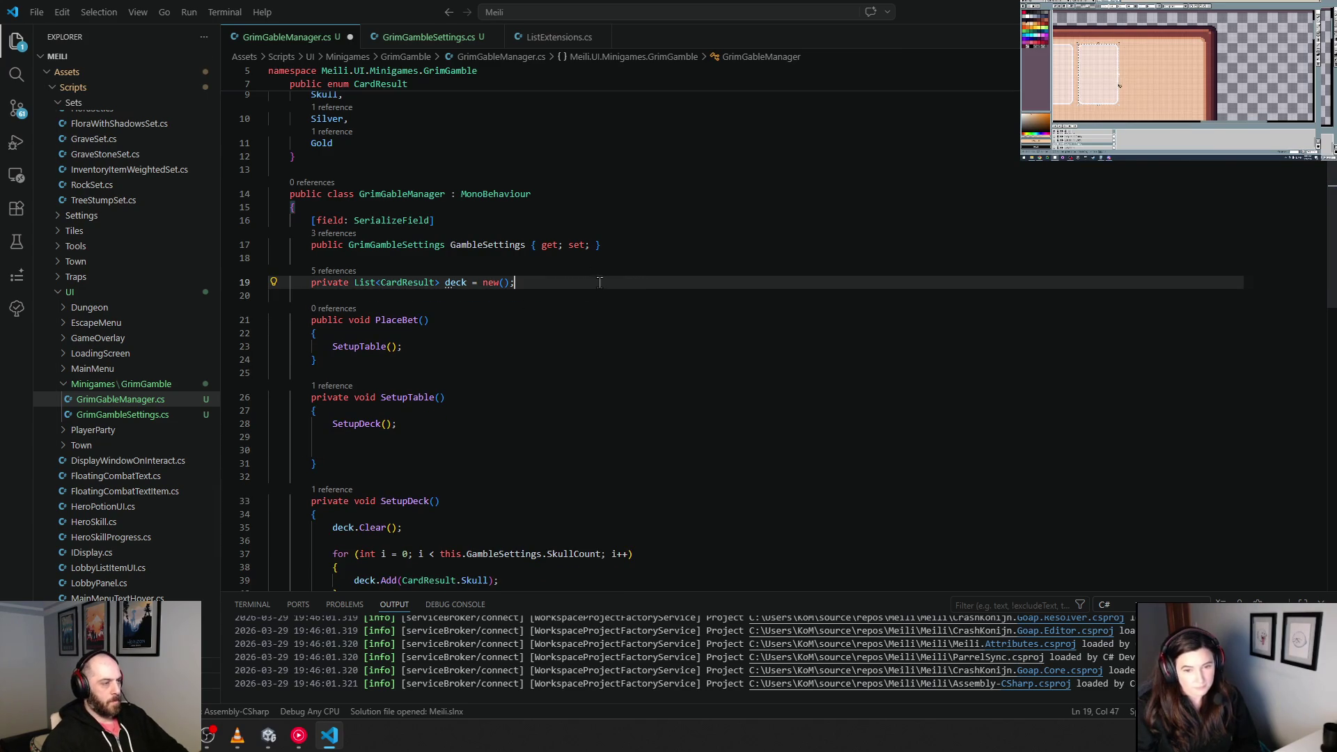
Step: Declare [field: SerializeField] public Transform[] CardPositions { get; set; } below GambleSettings
left_click(635, 244)
key("Return")
key("Return")
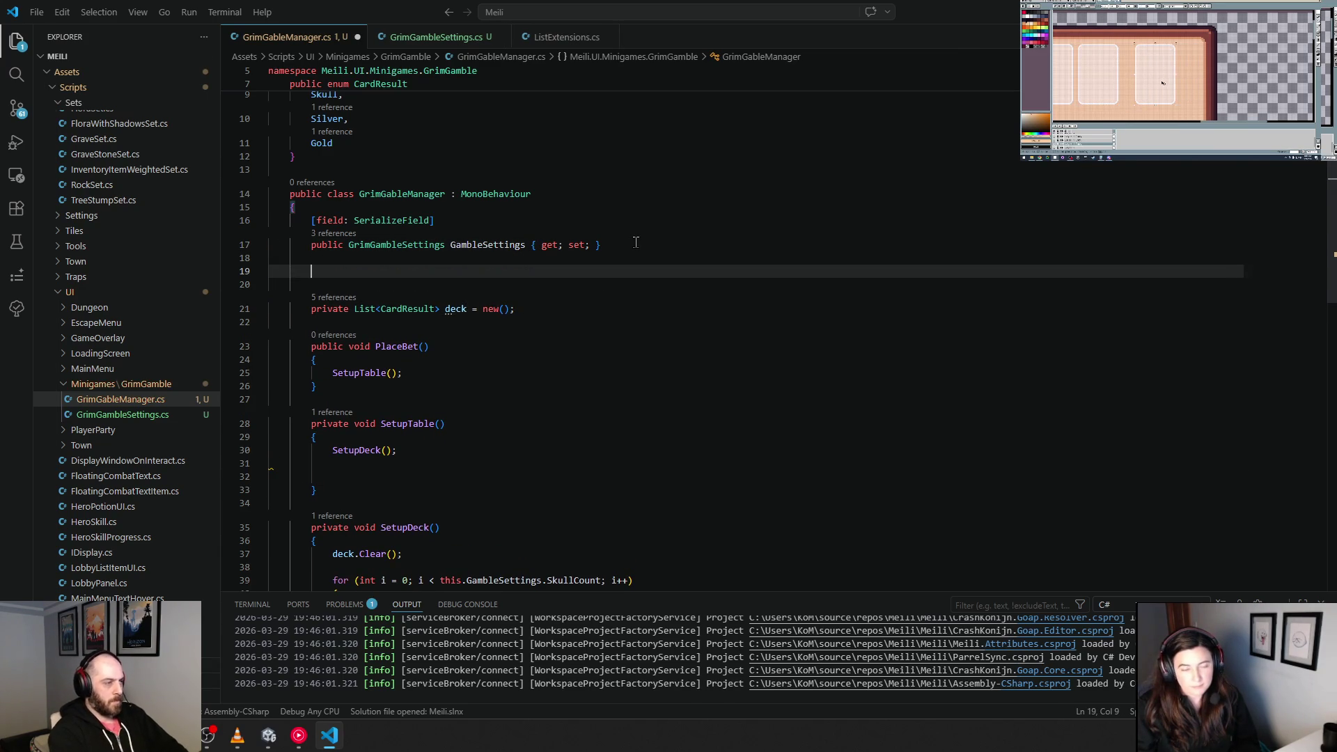
type("[field: ")
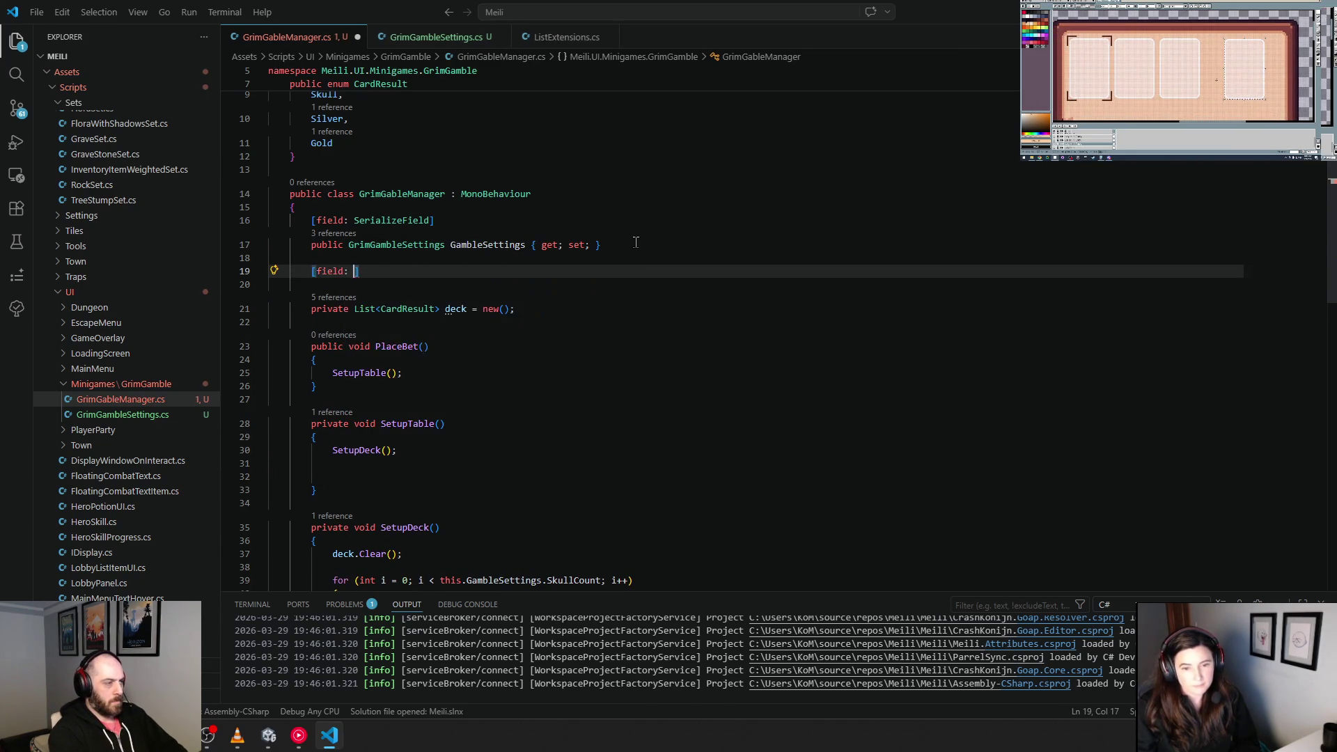
type("Serializ")
key("Tab")
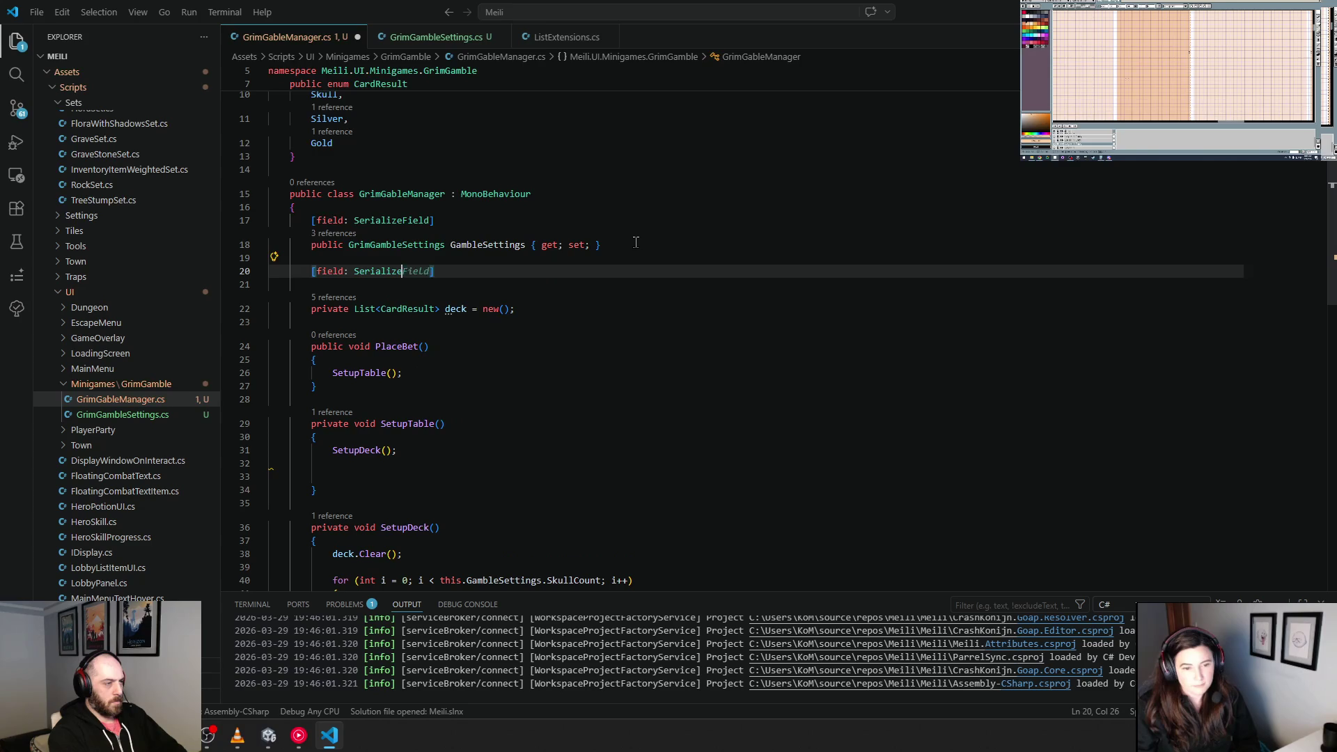
type("]")
key("Return")
type("public ")
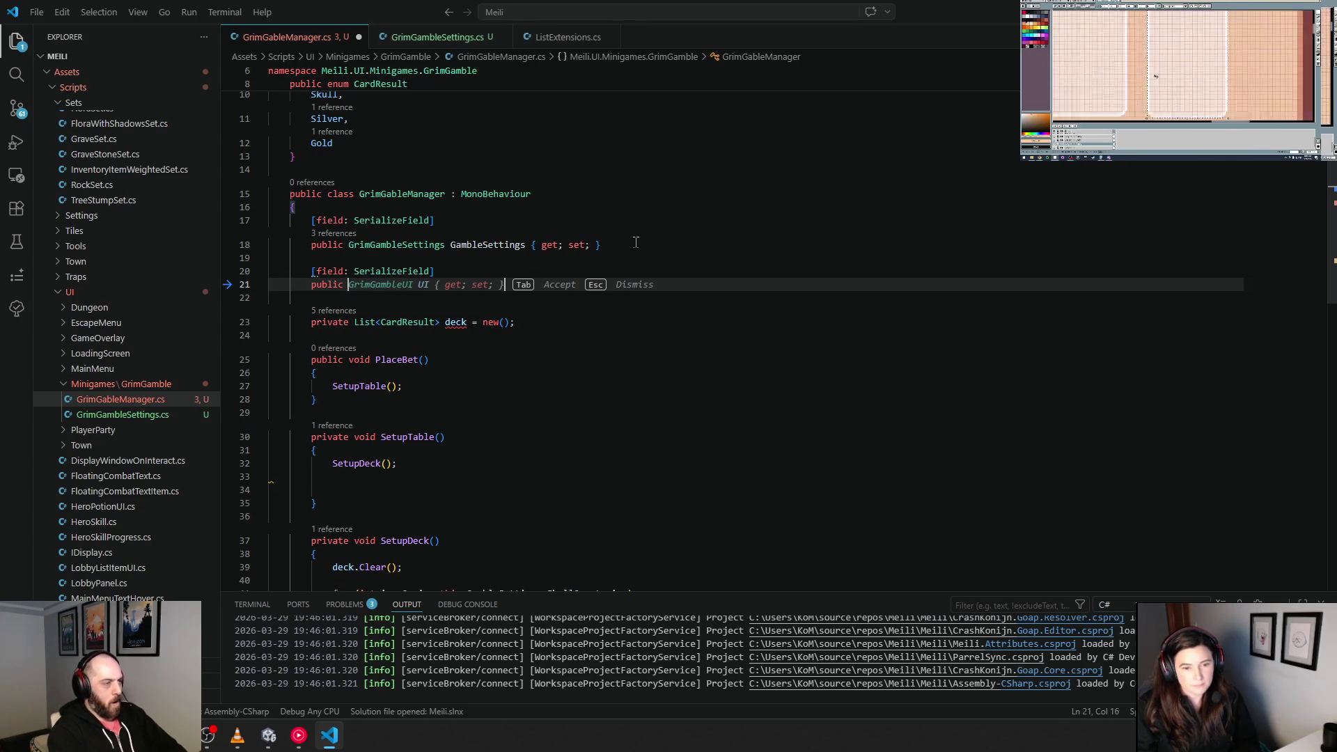
type("Gr")
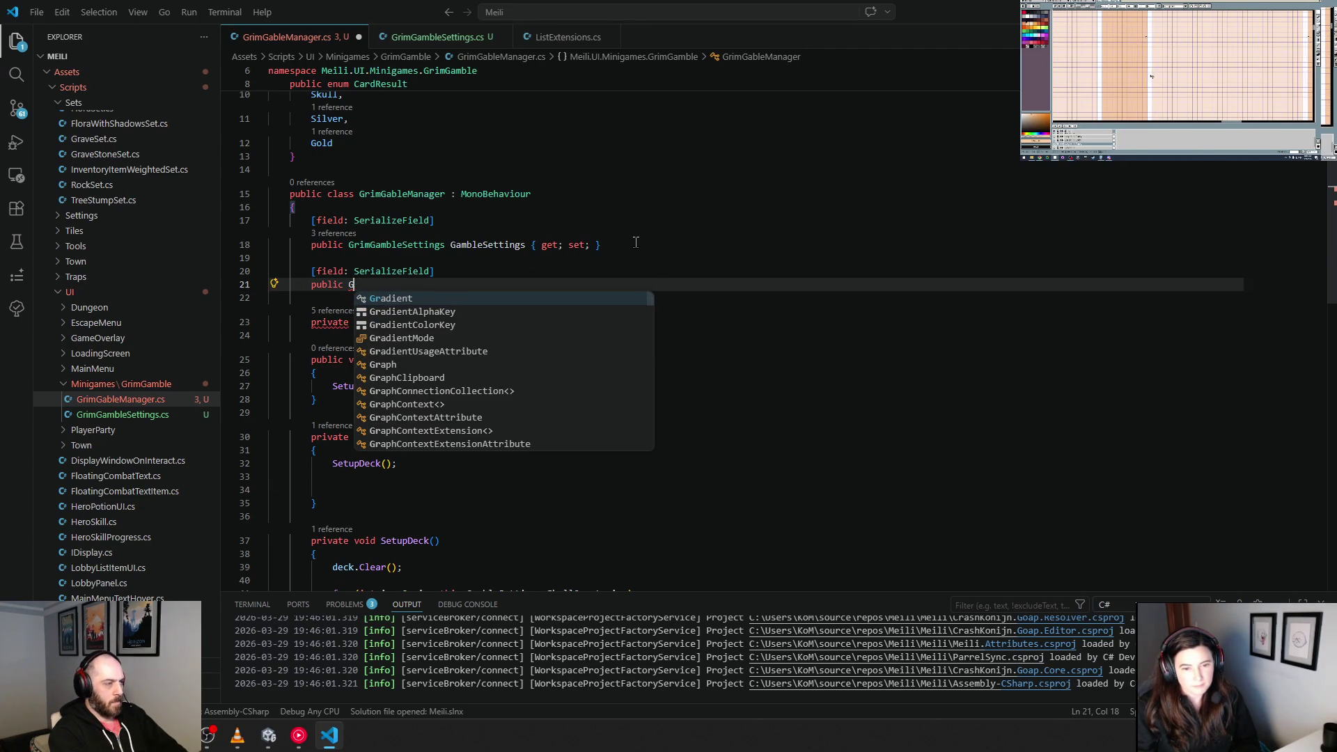
key("BackSpace")
key("BackSpace")
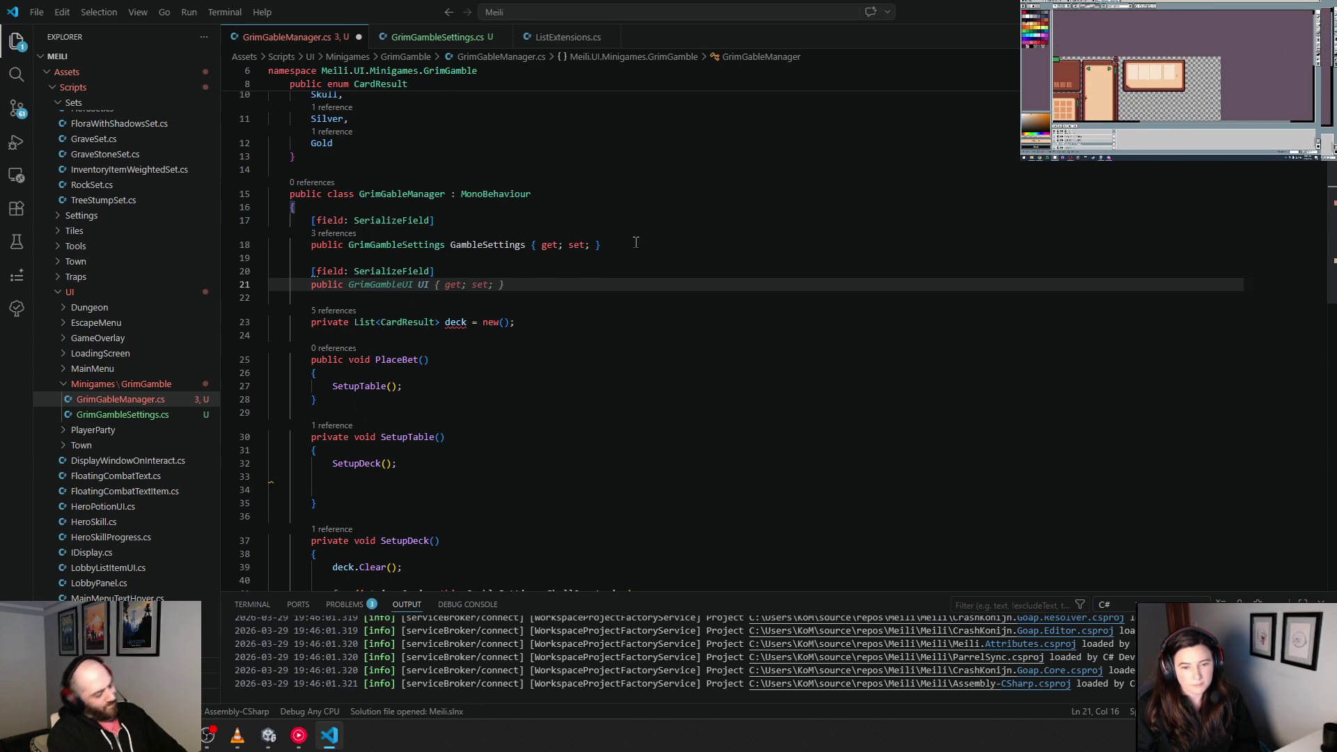
type("Transform[")
key("Tab")
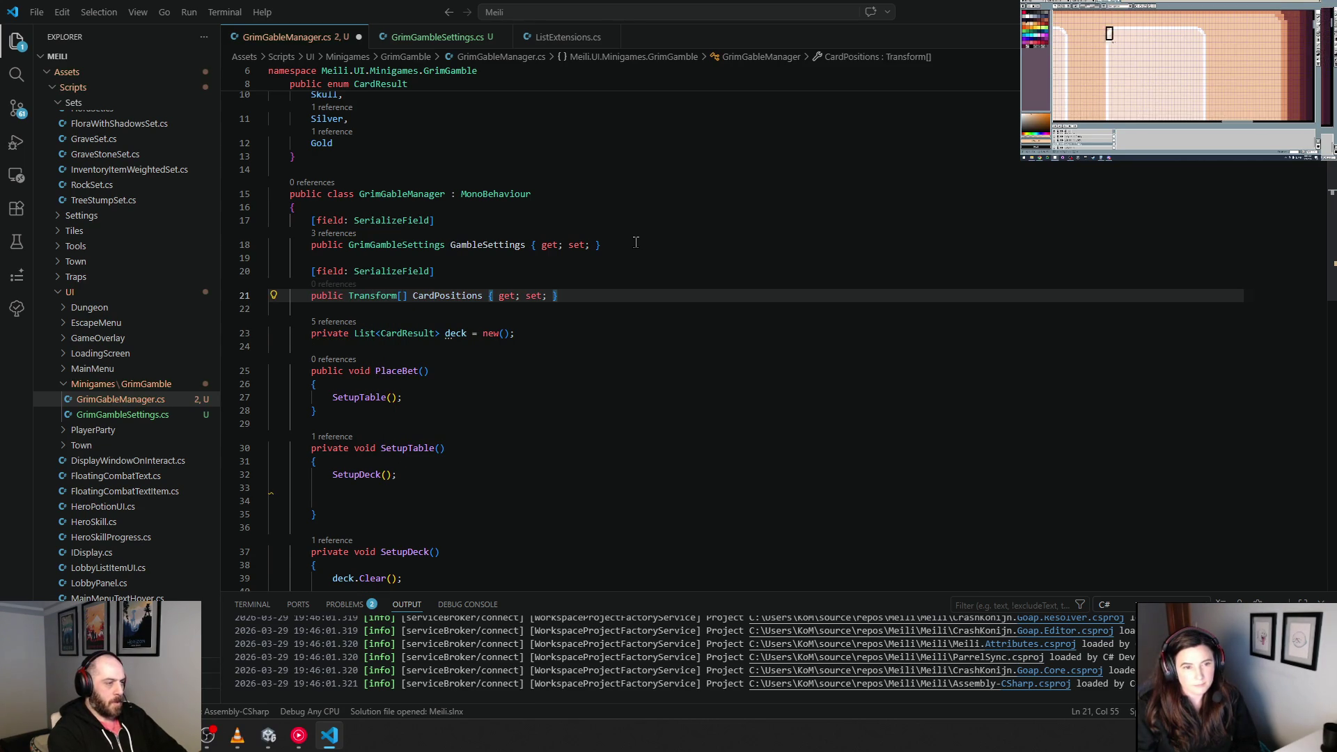
Step: Add a for loop over CardPositions in SetupTable whose body takes CardResult result = deck[i]
left_click(546, 422)
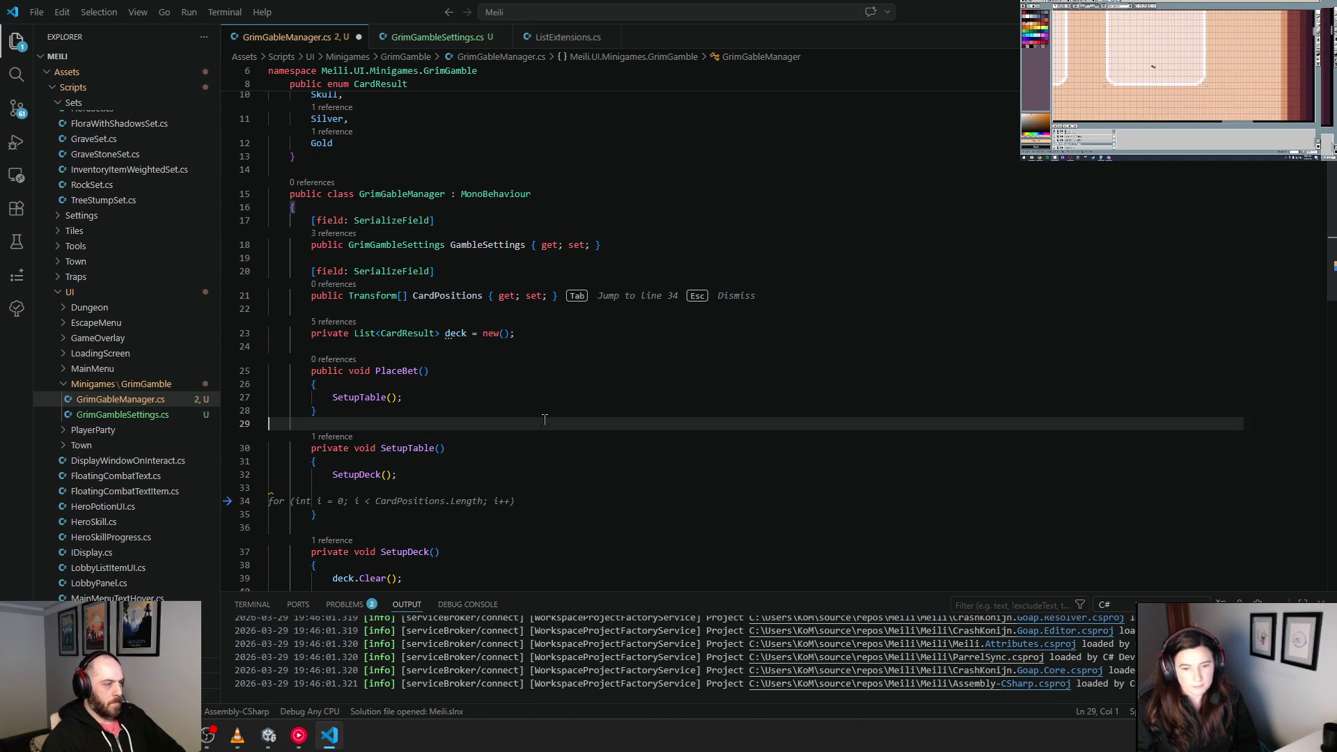
scroll(515, 429, "down", 1)
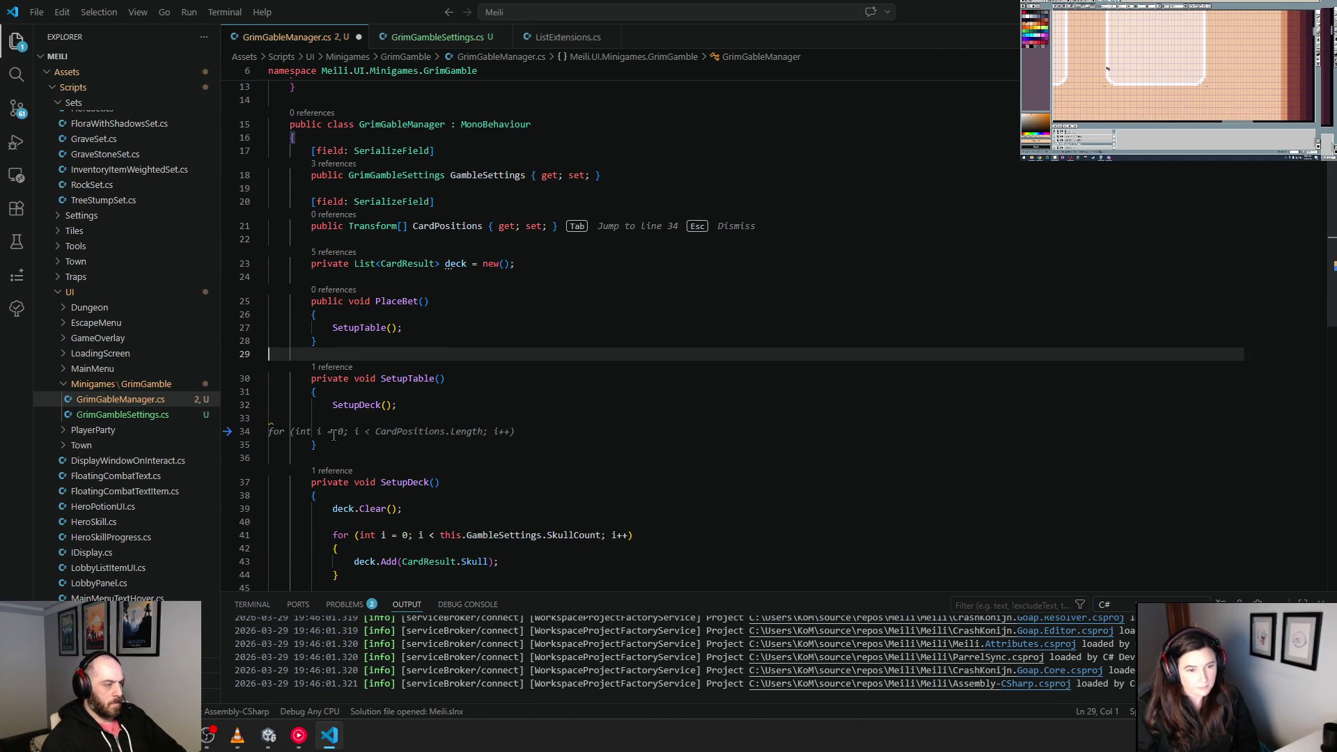
key("Tab")
key("Tab")
left_click(572, 457)
left_click(593, 431)
key("Return")
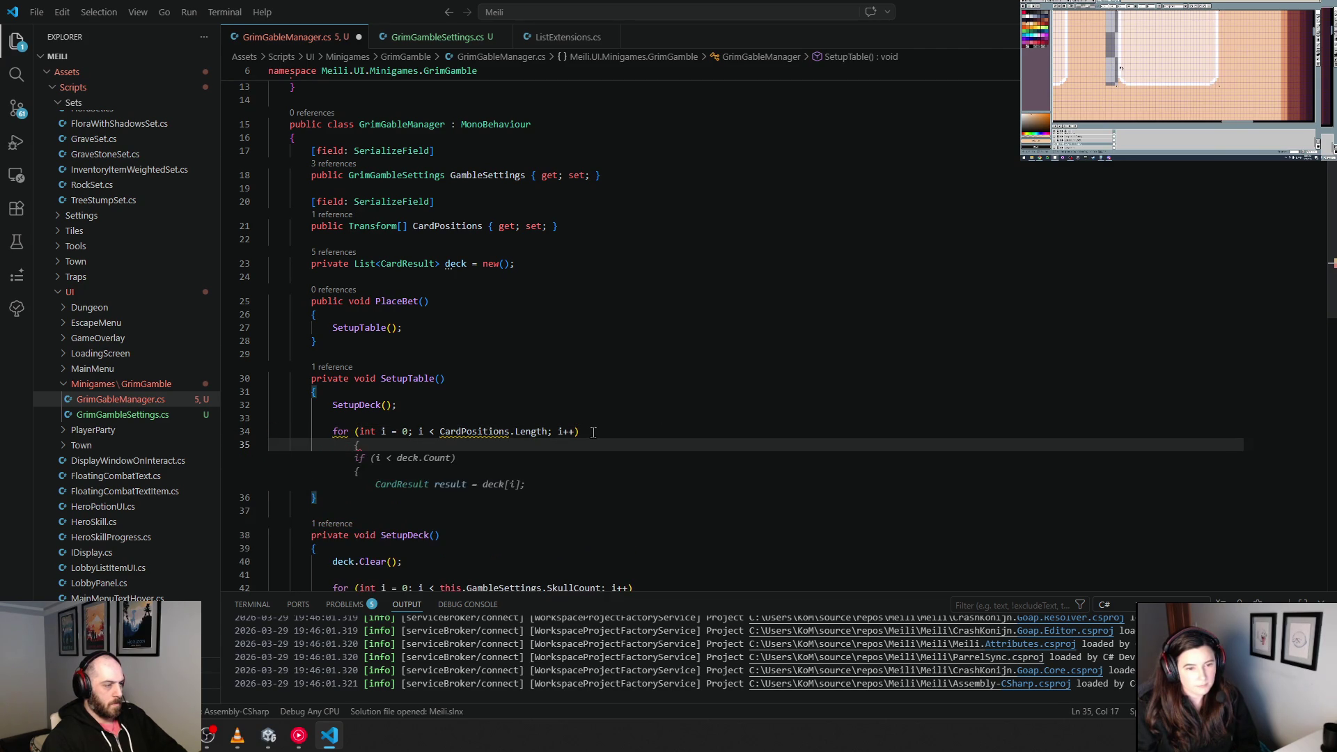
key("Tab")
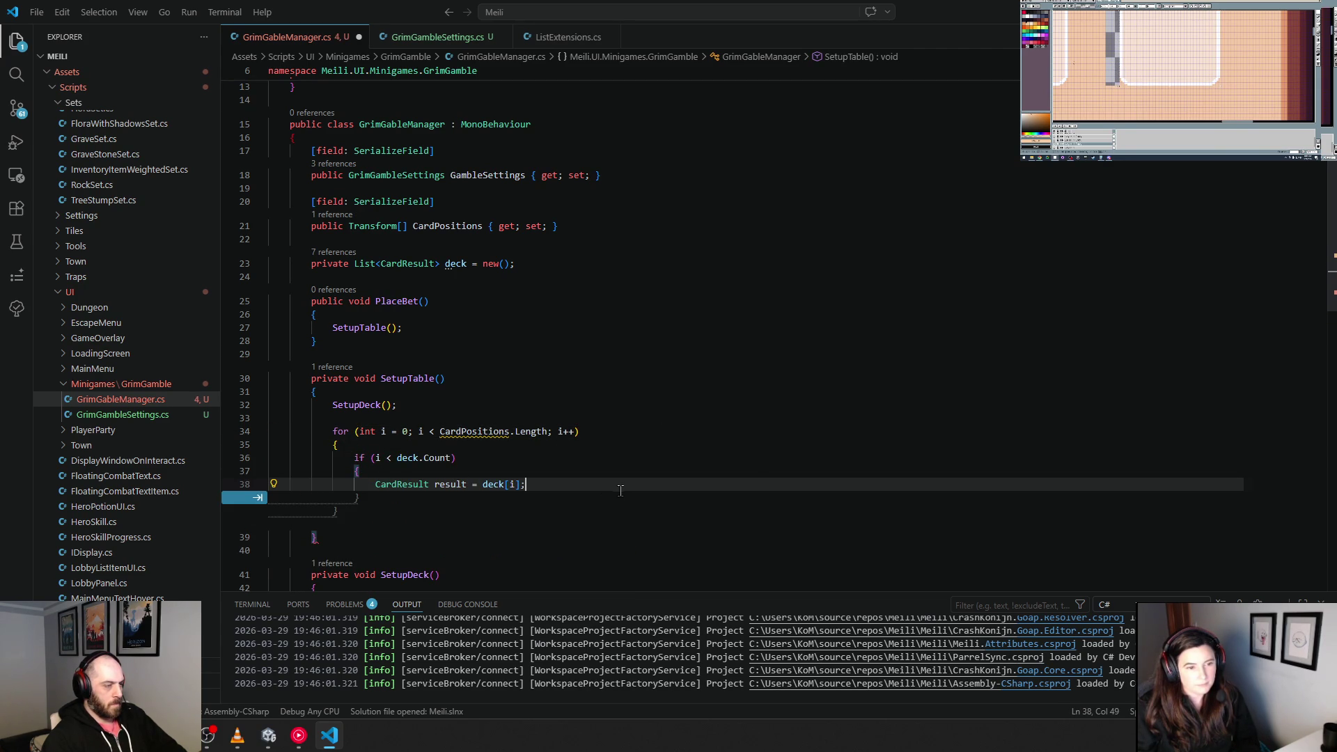
Step: Qualify CardPositions as this.CardPositions in the loop condition and add the closing braces
left_click(607, 358)
scroll(607, 358, "down", 1)
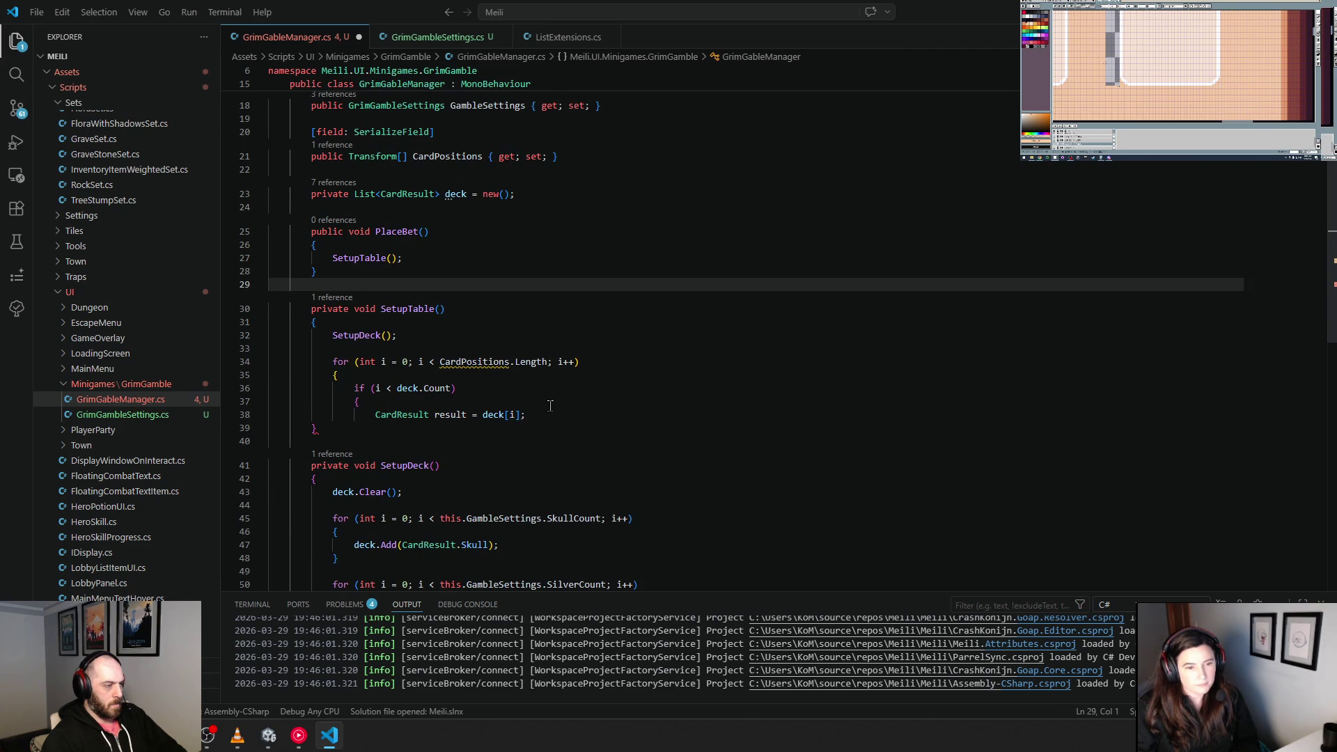
left_click(440, 362)
type("this.")
key("Escape")
left_click(607, 335)
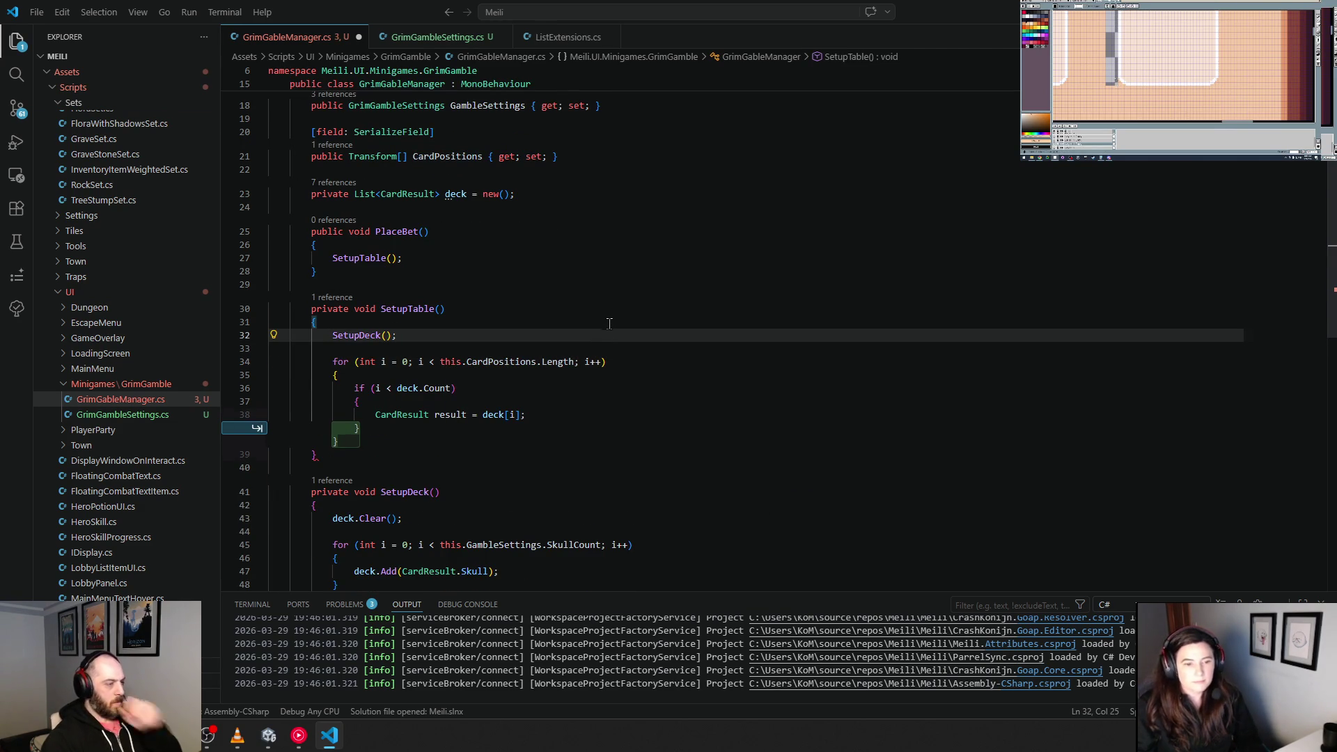
key("Tab")
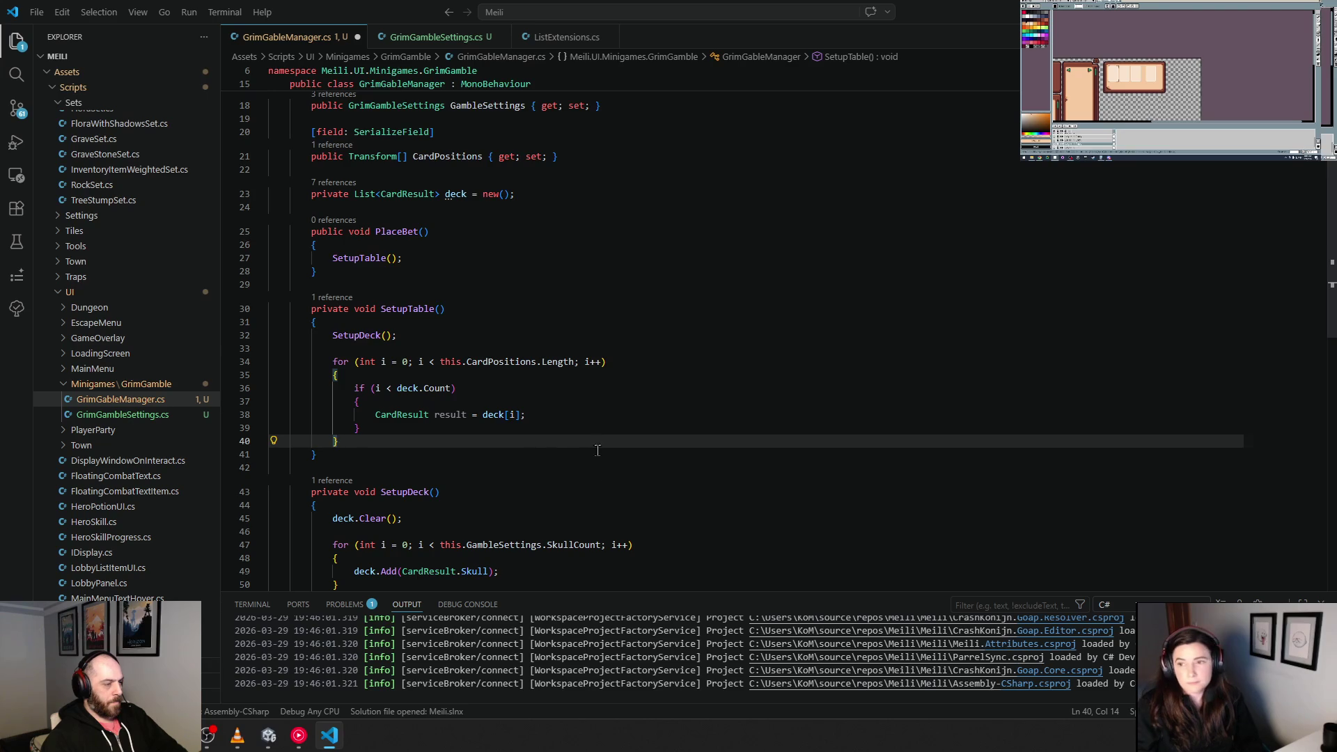
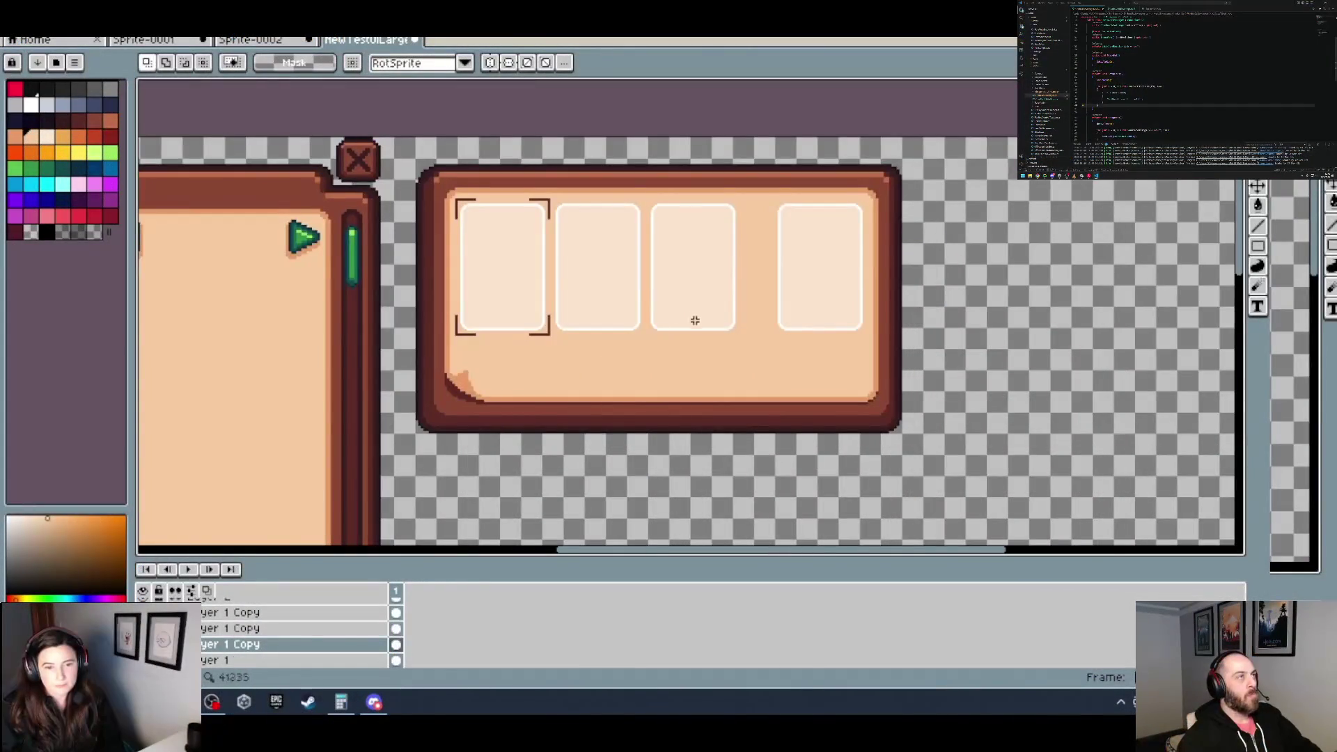
Step: Close the orange grid sprite Sprite-0002 with Don't Save, discarding its changes
left_click_drag(756, 296, 709, 306)
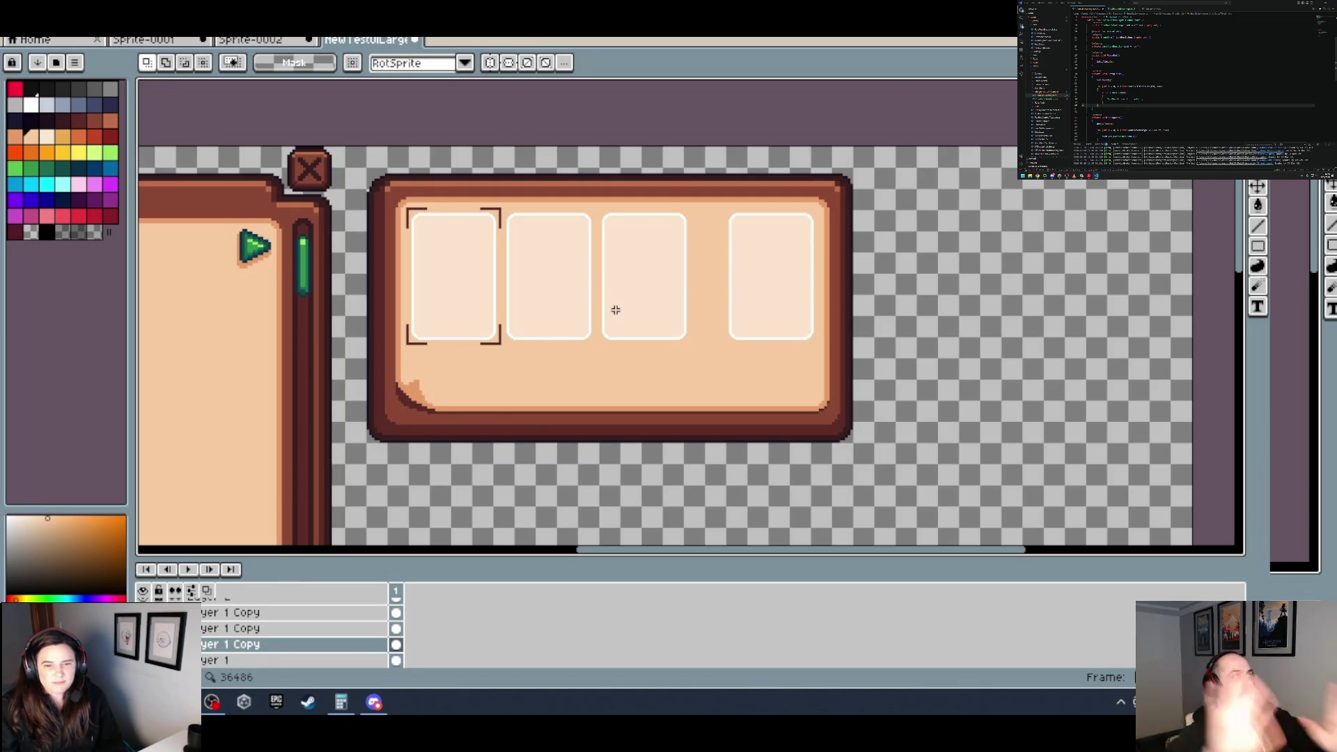
scroll(786, 315, "down", 3)
scroll(778, 319, "up", 3)
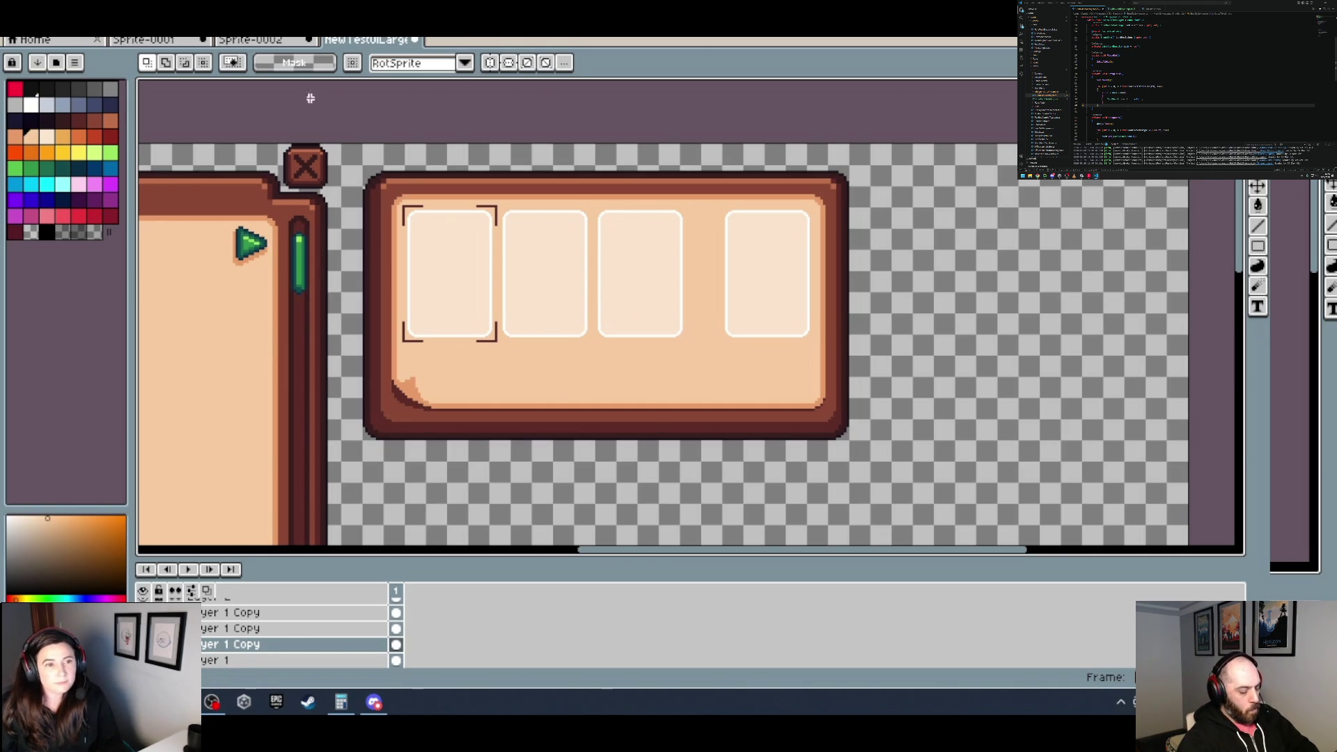
left_click(275, 43)
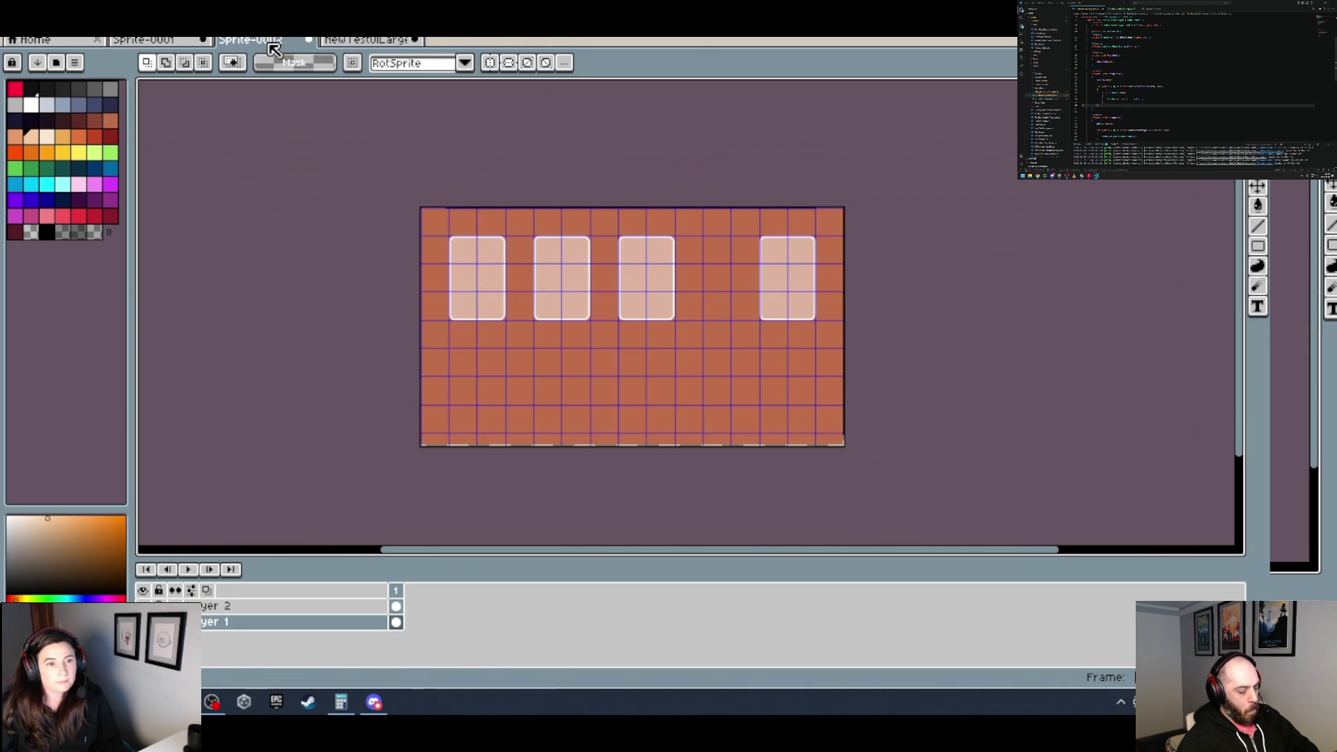
left_click(308, 39)
left_click(634, 383)
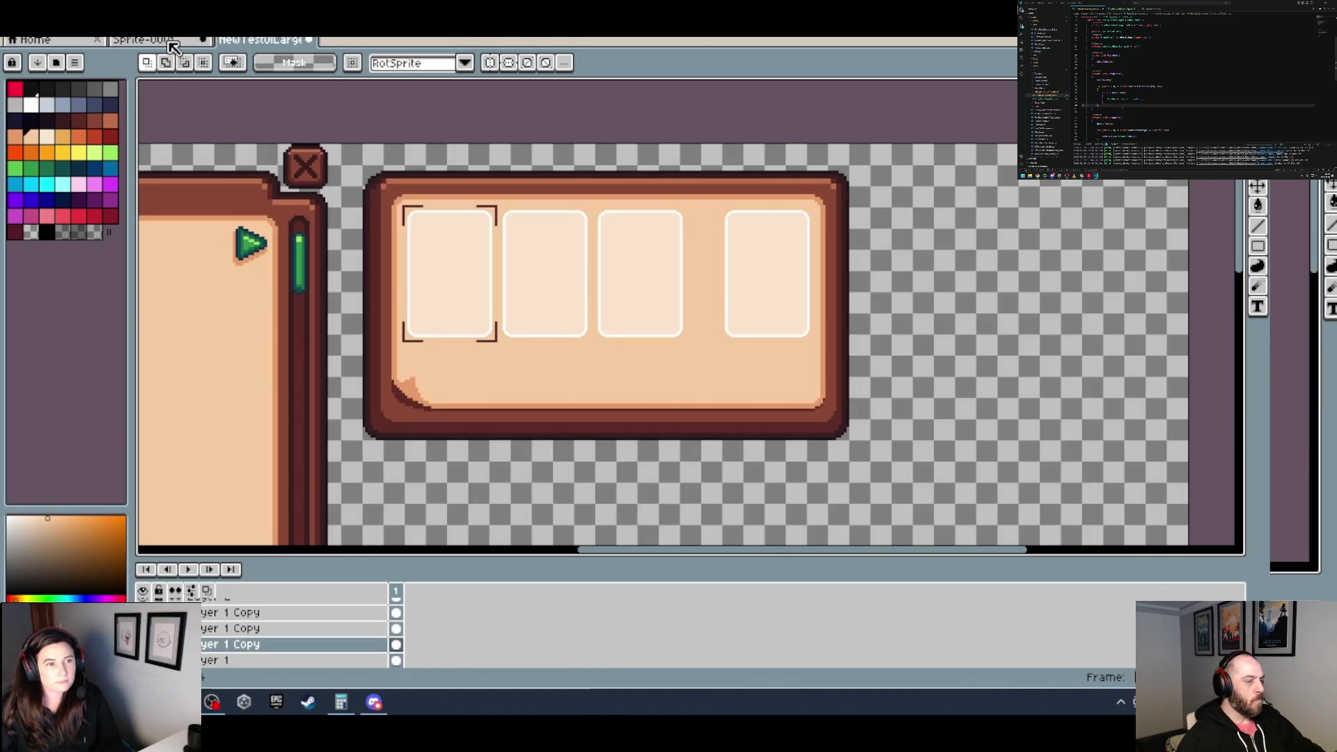
Step: Glance at the card sprite, then return to the UI mockup and pan it down-right
left_click(172, 41)
left_click(292, 42)
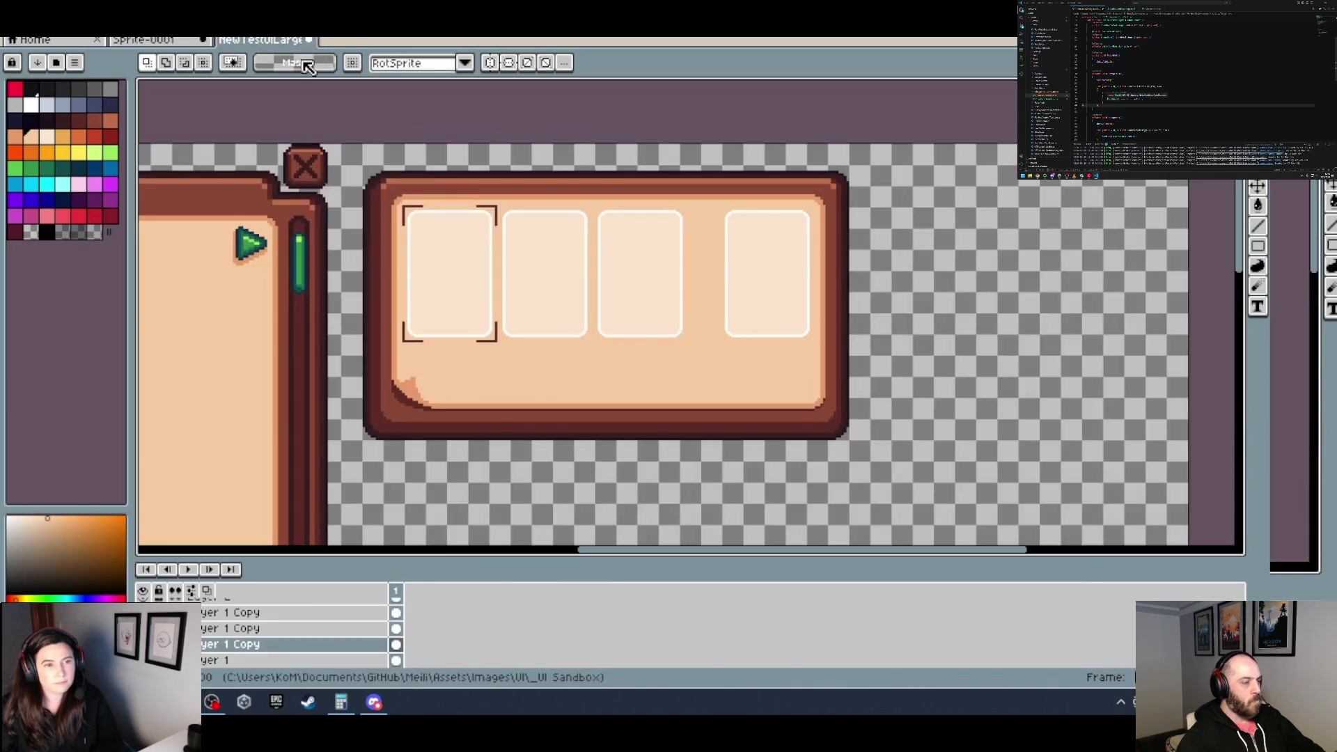
left_click_drag(641, 311, 721, 347)
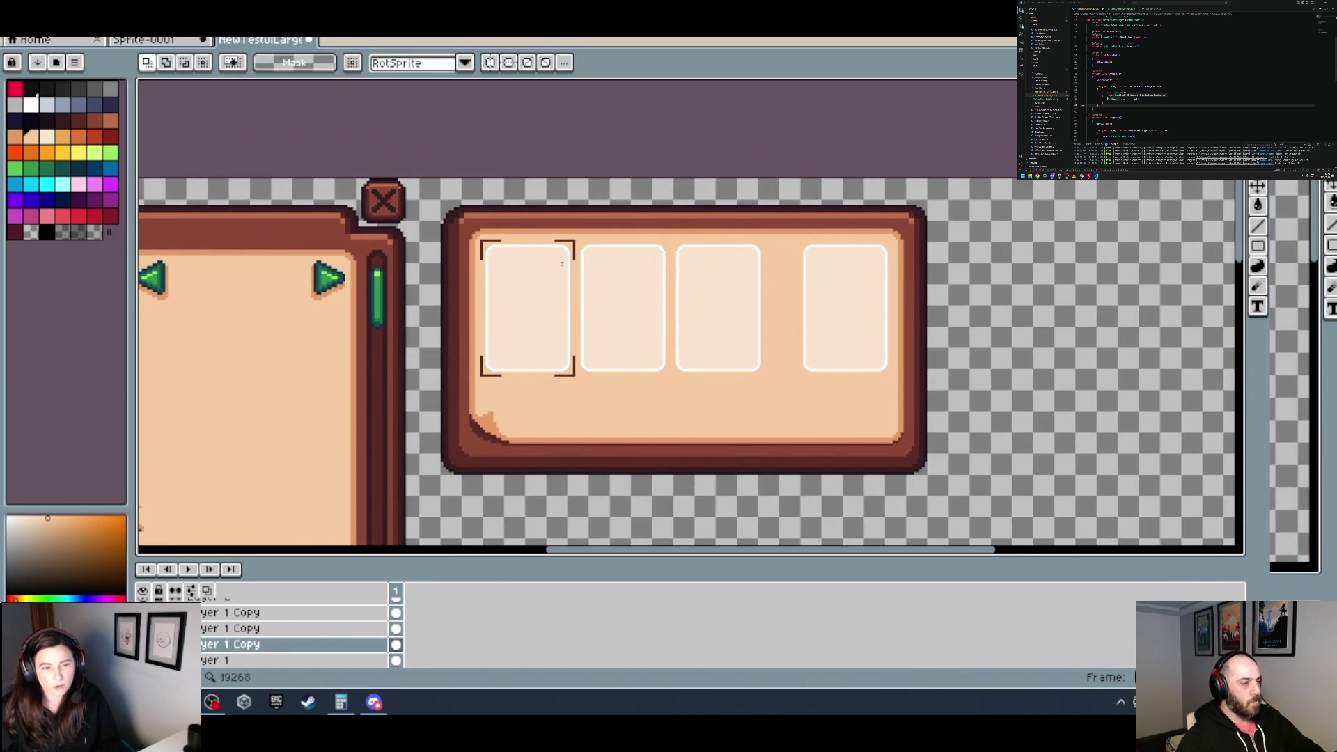
Step: On the card sprite, make Layer 1 active, clear the selection, and trial a green fill before undoing it
left_click(150, 43)
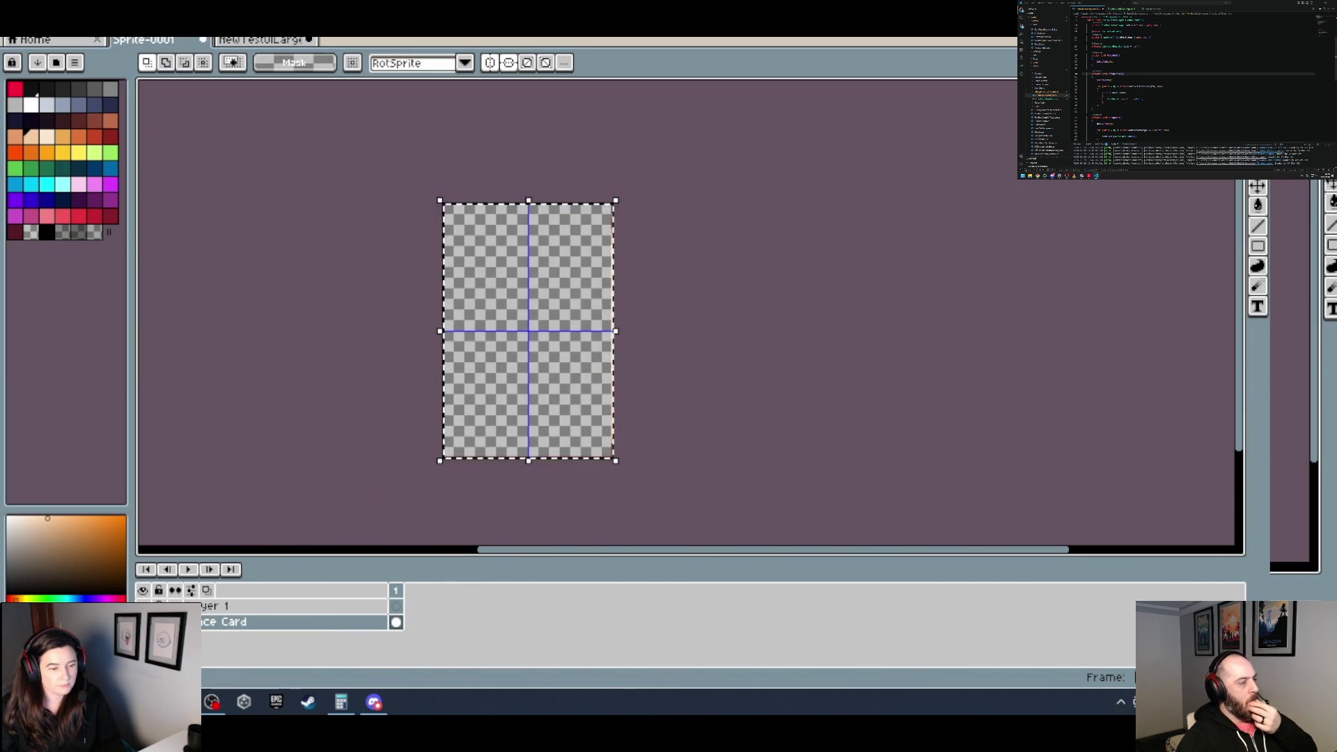
key("ctrl+z")
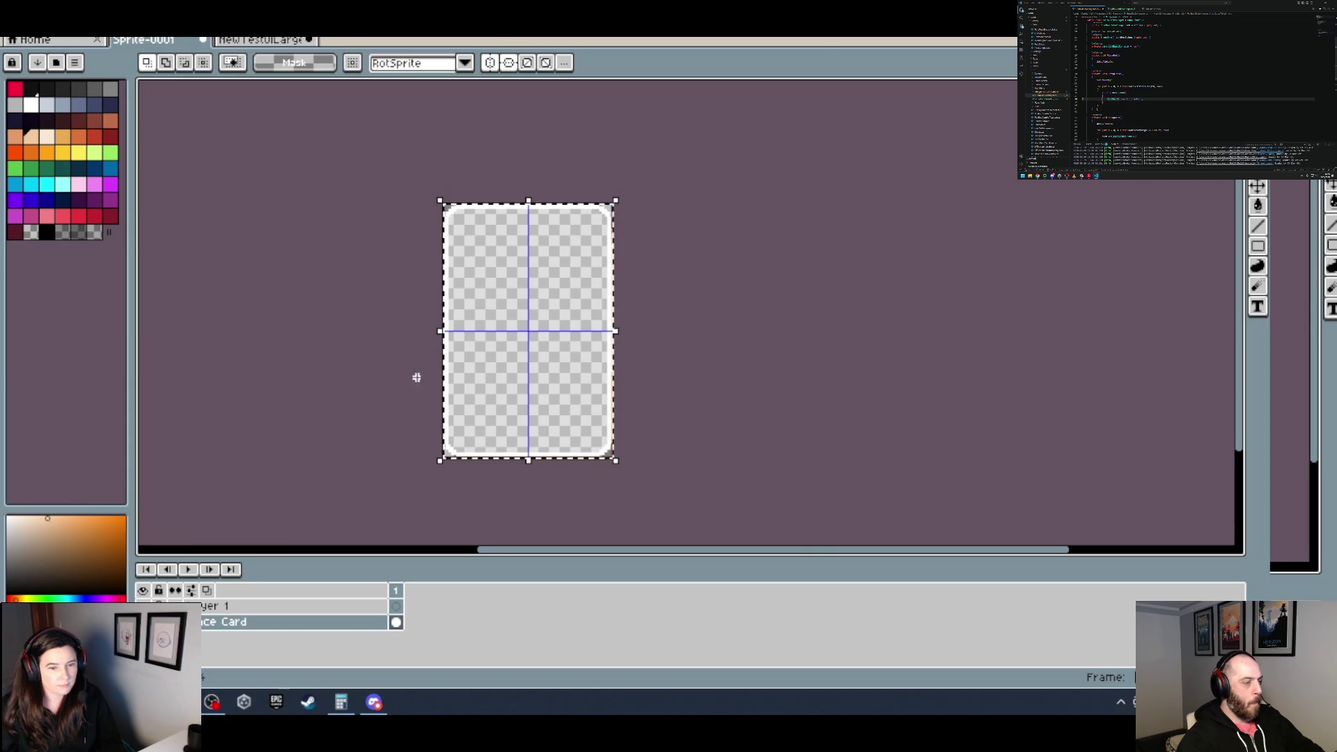
left_click(209, 609)
key("ctrl+d")
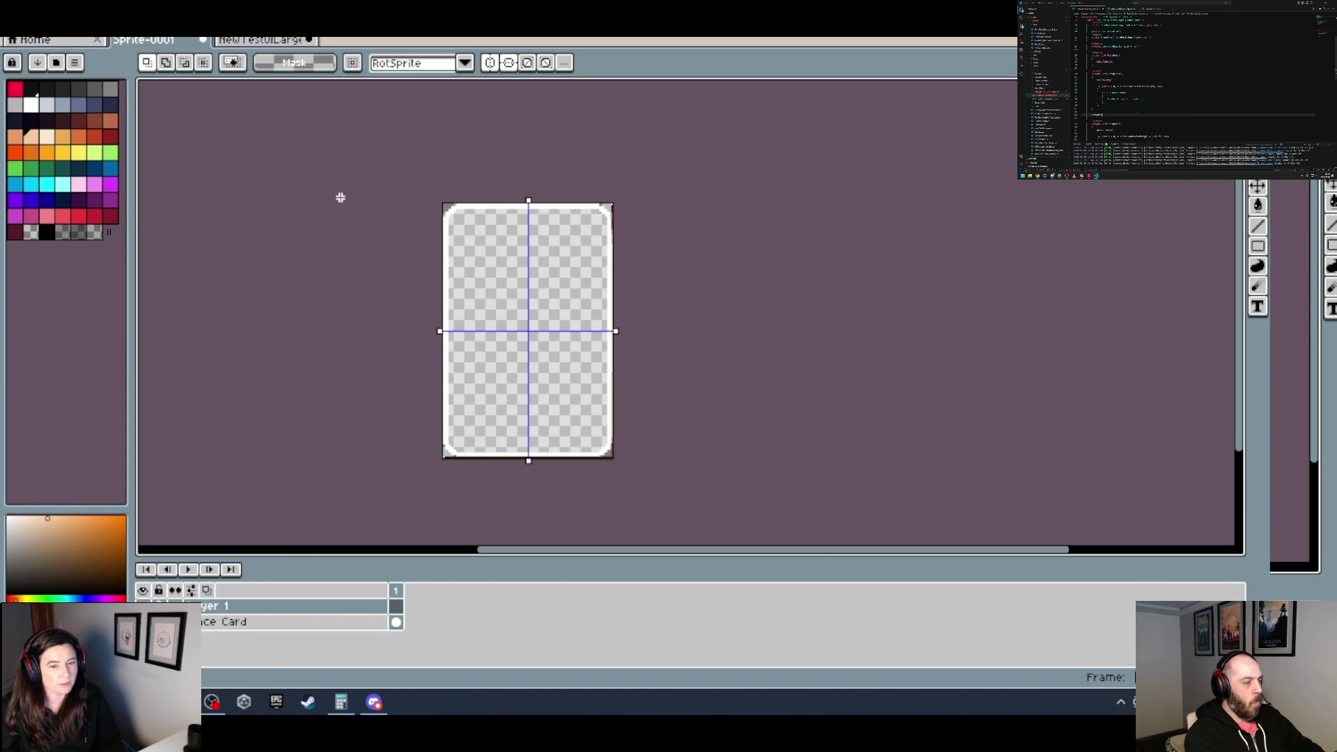
key("ctrl+Tab")
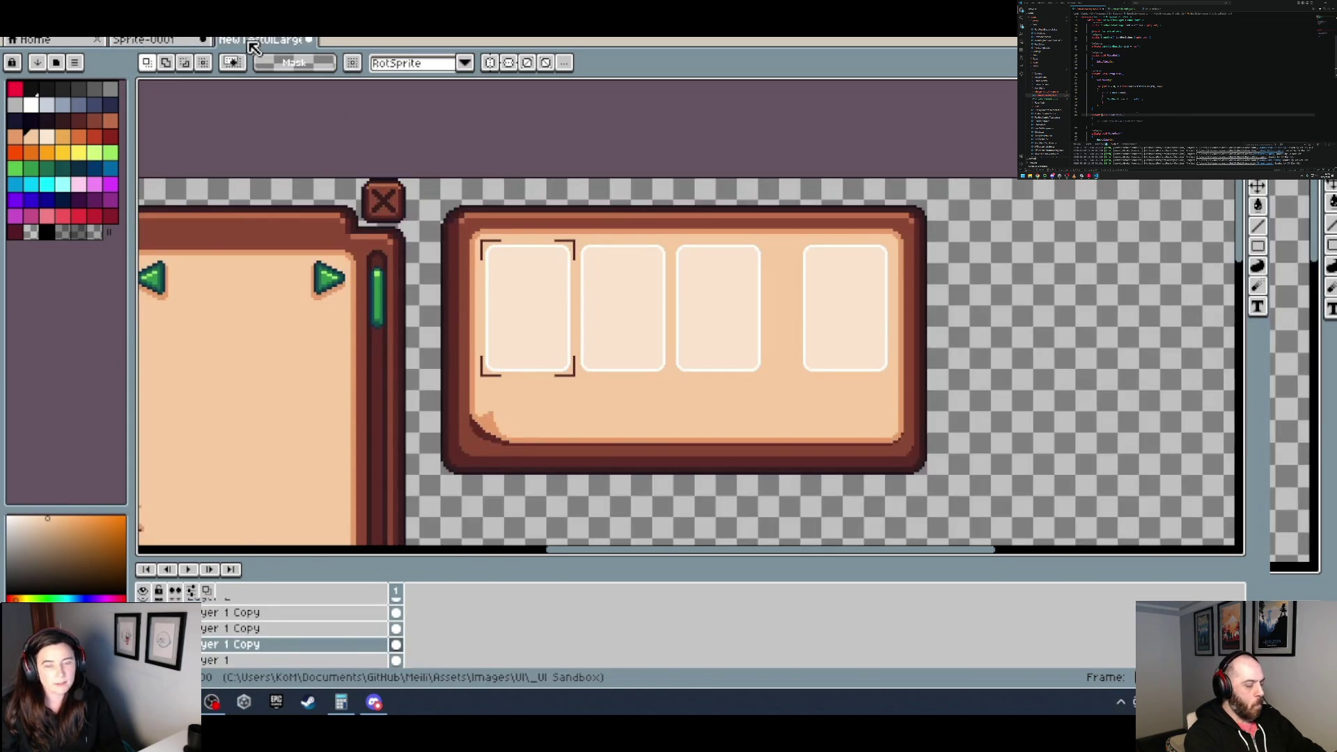
key("ctrl+shift+Tab")
scroll(492, 306, "up", 1)
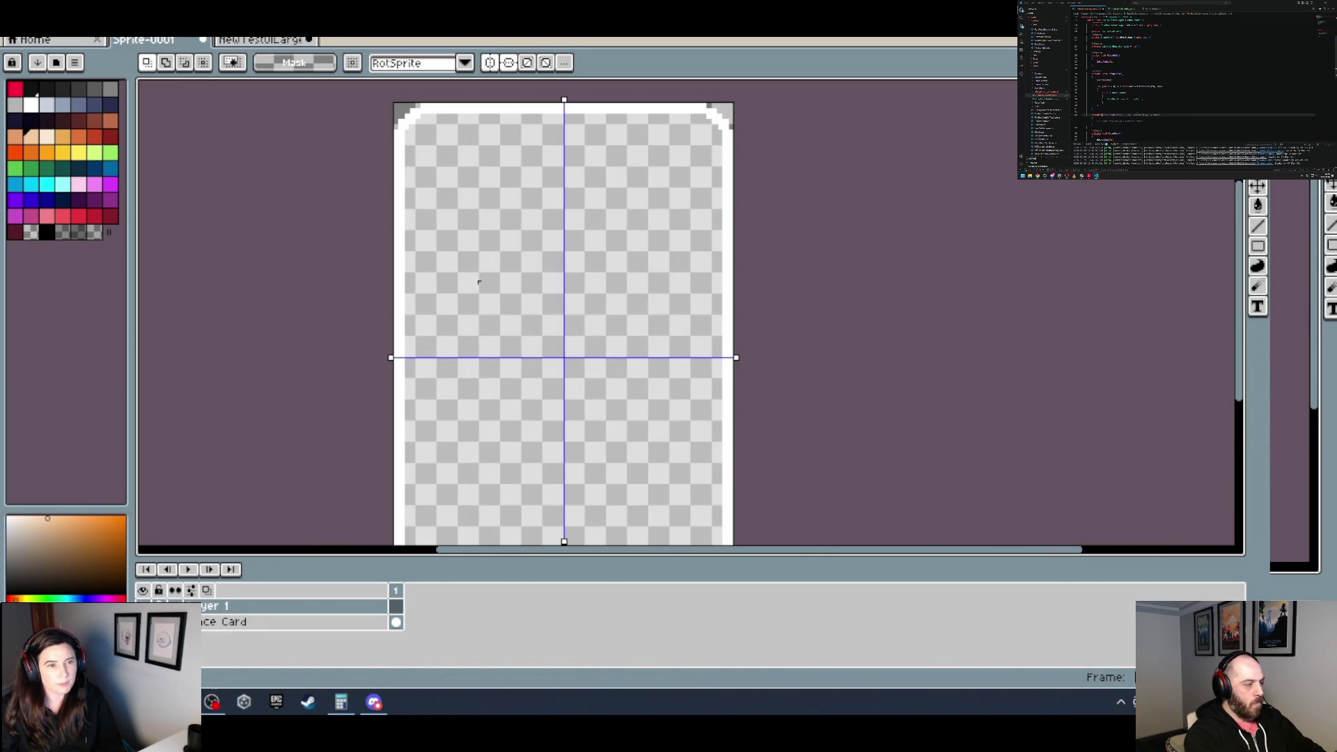
left_click(272, 46)
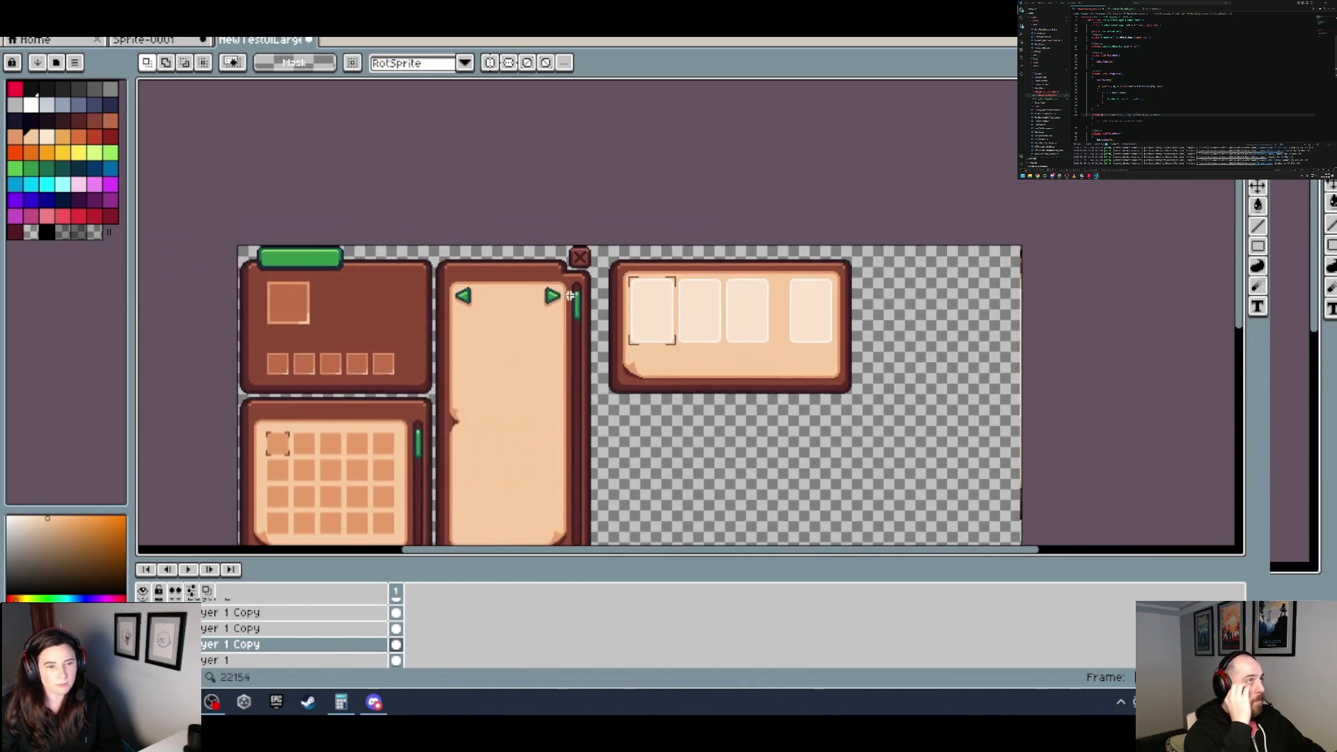
scroll(372, 242, "up", 1)
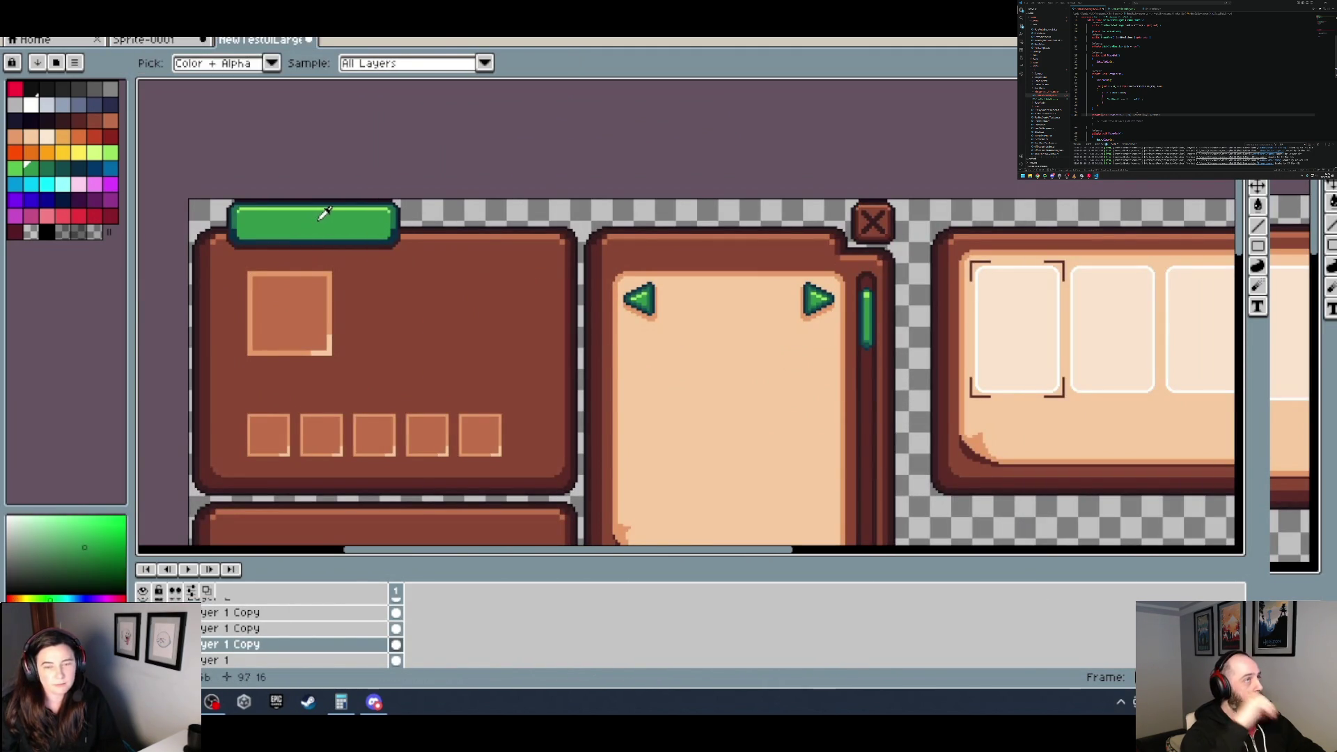
key("ctrl+shift+Tab")
left_click(510, 235)
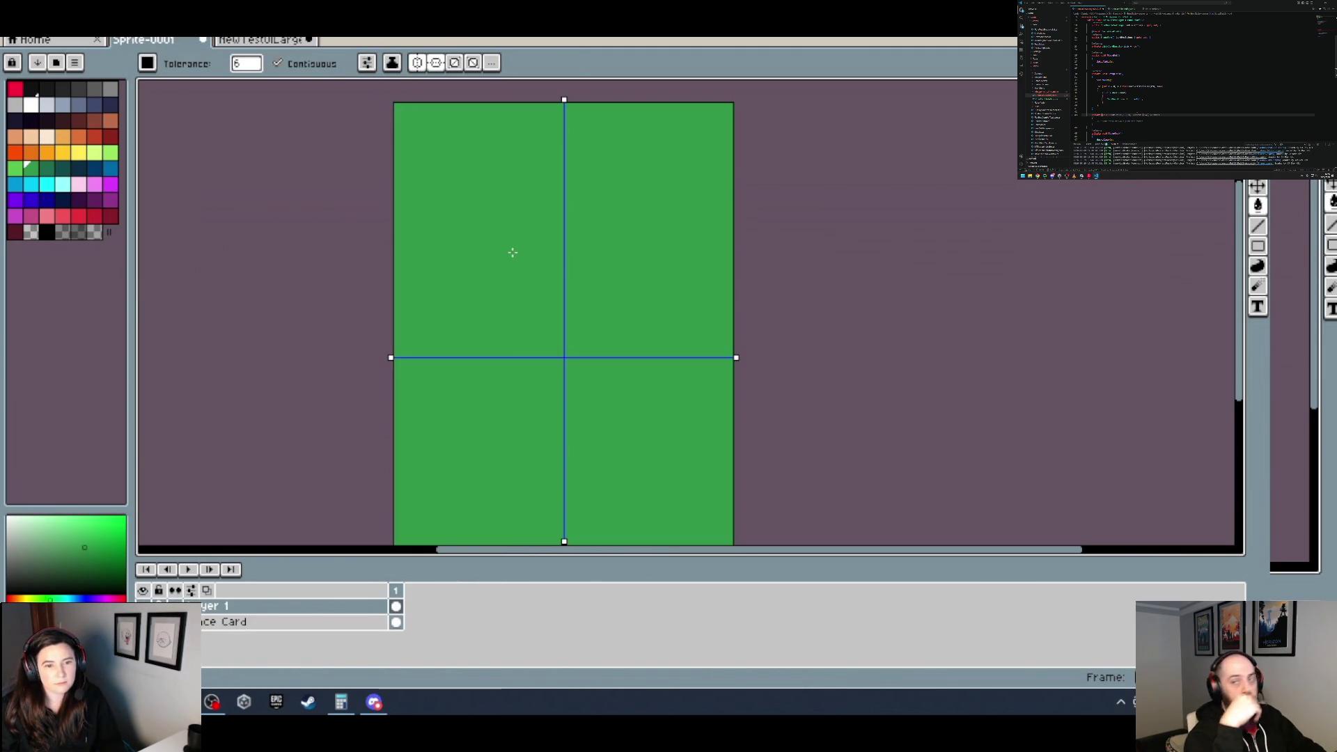
key("ctrl+z")
Step: Duplicate the Reference Card layer, delete Layer 1, and fill the card interior green
right_click(201, 623)
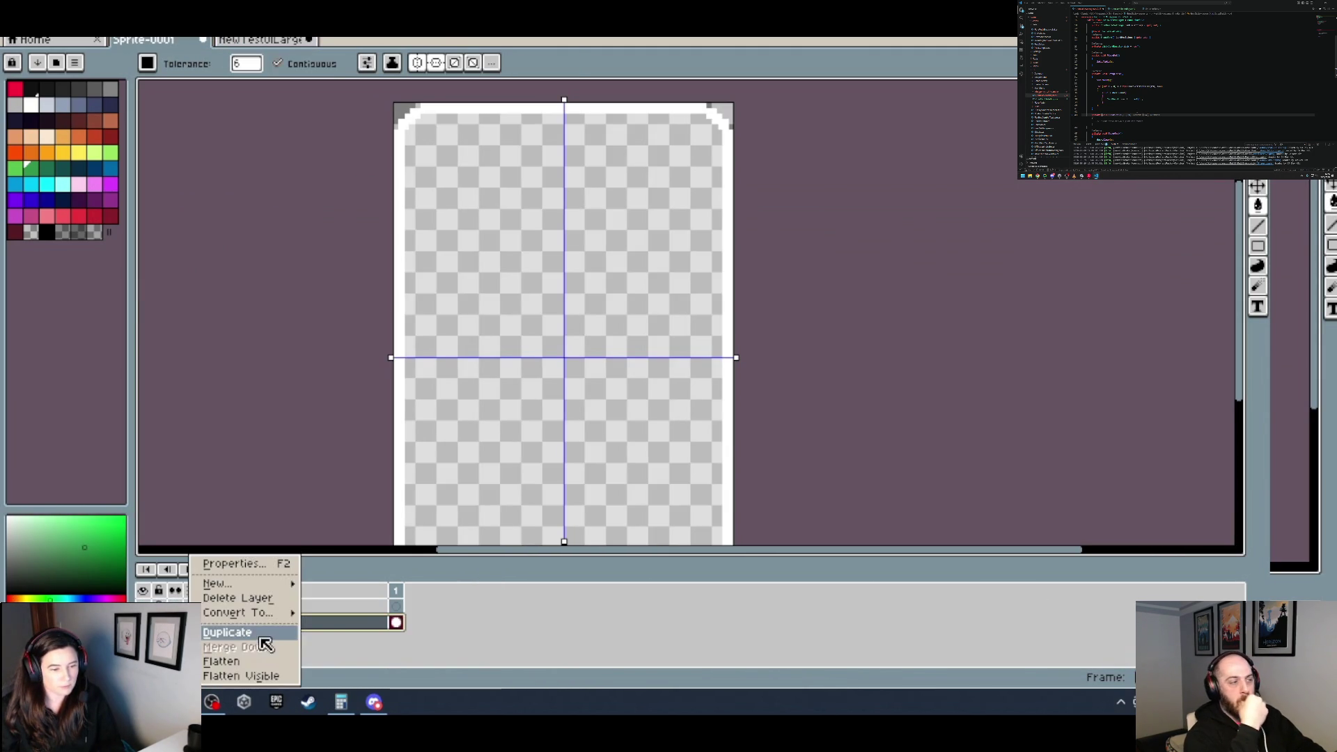
left_click(260, 639)
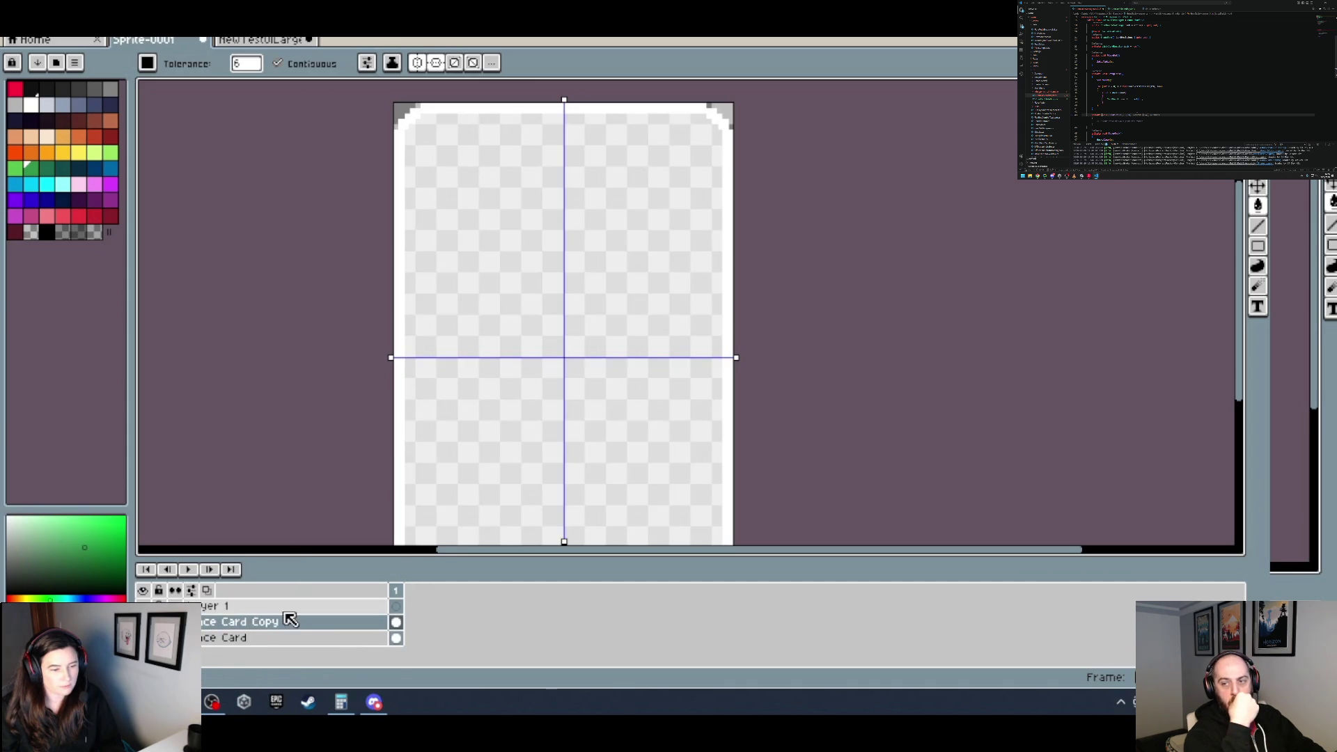
right_click(300, 614)
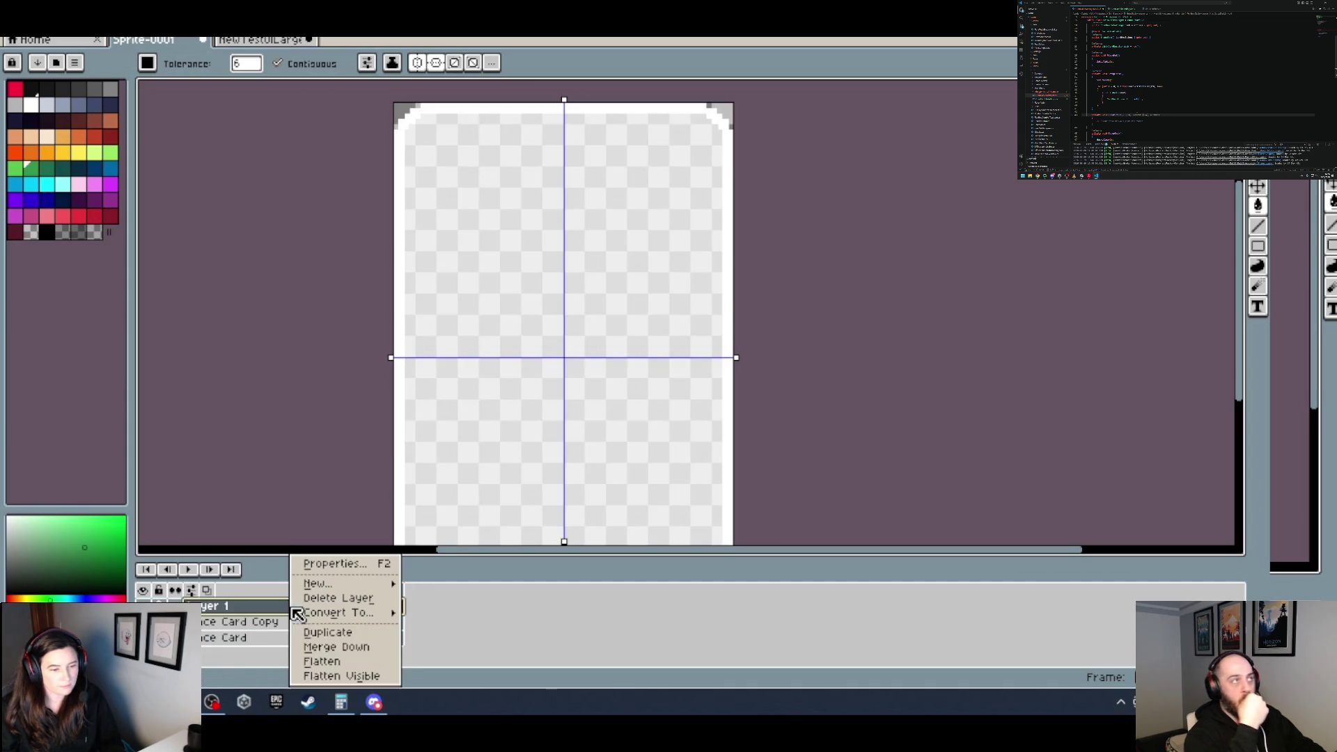
left_click(349, 597)
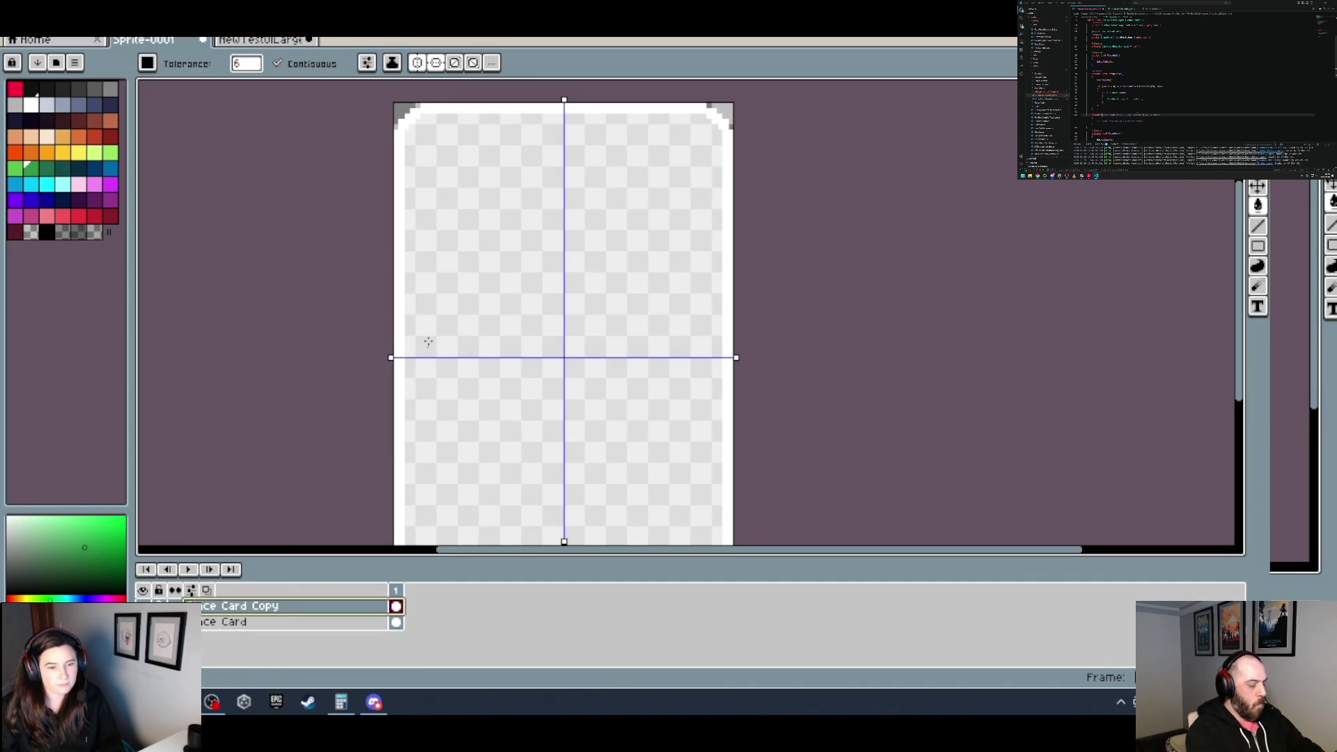
left_click(463, 319)
left_click(262, 39)
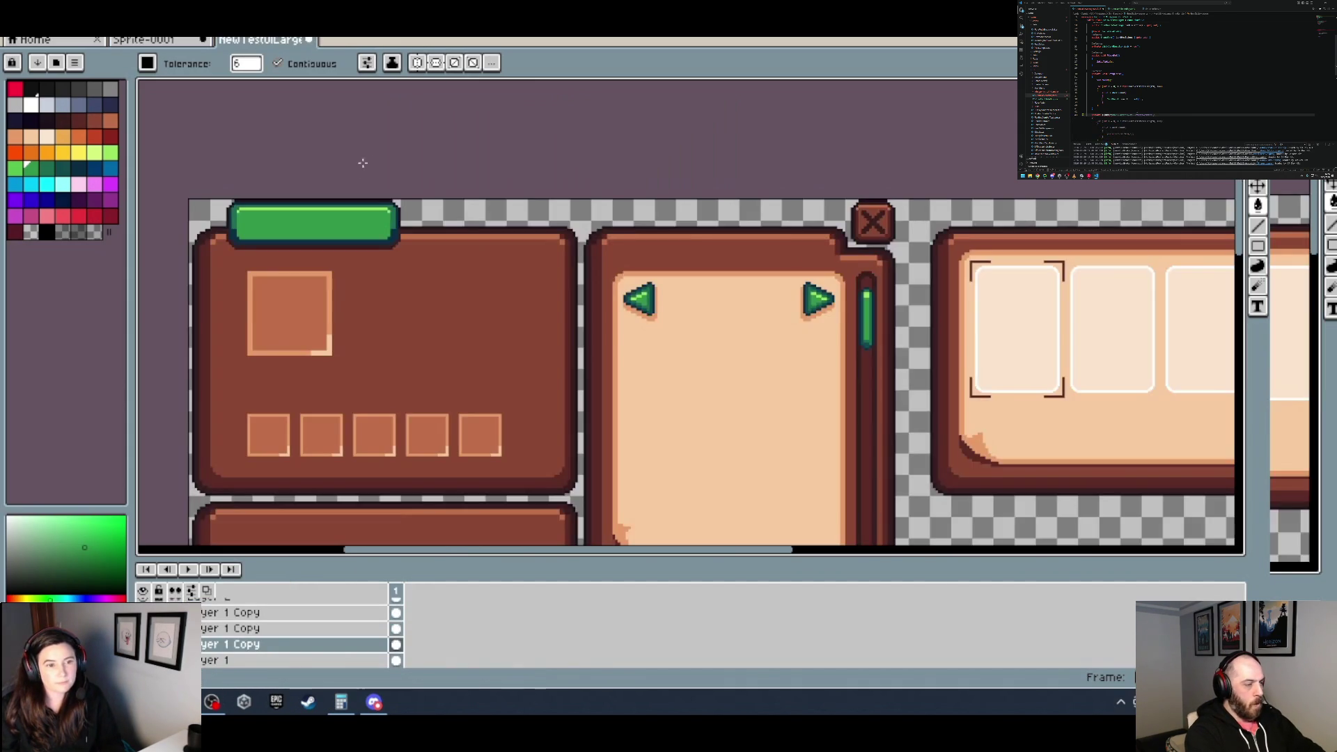
Step: Fill the green card's white border with dark navy
scroll(315, 232, "up", 3)
left_click(143, 40)
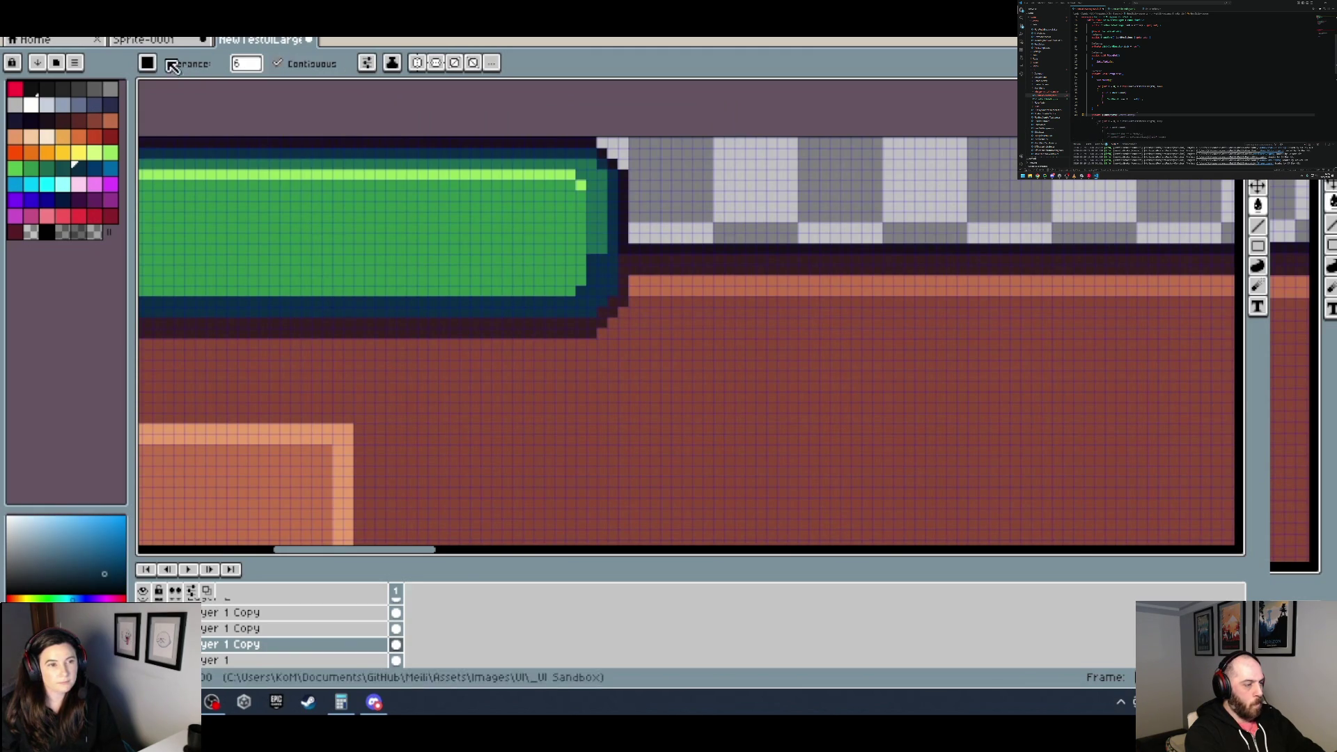
left_click(390, 360)
scroll(418, 352, "down", 3)
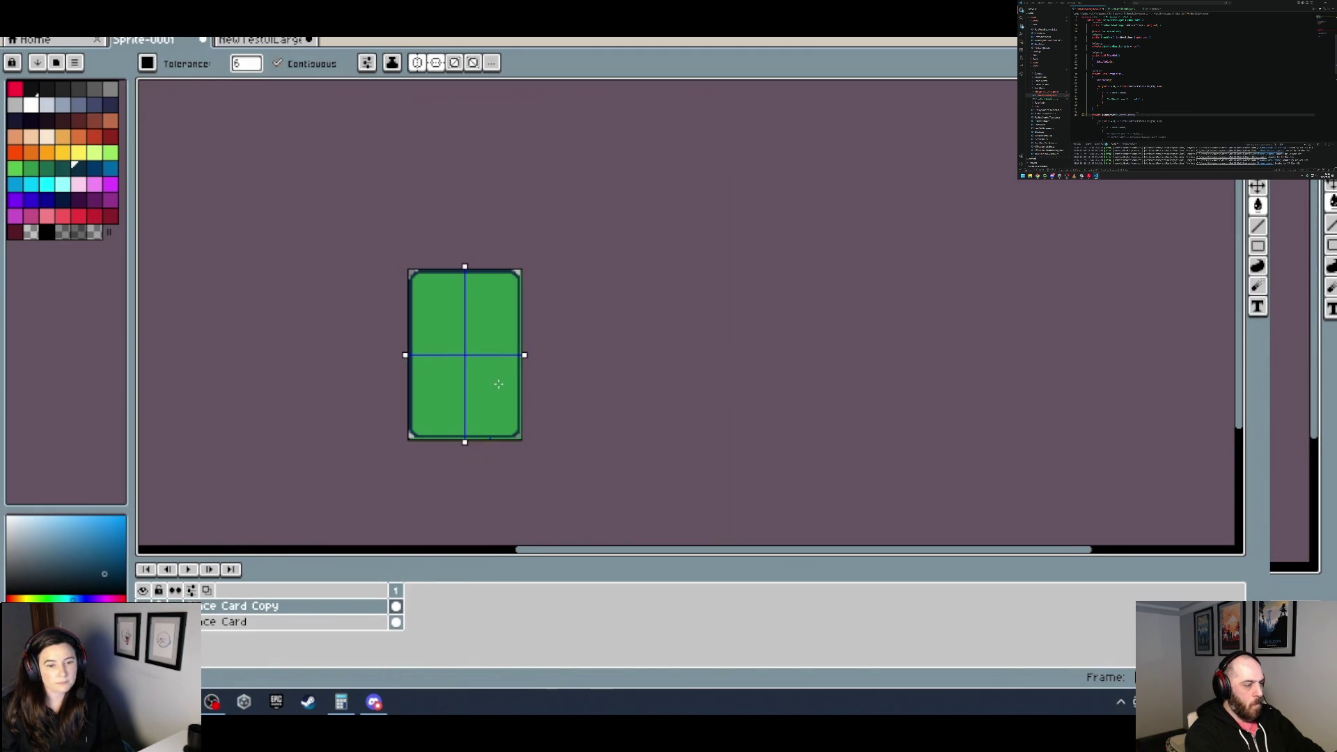
scroll(501, 439, "up", 1)
scroll(532, 449, "up", 2)
scroll(532, 449, "up", 2)
scroll(627, 425, "down", 2)
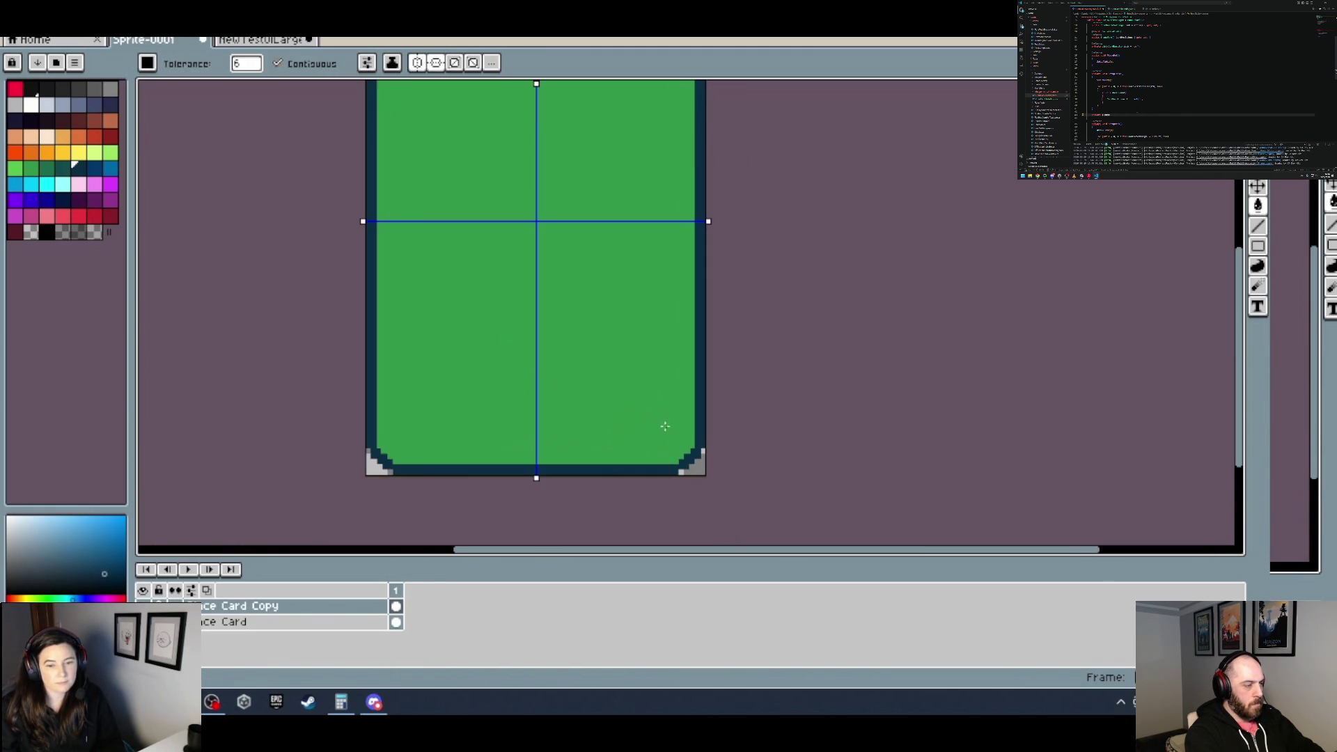
Step: View the whole green bar in the UI mockup as a border reference
left_click(254, 43)
mouse_move(366, 164)
left_mouse_down()
mouse_move(582, 248)
mouse_move(693, 263)
left_mouse_up()
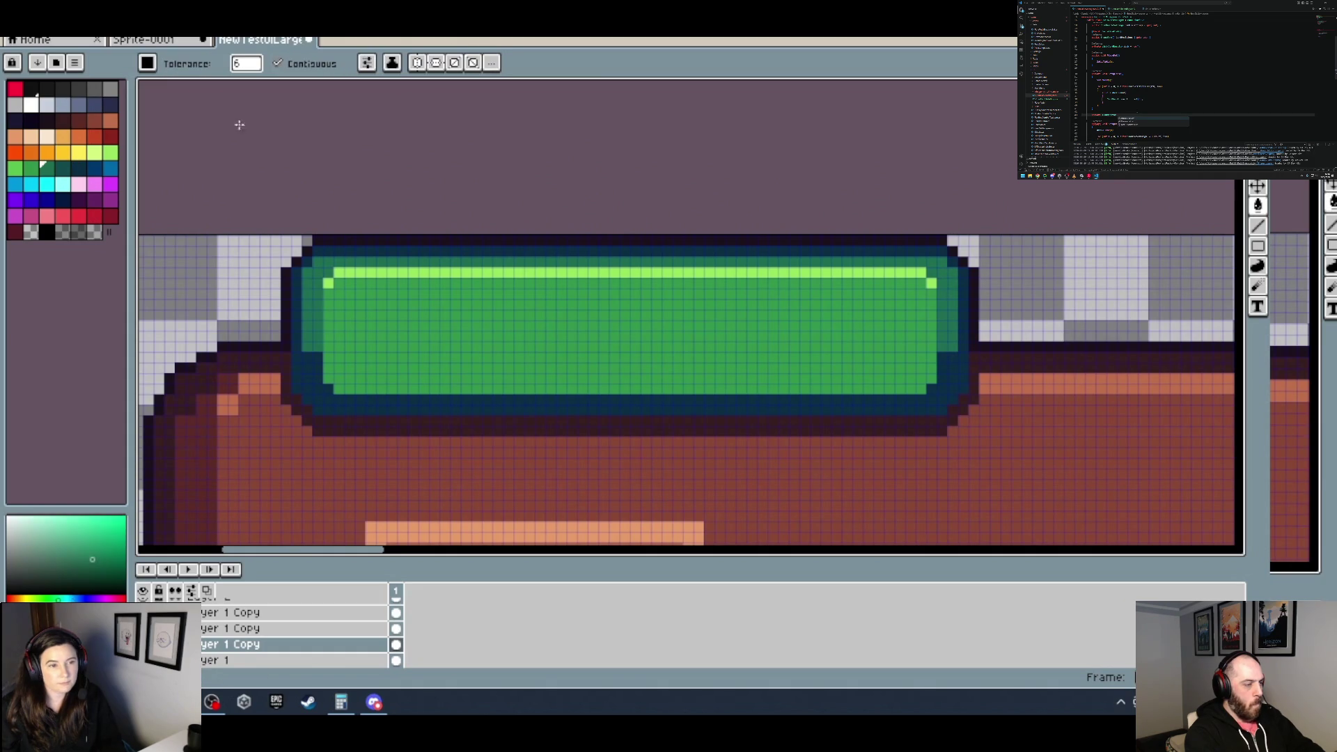
left_click(143, 40)
Step: Take up the Pencil on the card sprite and enlarge its brush
key("b")
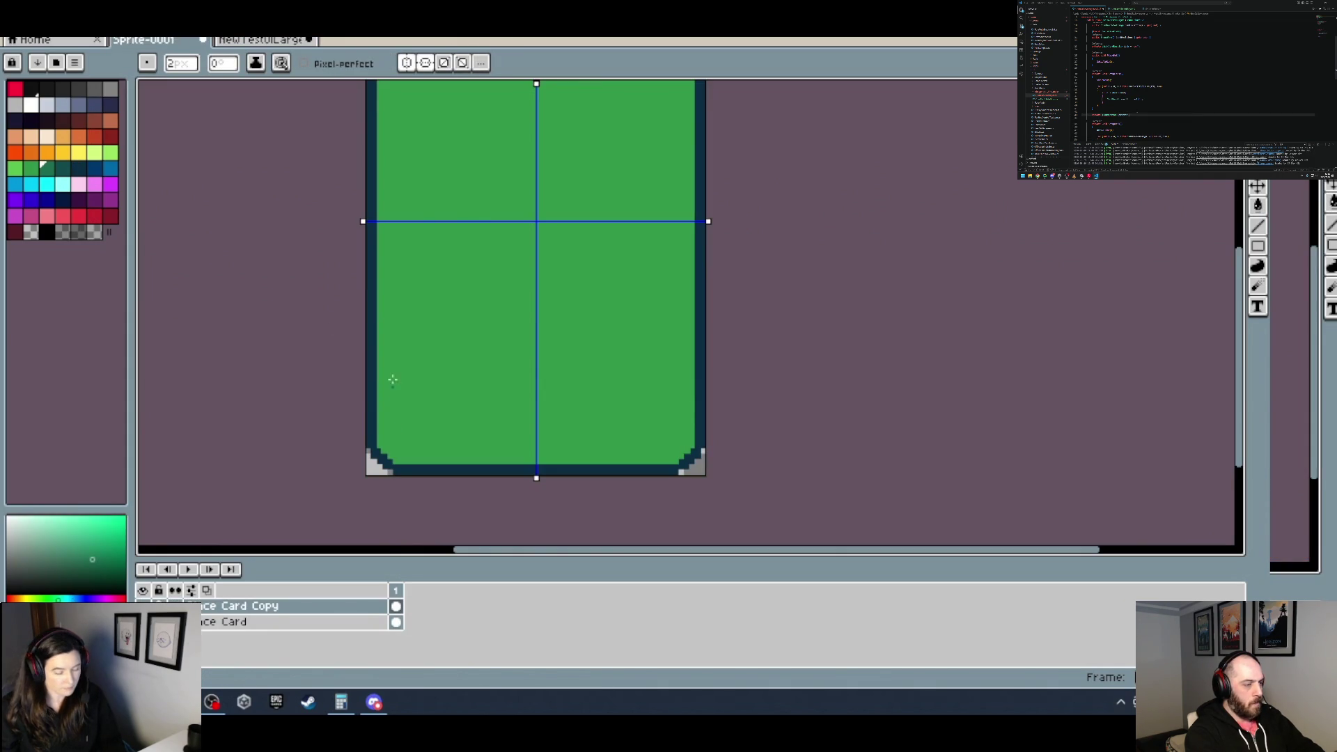
scroll(471, 254, "up", 2)
scroll(558, 308, "up", 1)
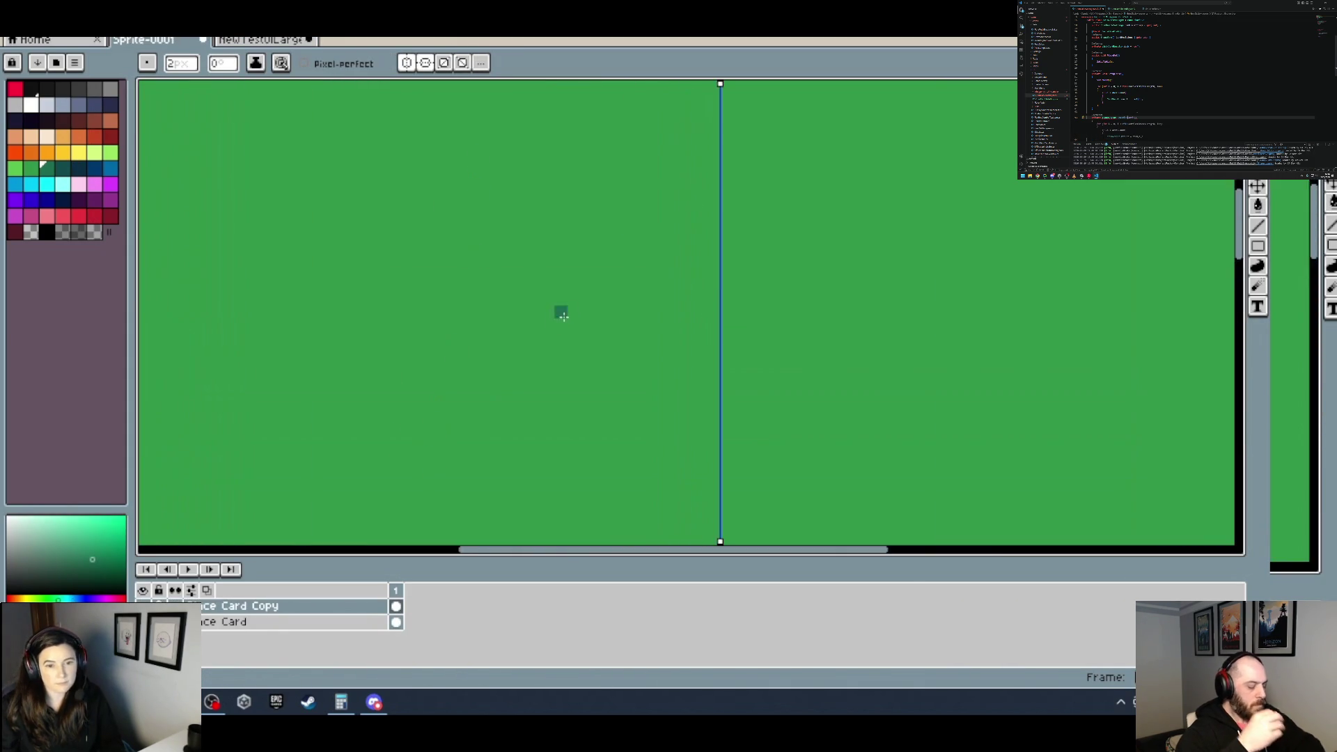
scroll(734, 188, "down", 3)
scroll(720, 294, "up", 2)
key("plus")
key("plus")
key("plus")
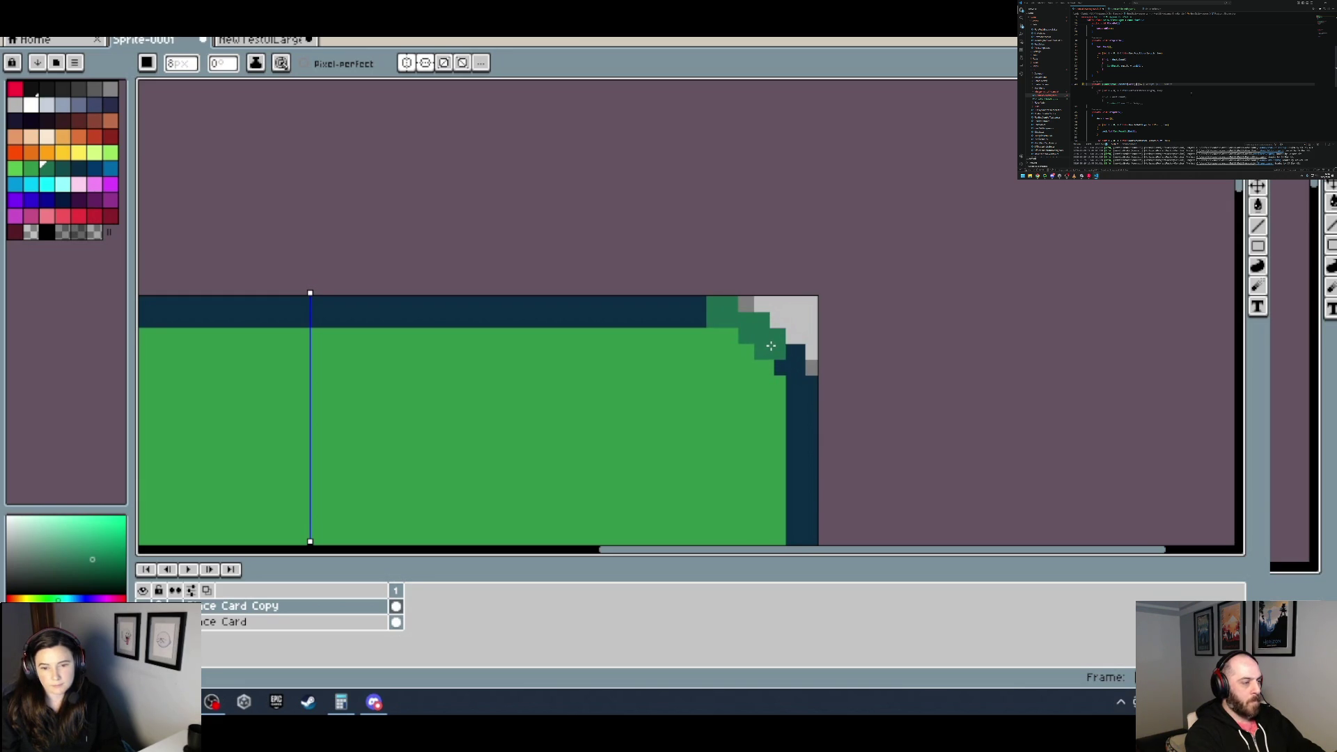
scroll(698, 315, "down", 2)
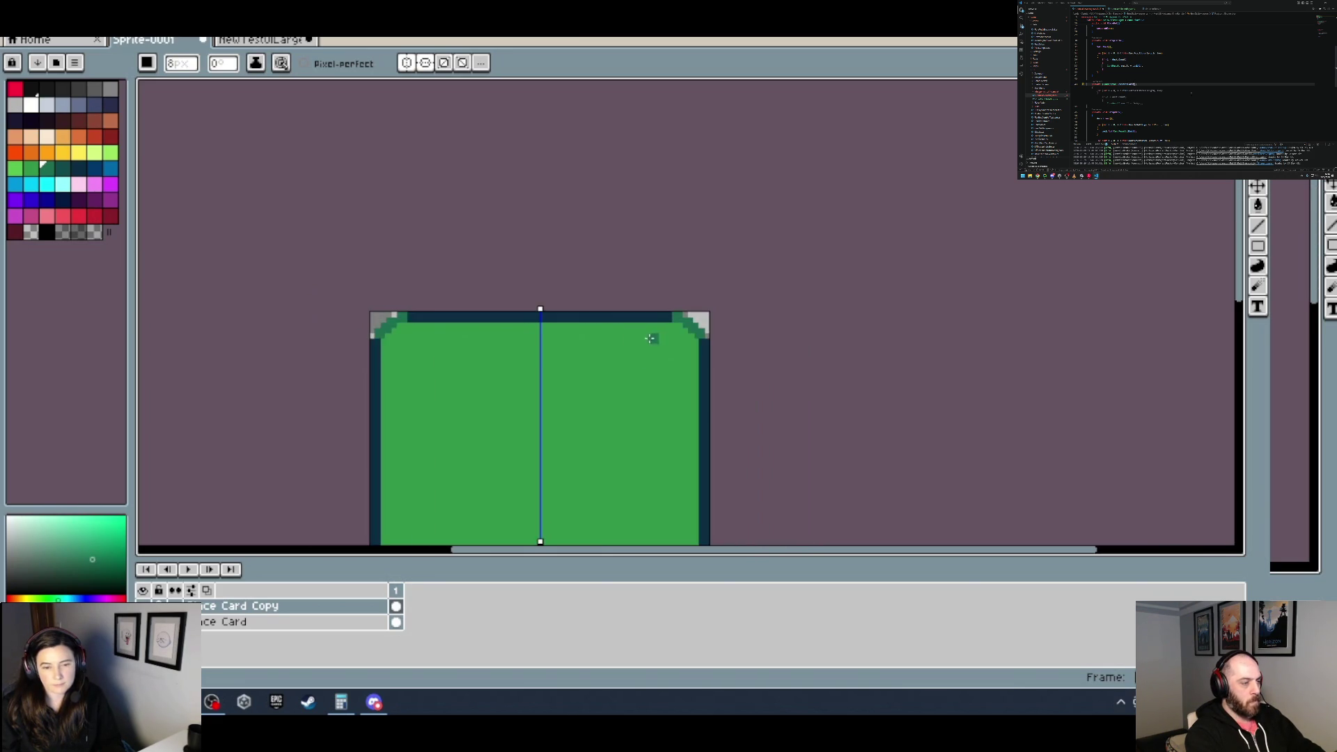
scroll(764, 290, "up", 2)
scroll(777, 371, "down", 3)
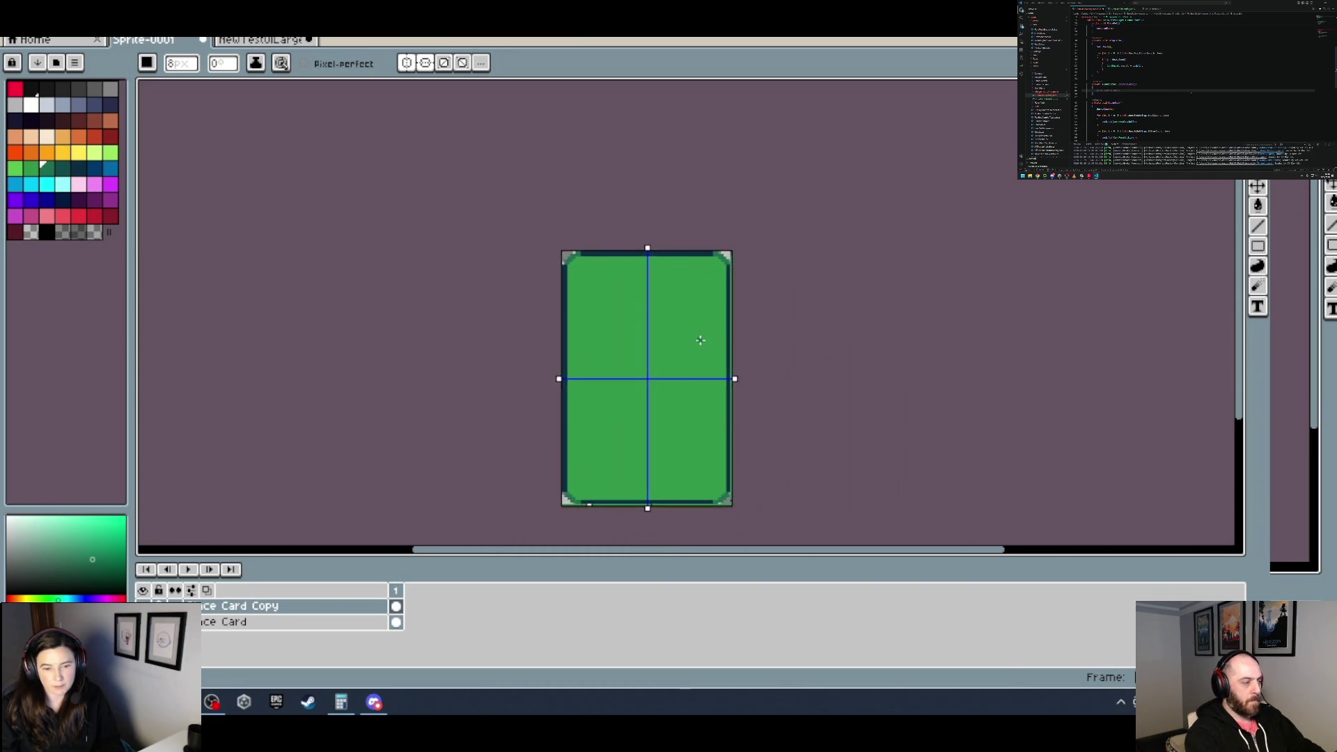
Step: Repaint the card's dark navy top border strip teal green
scroll(703, 348, "up", 2)
key("v")
key("b")
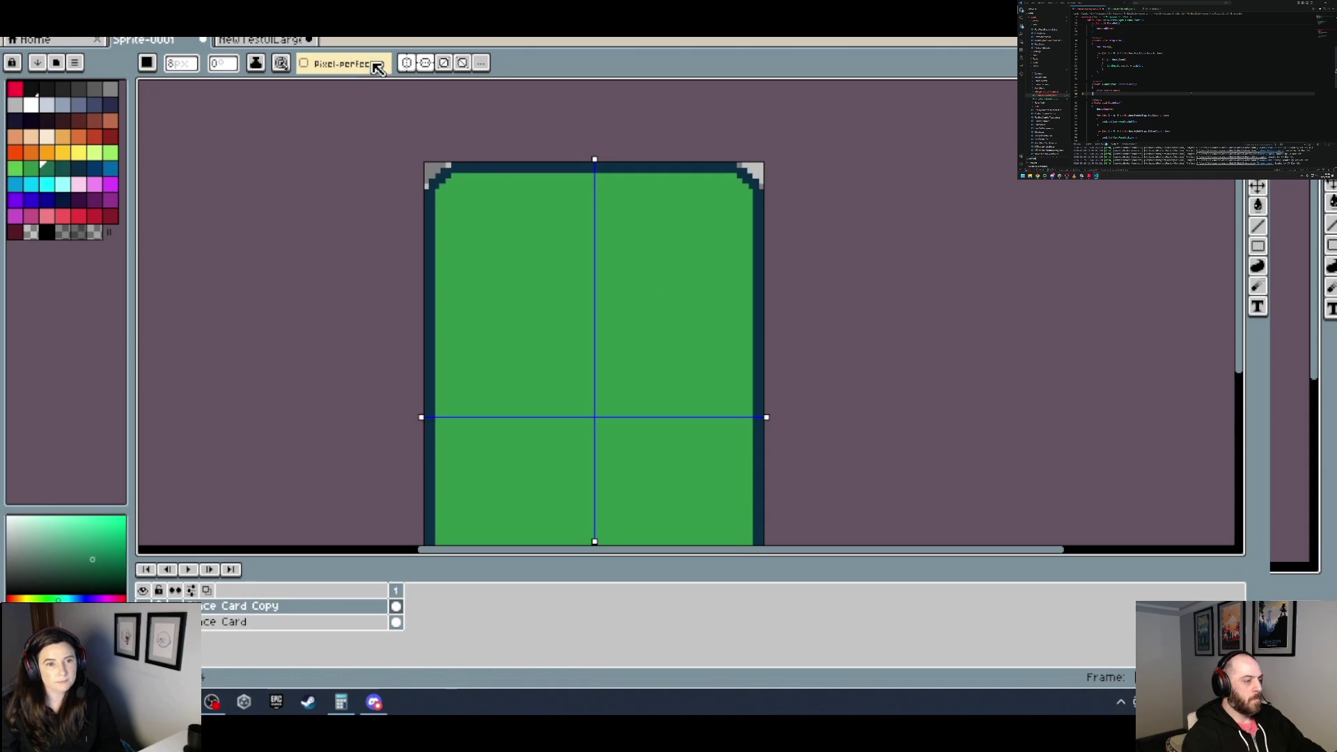
scroll(552, 202, "up", 3)
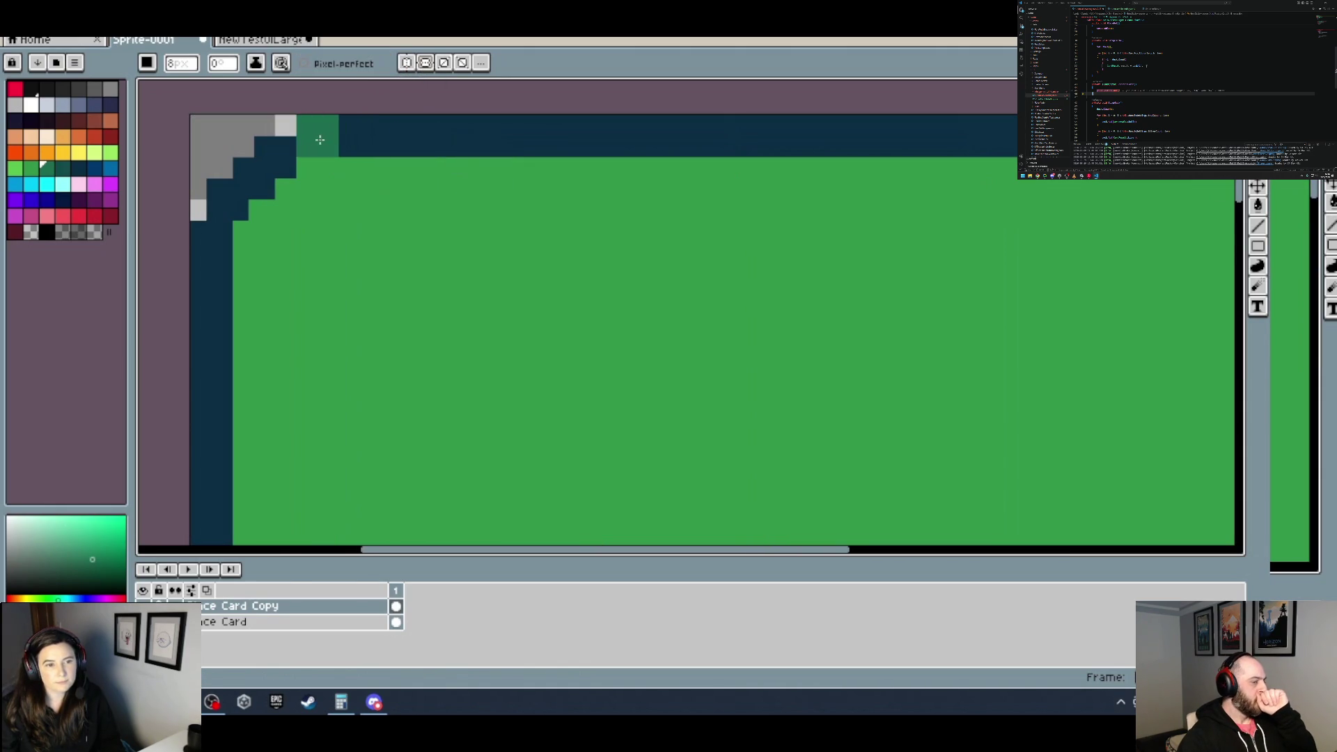
left_click_drag(798, 241, 287, 315)
scroll(600, 253, "up", 1)
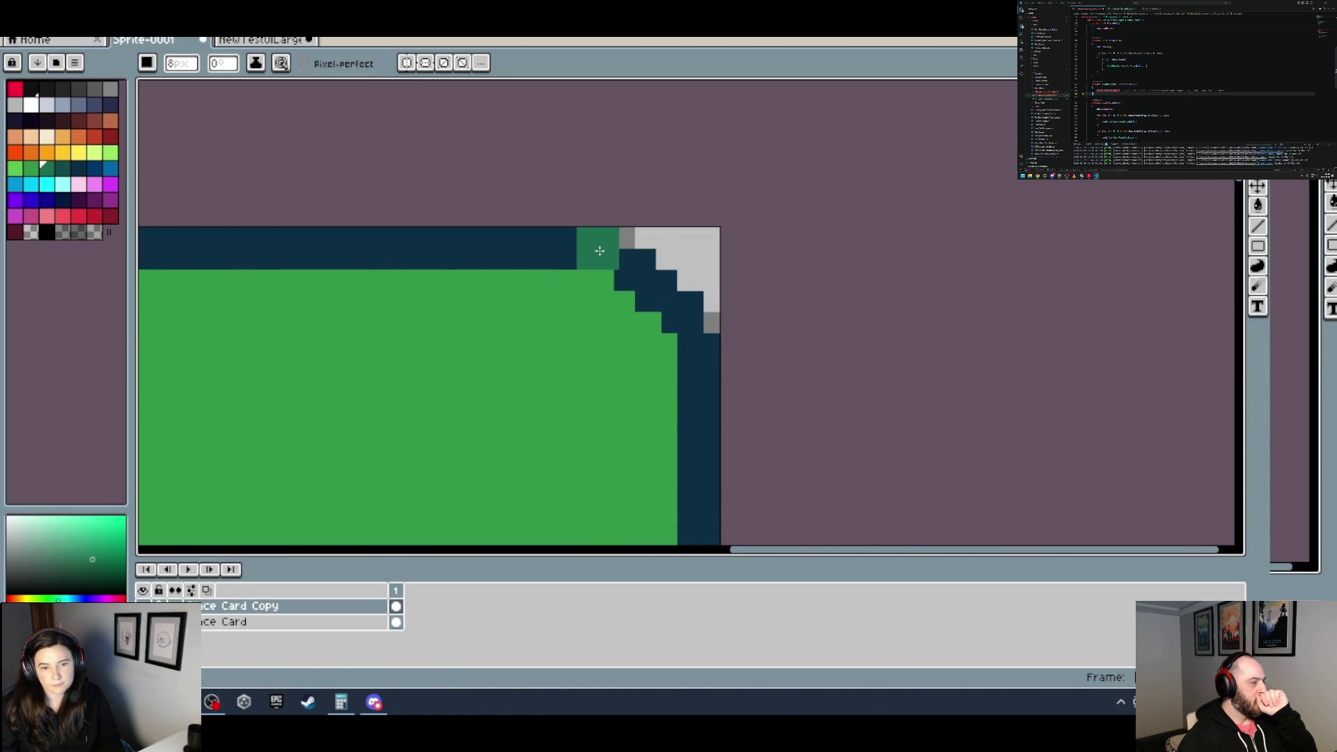
left_click(593, 250, "shift")
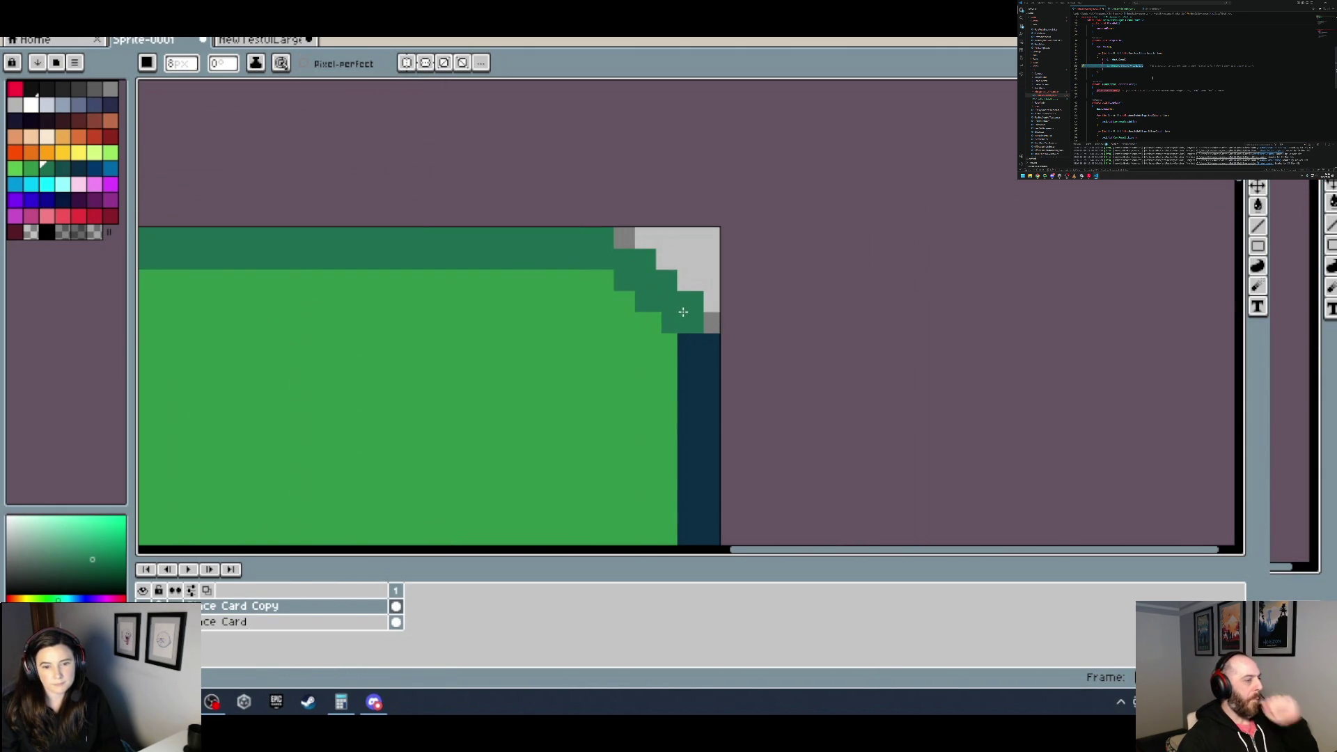
Step: Paint the upper part of the left border teal green
scroll(697, 307, "down", 3)
scroll(447, 238, "up", 3)
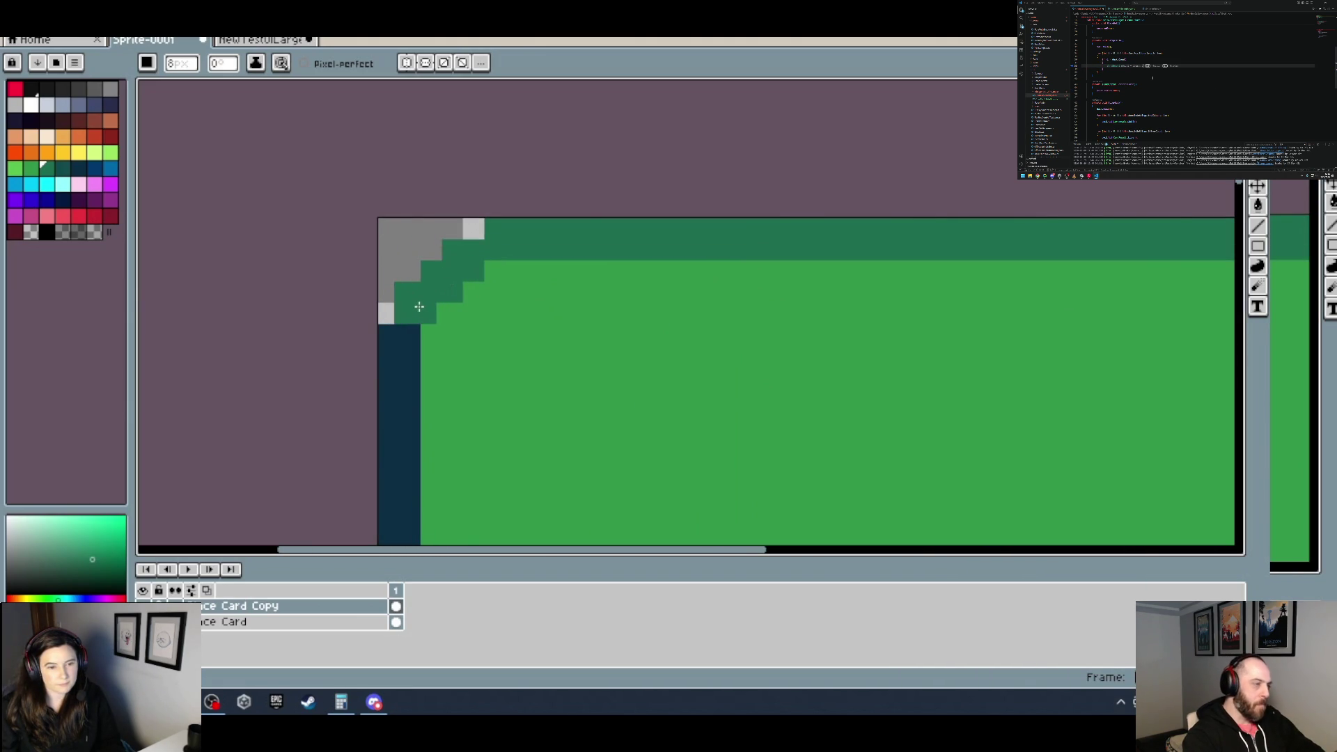
left_click_drag(492, 432, 459, 336)
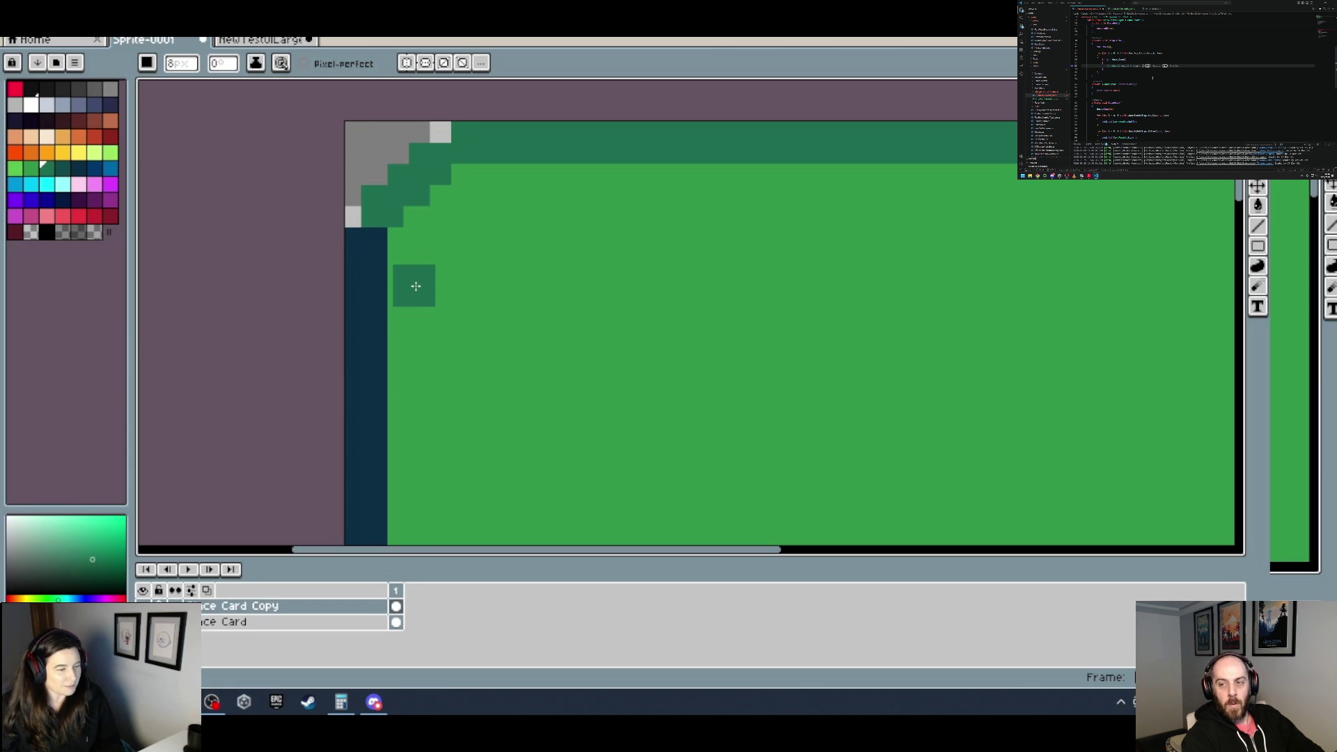
scroll(409, 298, "down", 2)
scroll(431, 344, "down", 2)
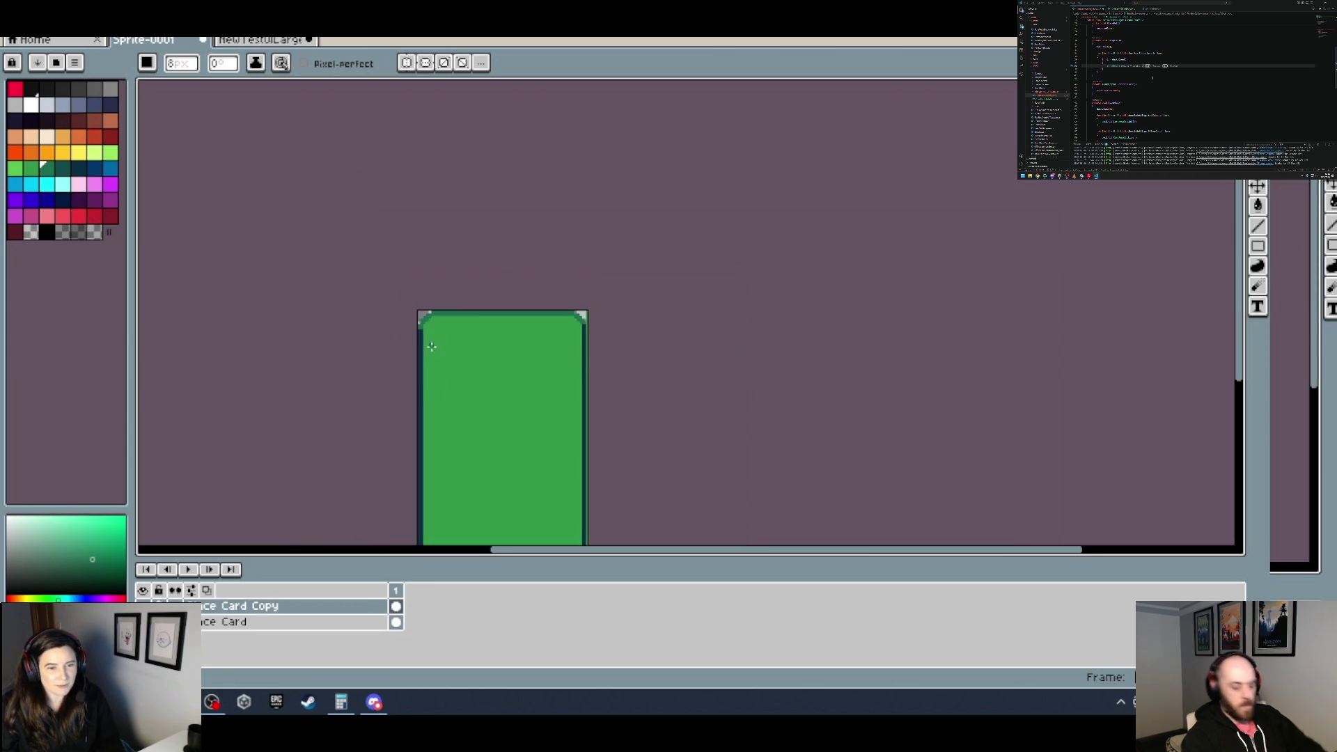
scroll(431, 344, "down", 1)
scroll(424, 250, "up", 1)
scroll(424, 251, "up", 1)
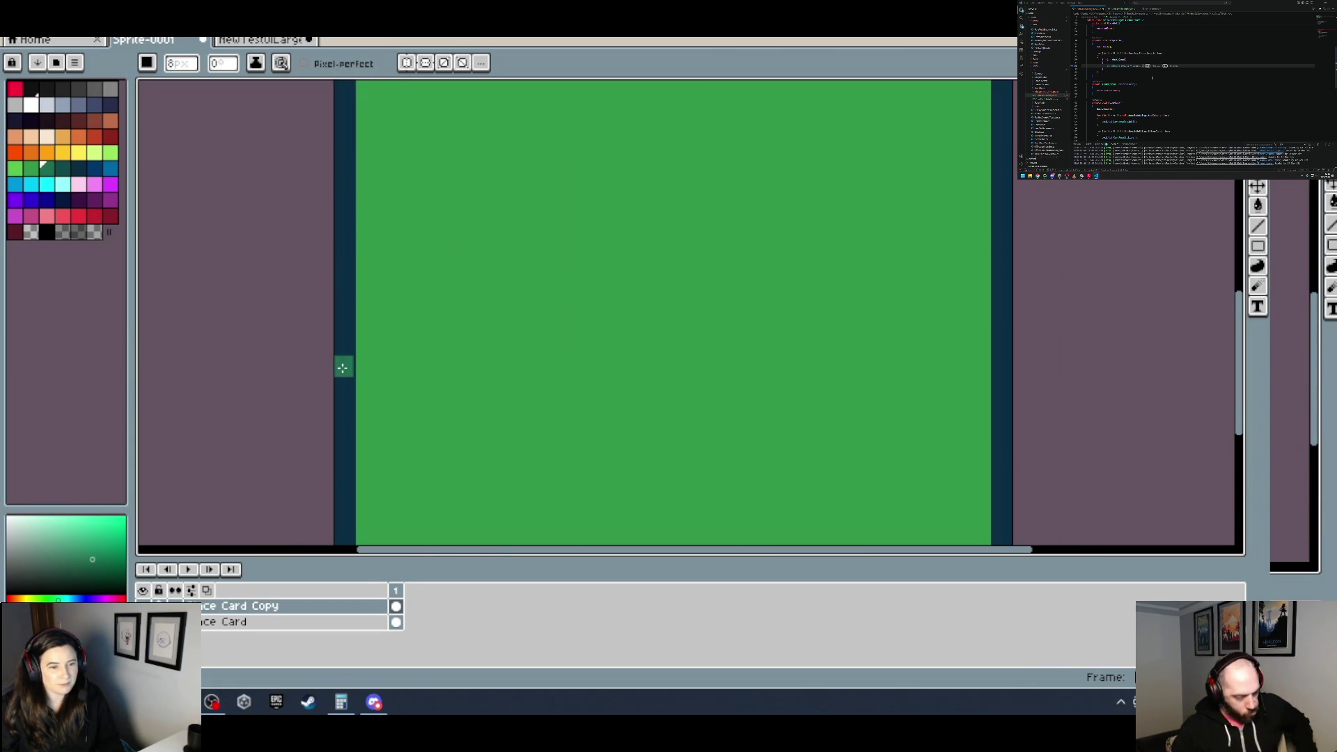
scroll(342, 355, "up", 1)
scroll(375, 402, "down", 2)
scroll(375, 402, "up", 3)
left_click(367, 308, "shift")
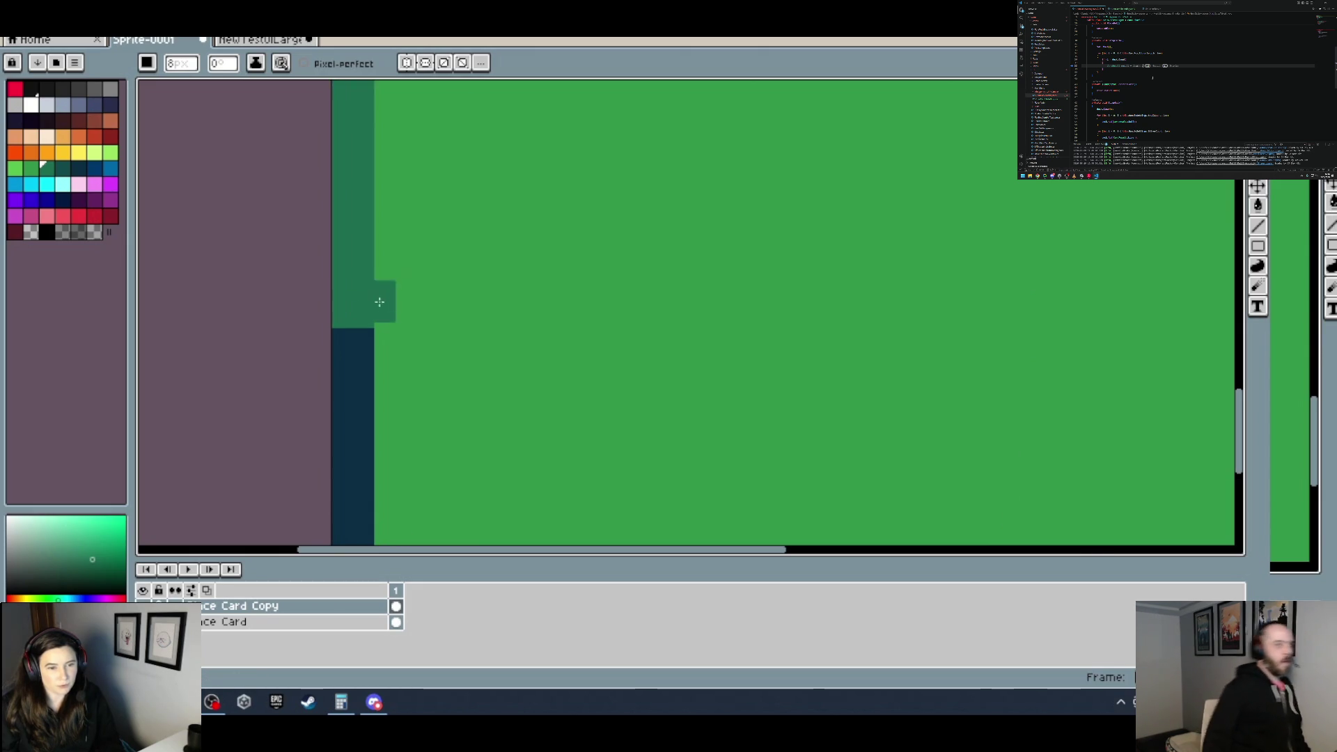
Step: Draw a straight teal line down the right border, then eyedrop the dark navy colour
scroll(367, 308, "down", 3)
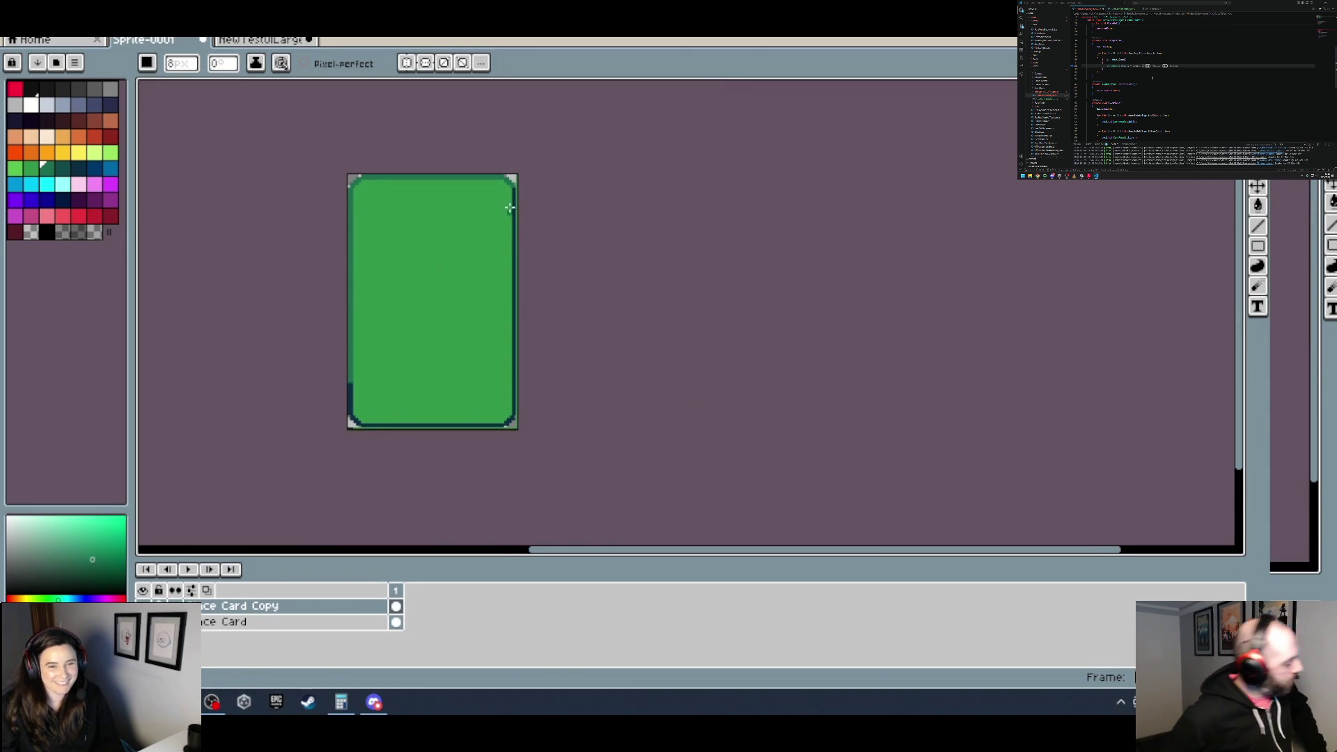
scroll(510, 218, "up", 3)
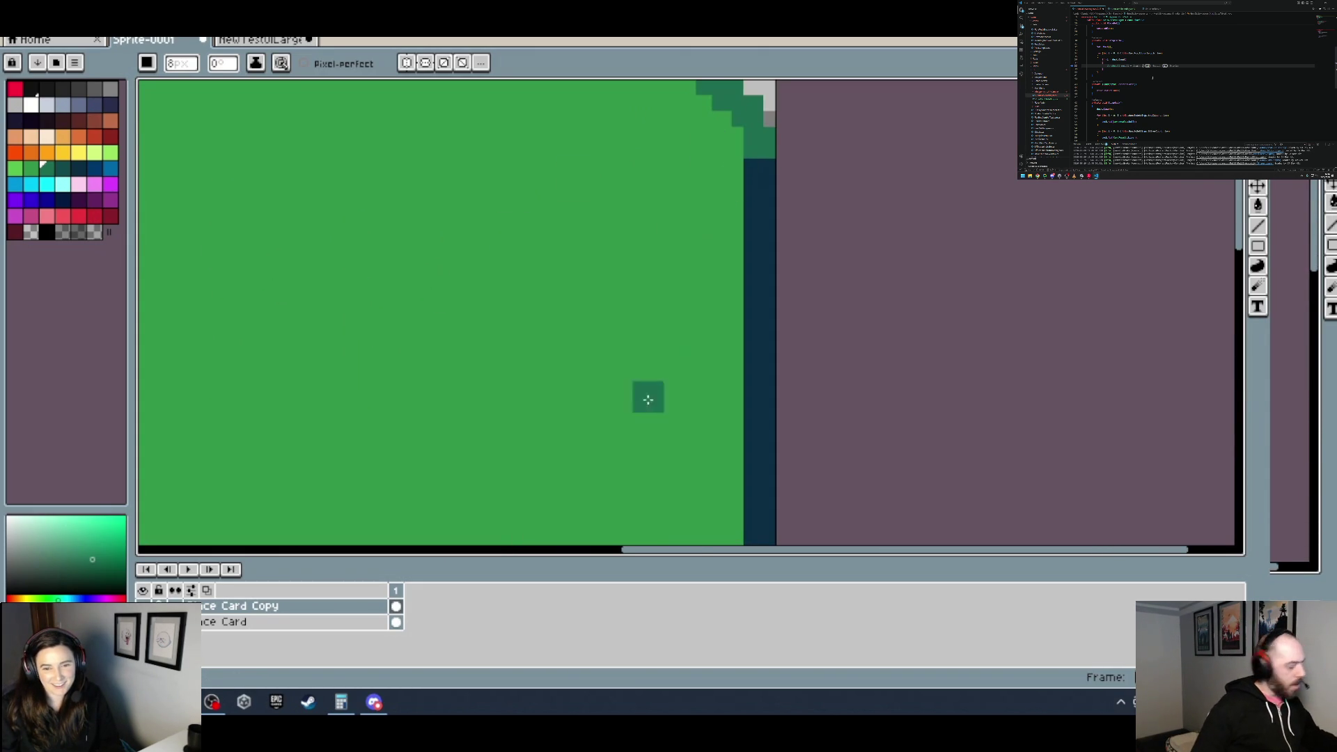
scroll(654, 379, "down", 3)
scroll(603, 298, "up", 3)
key("shift")
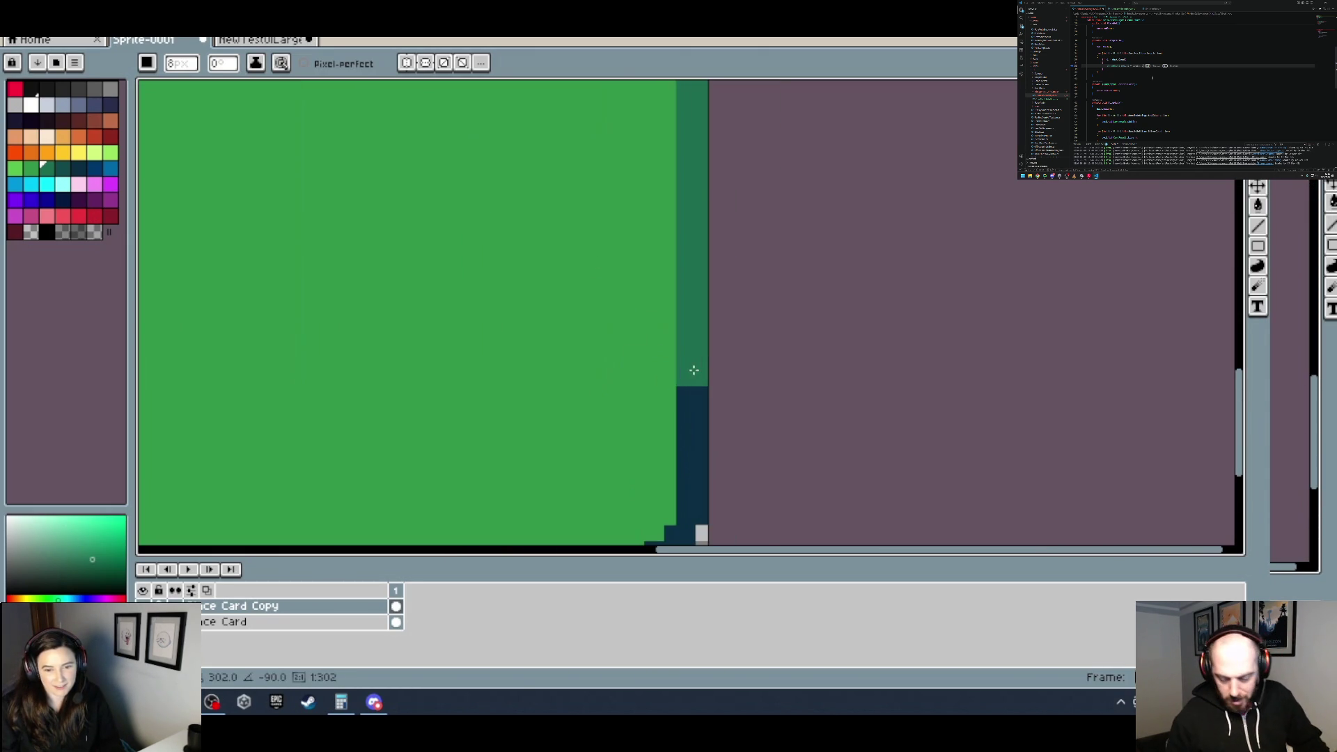
left_click(694, 356)
left_click_drag(464, 371, 840, 355)
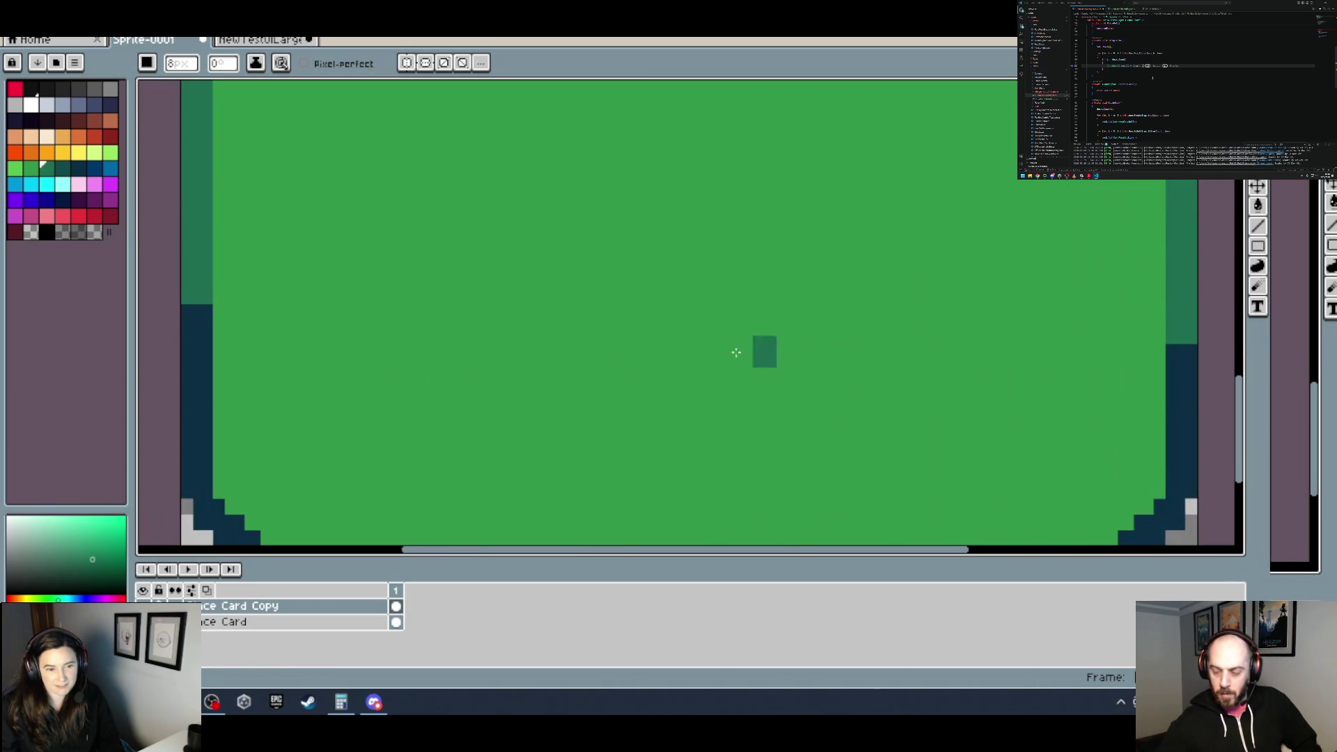
left_click(188, 328, "alt")
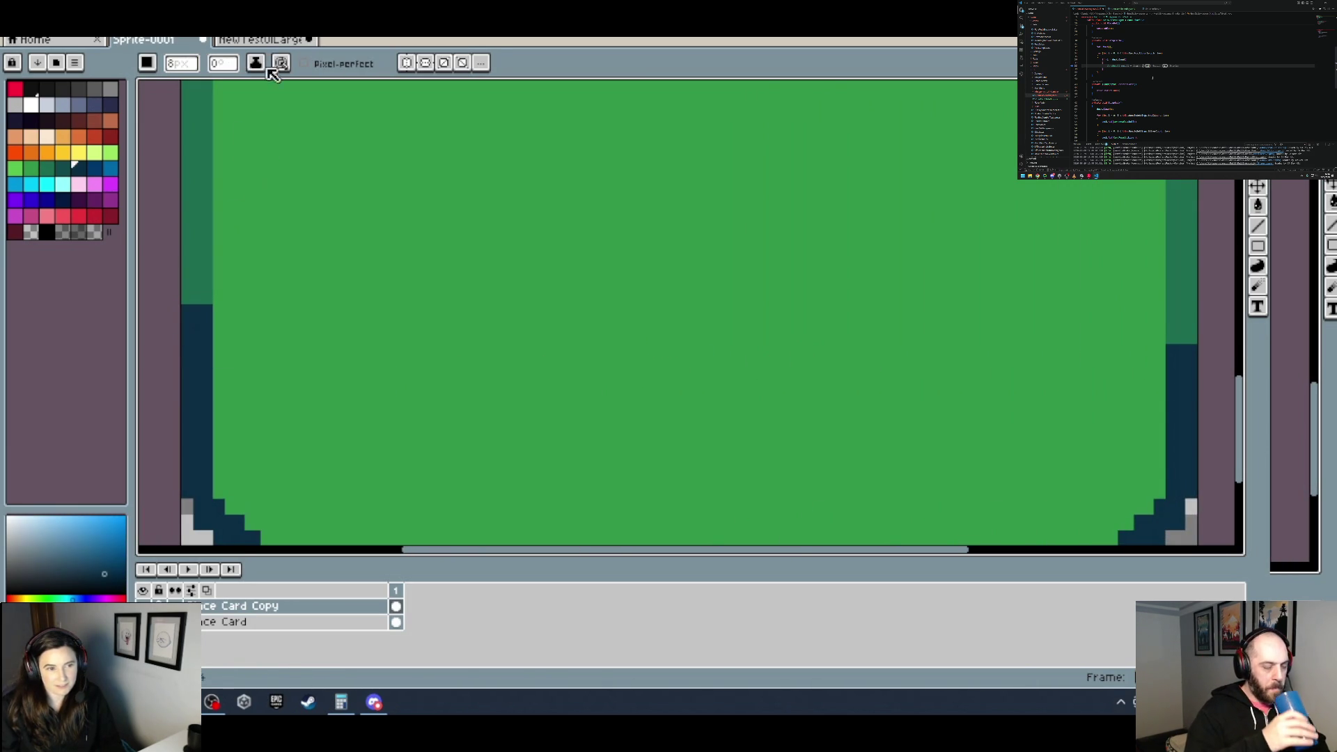
Step: Apply Grid Settings at 16×16 pixels to the card sprite, then bring up newTestUILarge
left_click(254, 28)
mouse_move(266, 131)
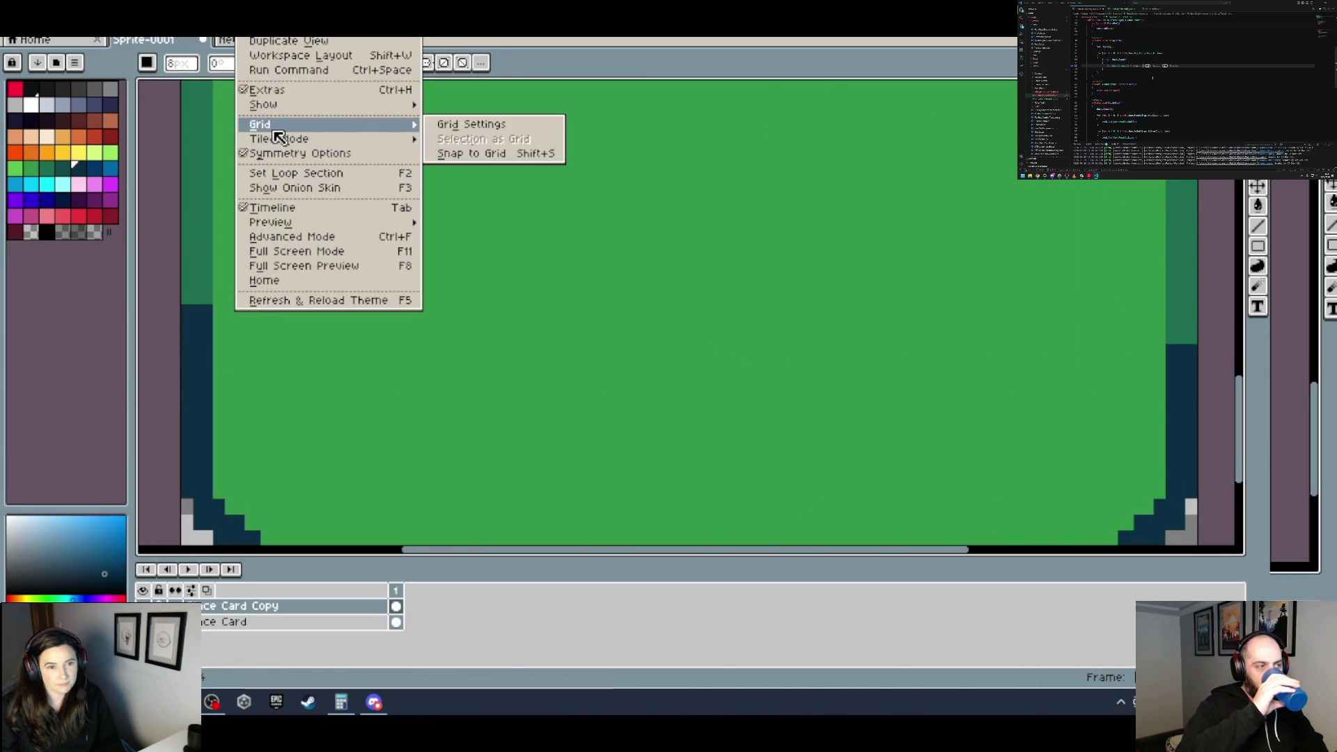
left_click(447, 123)
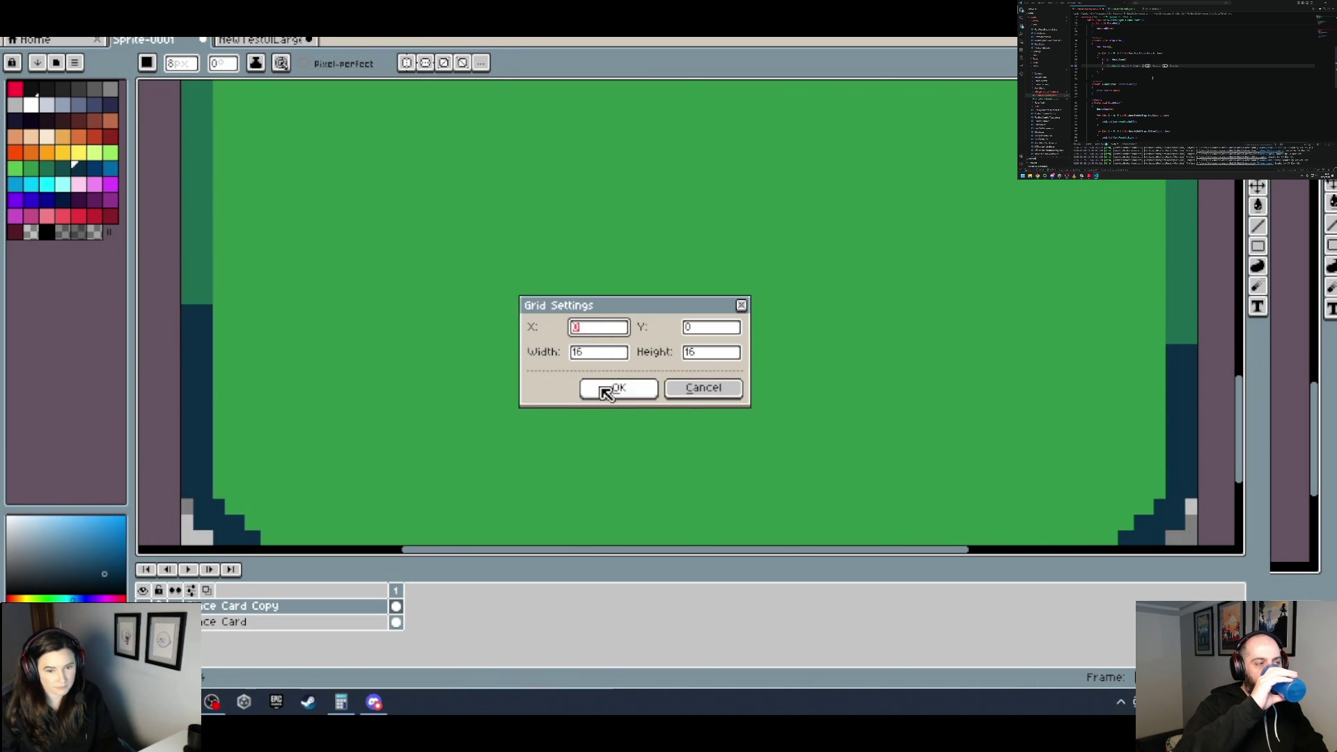
left_click(606, 388)
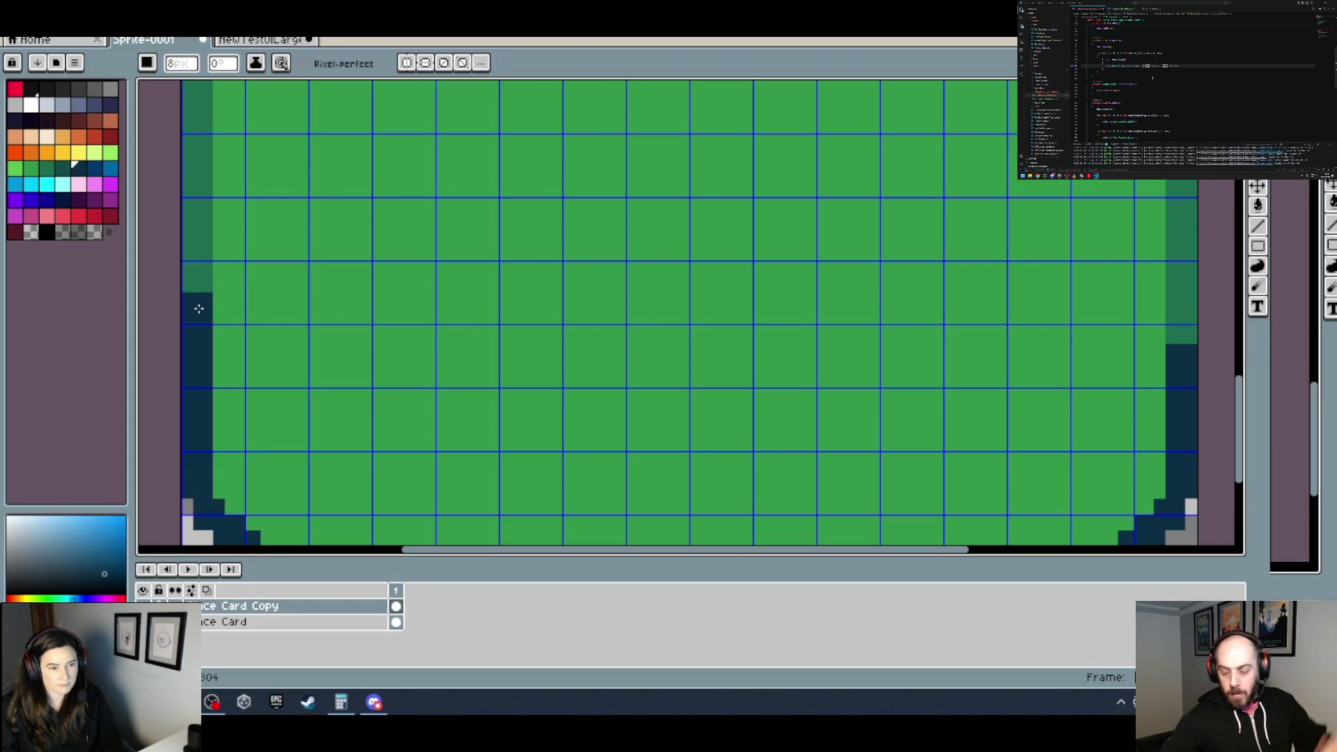
scroll(327, 296, "right", 5)
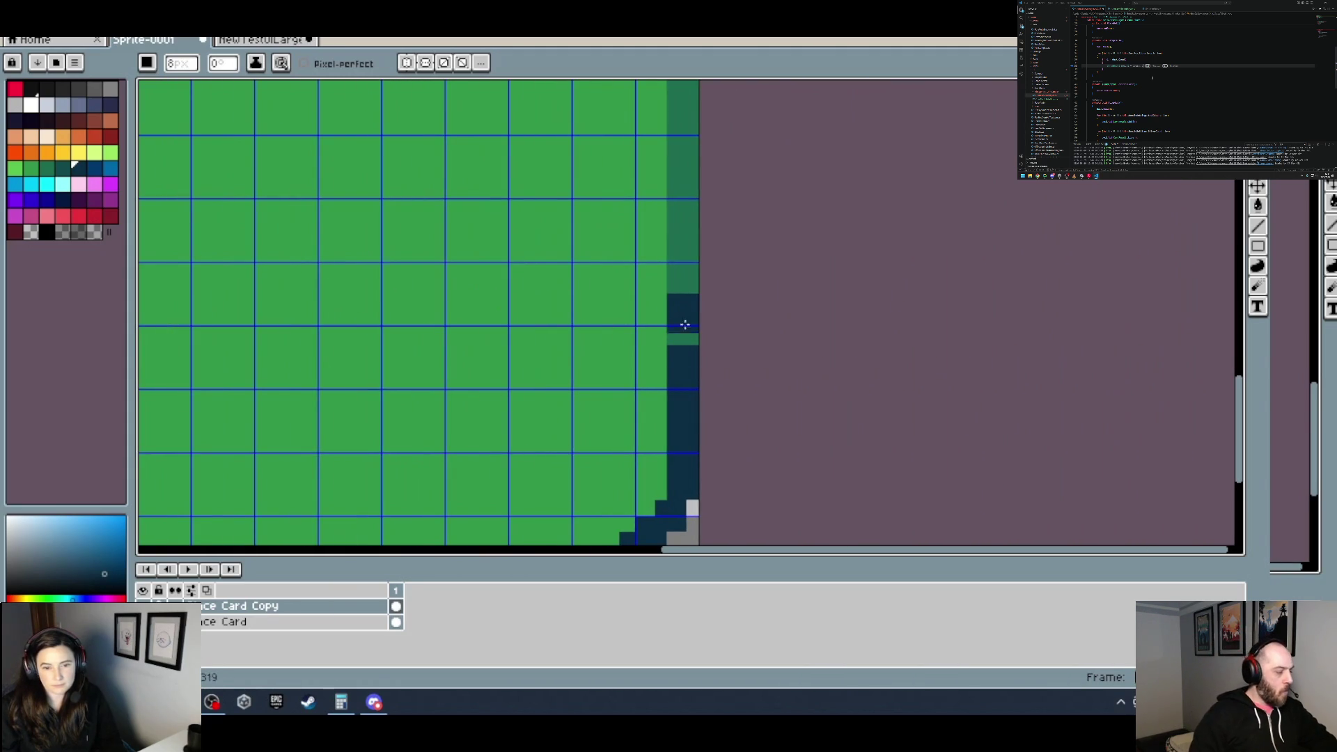
scroll(686, 339, "down", 5)
scroll(690, 327, "up", 1)
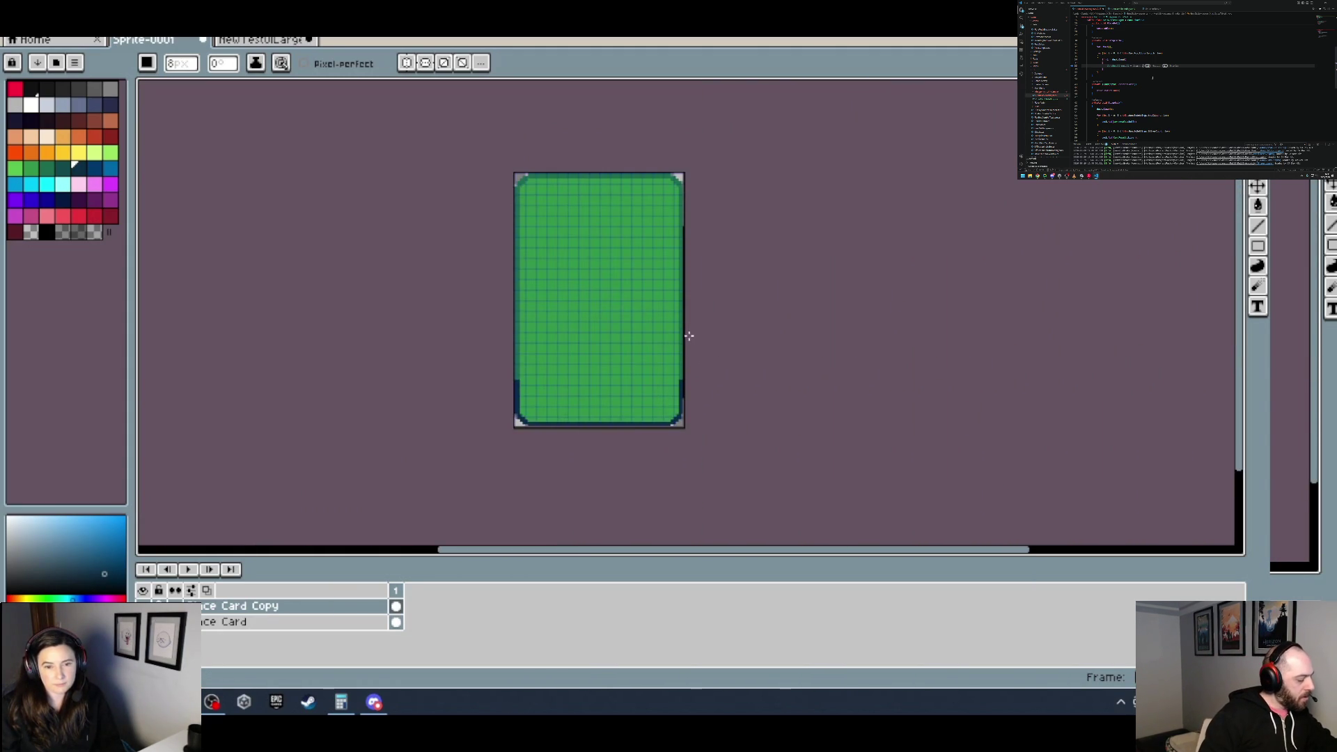
left_click(256, 40)
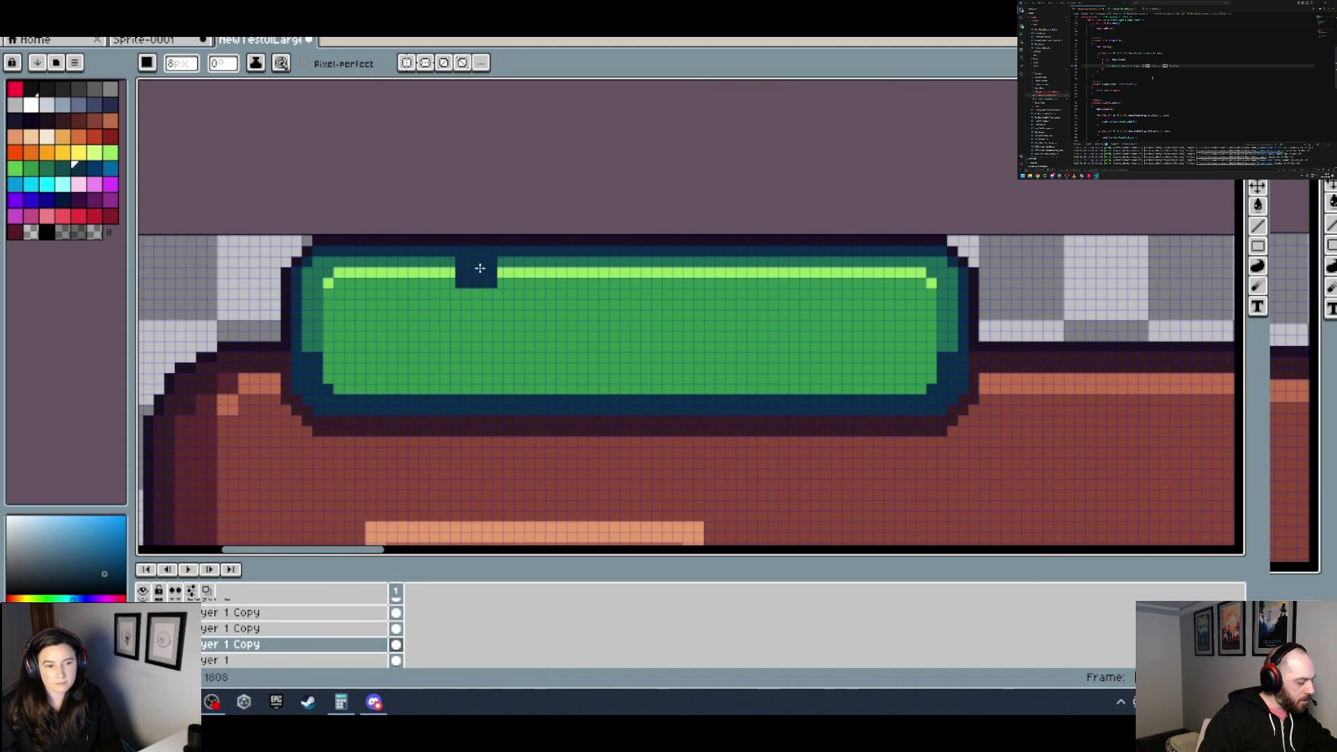
Step: Eyedrop the green bar's light-green highlight, then return to the card sprite
left_click(433, 272, "alt")
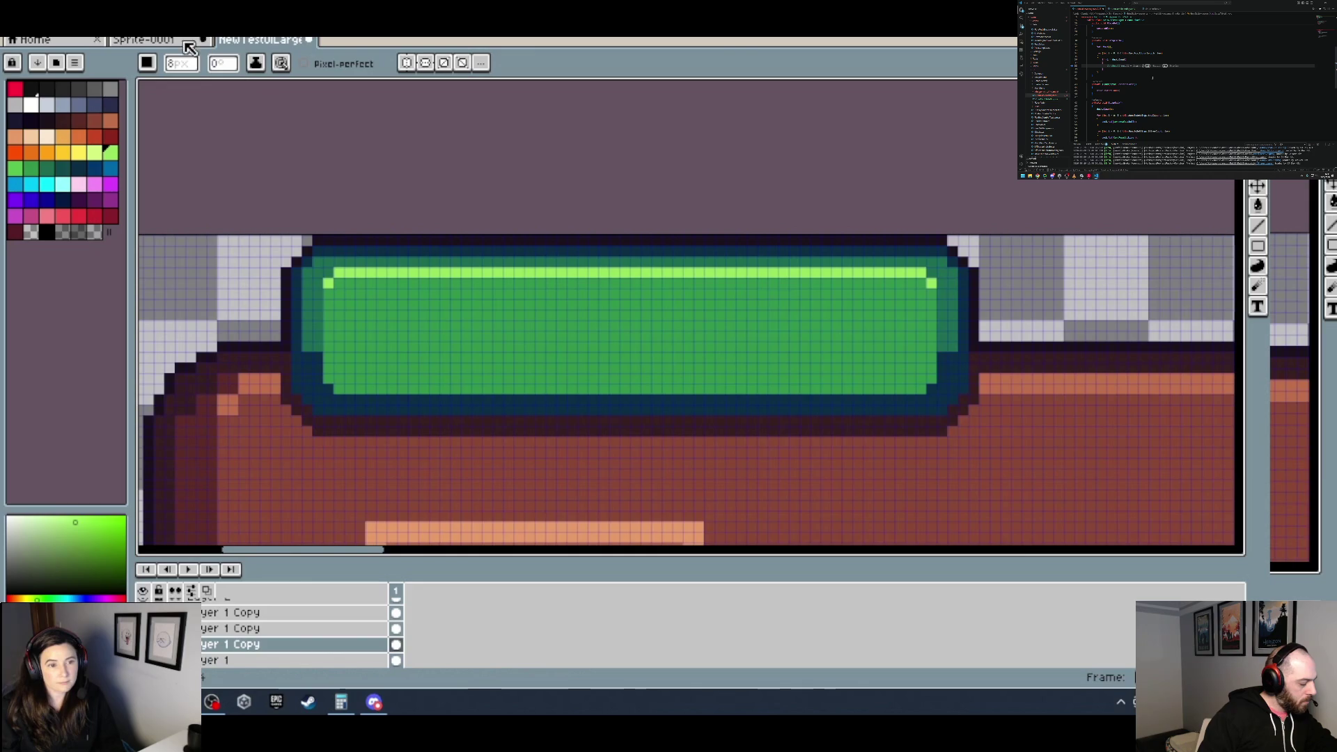
left_click(183, 43)
scroll(520, 379, "up", 2)
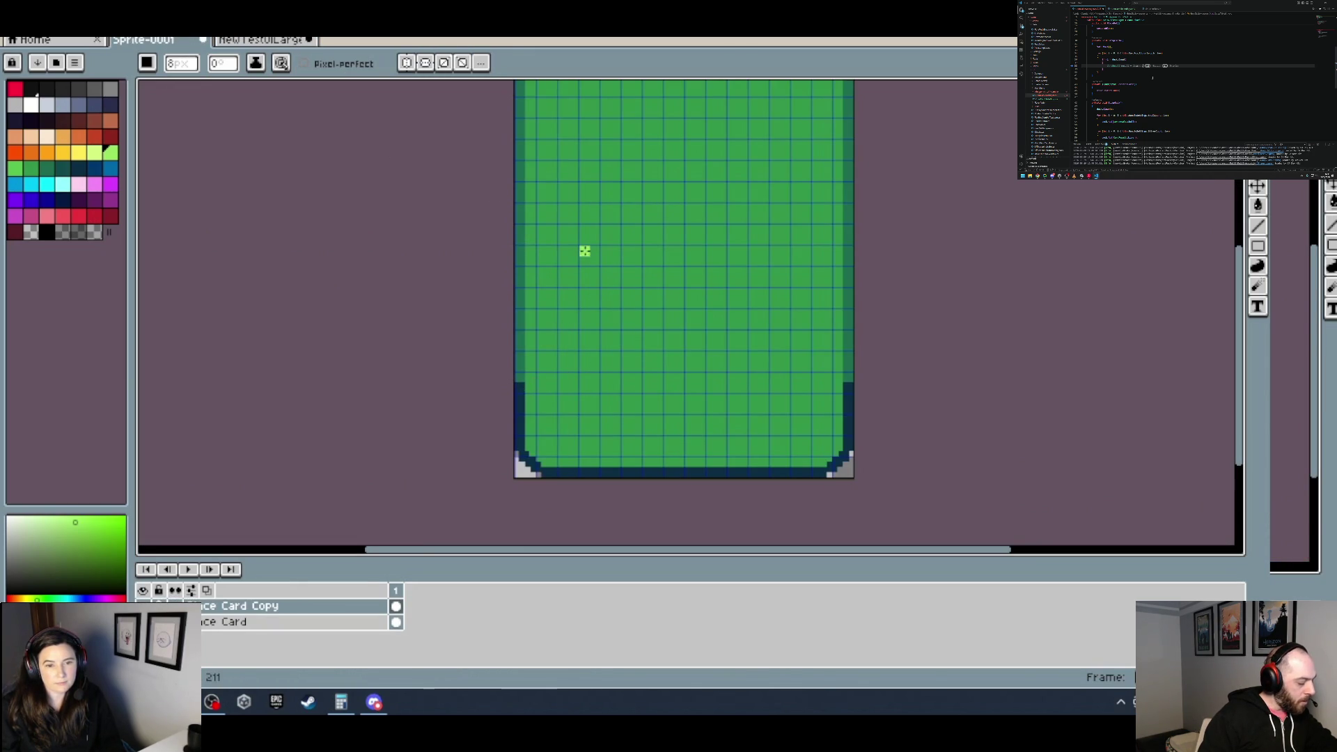
scroll(585, 256, "down", 2)
left_click(289, 42)
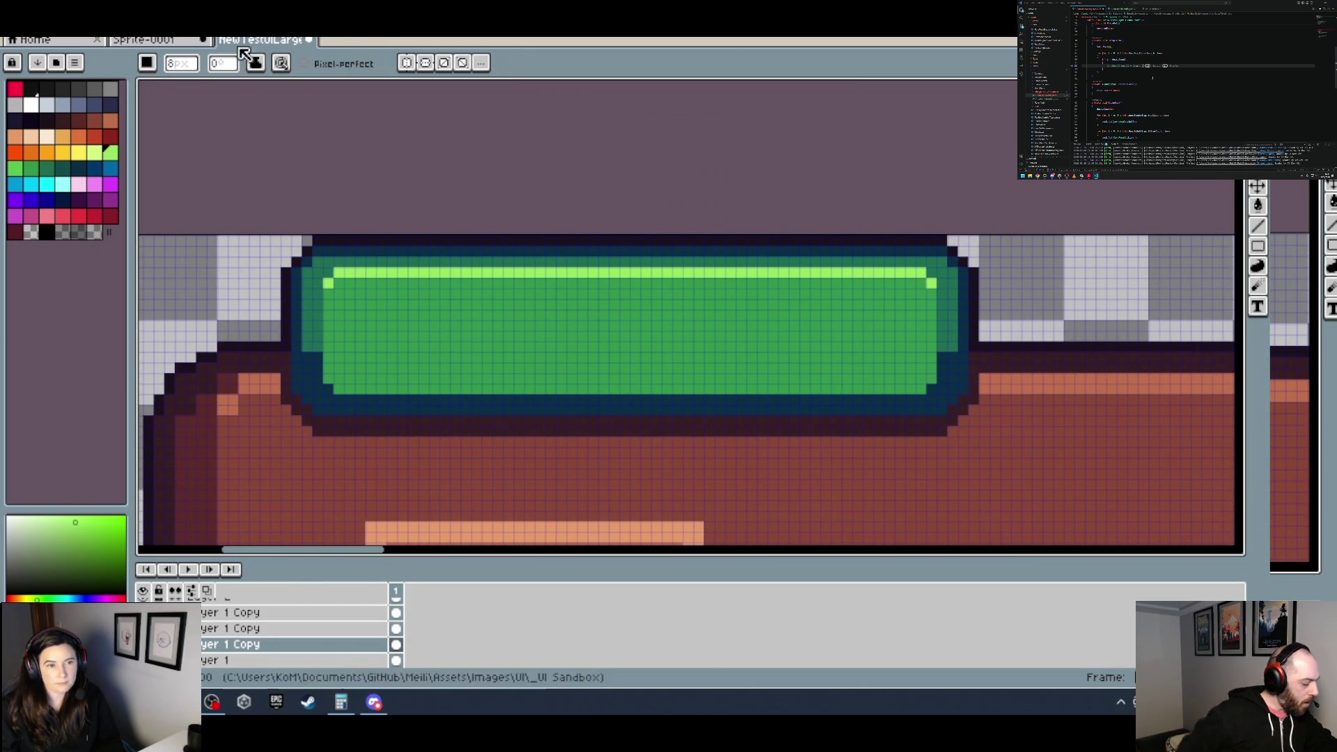
left_click(184, 45)
Step: Draw the light-green highlight along the card's top row and around both top corners
scroll(491, 244, "up", 4)
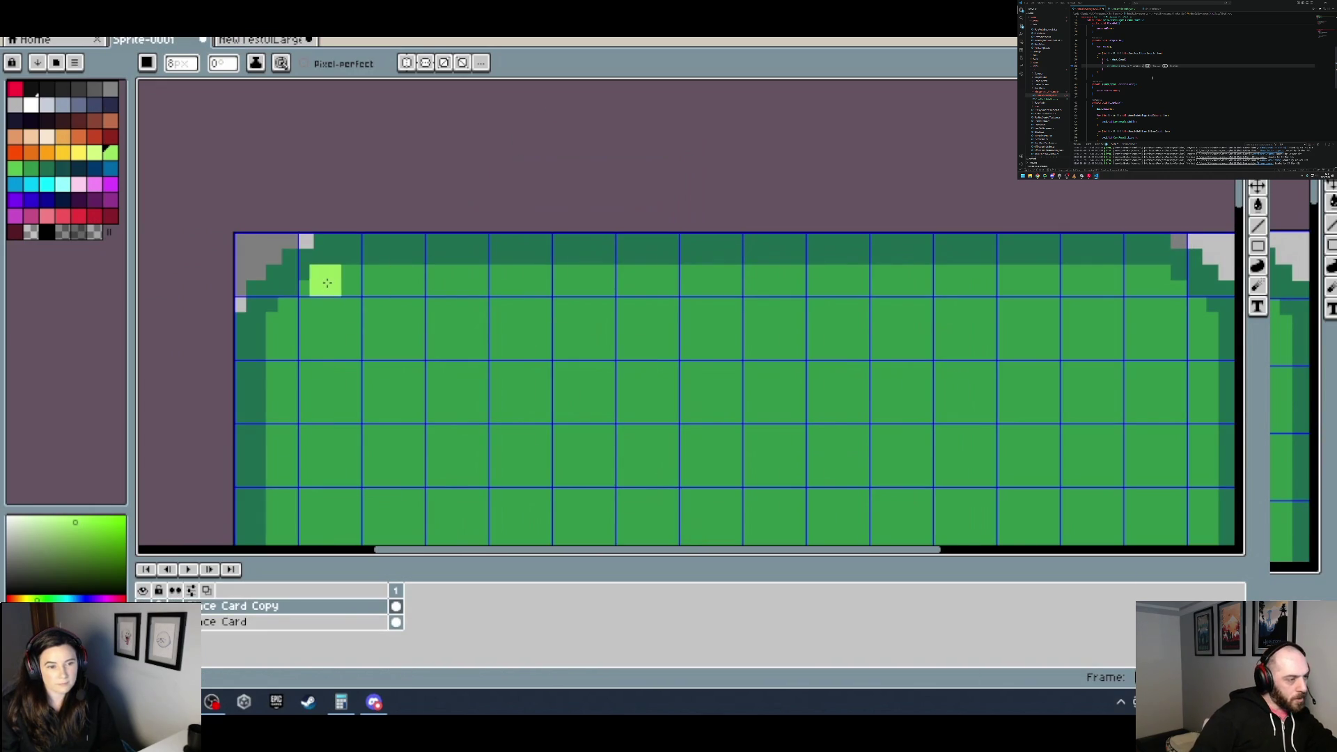
scroll(815, 302, "right", 5)
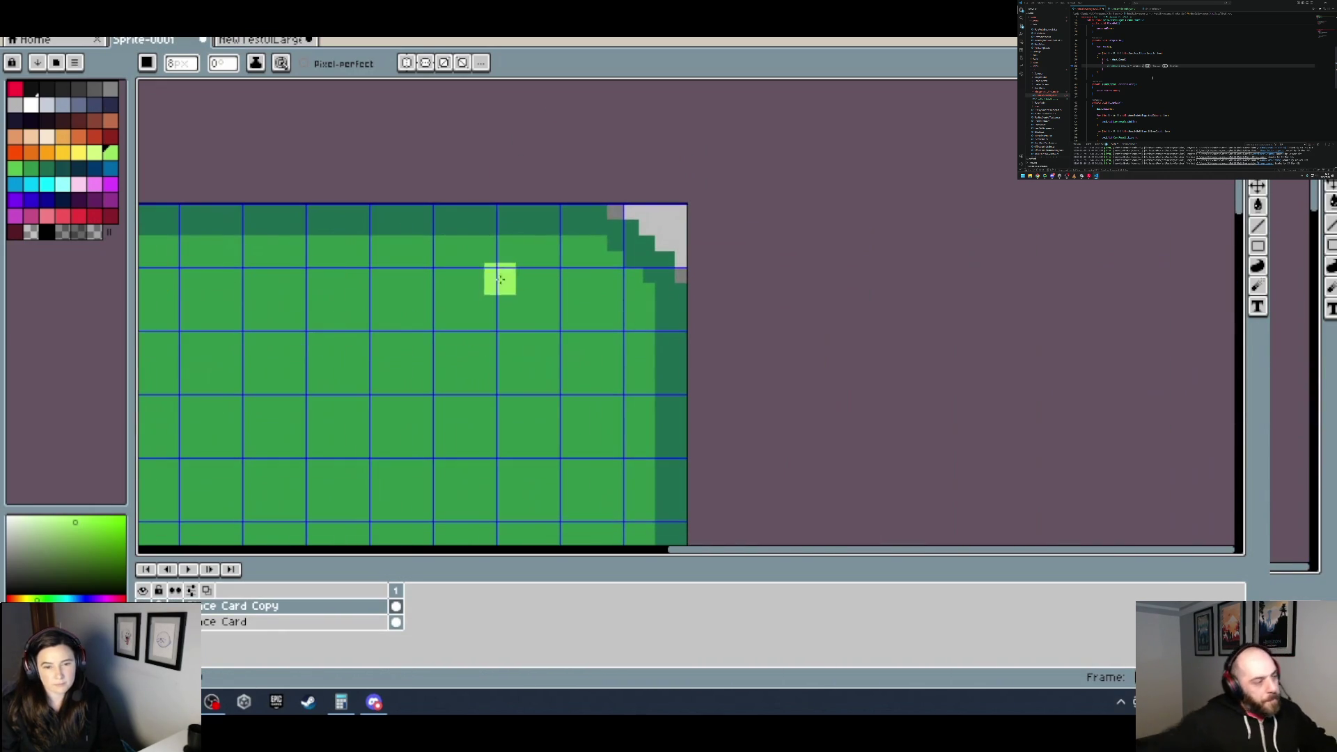
left_click(586, 253, "shift")
left_click_drag(592, 252, 614, 277)
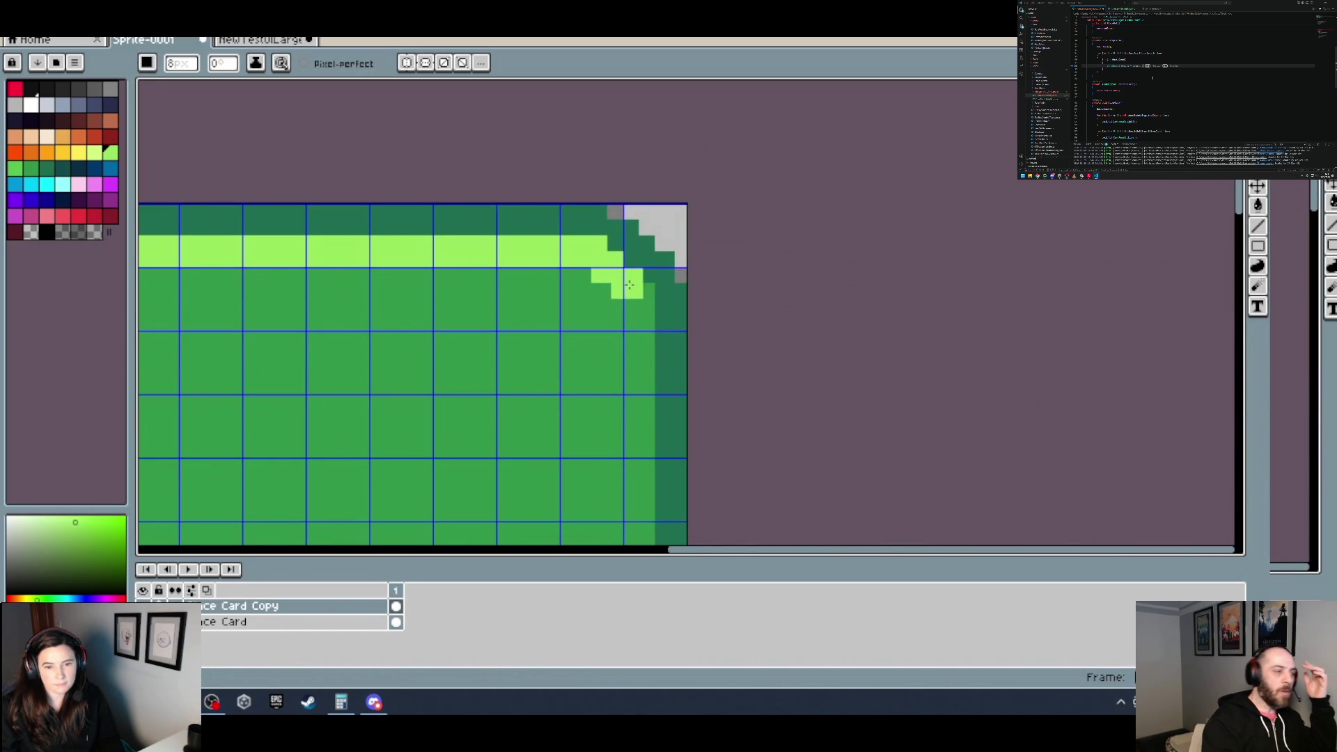
scroll(640, 300, "down", 5)
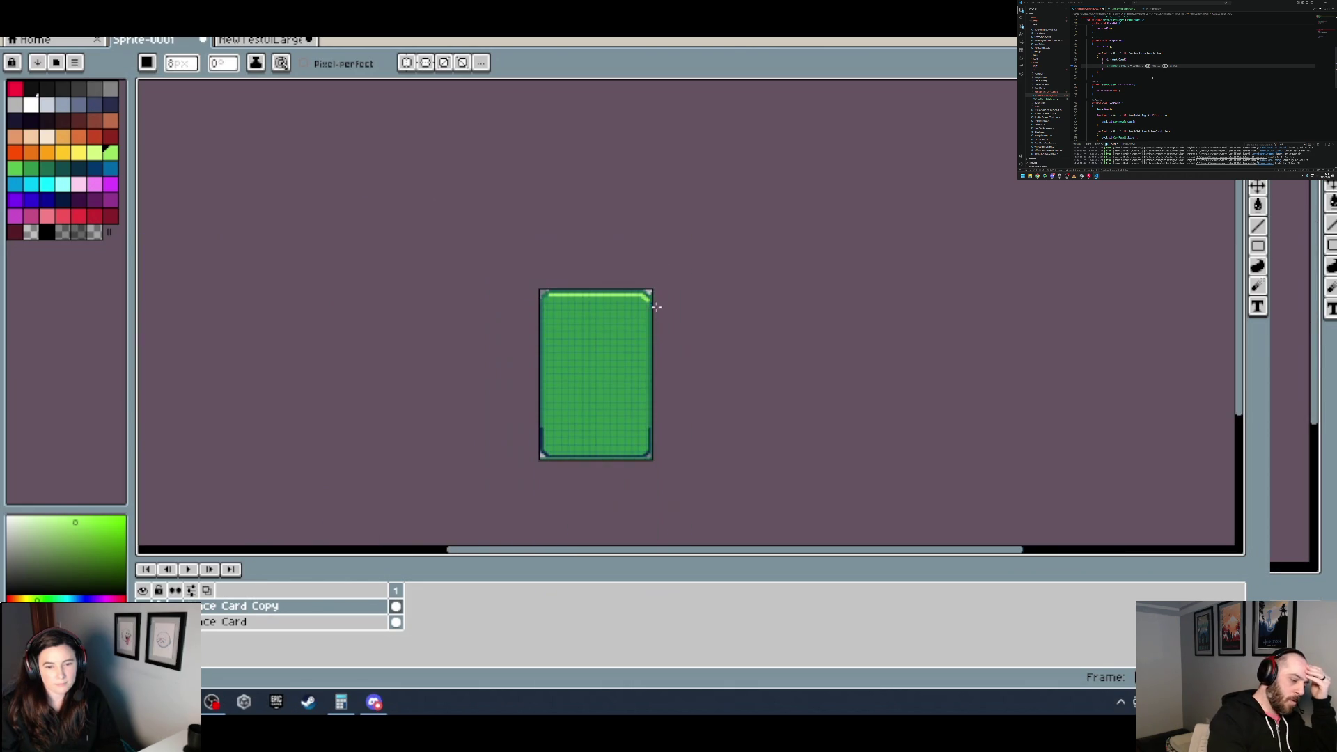
scroll(589, 320, "up", 4)
scroll(547, 304, "up", 1)
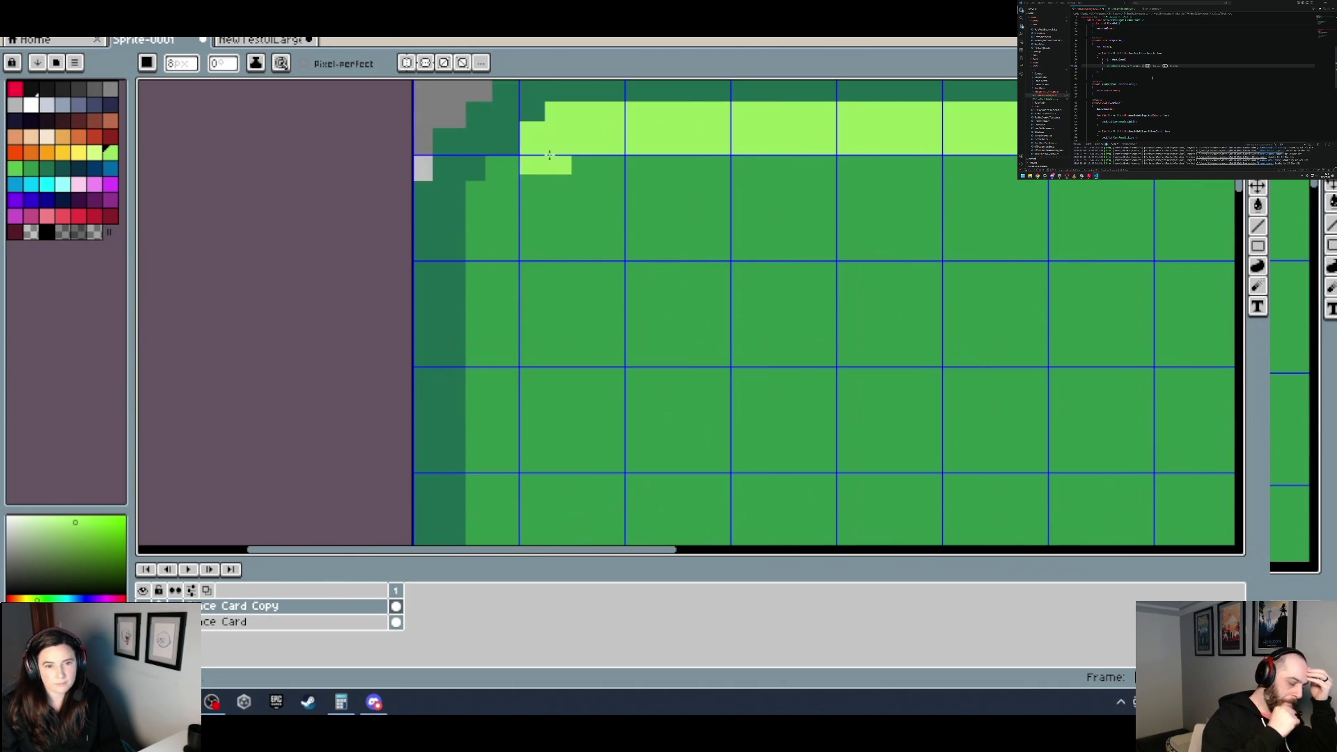
left_click_drag(544, 165, 499, 212)
Step: Extend the light-green highlight with straight lines down the left and right edges
scroll(499, 216, "down", 5)
scroll(588, 294, "up", 1)
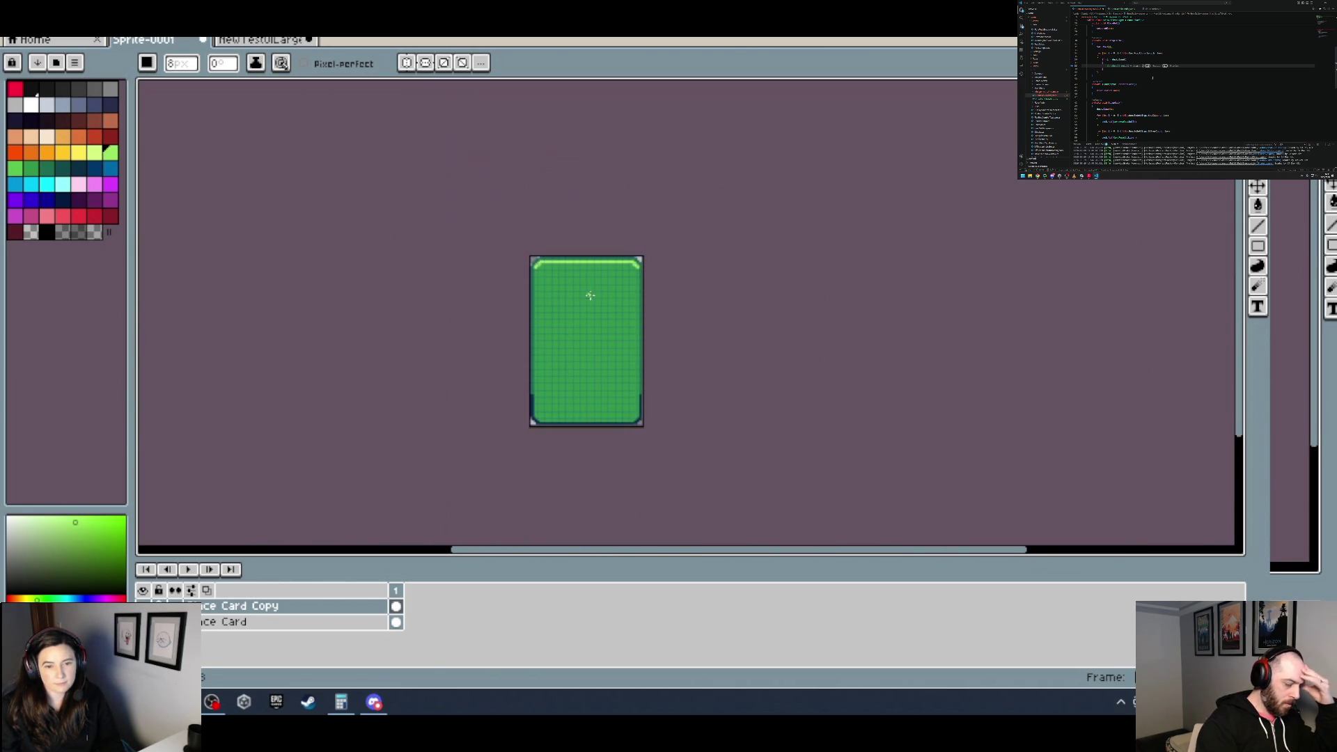
scroll(593, 291, "up", 3)
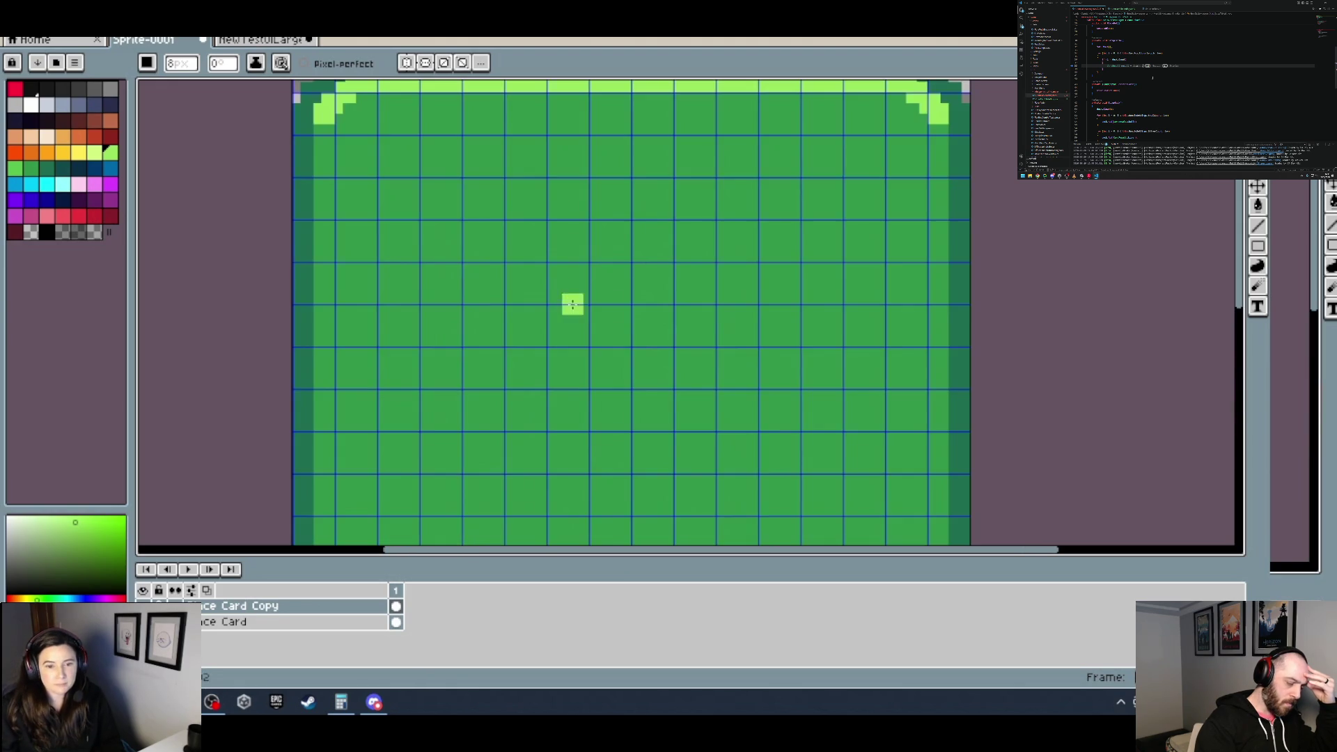
left_click(325, 294, "shift")
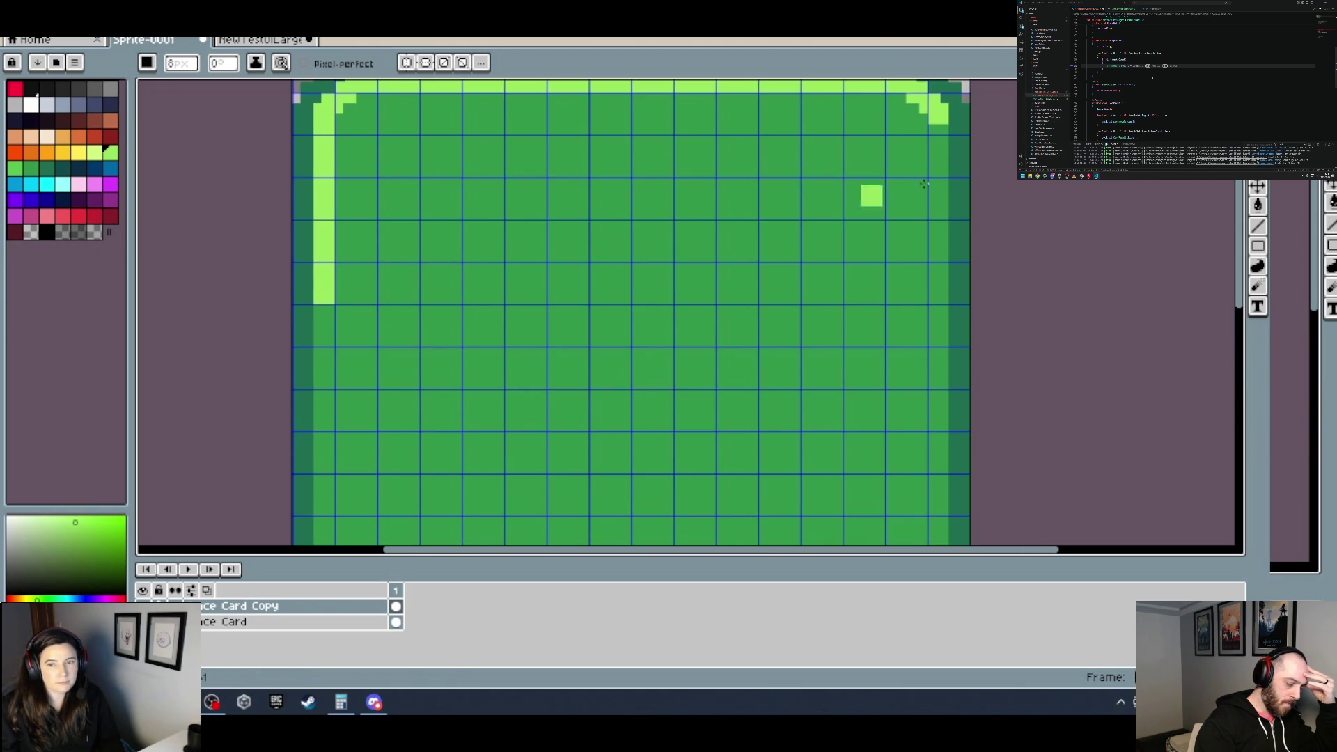
left_click(939, 298, "shift")
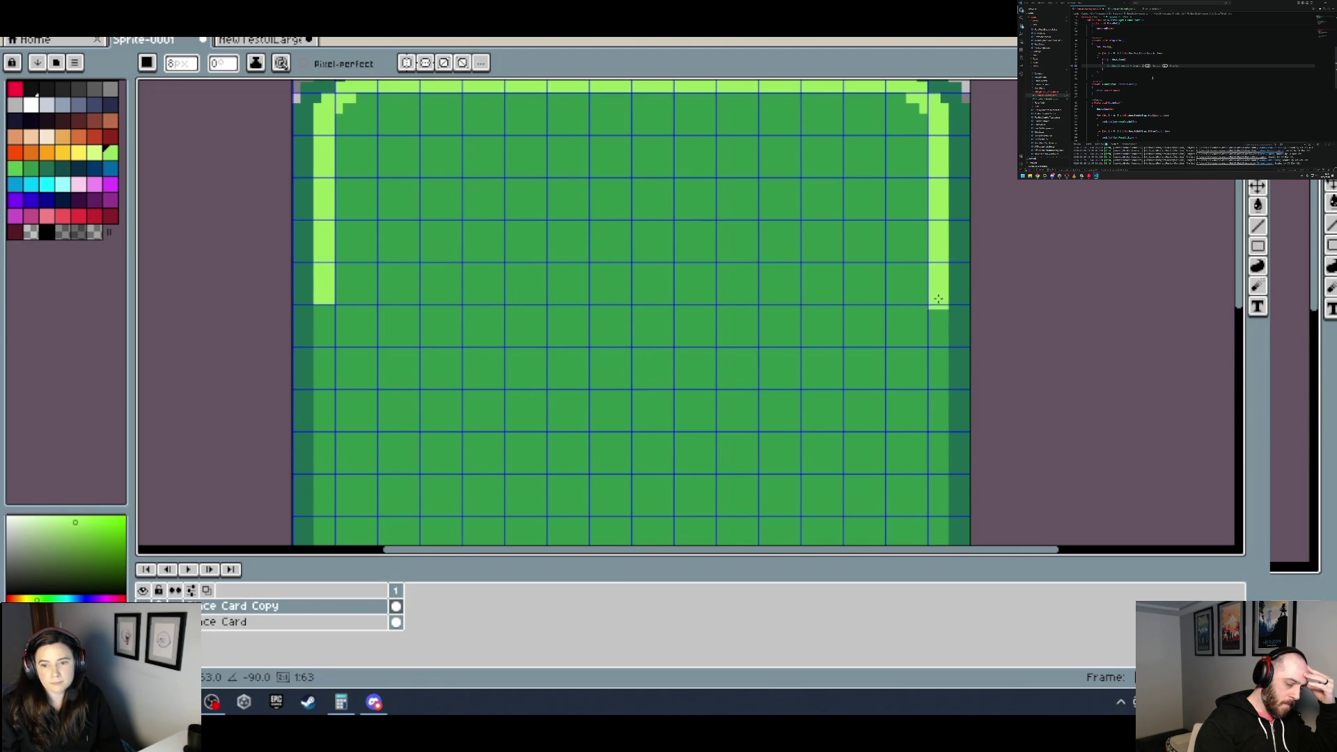
scroll(939, 296, "down", 4)
scroll(771, 334, "right", 2)
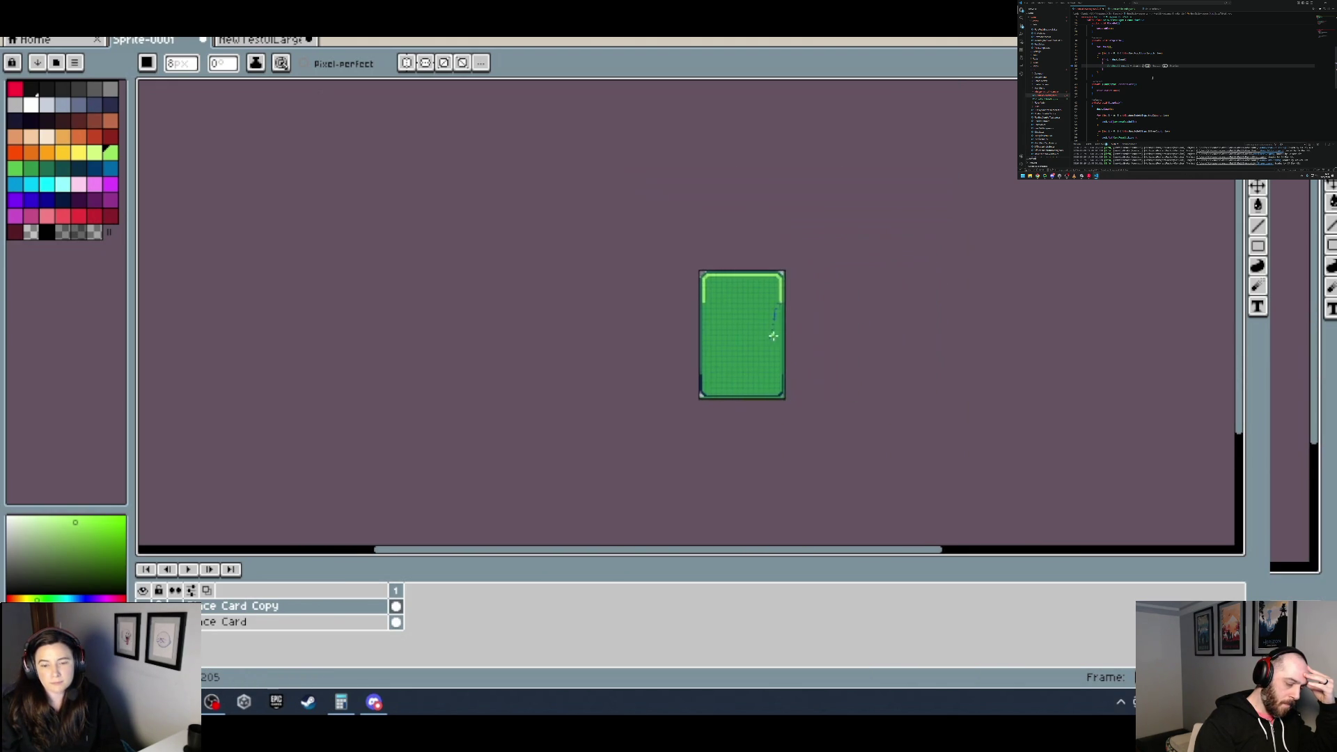
scroll(773, 335, "up", 1)
scroll(695, 418, "up", 1)
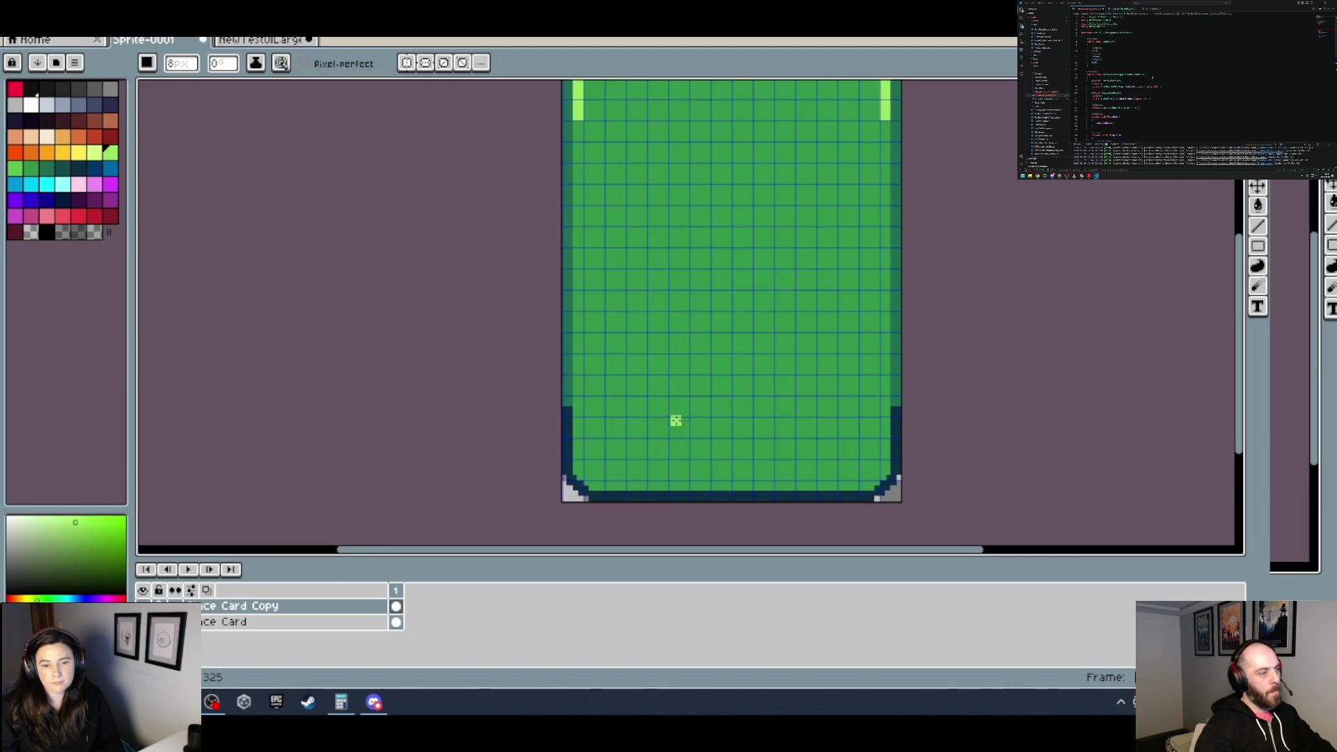
Step: Try a dark navy line down the card's left edge, then undo it
left_click(576, 409, "alt")
scroll(568, 401, "up", 3)
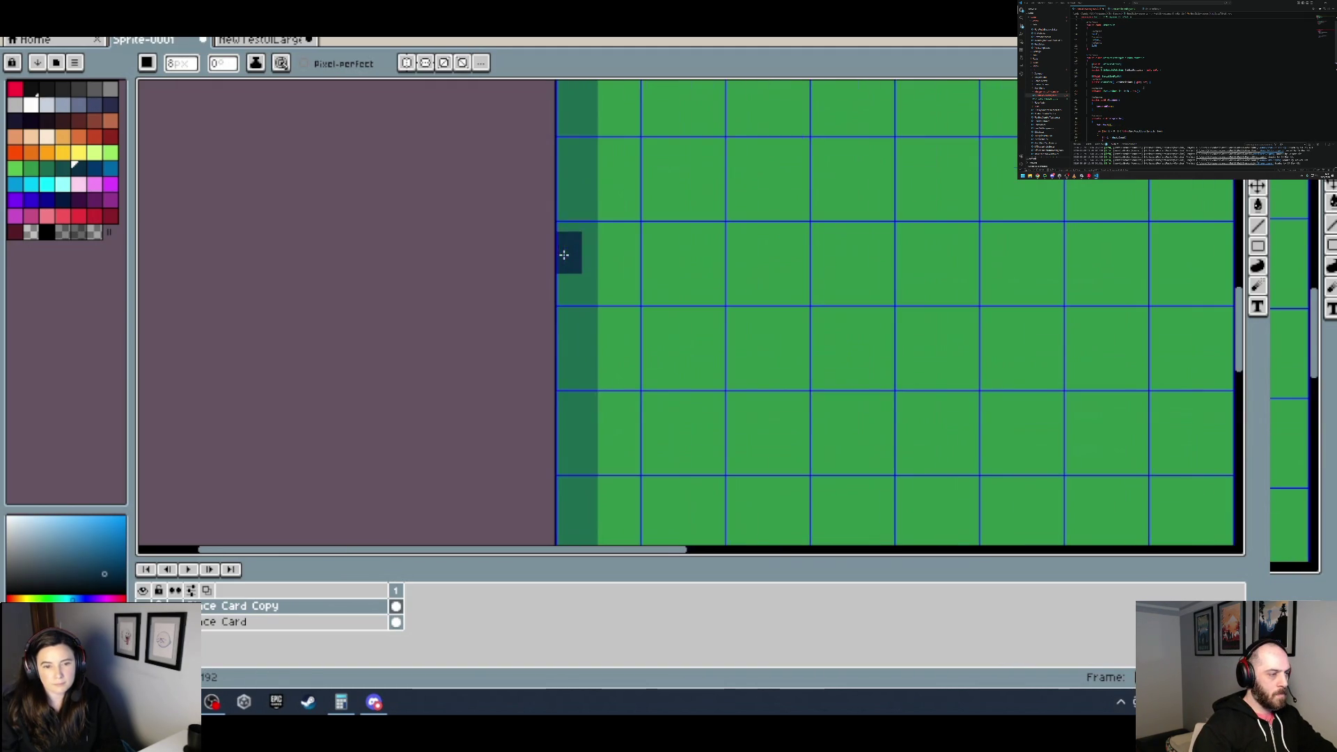
left_click(576, 245, "shift")
key("ctrl+z")
scroll(582, 247, "down", 3)
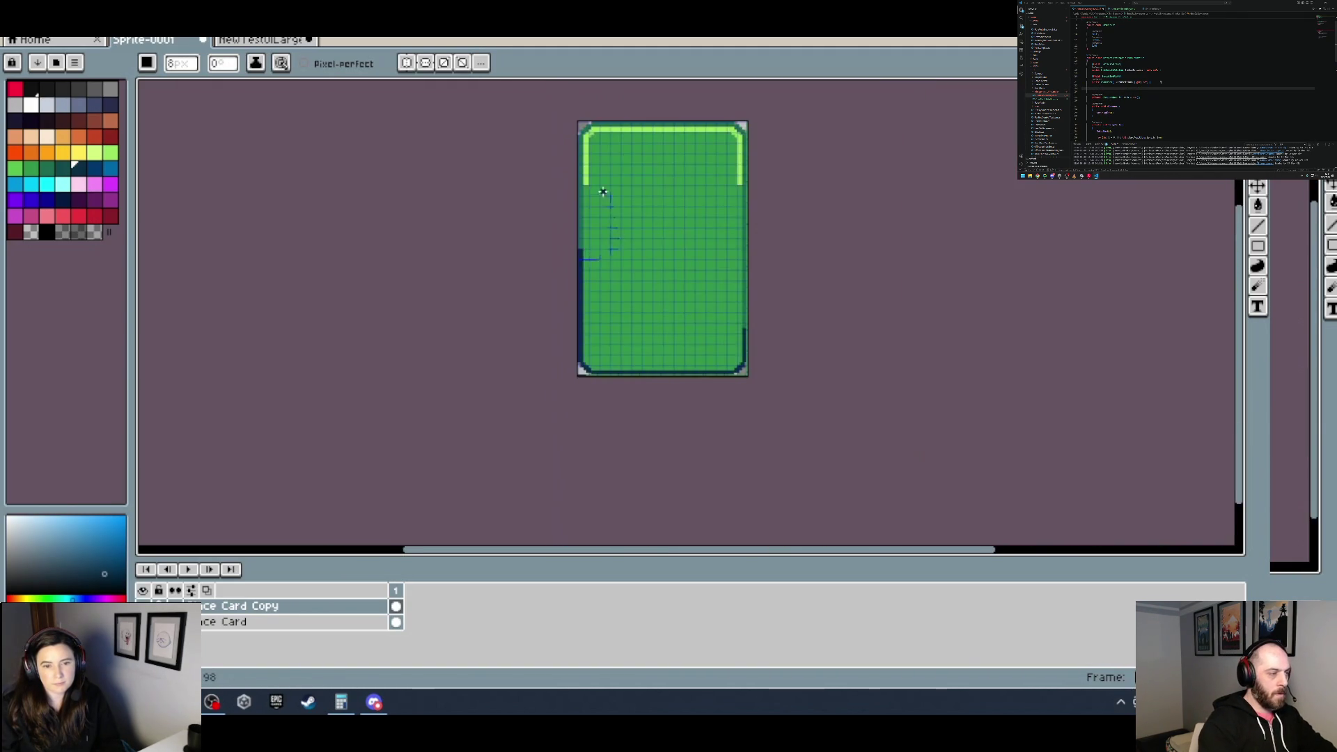
scroll(586, 139, "up", 3)
Step: Pick the light green and extend it below the top border, undoing an overlong stroke
left_click(501, 119, "alt")
left_click(504, 169)
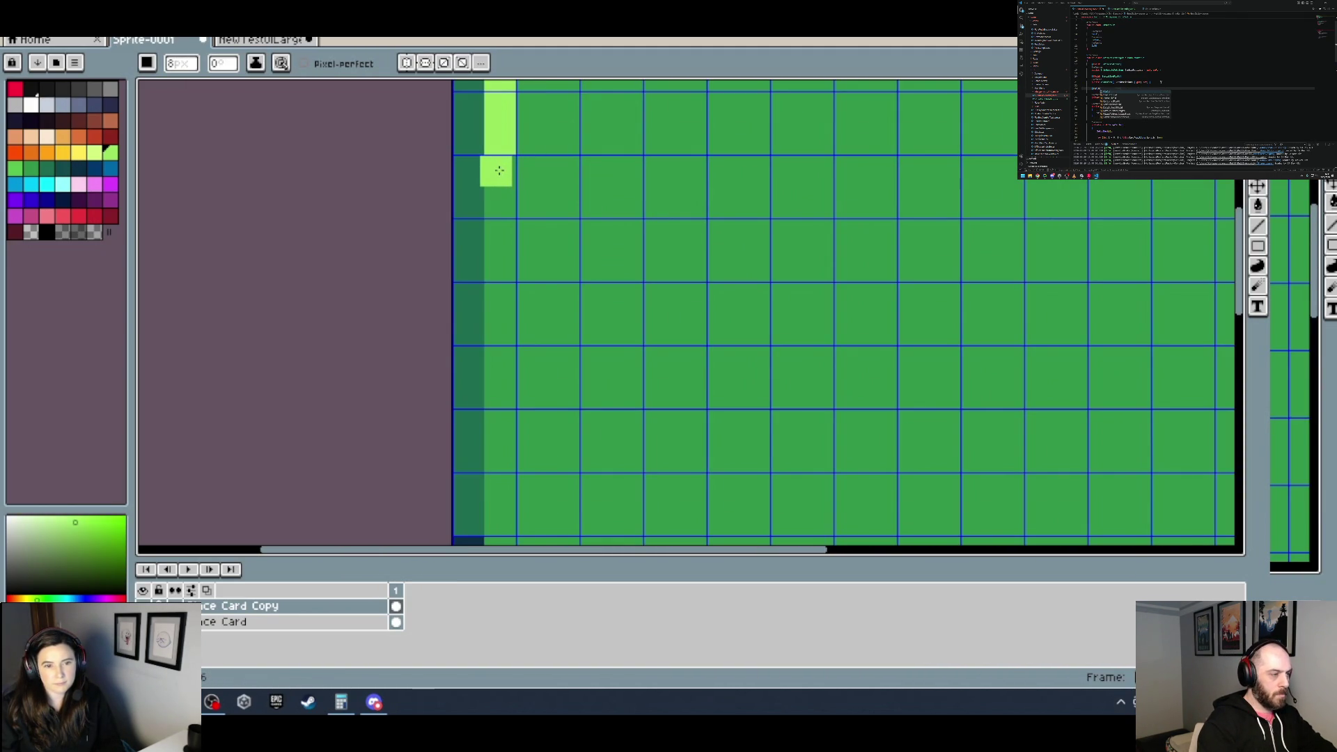
left_click(500, 522, "shift")
scroll(500, 522, "down", 3)
scroll(501, 515, "down", 3)
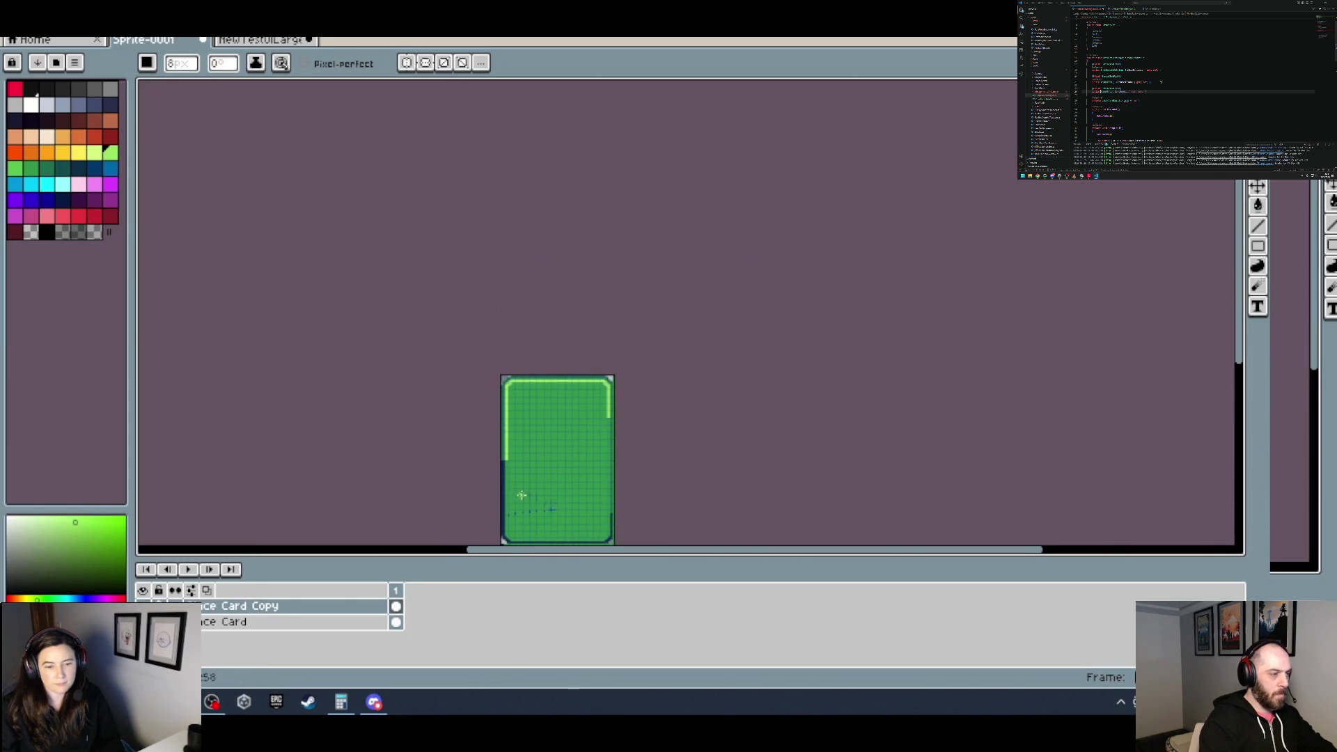
scroll(521, 494, "up", 1)
scroll(522, 494, "up", 1)
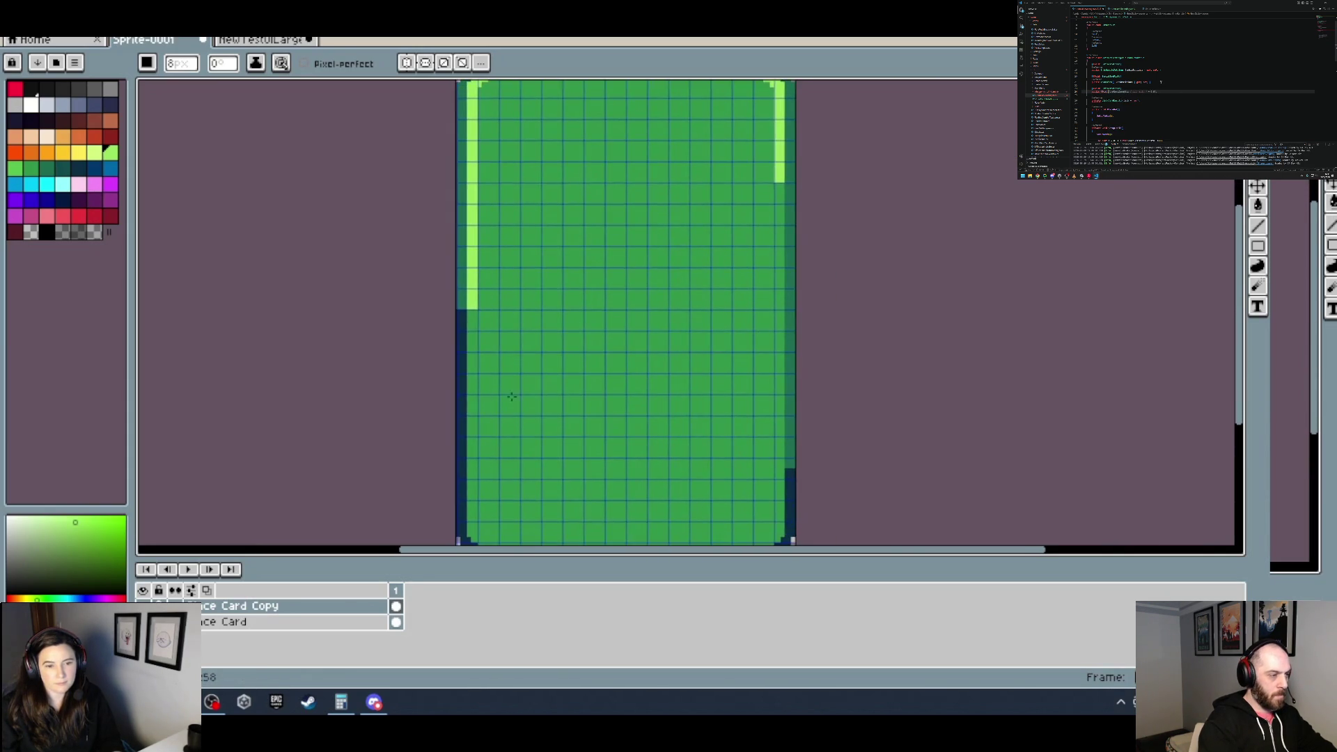
scroll(508, 390, "down", 1)
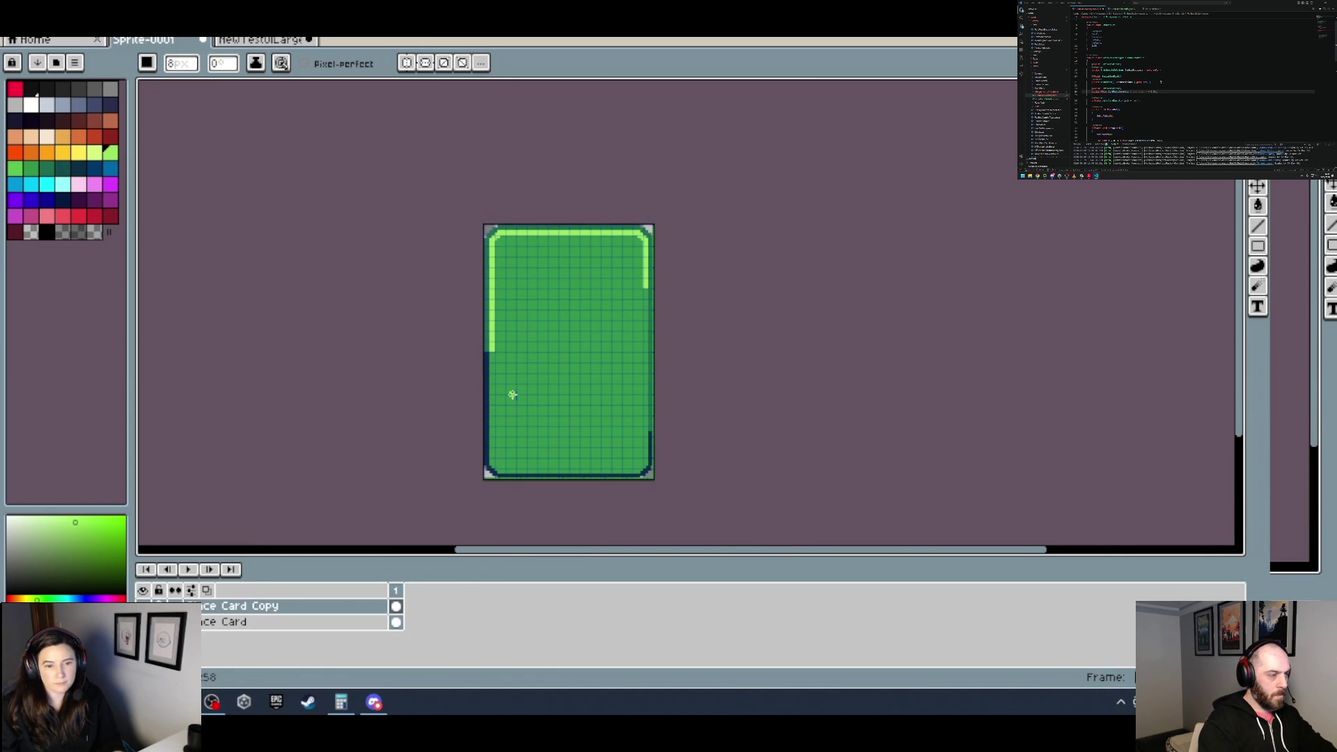
key("ctrl+z")
Step: Paint a dark navy edge down the card's right-side column
key("b")
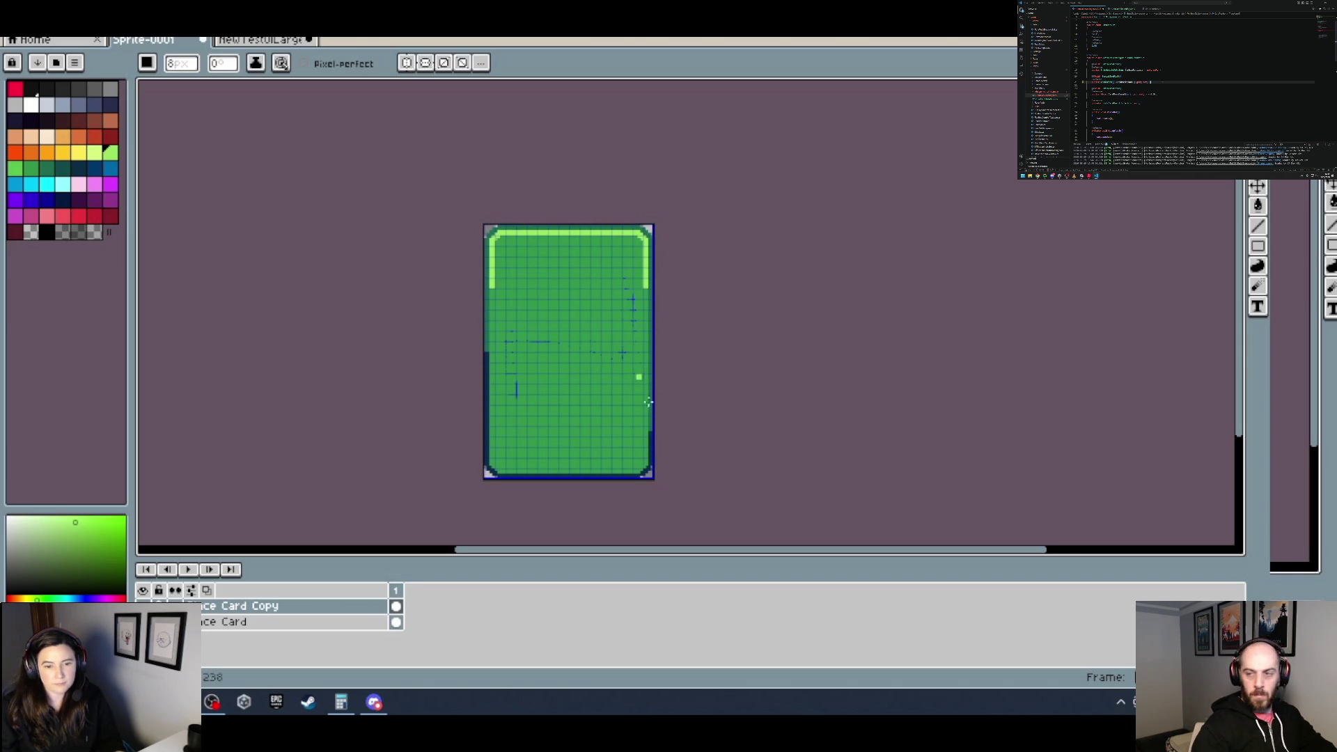
scroll(668, 433, "up", 3)
left_click(676, 448, "alt")
scroll(647, 430, "down", 3)
scroll(653, 376, "up", 1)
scroll(673, 317, "up", 3)
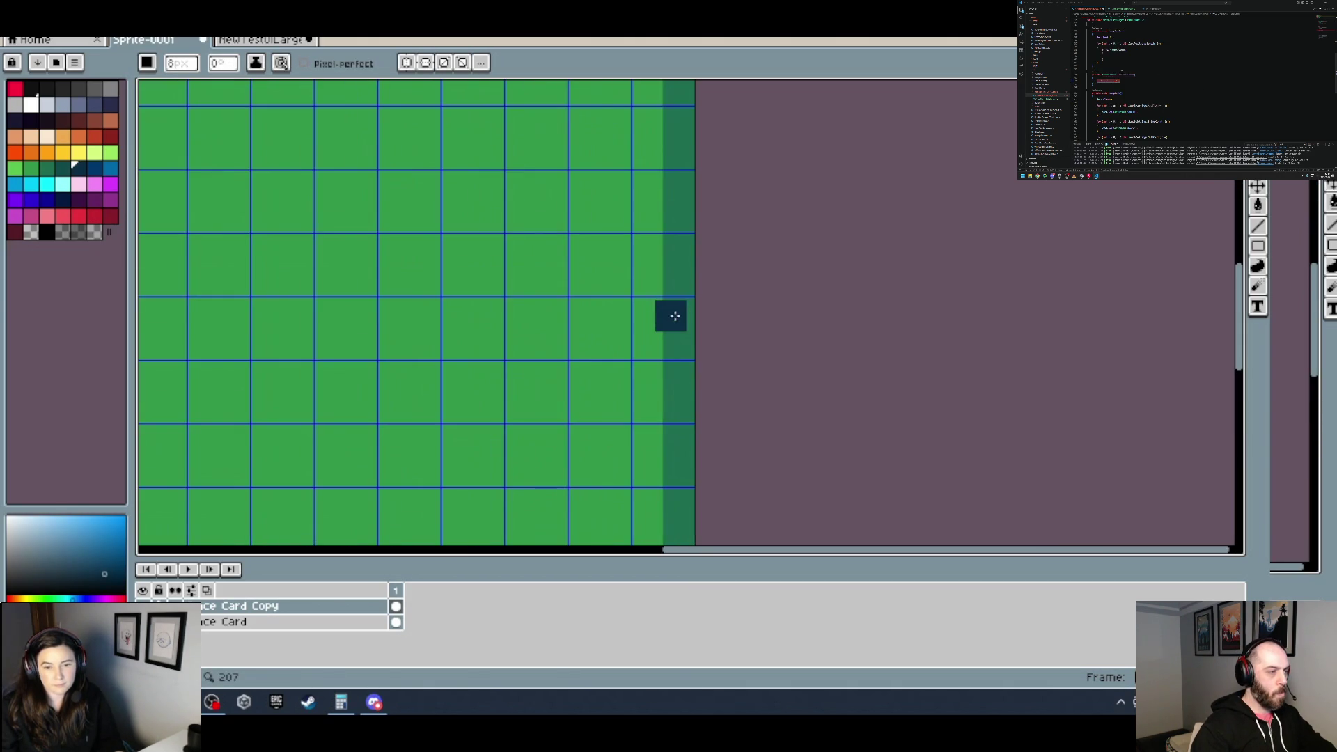
left_click_drag(742, 445, 742, 477)
left_click_drag(681, 90, 697, 413)
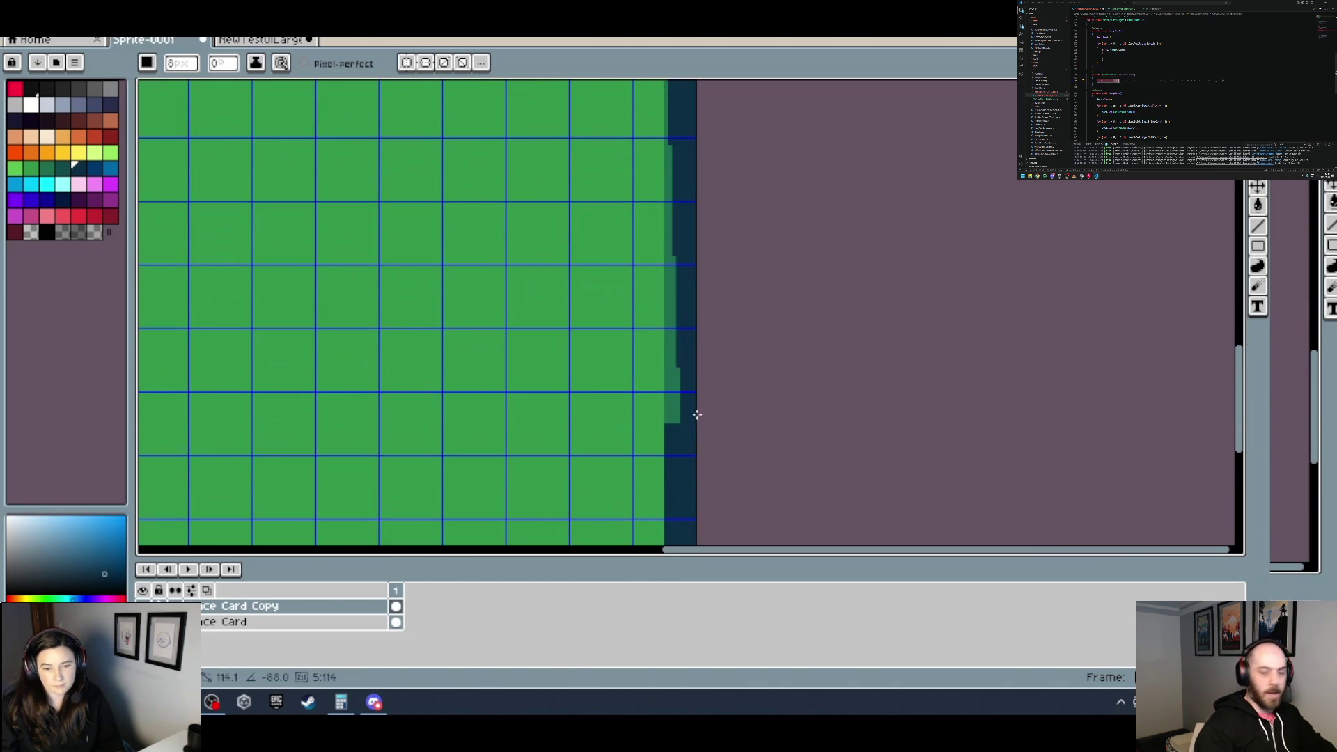
scroll(680, 416, "down", 5)
scroll(636, 409, "up", 2)
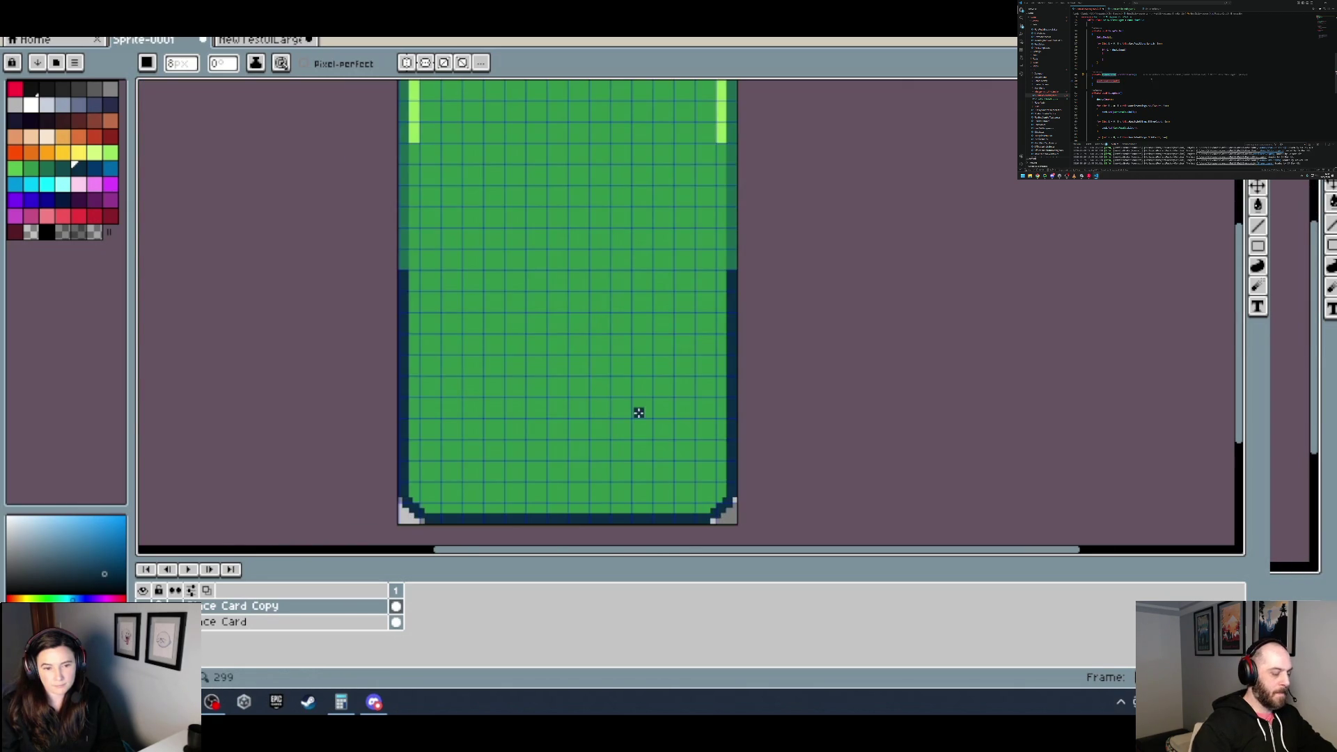
Step: Extend the light-green highlight down the card's left inner edge
key("i")
left_click(407, 256)
key("b")
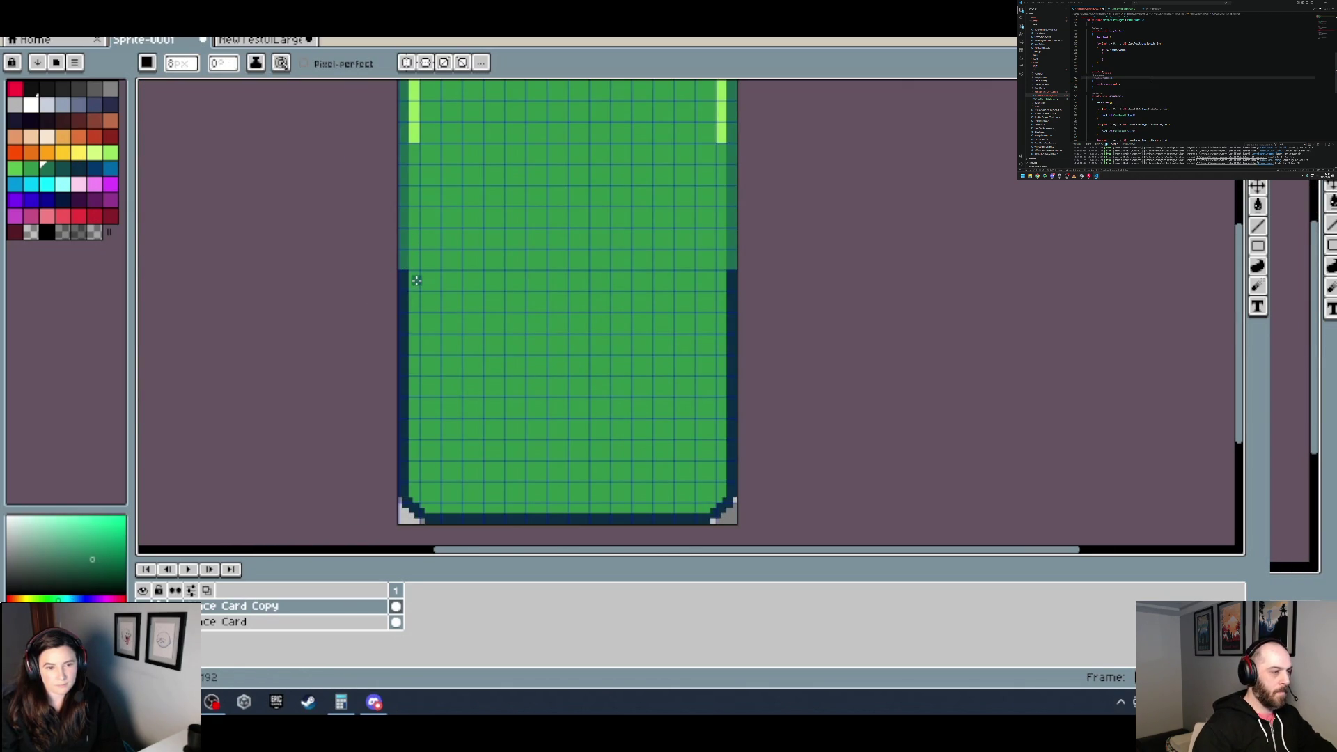
scroll(435, 184, "down", 3)
left_click_drag(466, 223, 477, 280)
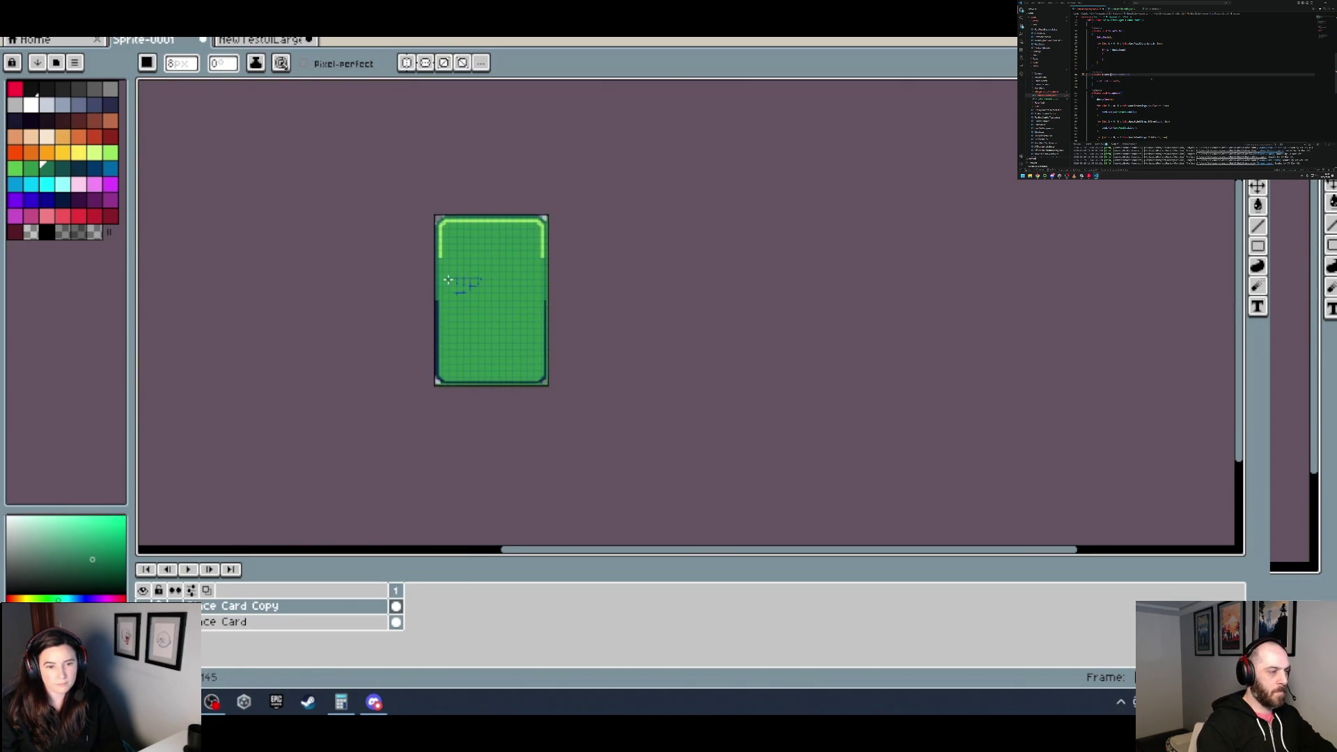
key("i")
left_click(442, 230)
key("b")
scroll(444, 242, "up", 4)
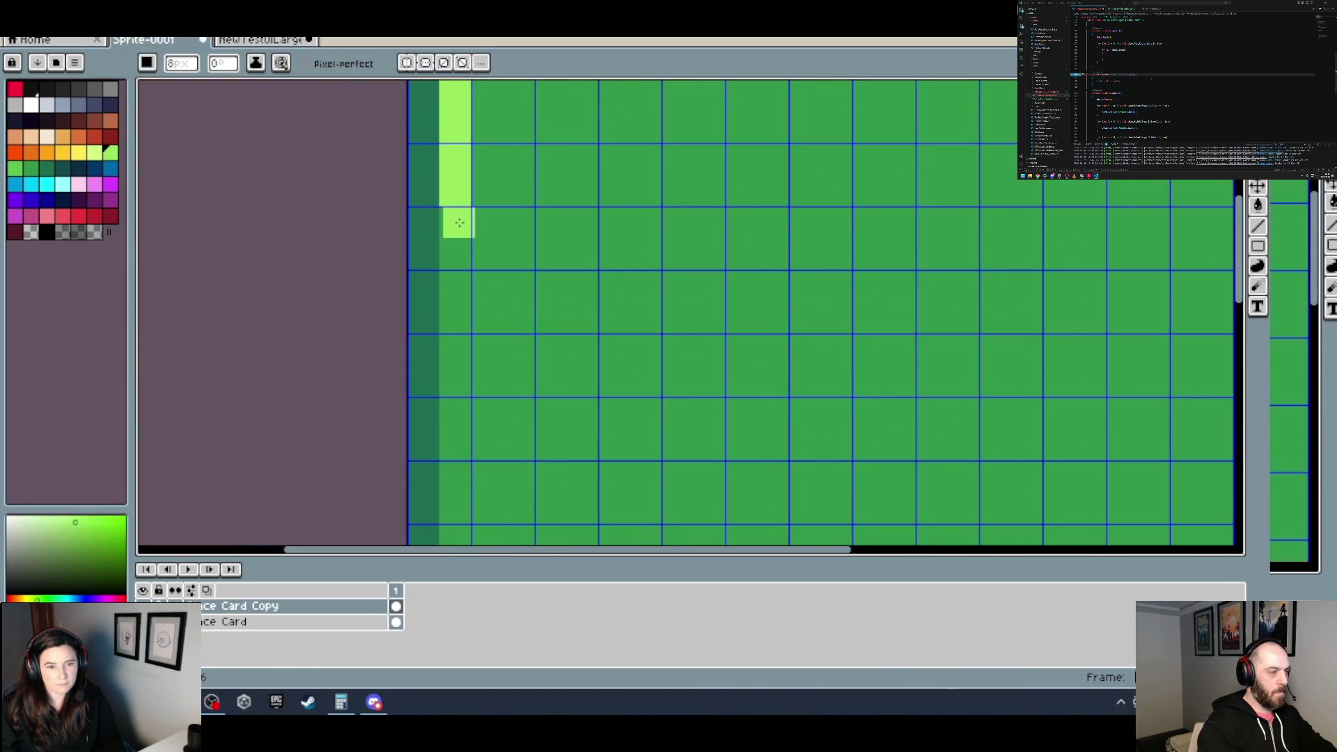
scroll(488, 425, "down", 3)
scroll(486, 322, "up", 3)
scroll(452, 409, "up", 1)
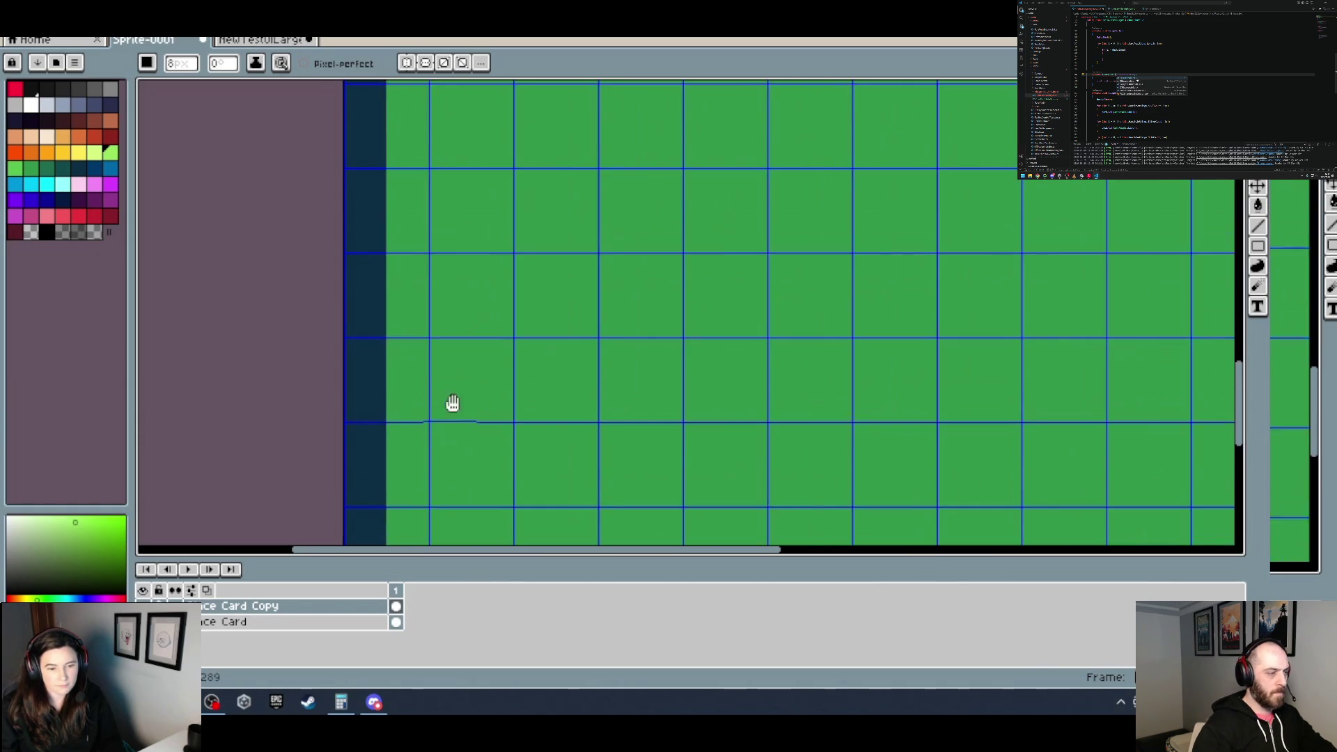
left_click(418, 279, "shift")
Step: Extend the light-green highlight down the right side, then return to the newTestUILarge sprite
scroll(458, 295, "down", 3)
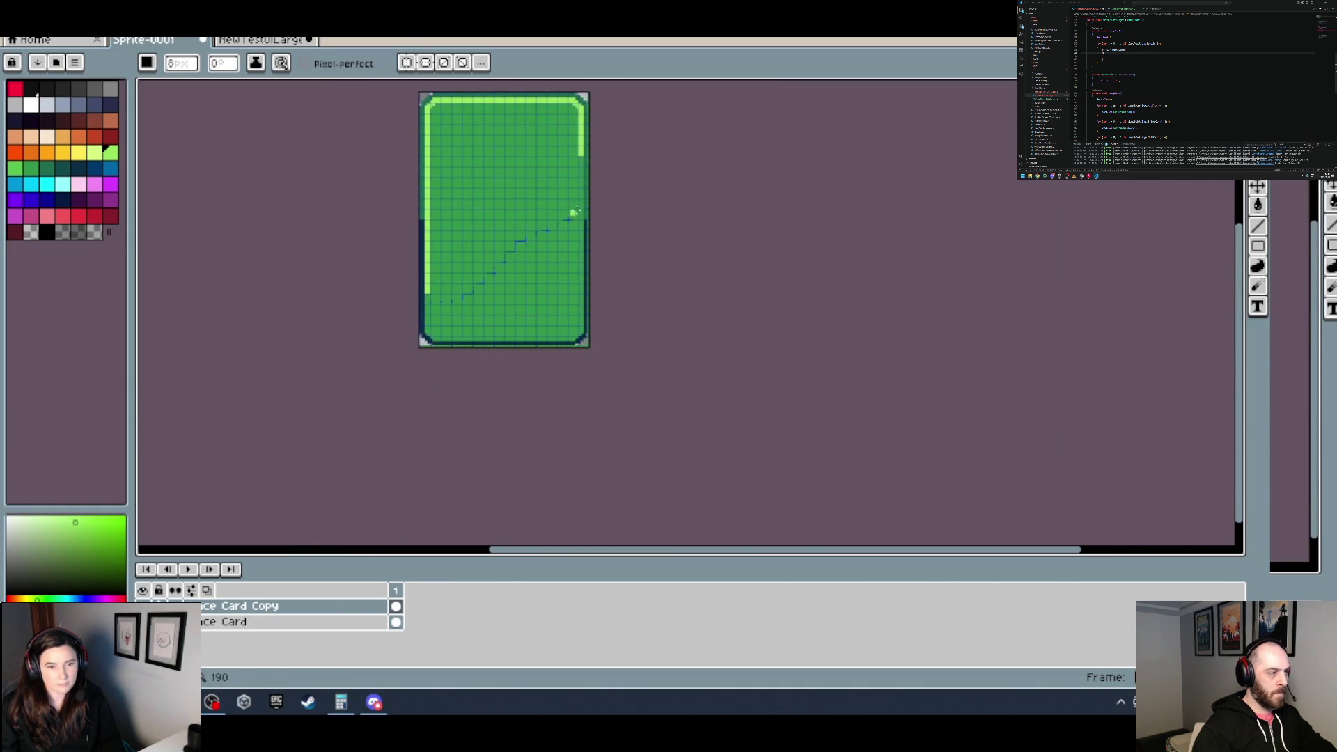
scroll(568, 215, "up", 3)
scroll(636, 191, "down", 1)
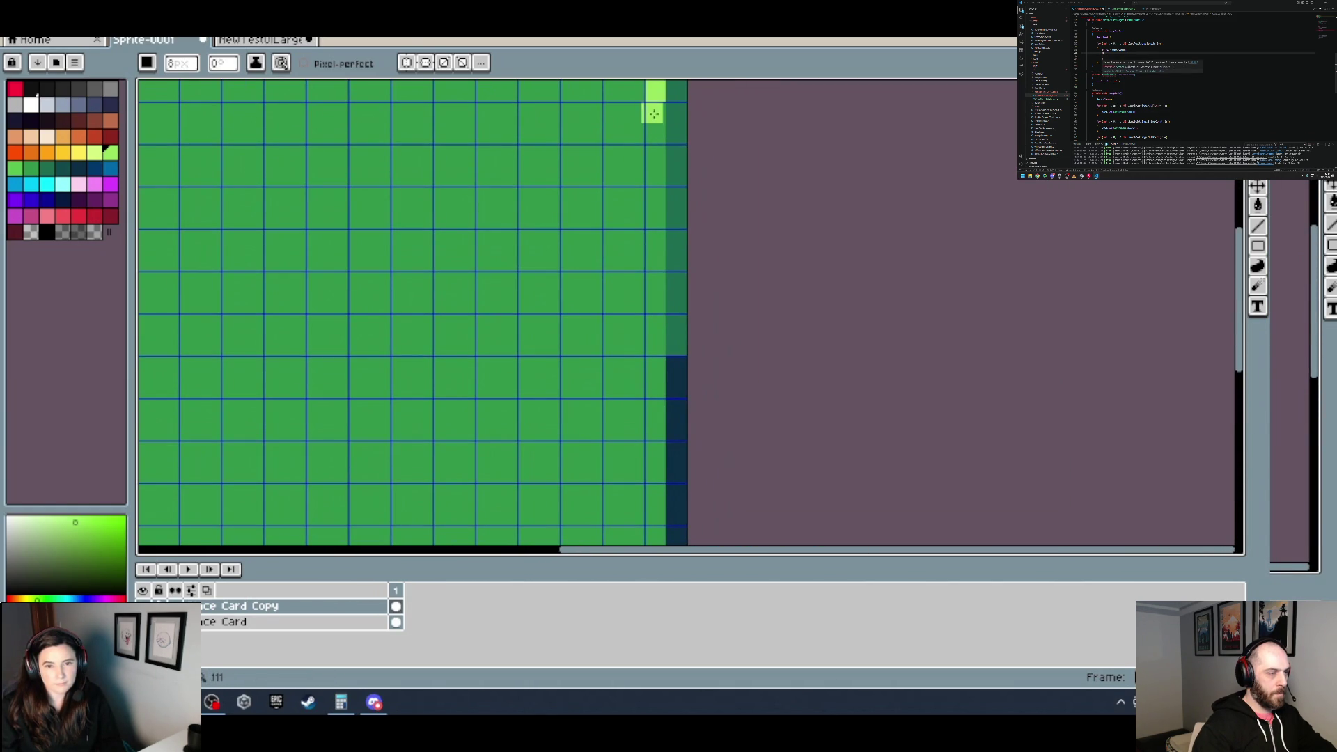
scroll(653, 167, "down", 5)
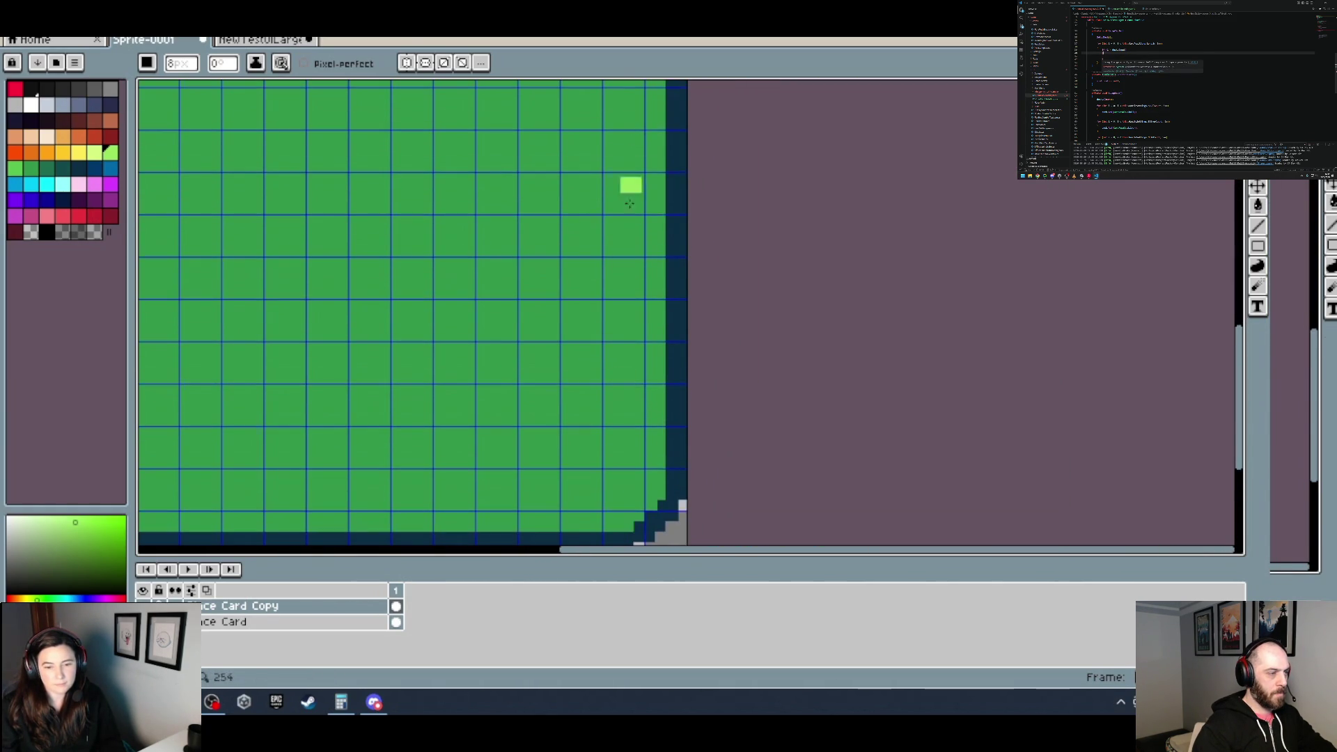
left_click(655, 375, "shift")
scroll(658, 376, "down", 3)
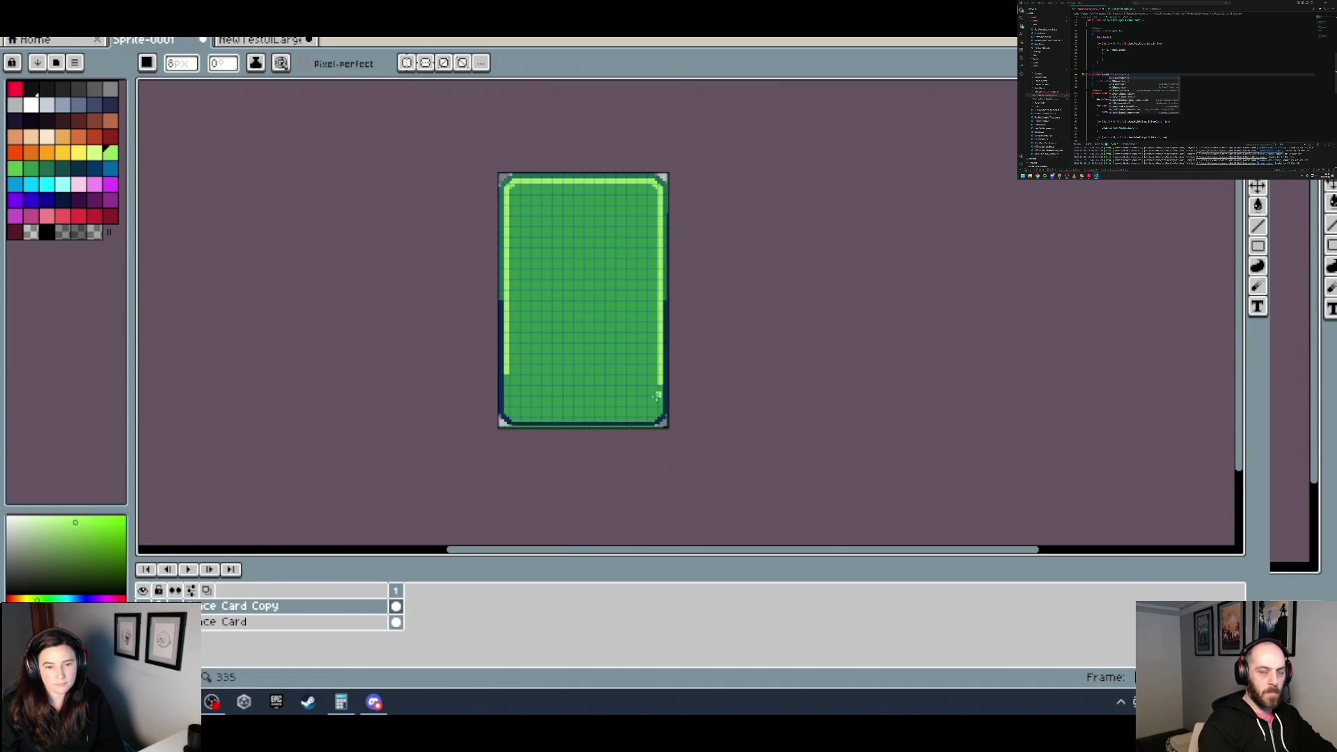
scroll(530, 395, "up", 3)
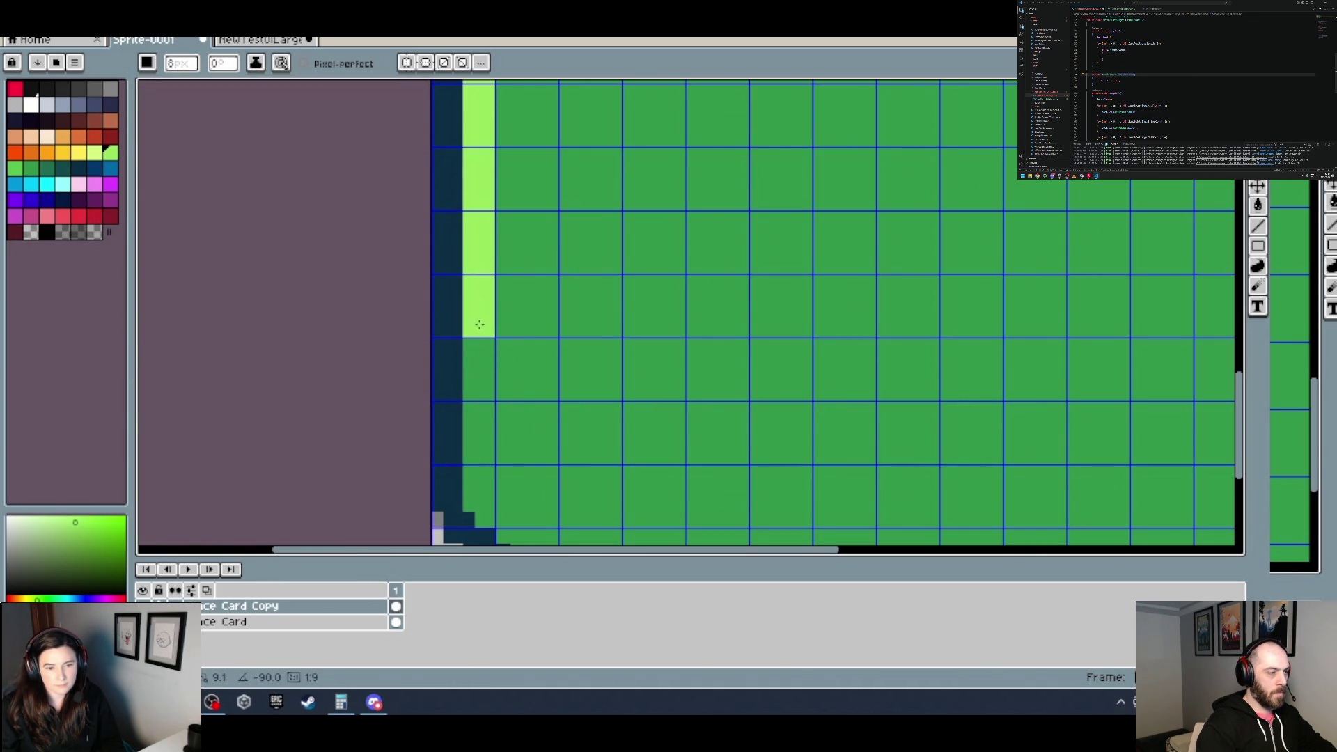
scroll(588, 340, "down", 3)
scroll(745, 318, "down", 2)
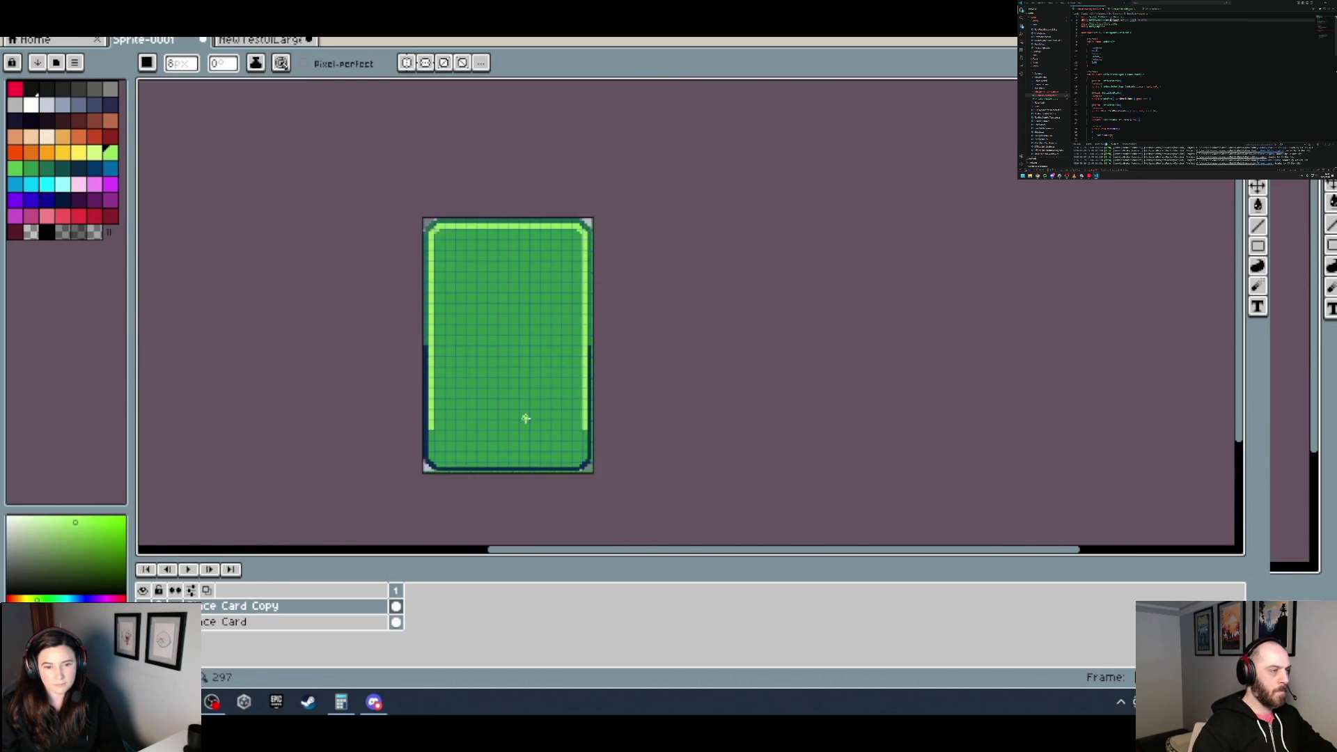
scroll(749, 418, "down", 1)
scroll(678, 400, "up", 1)
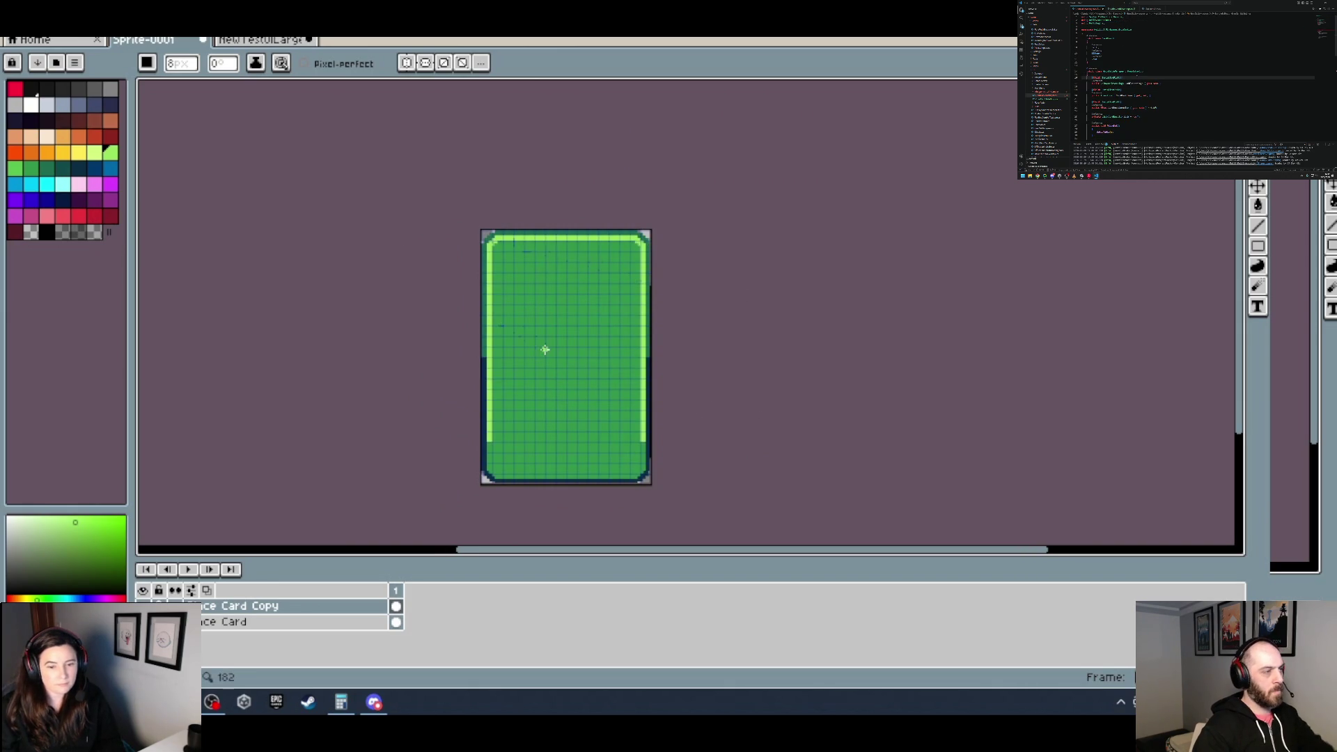
left_click(260, 44)
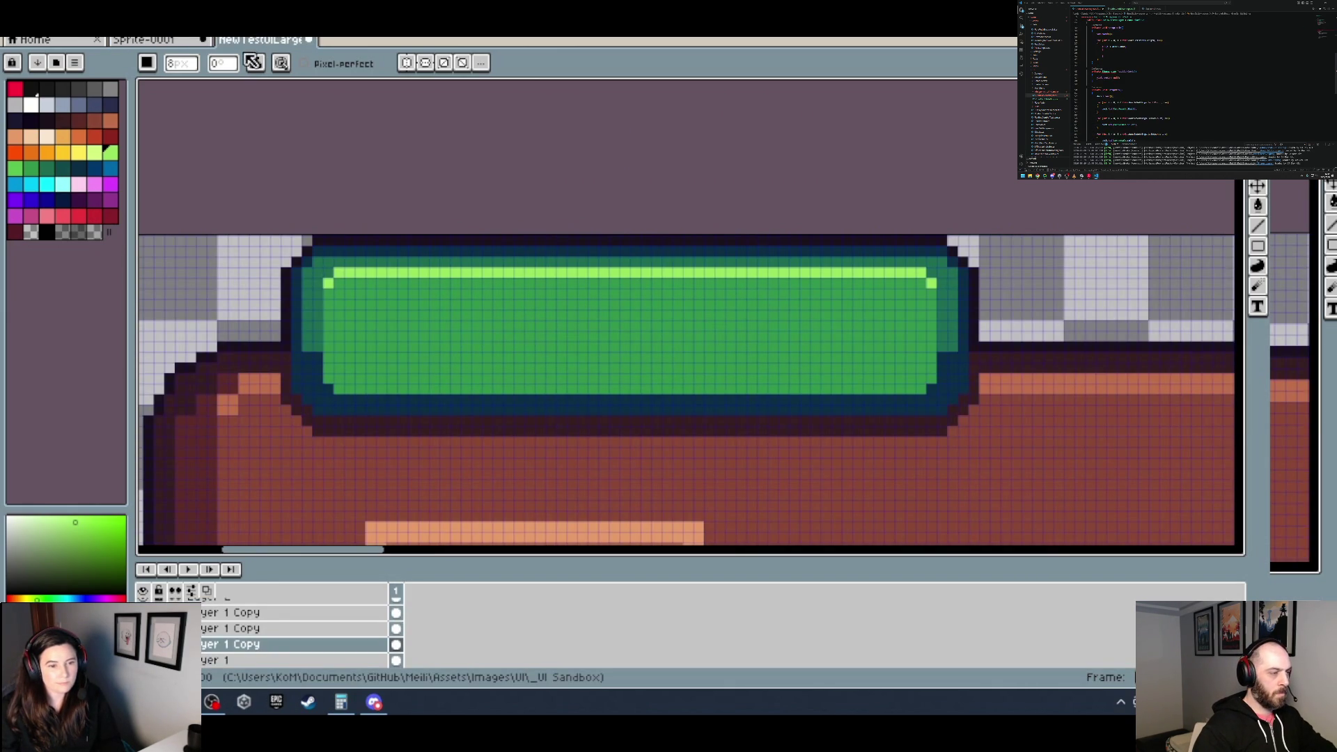
Step: Marquee-select the top half of the green bar
scroll(546, 394, "down", 2)
scroll(834, 375, "down", 1)
scroll(550, 379, "down", 1)
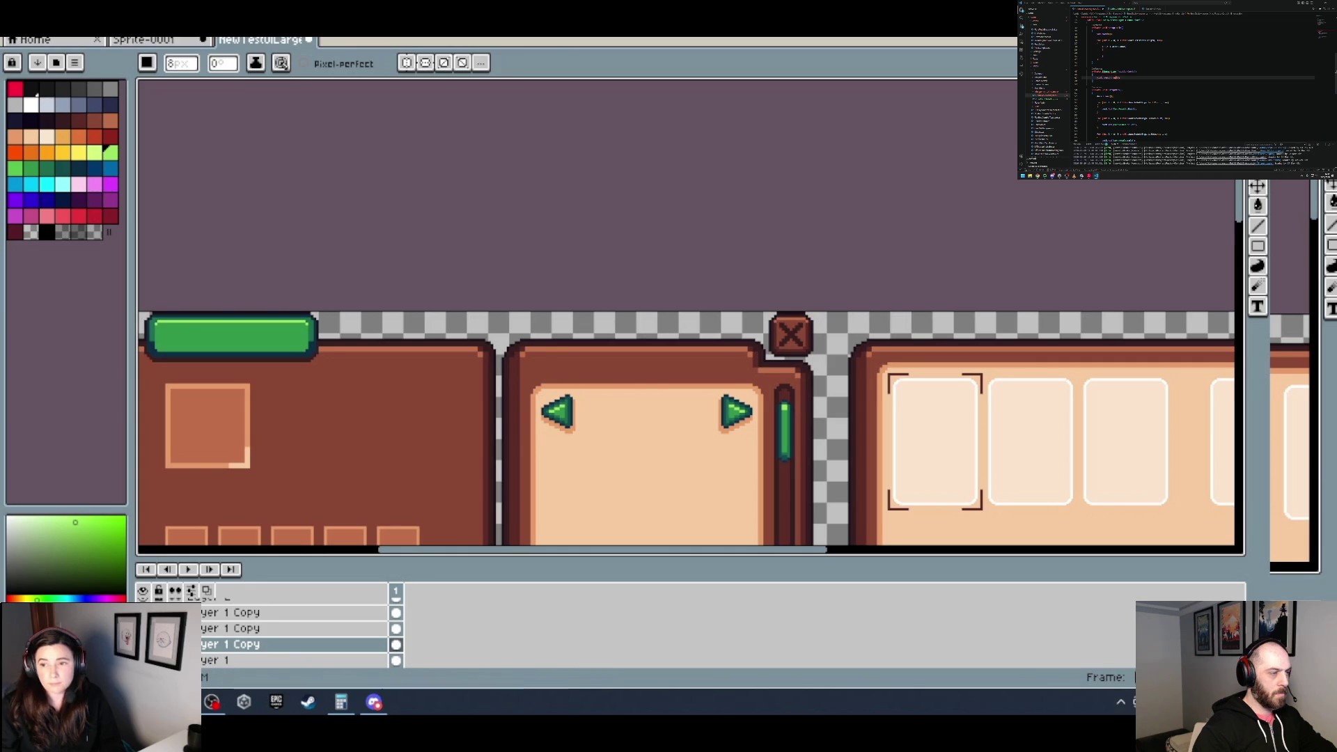
key("v")
left_click_drag(220, 349, 349, 358)
scroll(385, 350, "up", 3)
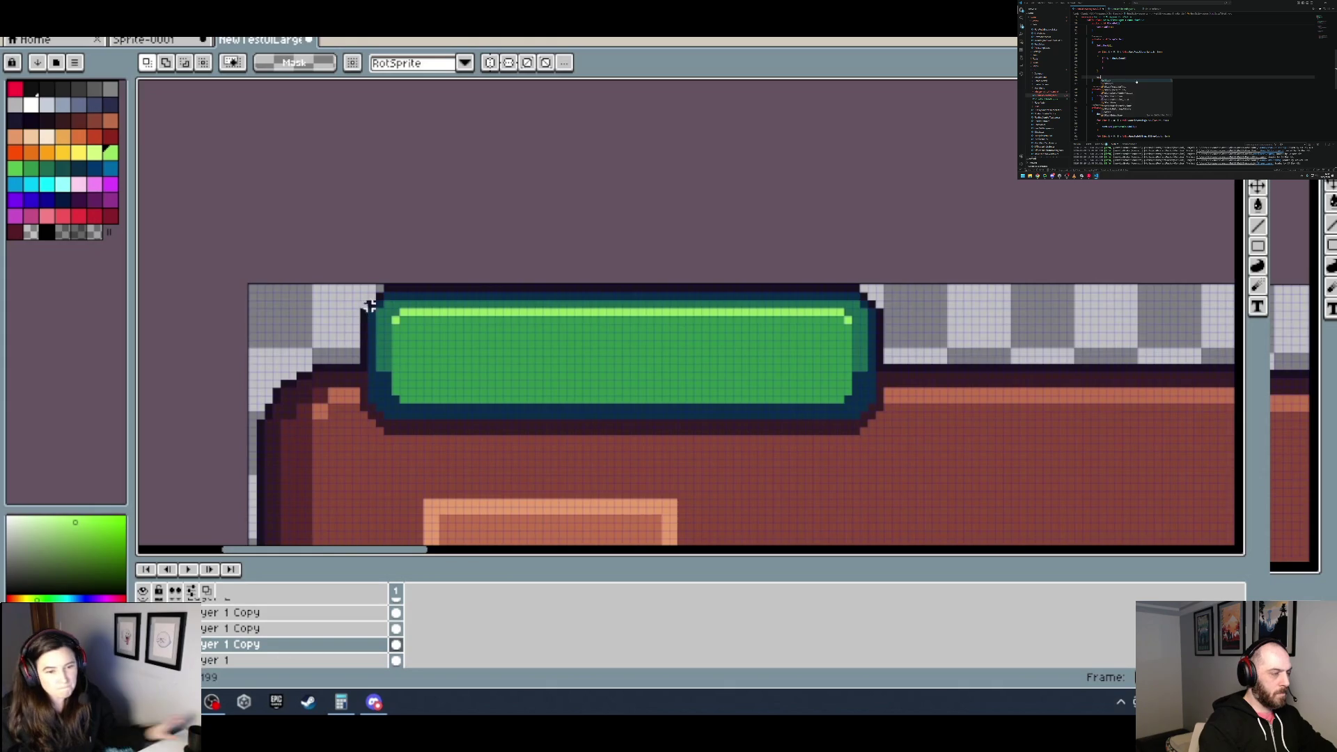
scroll(366, 307, "up", 2)
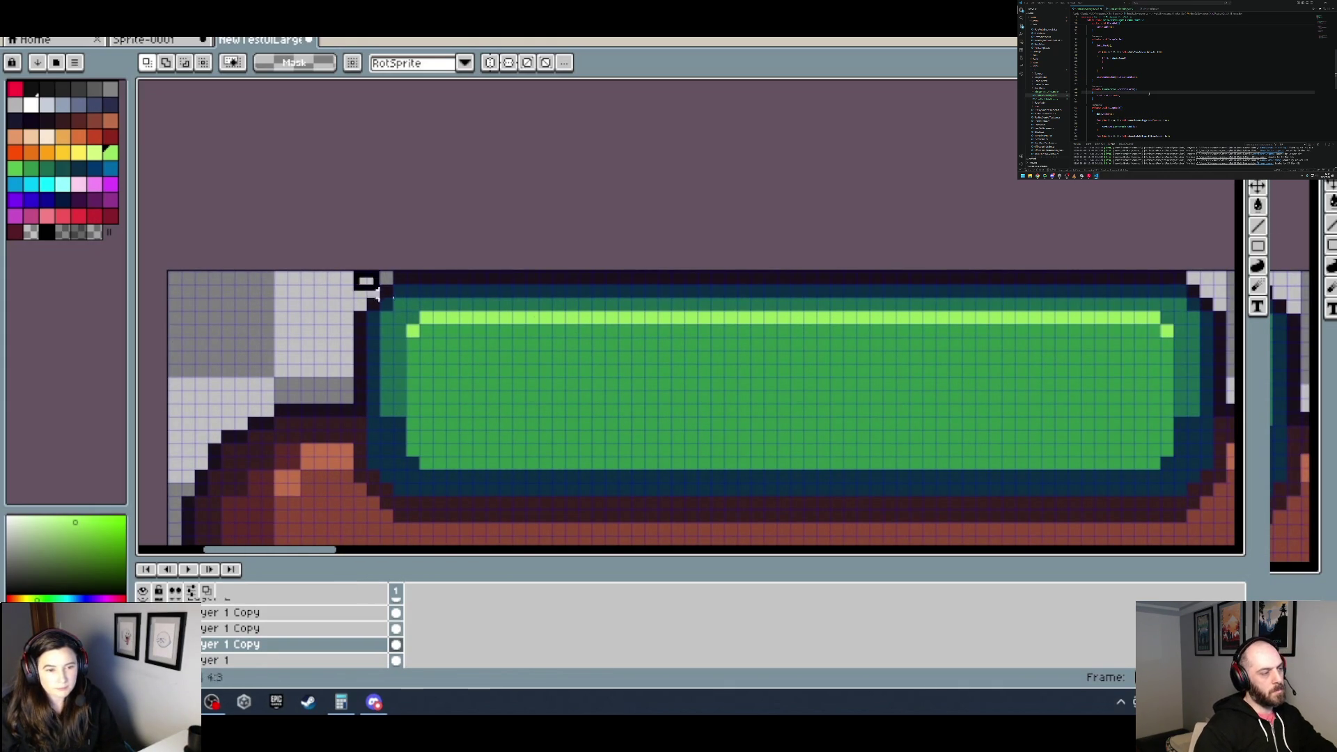
left_click_drag(356, 273, 1223, 367)
Step: Hide the side panels, then restore the palette, colour picker and layer panels
scroll(949, 224, "down", 2)
scroll(1226, 390, "up", 4)
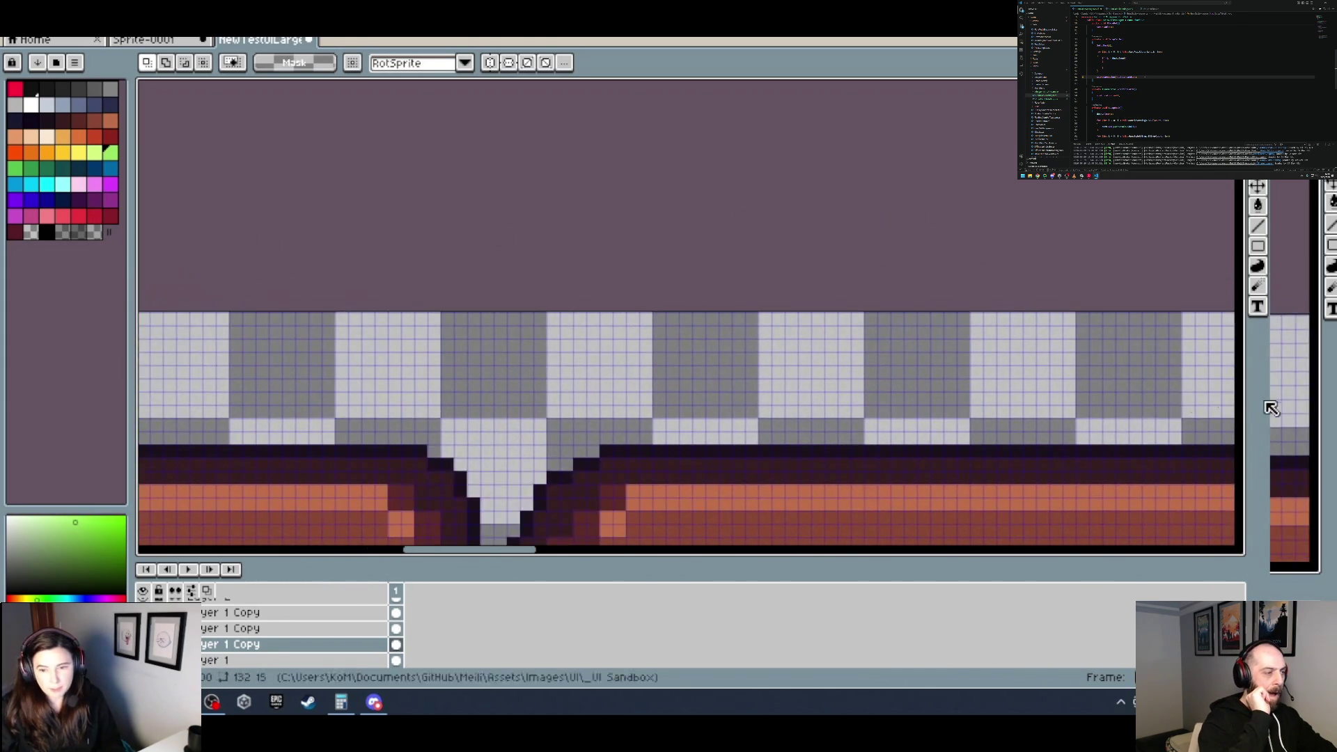
scroll(1179, 365, "right", 3)
key("Tab")
scroll(715, 367, "down", 1)
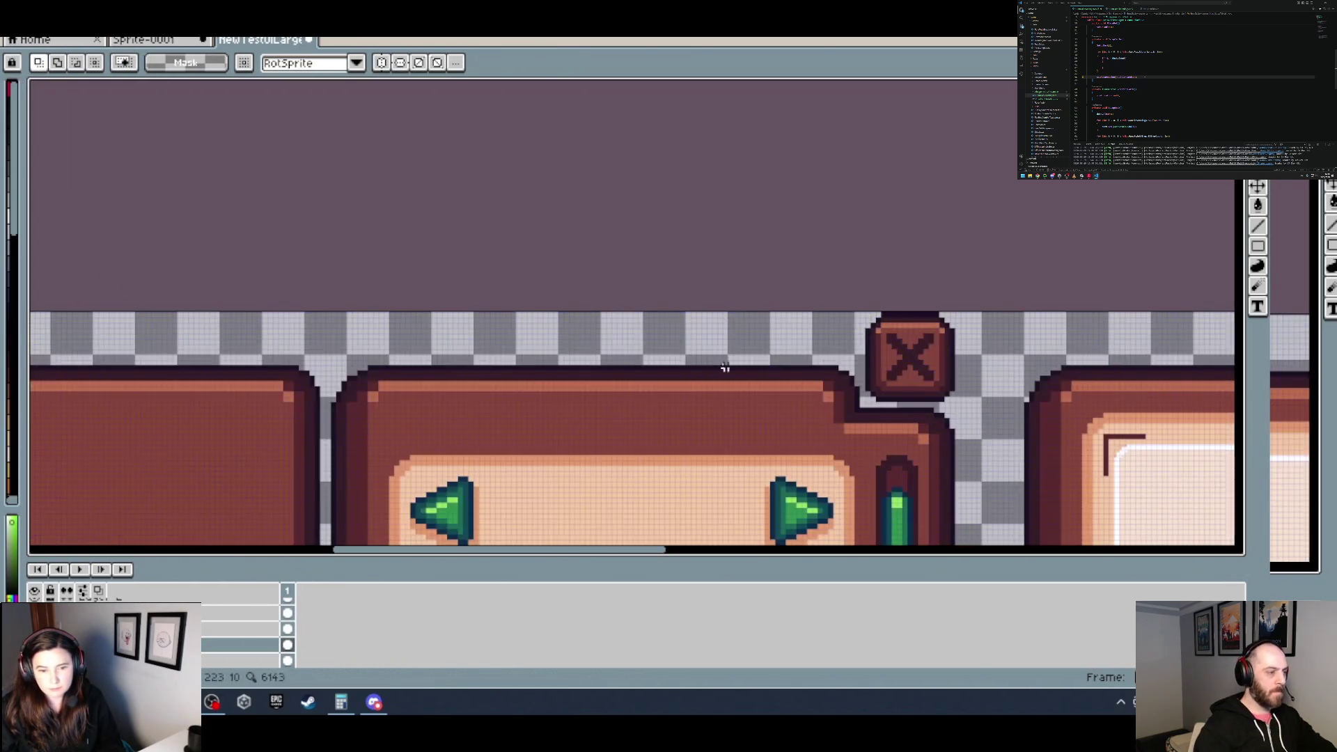
scroll(715, 367, "right", 3)
scroll(706, 345, "down", 1)
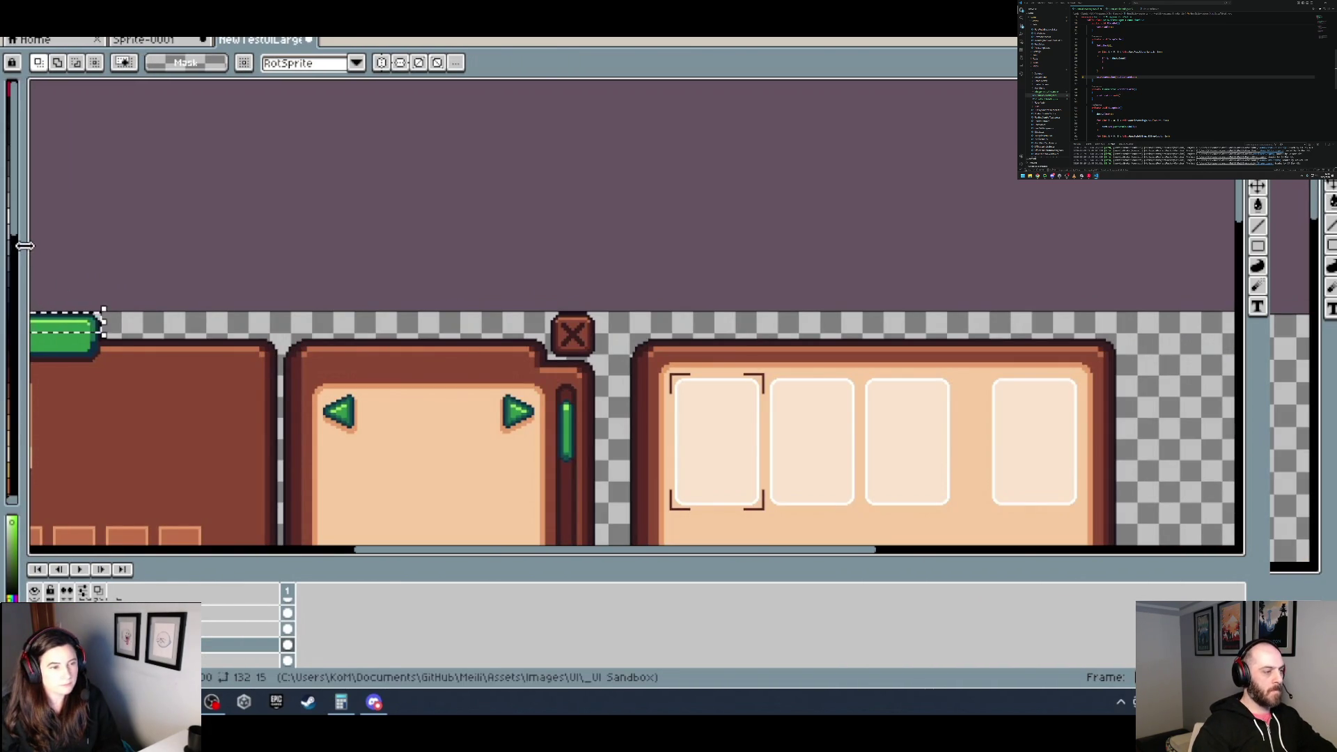
key("Tab")
Step: Widen the colour palette panel and test-paste the green bar, then cancel it
mouse_move(123, 259)
left_mouse_down()
mouse_move(143, 262)
mouse_move(130, 263)
left_mouse_up()
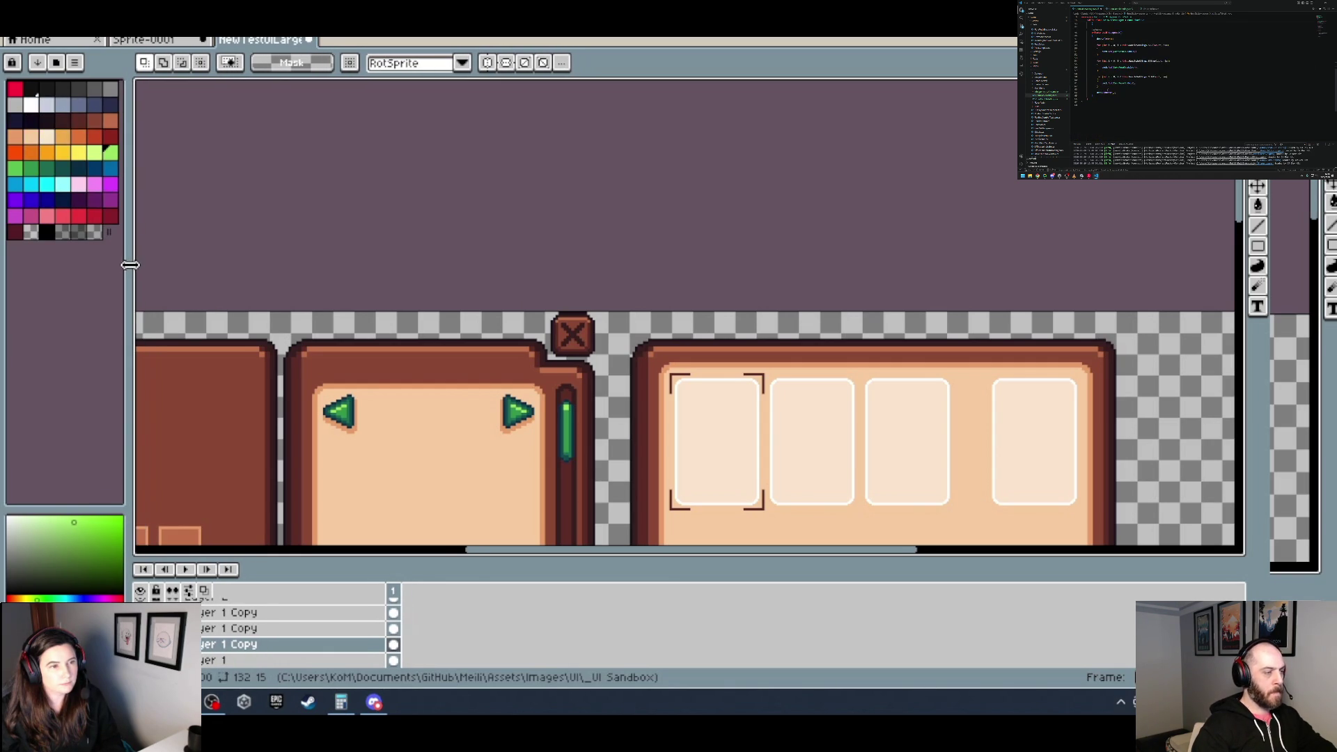
scroll(674, 272, "right", 5)
scroll(446, 363, "up", 2)
key("ctrl+v")
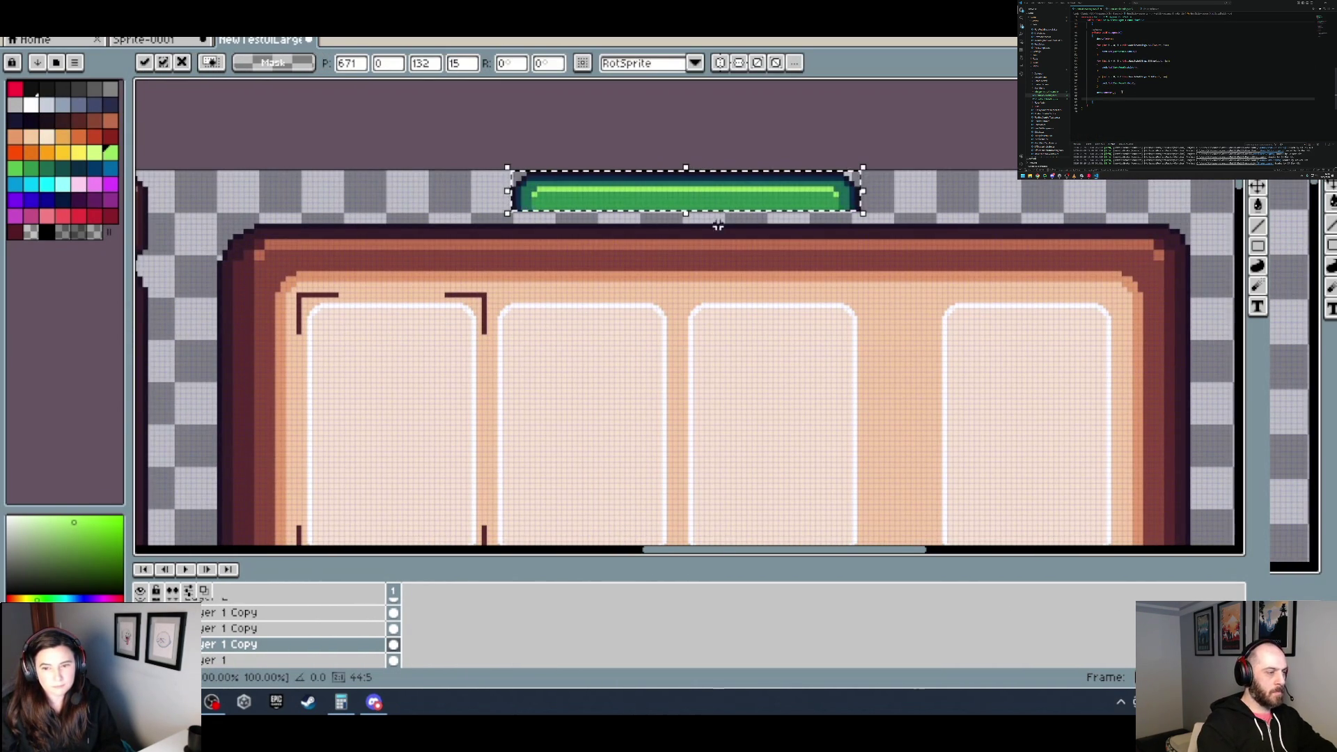
scroll(731, 447, "right", 5)
key("Escape")
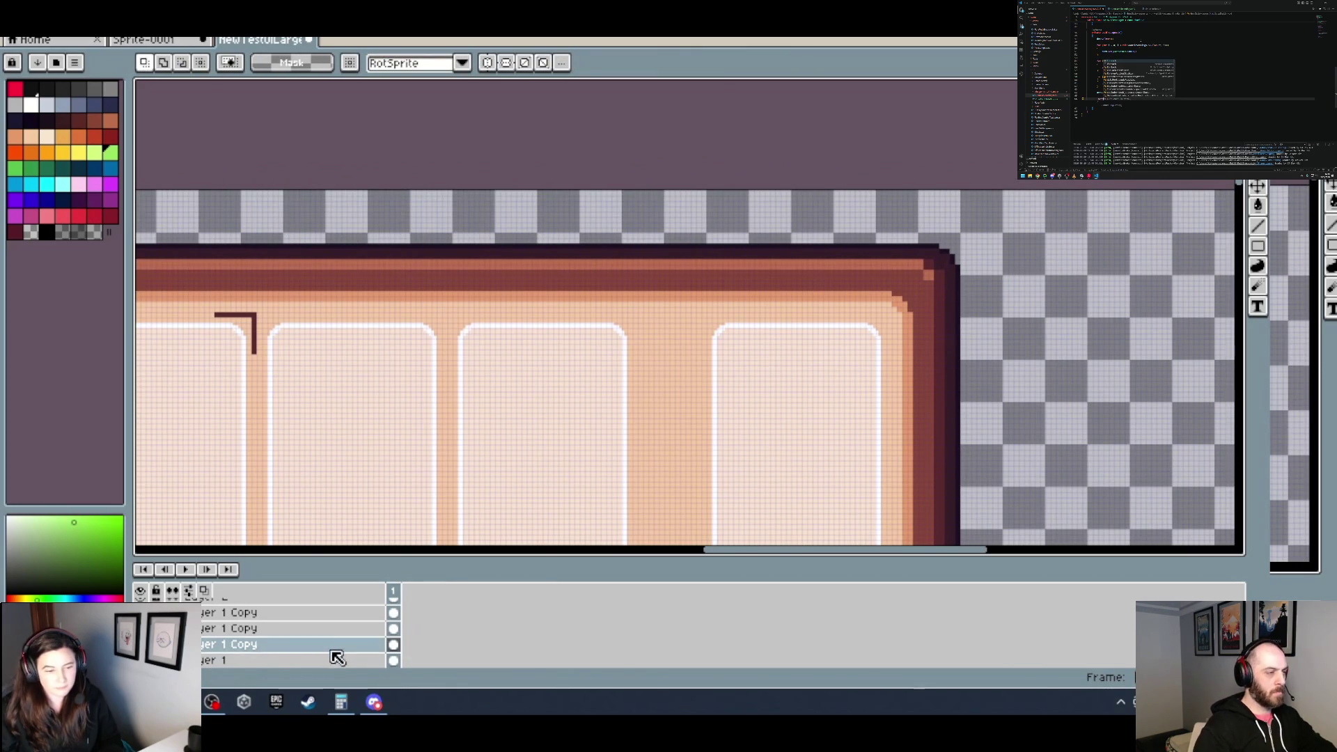
Step: Add a new empty layer and paste the green bar onto the card panel, discarding a resize attempt
right_click(333, 648)
mouse_move(418, 585)
left_click(484, 583)
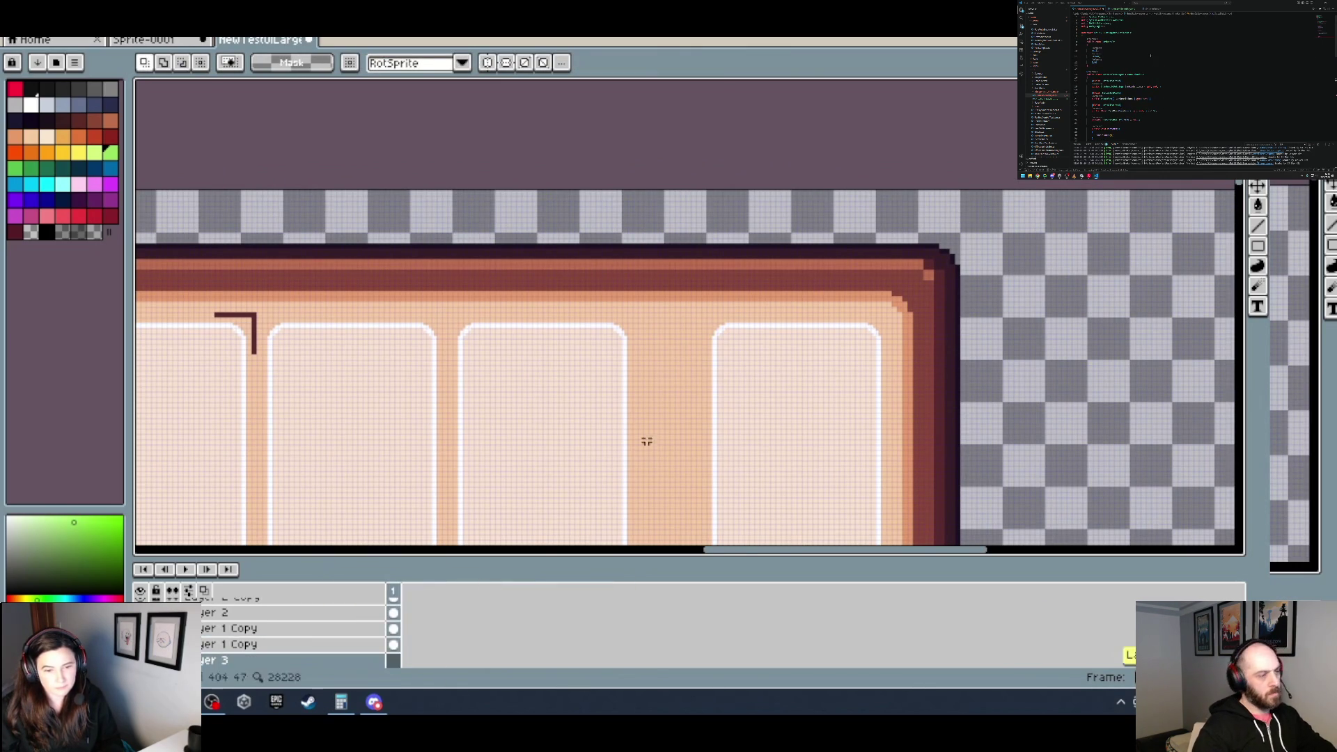
scroll(582, 499, "right", 5)
key("ctrl+v")
mouse_move(673, 191)
left_mouse_down()
mouse_move(653, 328)
mouse_move(634, 324)
left_mouse_up()
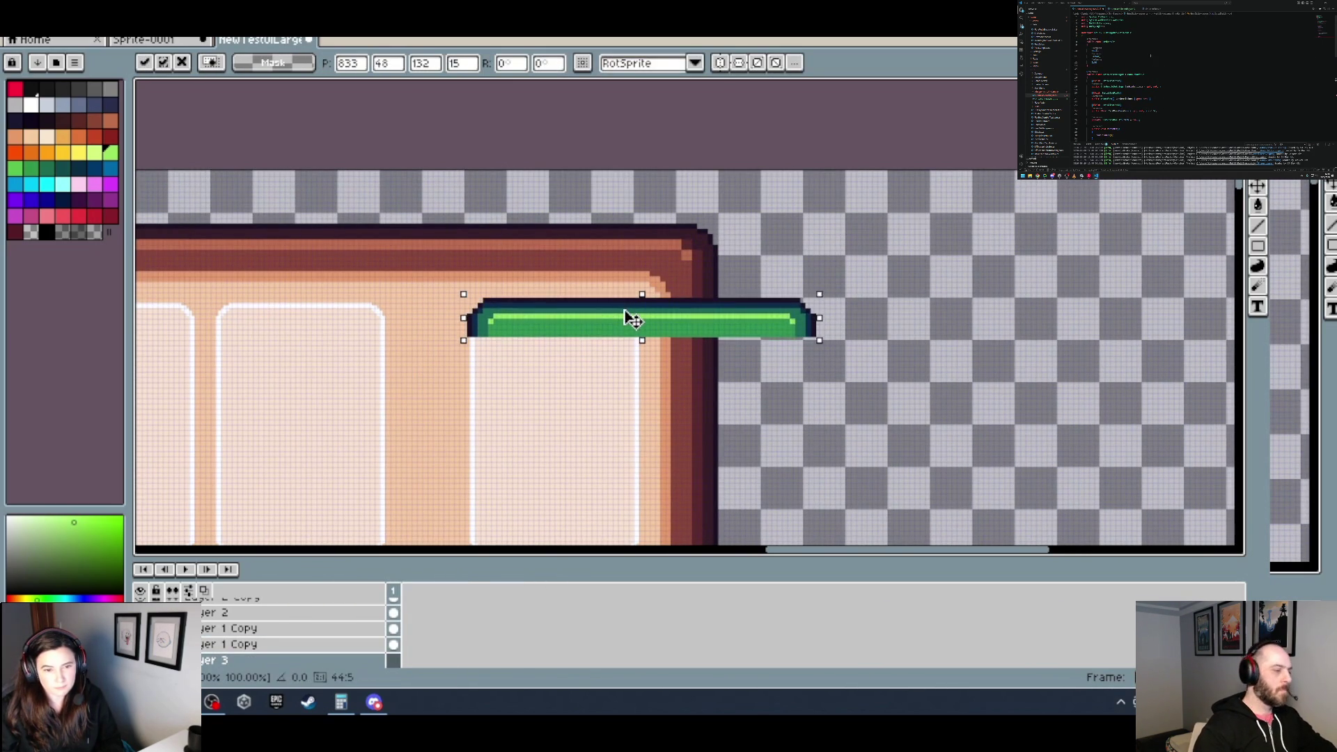
scroll(635, 325, "up", 1)
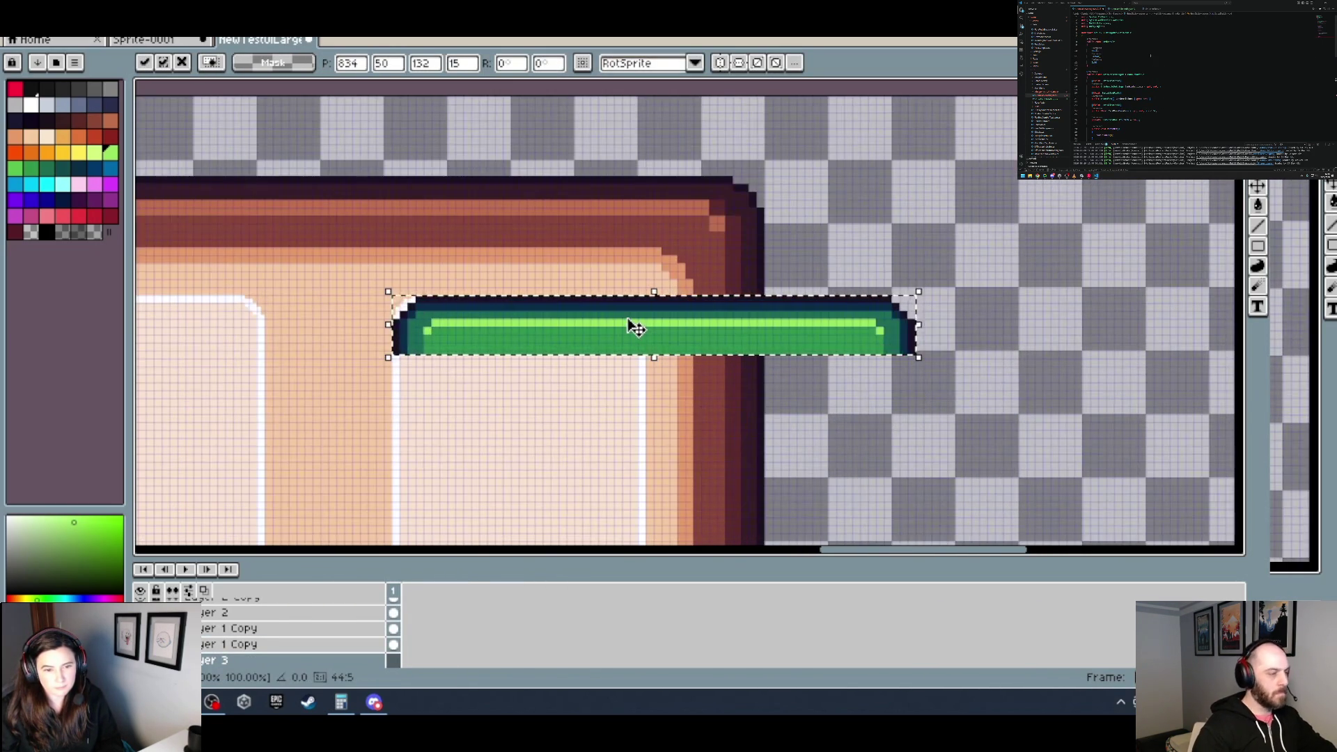
left_click_drag(916, 322, 637, 352)
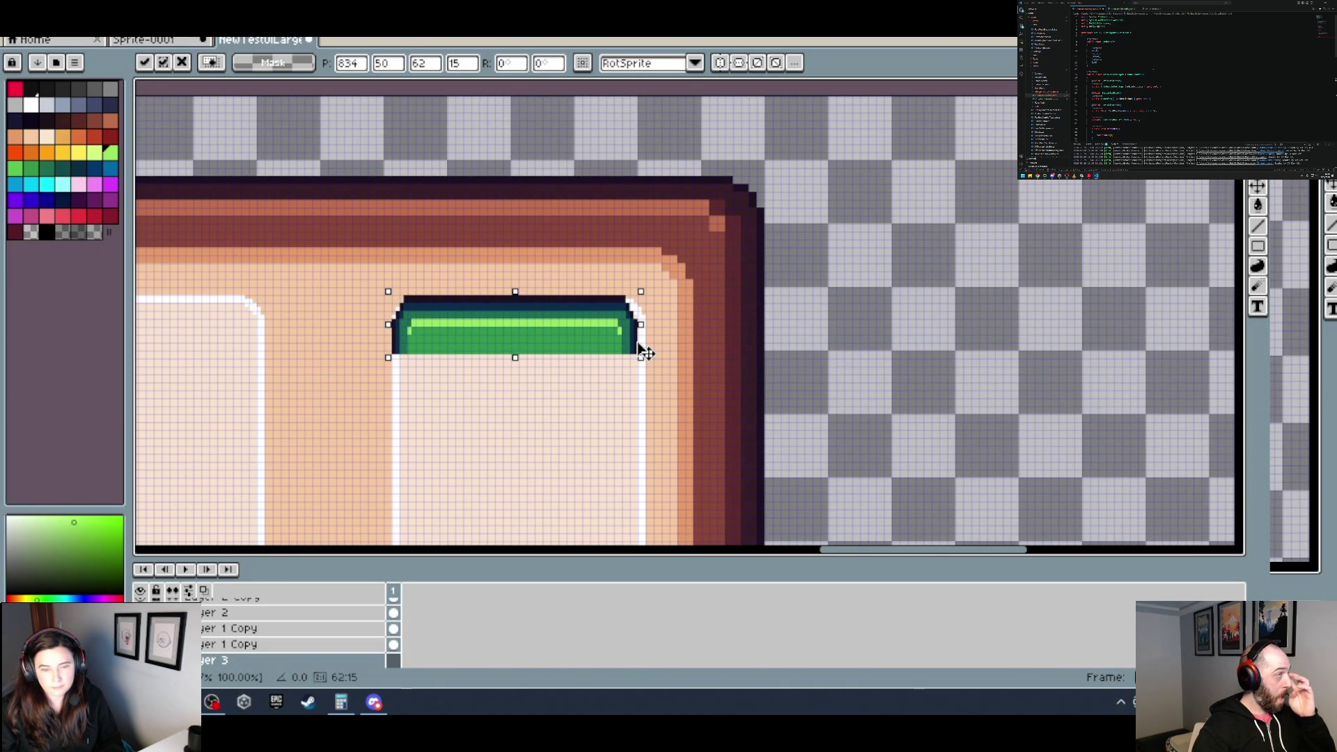
key("Escape")
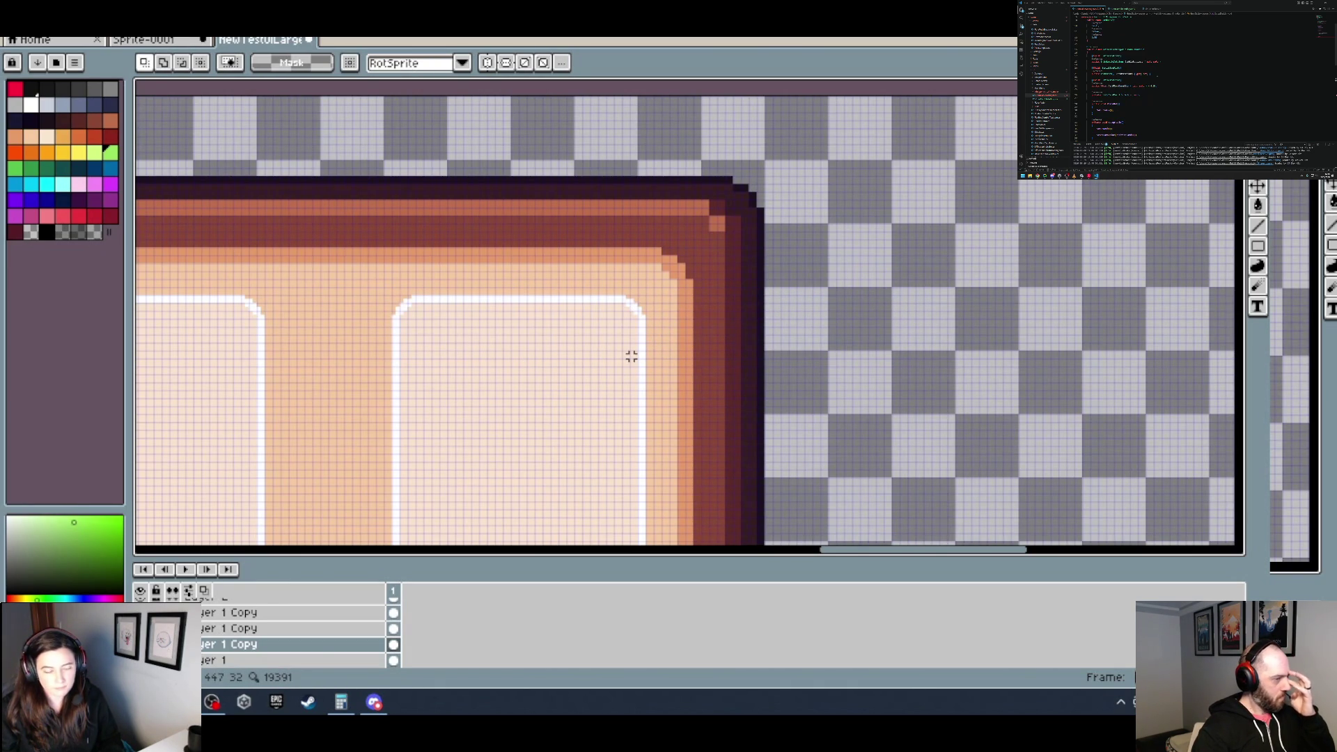
Step: Paste a fresh green bar onto the rightmost slot's top edge and slide its right end left
key("shift+n")
key("ctrl+v")
mouse_move(669, 140)
left_mouse_down()
mouse_move(669, 319)
mouse_move(653, 339)
left_mouse_up()
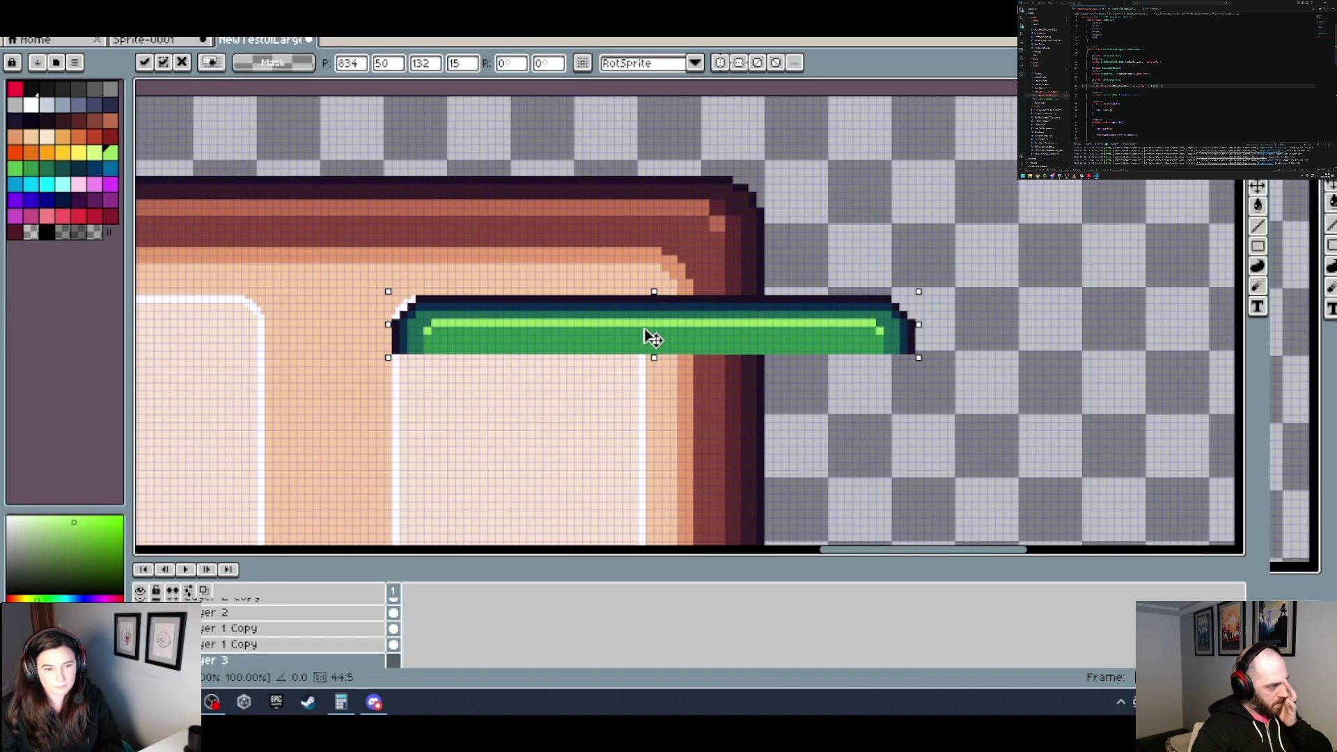
left_click(941, 448)
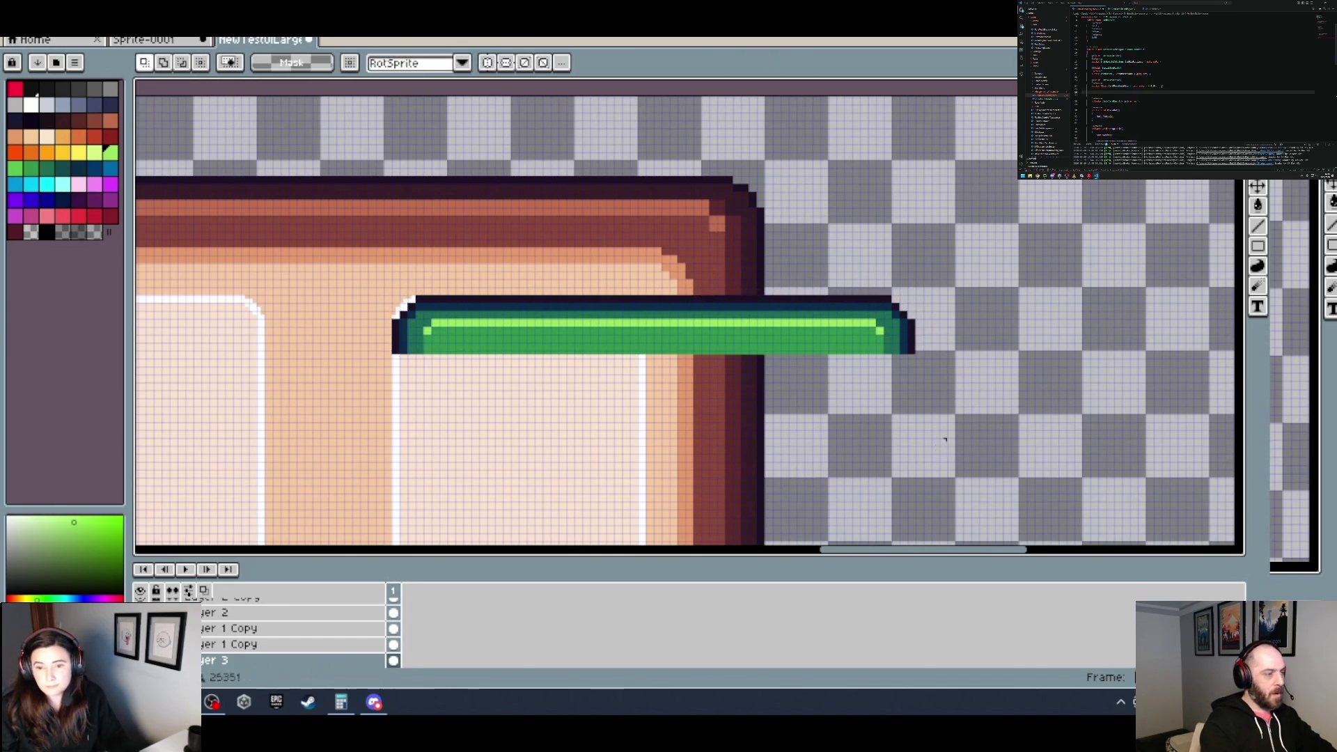
left_click_drag(934, 356, 635, 284)
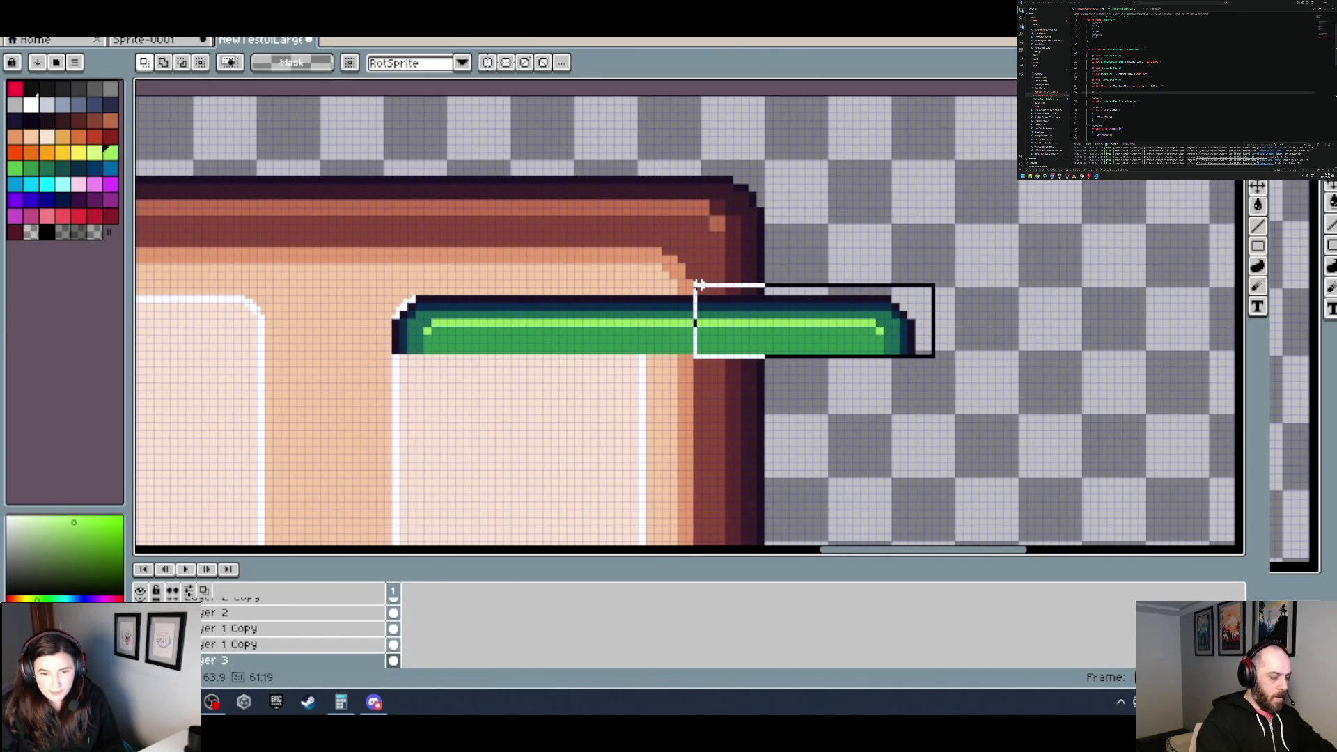
mouse_move(812, 334)
left_mouse_down()
mouse_move(609, 332)
mouse_move(622, 335)
left_mouse_up()
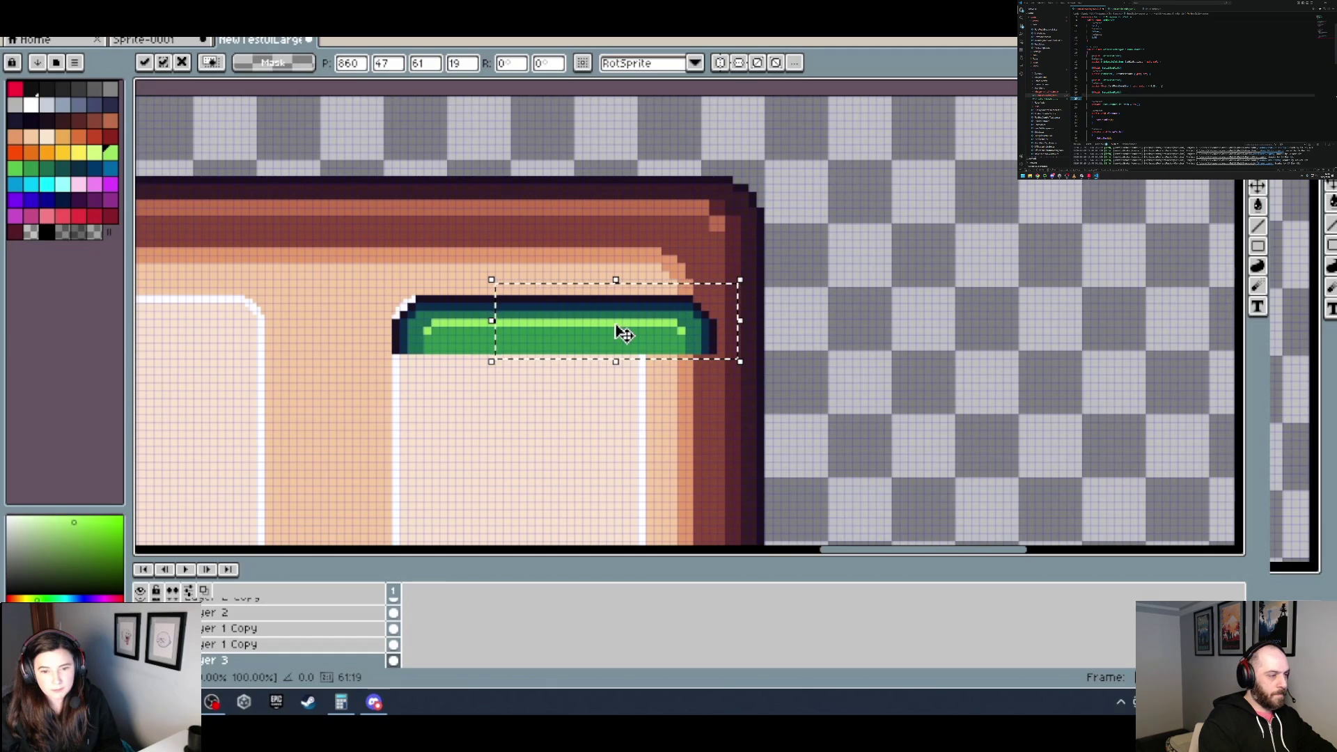
key("ctrl+d")
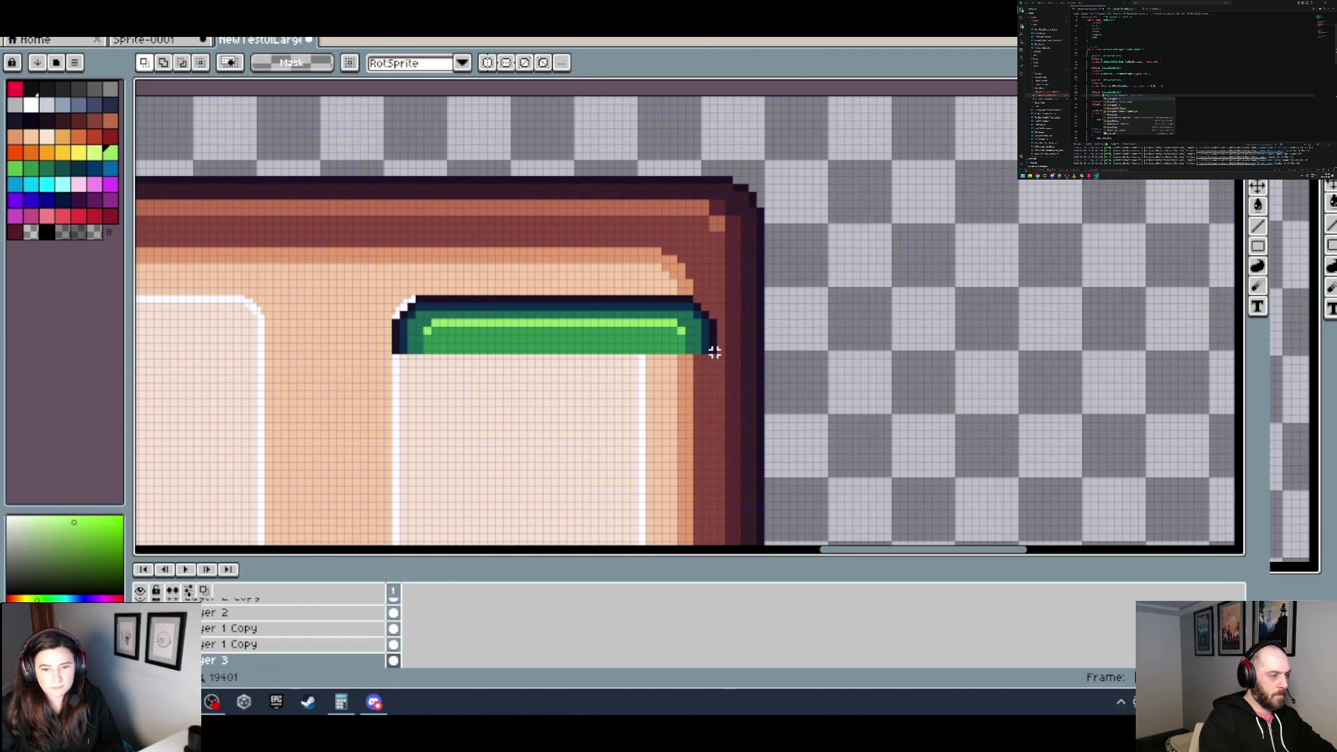
Step: Trim the bar's overhanging end to the slot width and commit it
left_click_drag(715, 353, 523, 296)
key("Delete")
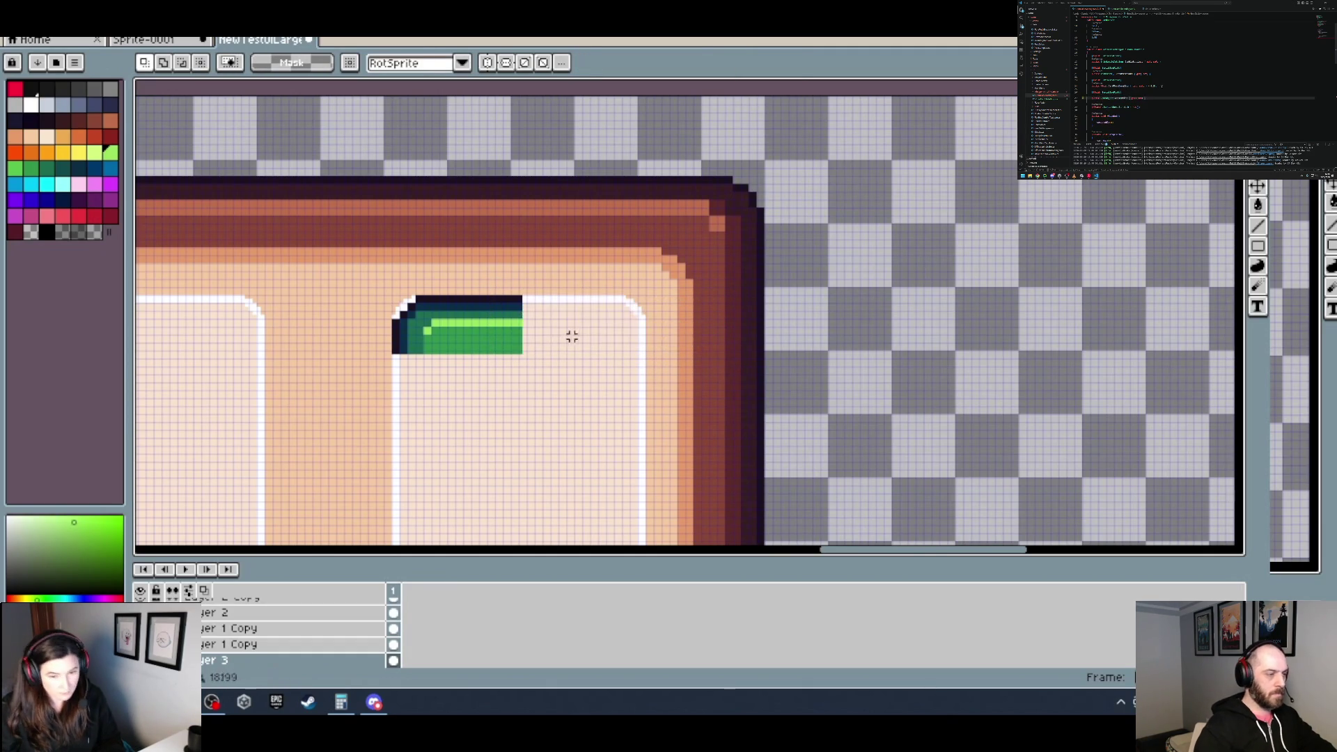
key("ctrl+z")
left_click_drag(657, 337, 592, 342)
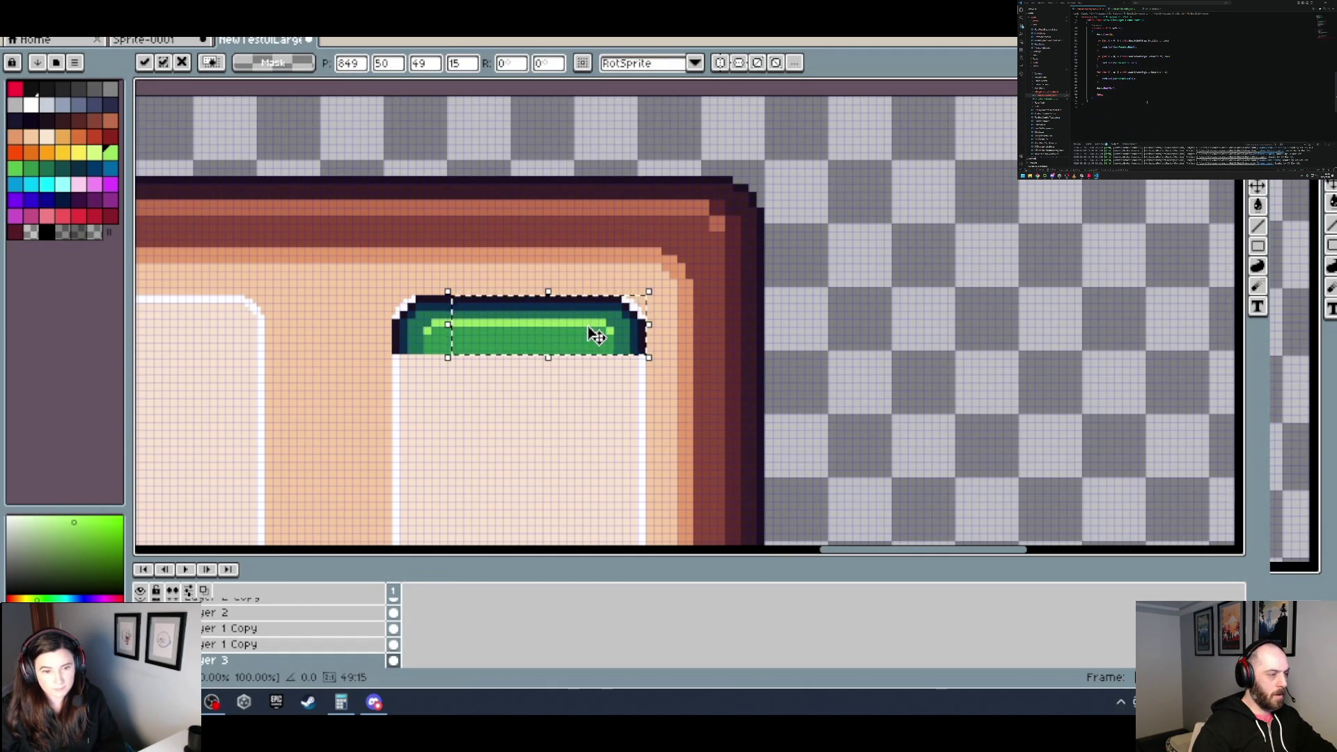
key("Return")
scroll(595, 358, "down", 3)
scroll(594, 357, "up", 1)
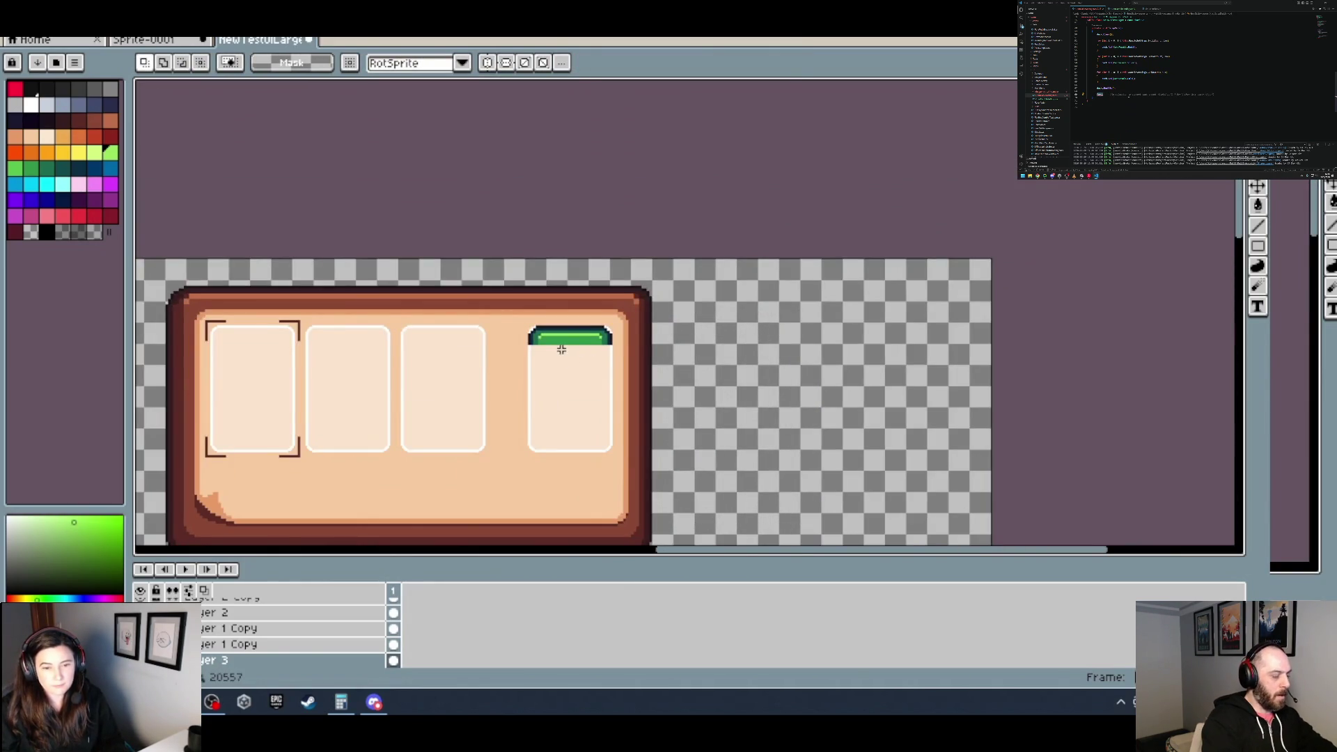
Step: Stretch the green bar down into a tall card filling the rightmost slot
scroll(561, 349, "up", 2)
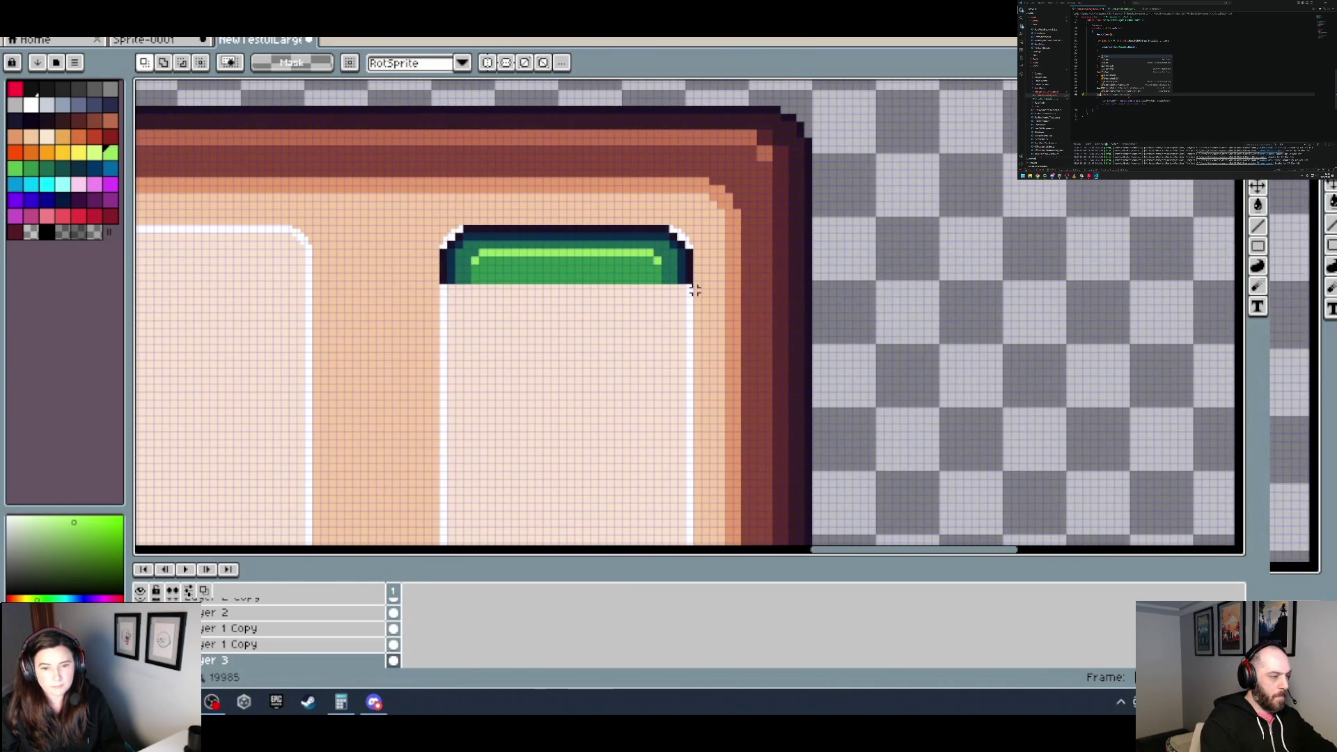
left_click_drag(700, 290, 432, 265)
mouse_move(568, 291)
left_mouse_down()
mouse_move(565, 486)
mouse_move(541, 251)
mouse_move(531, 435)
left_mouse_up()
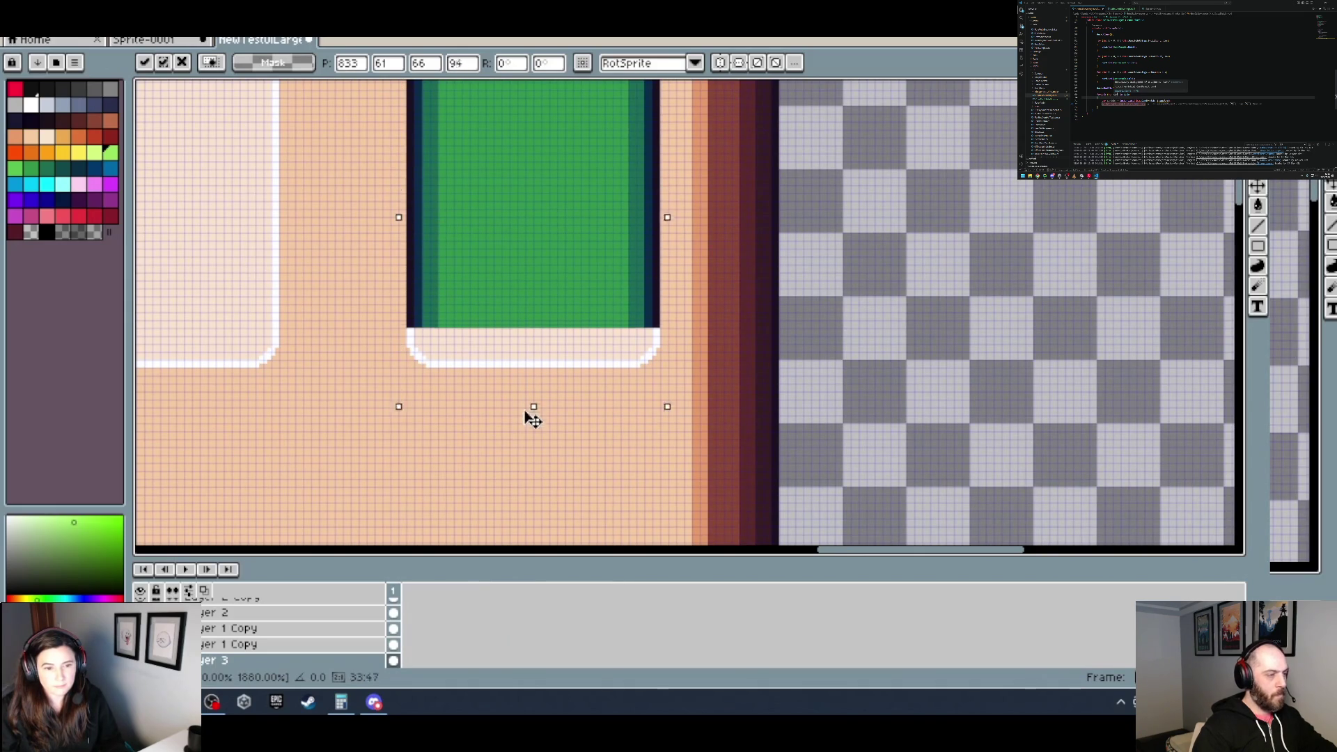
scroll(652, 240, "down", 3)
key("Return")
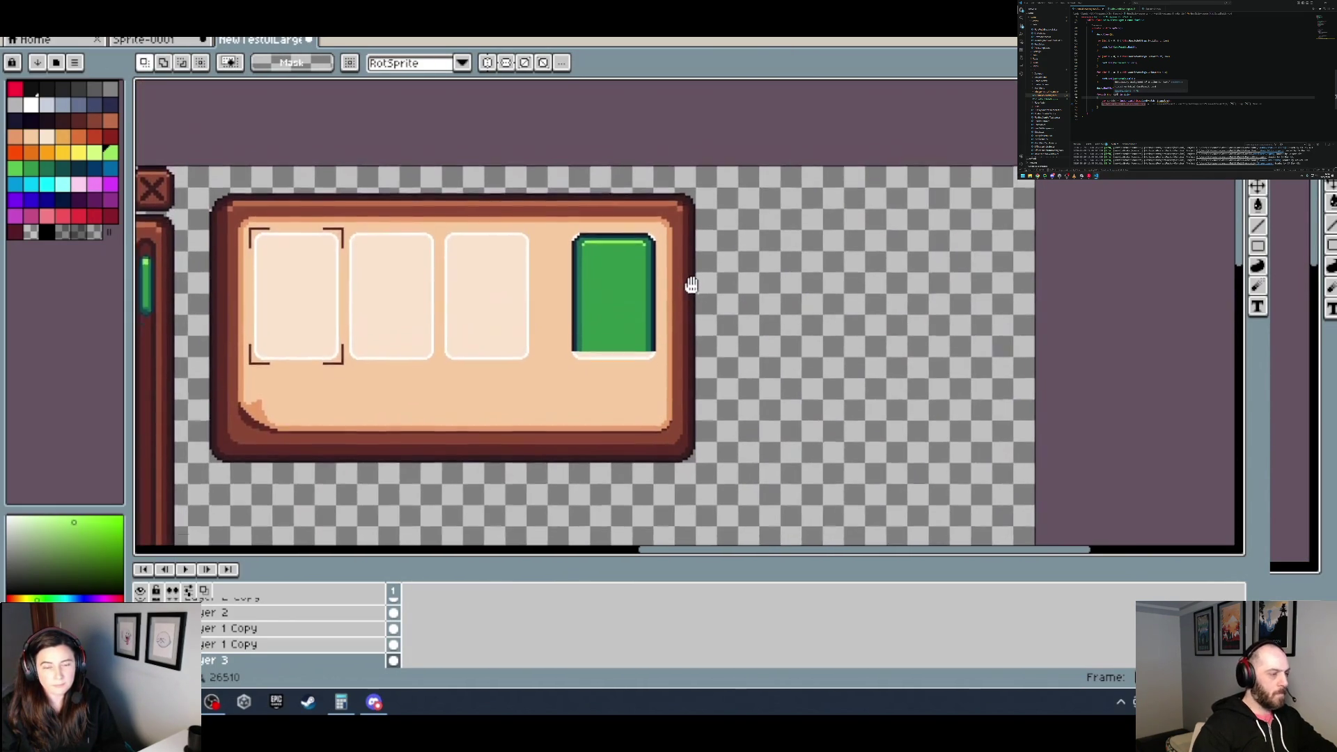
Step: Move Layer 3 up one place in the layer list and select Layer 1 Copy
scroll(695, 306, "down", 2)
scroll(457, 296, "left", 3)
scroll(418, 294, "left", 2)
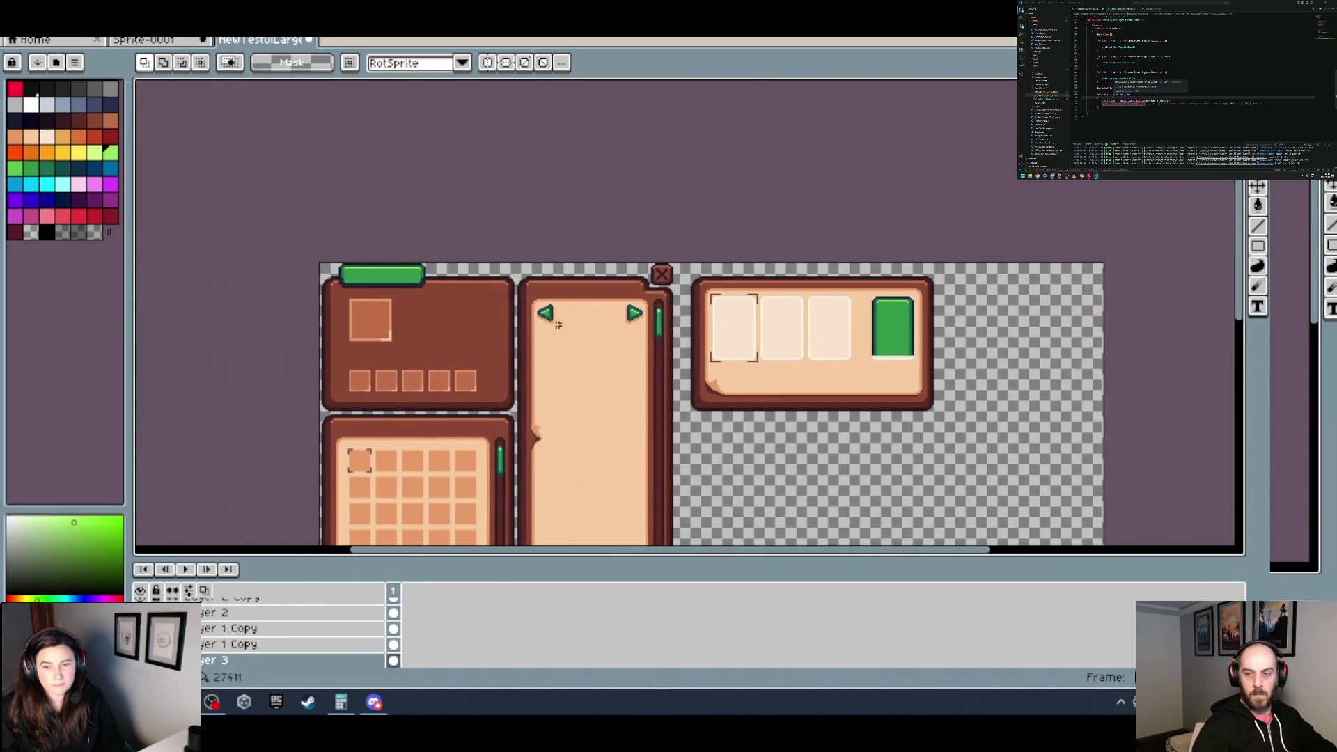
scroll(397, 292, "up", 4)
scroll(473, 260, "up", 2)
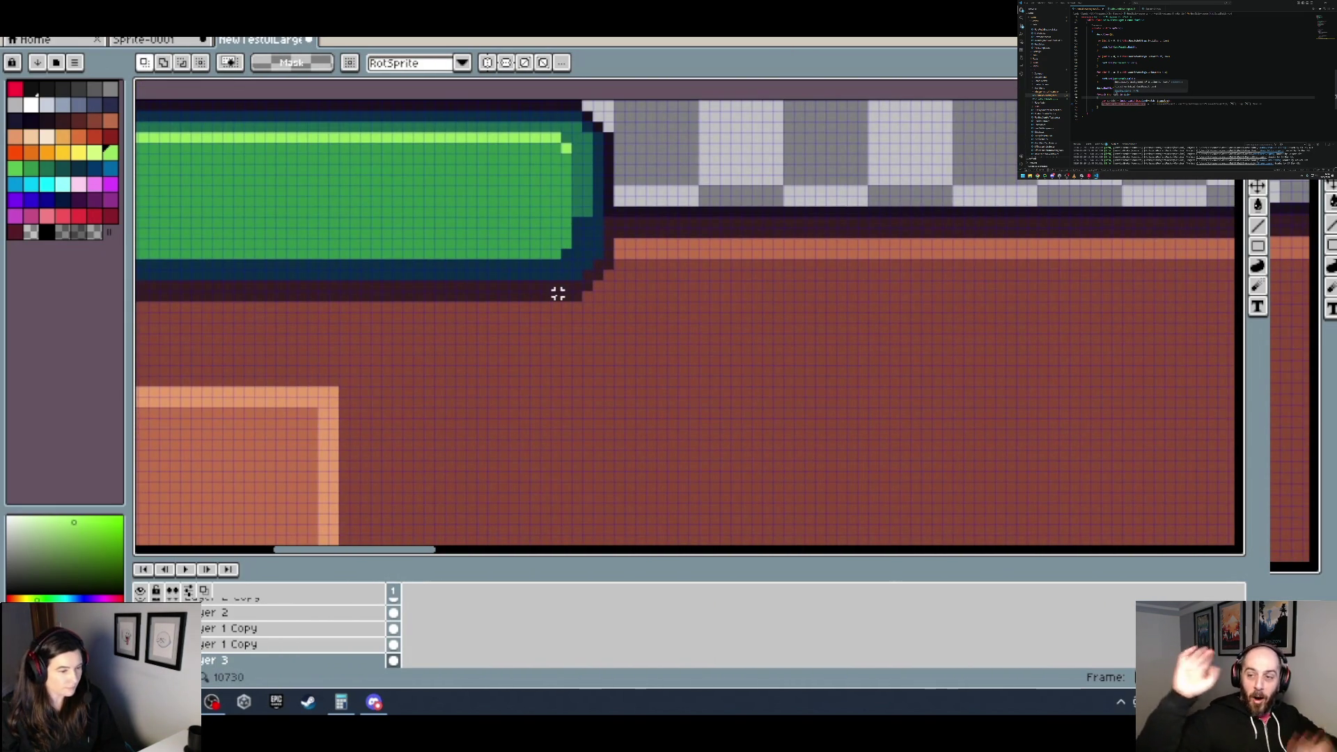
scroll(627, 269, "down", 1)
scroll(618, 283, "up", 1)
scroll(625, 274, "down", 1)
scroll(621, 284, "down", 1)
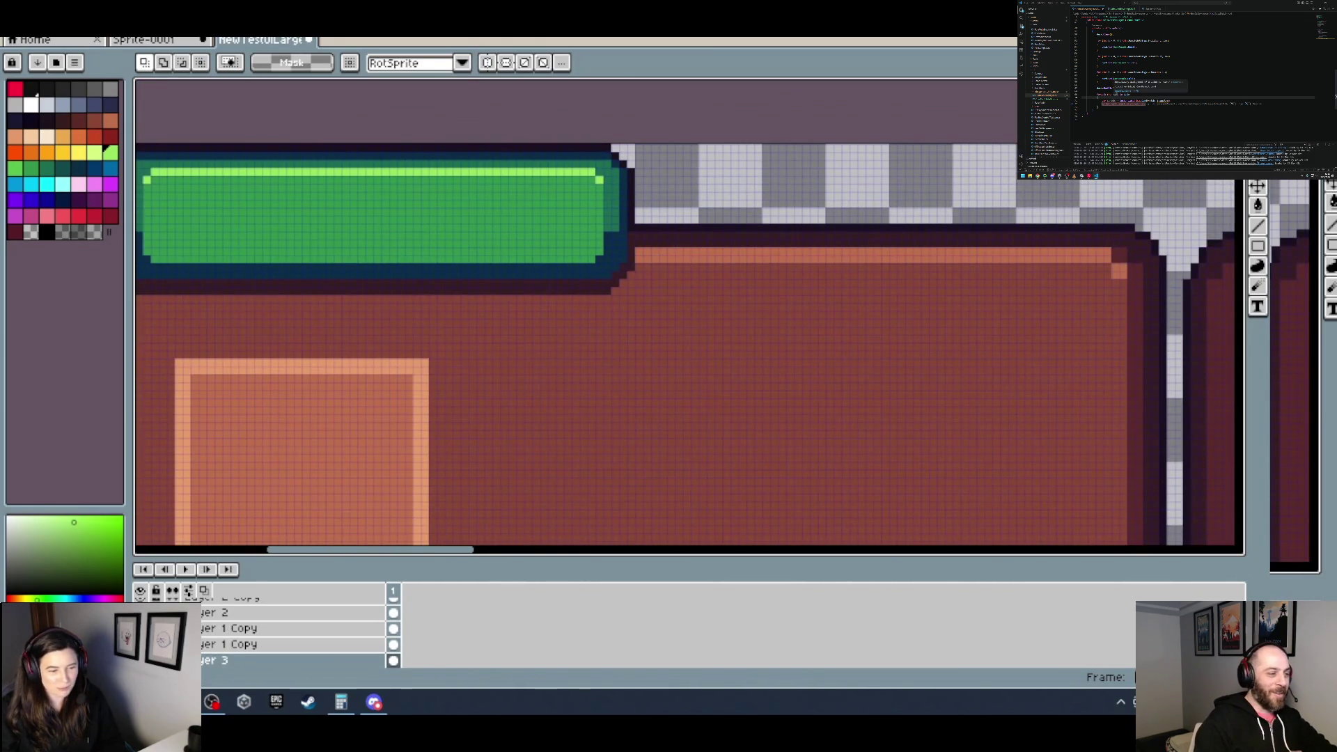
left_click_drag(278, 660, 279, 628)
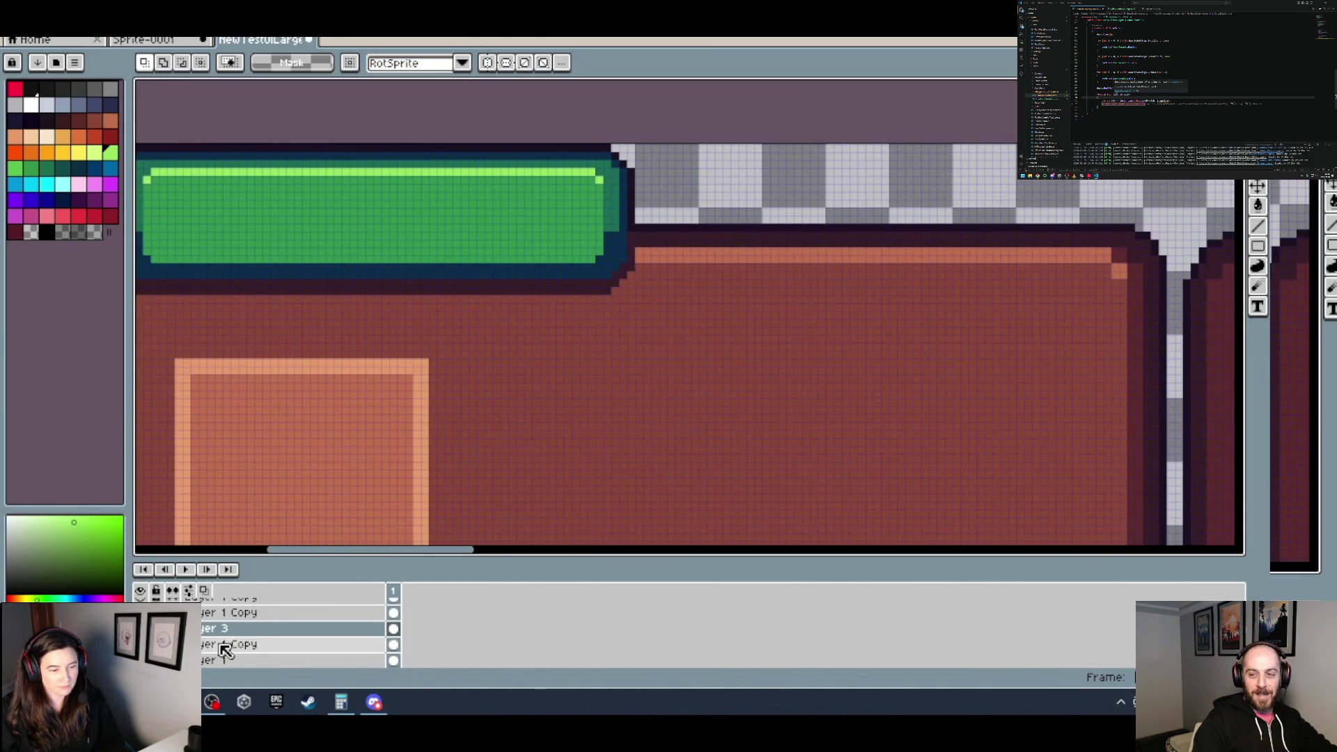
left_click(204, 648)
Step: Clear the selection and marquee the lower strip of the green header bar
mouse_move(657, 271)
left_mouse_down()
mouse_move(743, 307)
mouse_move(300, 266)
left_mouse_up()
scroll(745, 322, "up", 1)
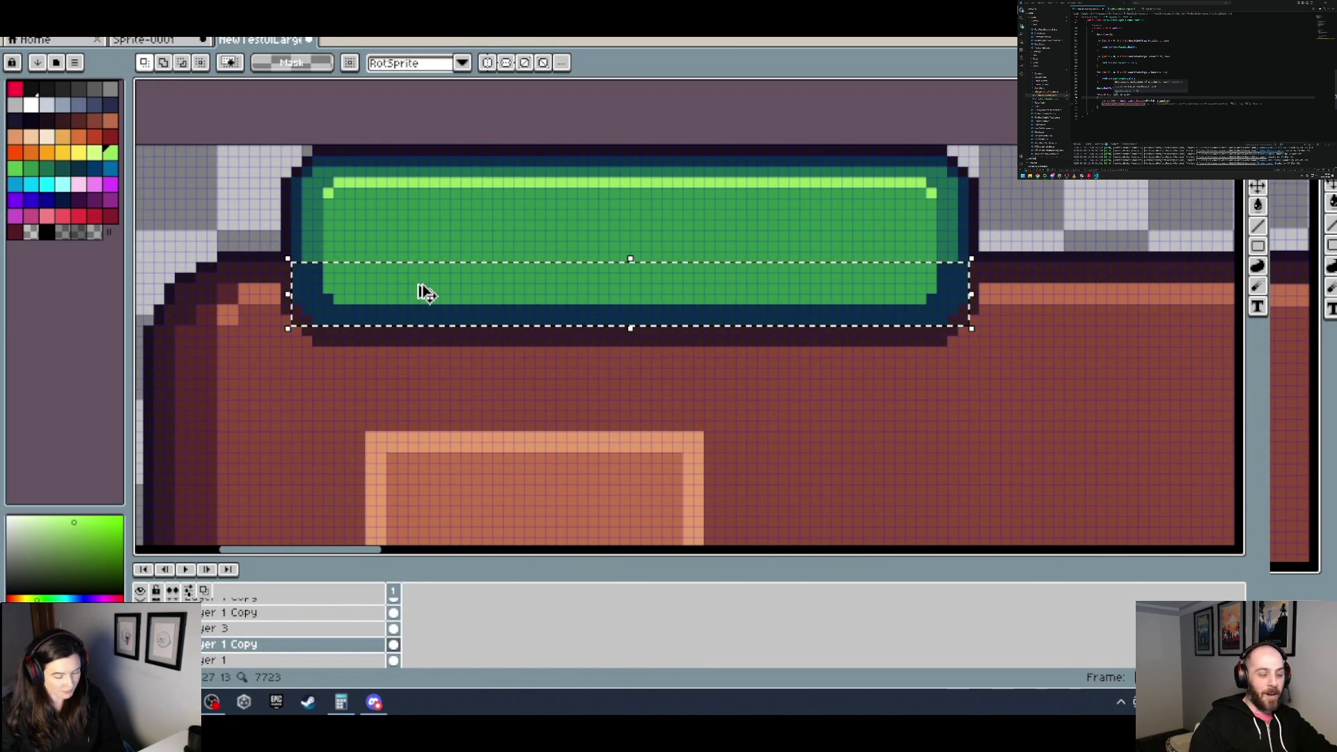
left_click(981, 321)
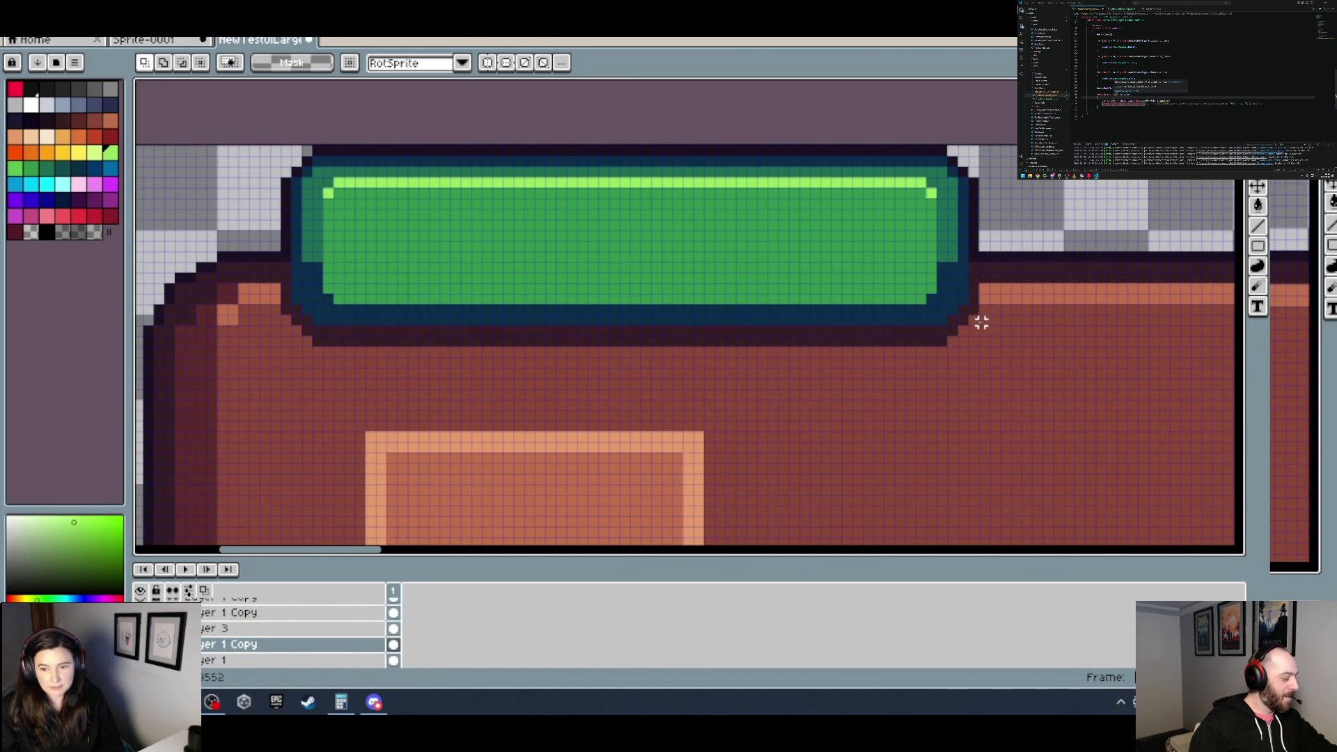
left_click_drag(926, 322, 278, 261)
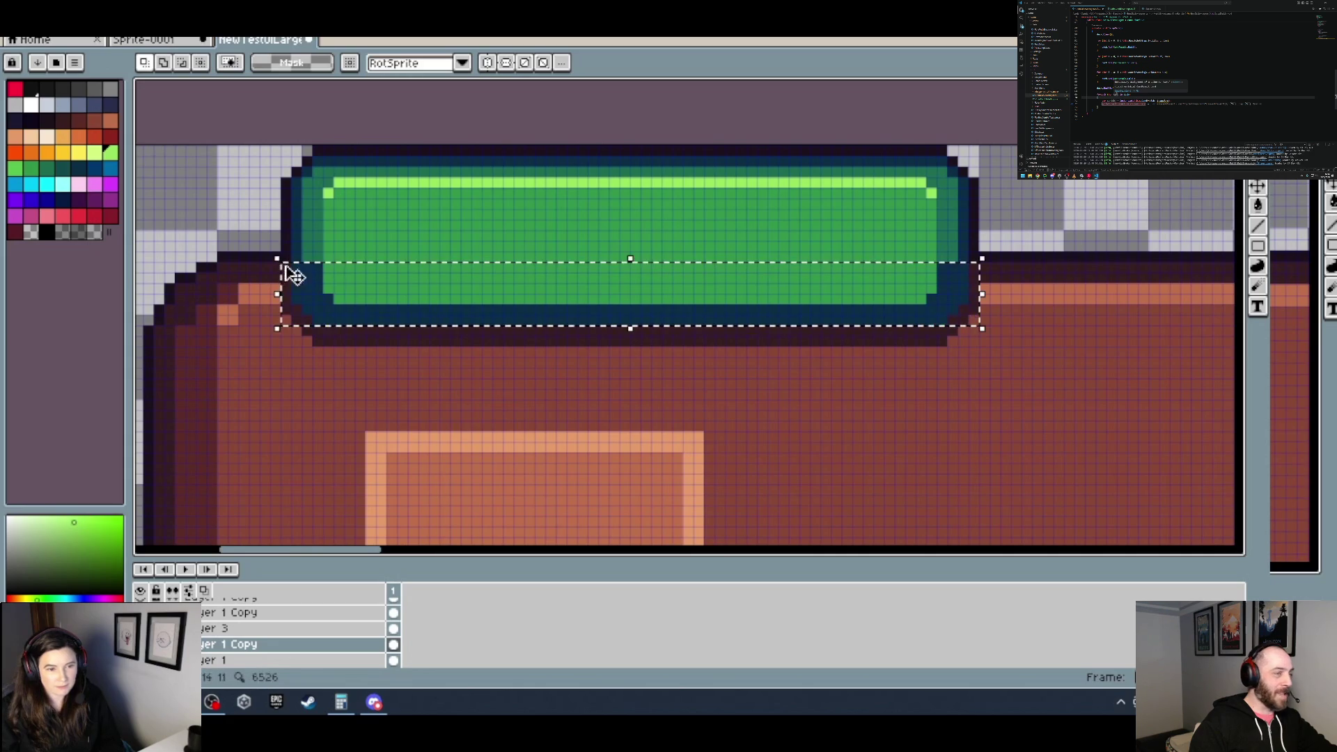
Step: Paste the copied strip near the green card's bottom edge
scroll(388, 323, "down", 3)
scroll(284, 283, "right", 5)
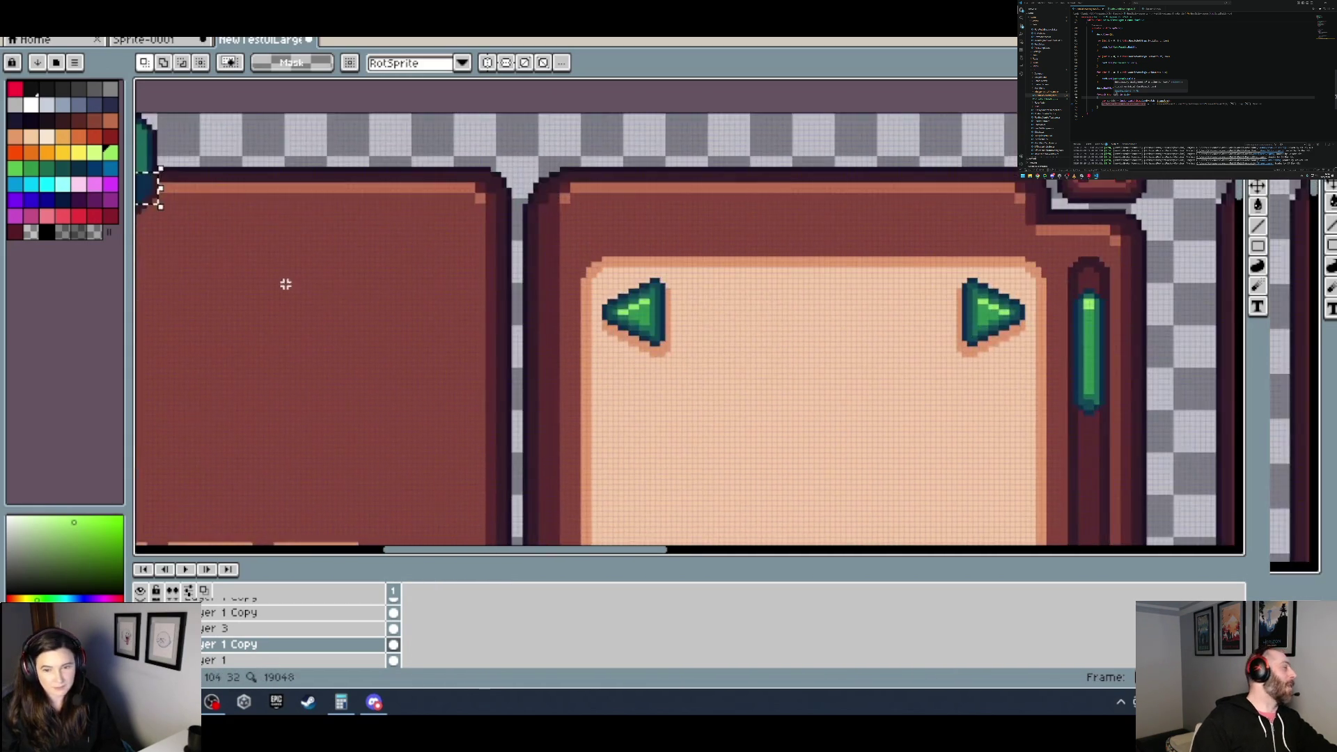
scroll(287, 217, "up", 3)
scroll(577, 285, "right", 5)
scroll(466, 326, "right", 5)
scroll(514, 320, "up", 2)
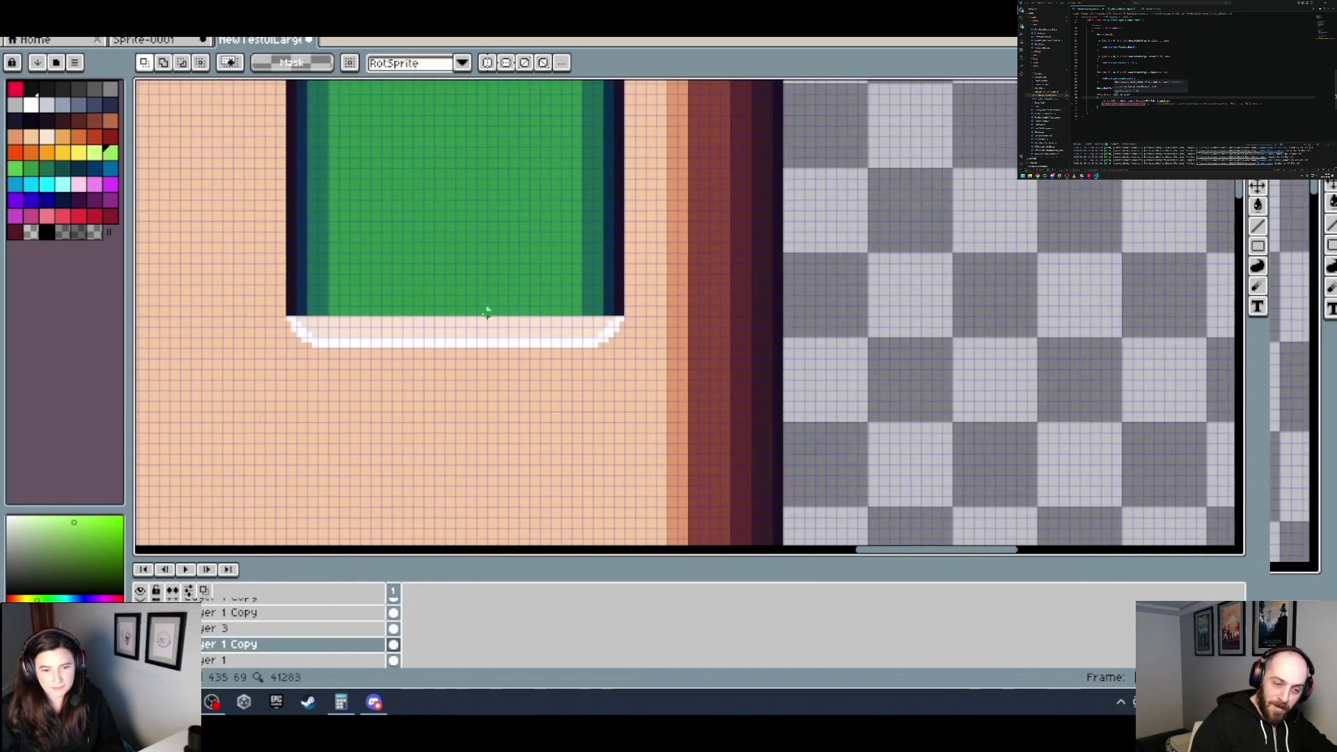
scroll(424, 309, "up", 2)
scroll(424, 309, "left", 3)
key("ctrl+v")
Step: Paste the copied bar onto Layer 3 and place it under the green block
mouse_move(979, 305)
left_mouse_down()
mouse_move(1203, 386)
mouse_move(757, 446)
mouse_move(754, 434)
left_mouse_up()
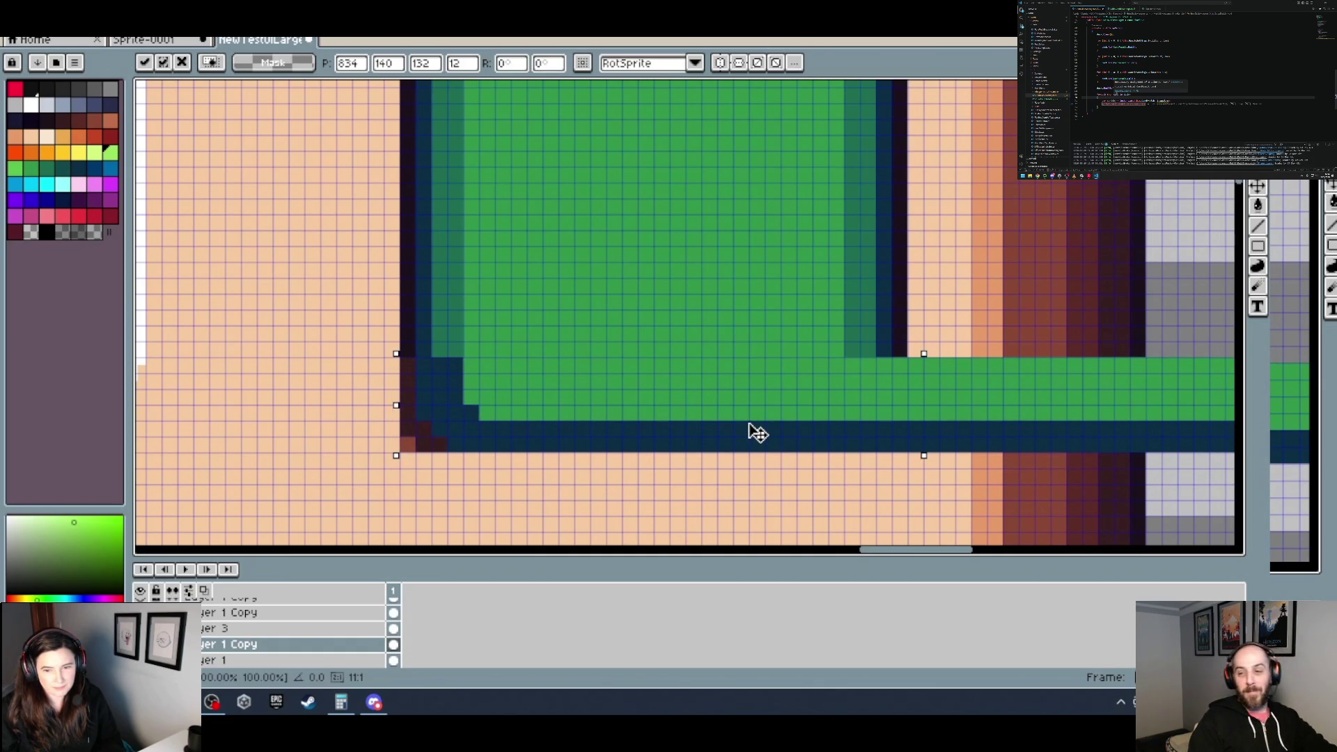
scroll(916, 300, "down", 1)
scroll(743, 295, "right", 5)
key("Escape")
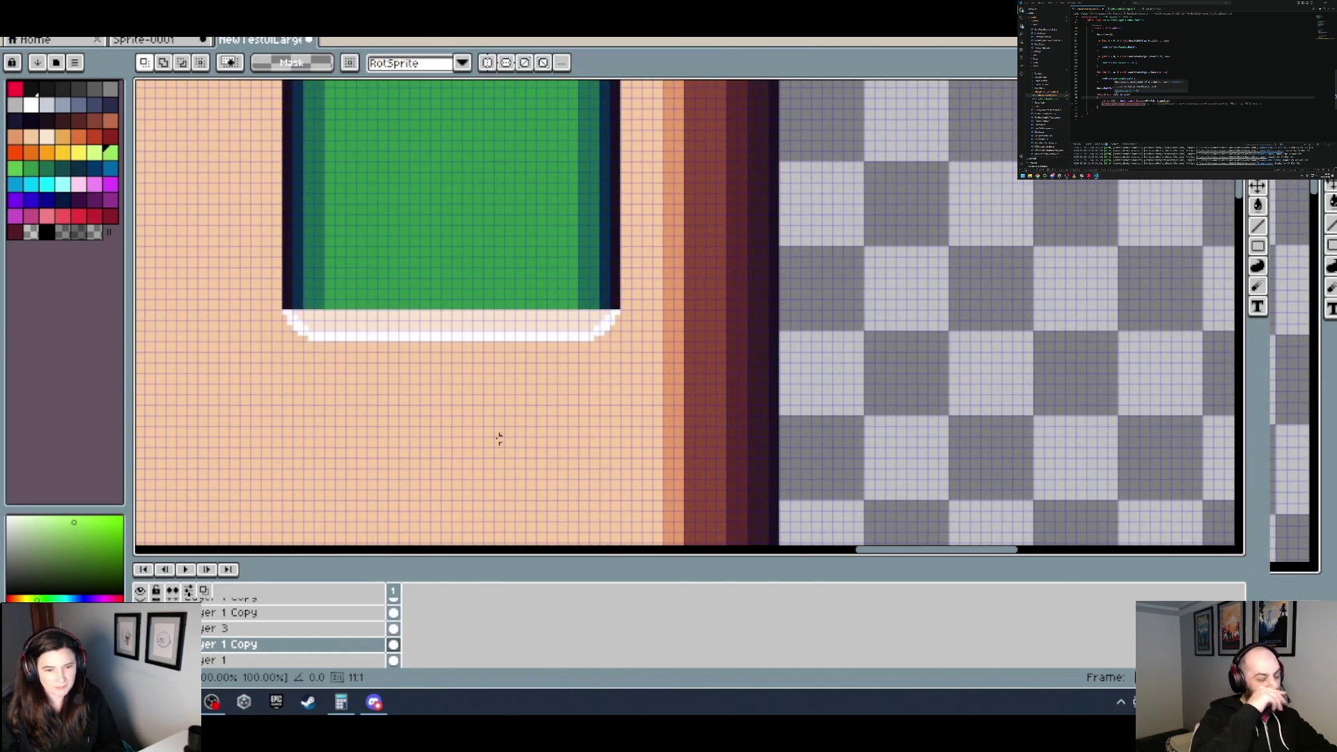
left_click(284, 629)
key("ctrl+v")
left_click_drag(404, 321, 360, 345)
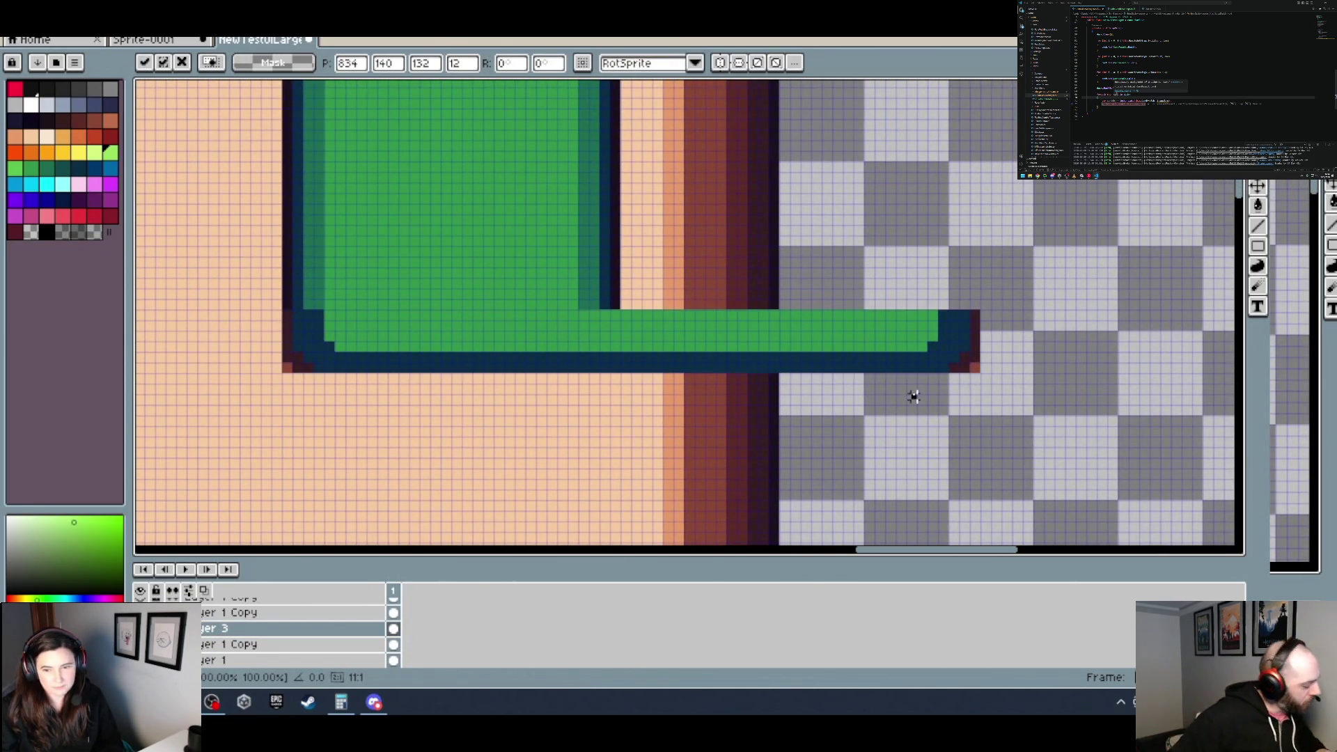
key("Return")
Step: Shift the green bar's protruding right end left, one pixel finer, to close the card's bottom
left_click_drag(1015, 392, 628, 286)
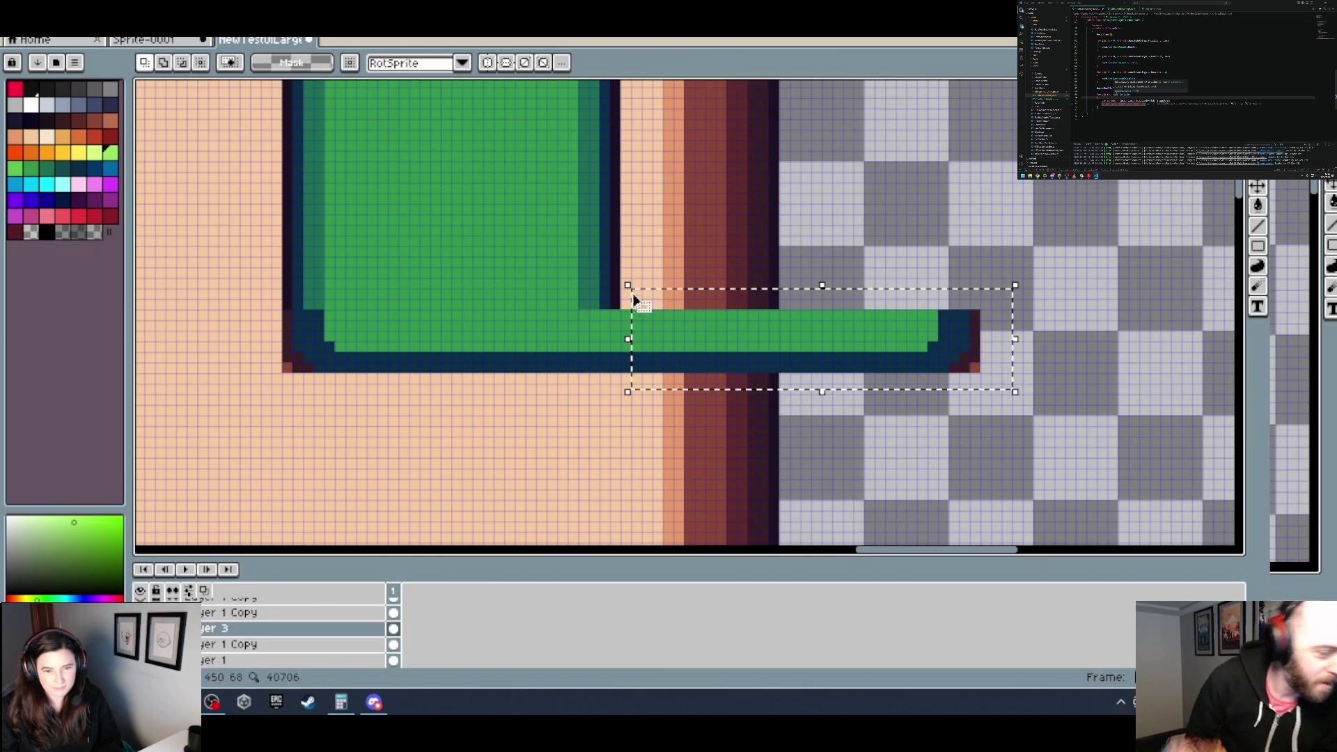
mouse_move(818, 367)
left_mouse_down()
mouse_move(527, 352)
mouse_move(575, 342)
left_mouse_up()
key("Return")
left_click(813, 427)
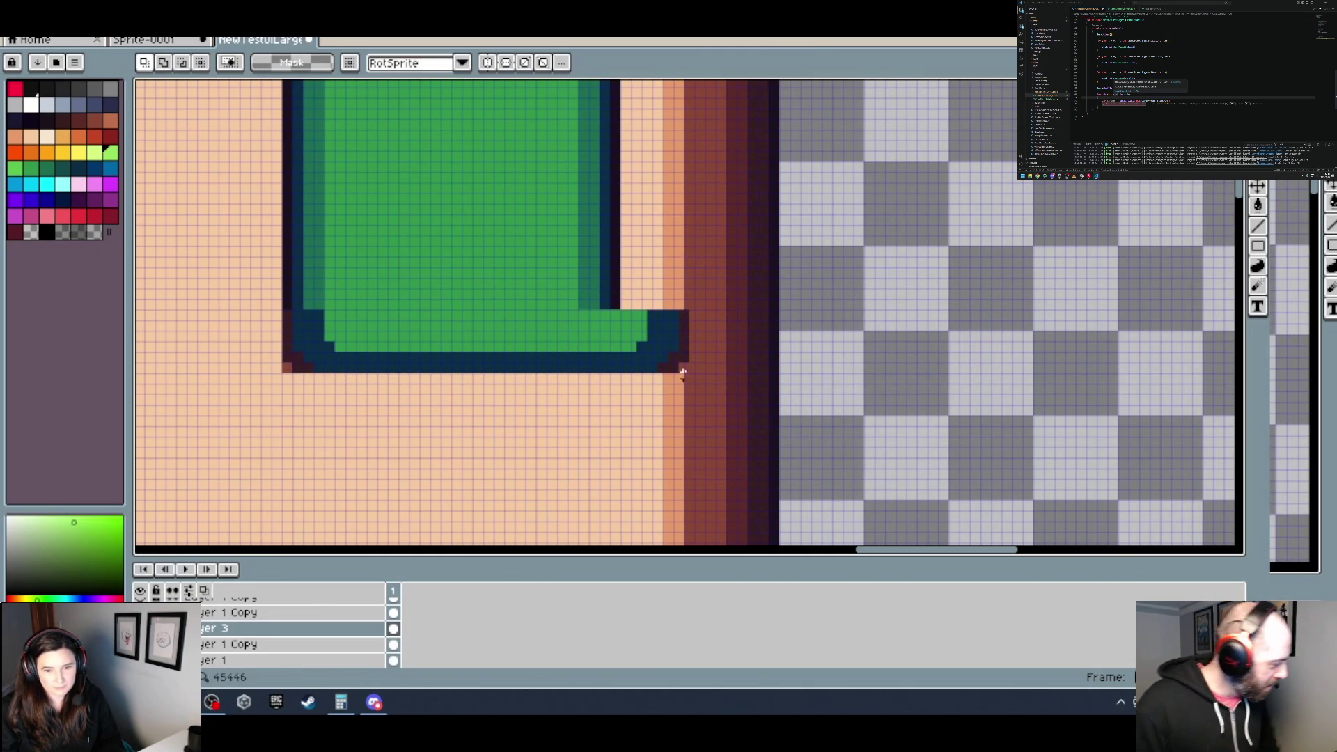
left_click_drag(657, 365, 459, 307)
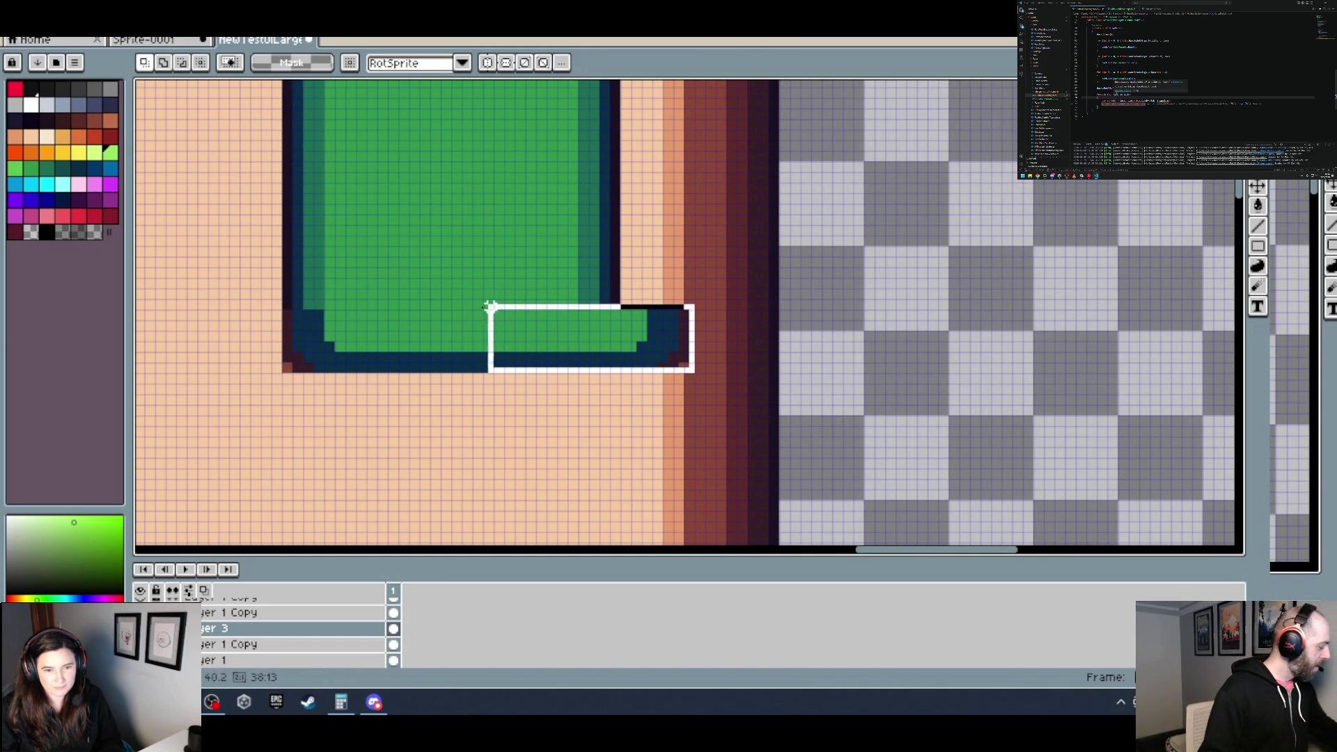
left_click_drag(683, 354, 619, 349)
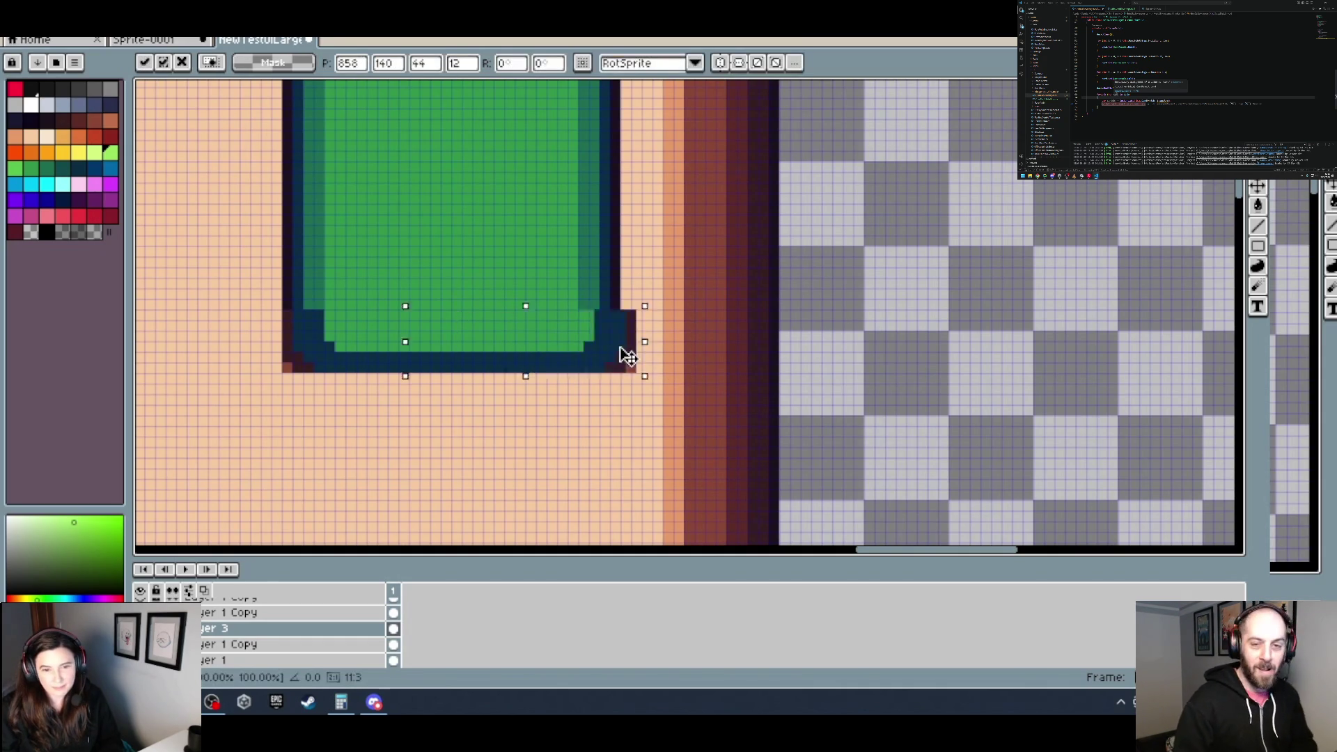
key("Left")
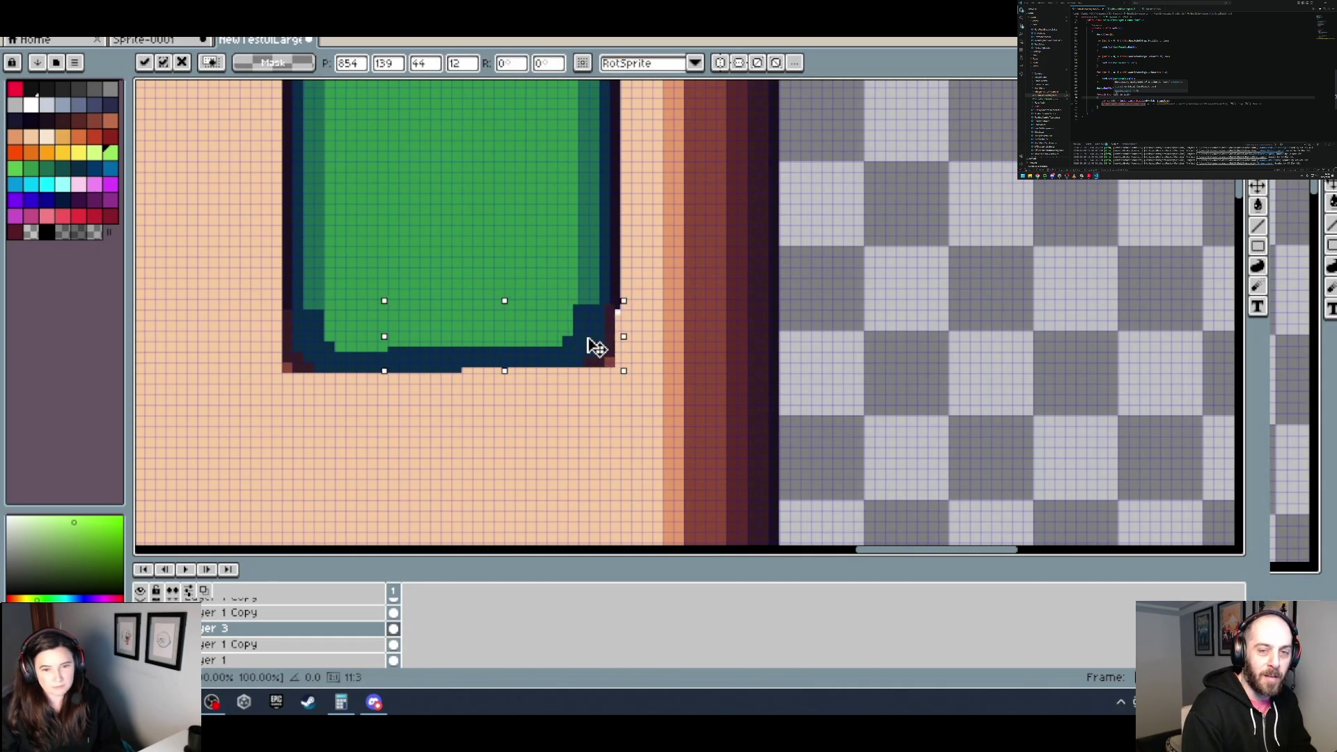
key("Return")
key("ctrl+d")
scroll(627, 351, "down", 3)
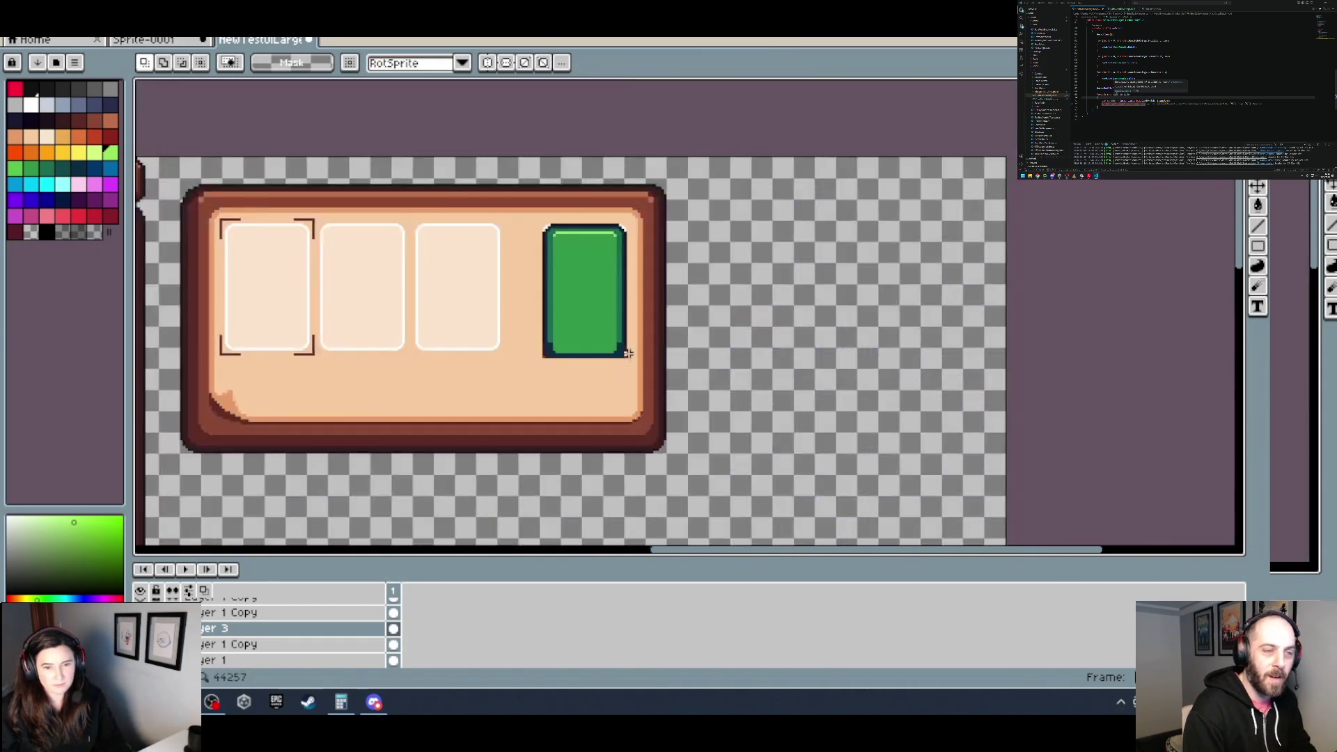
scroll(617, 334, "up", 3)
key("alt")
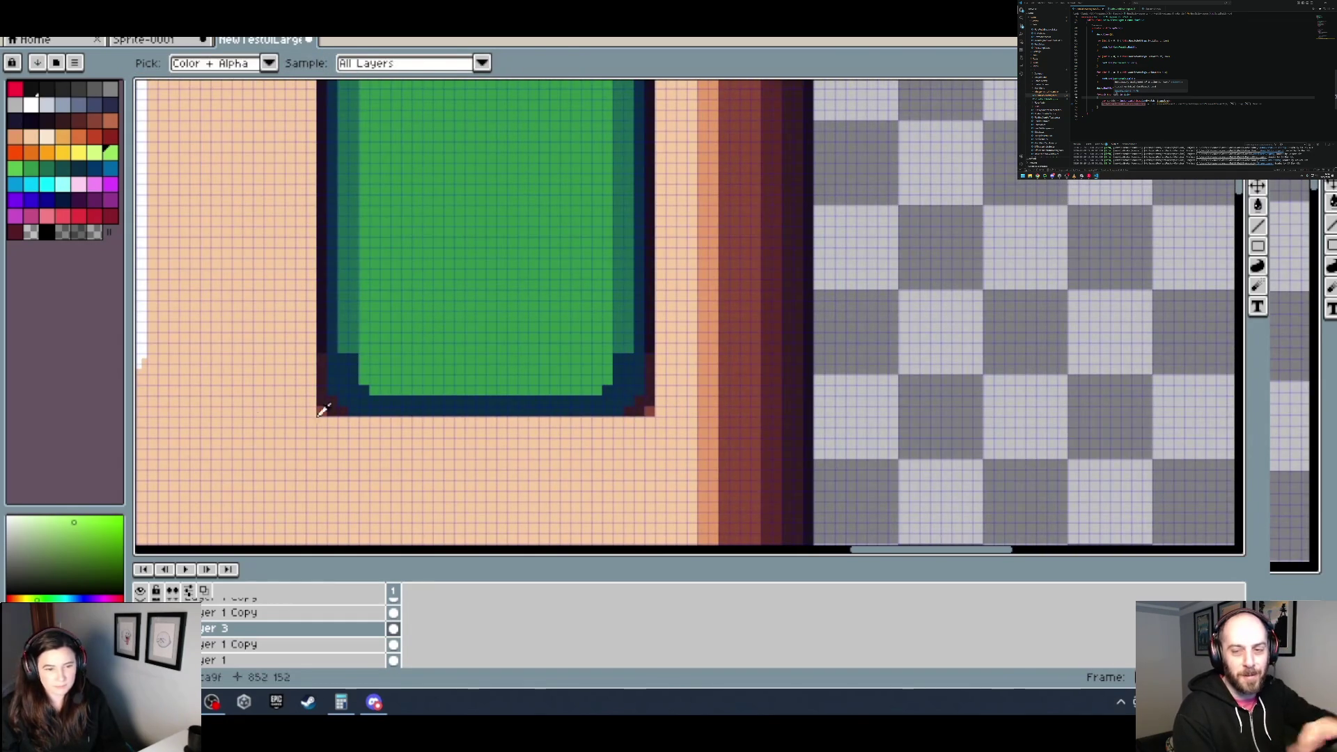
Step: Sample the peach panel colour and paint over the dark stair-step pixels at the card's bottom-right corner
left_click(411, 416, "alt")
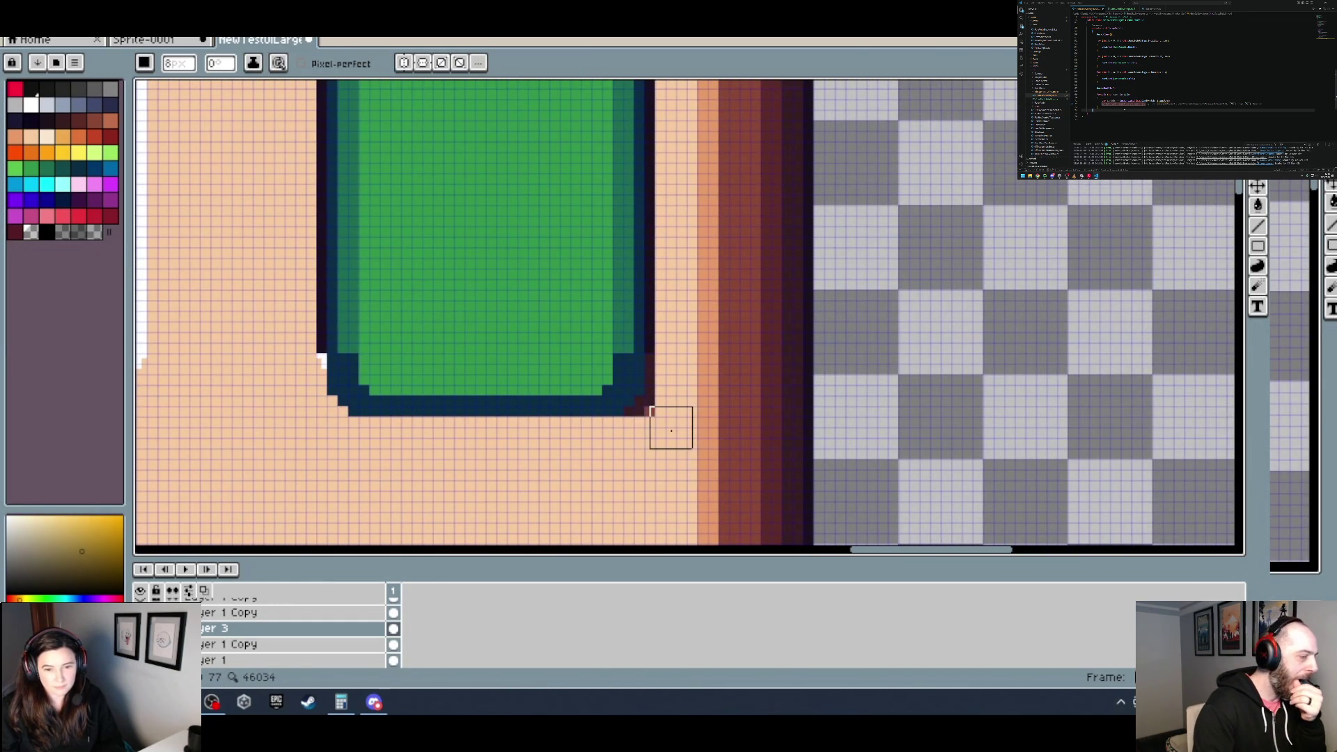
left_click(640, 413)
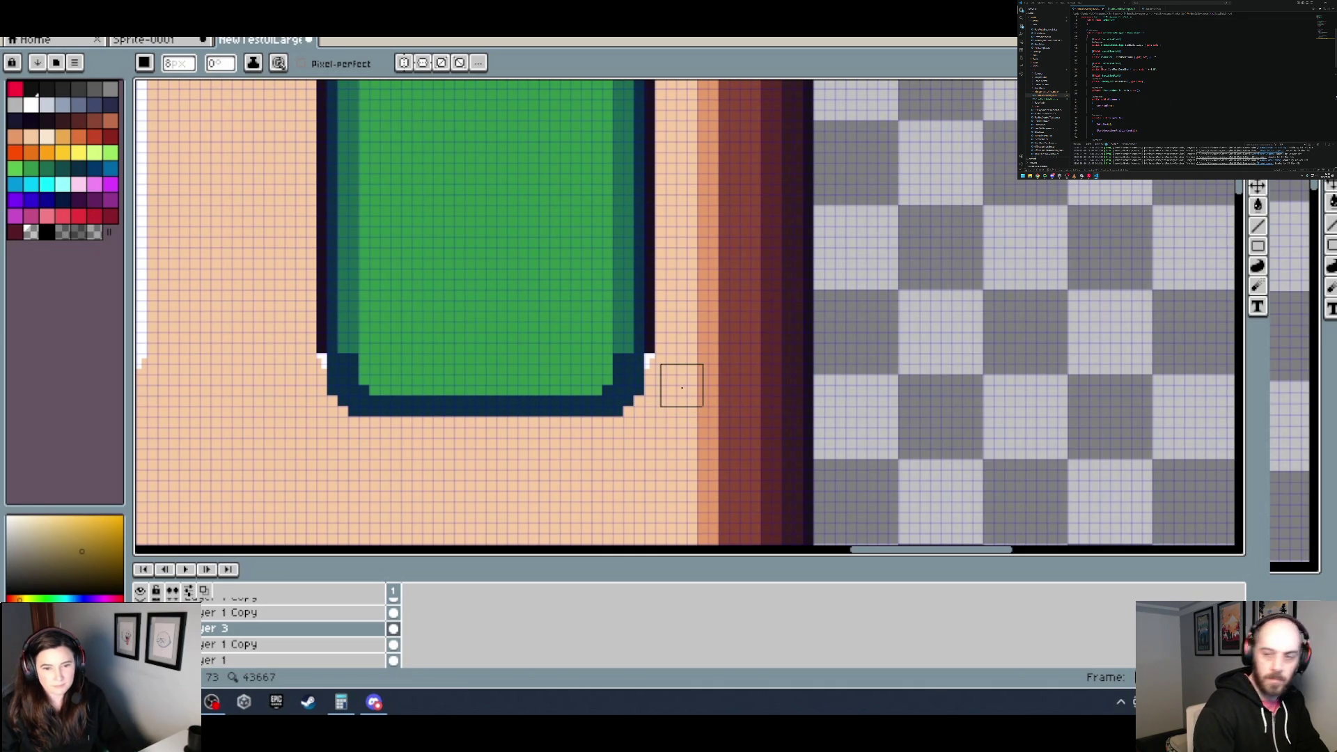
scroll(682, 388, "down", 1)
scroll(682, 387, "down", 3)
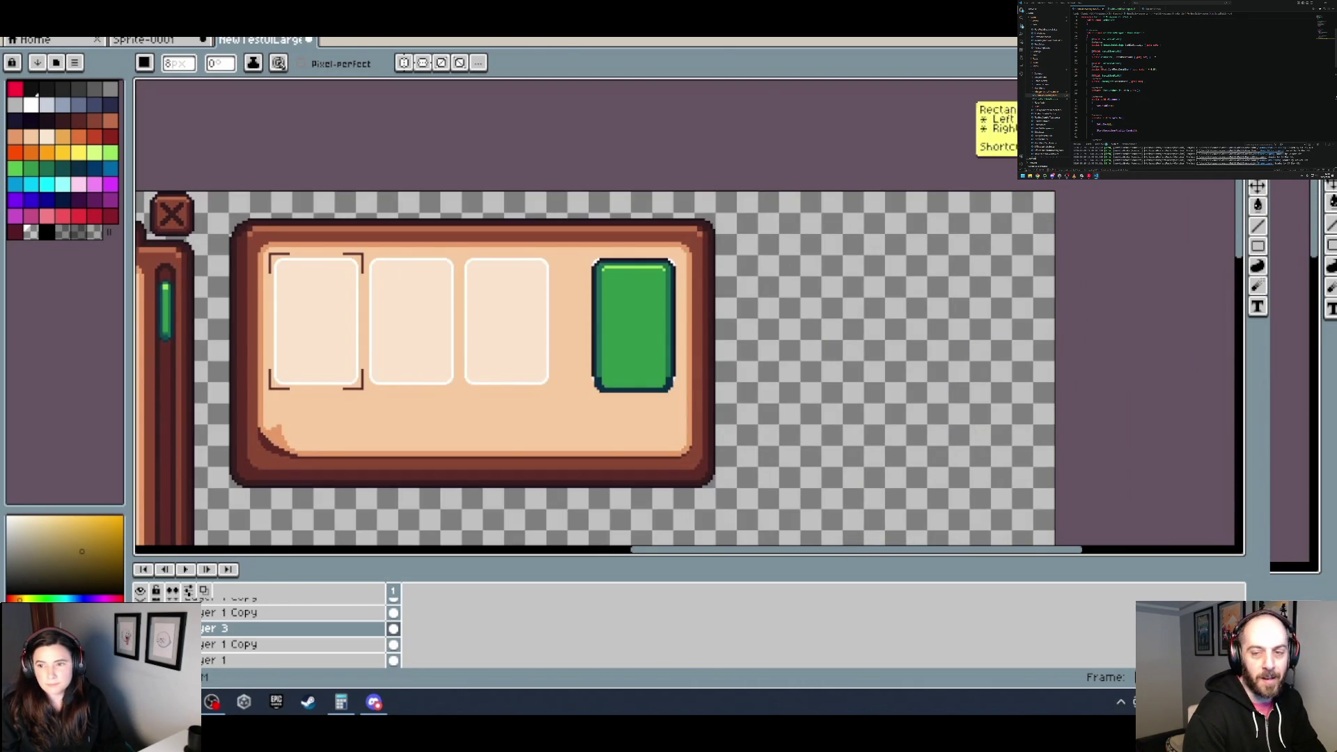
key("m")
scroll(719, 388, "up", 2)
scroll(524, 391, "up", 1)
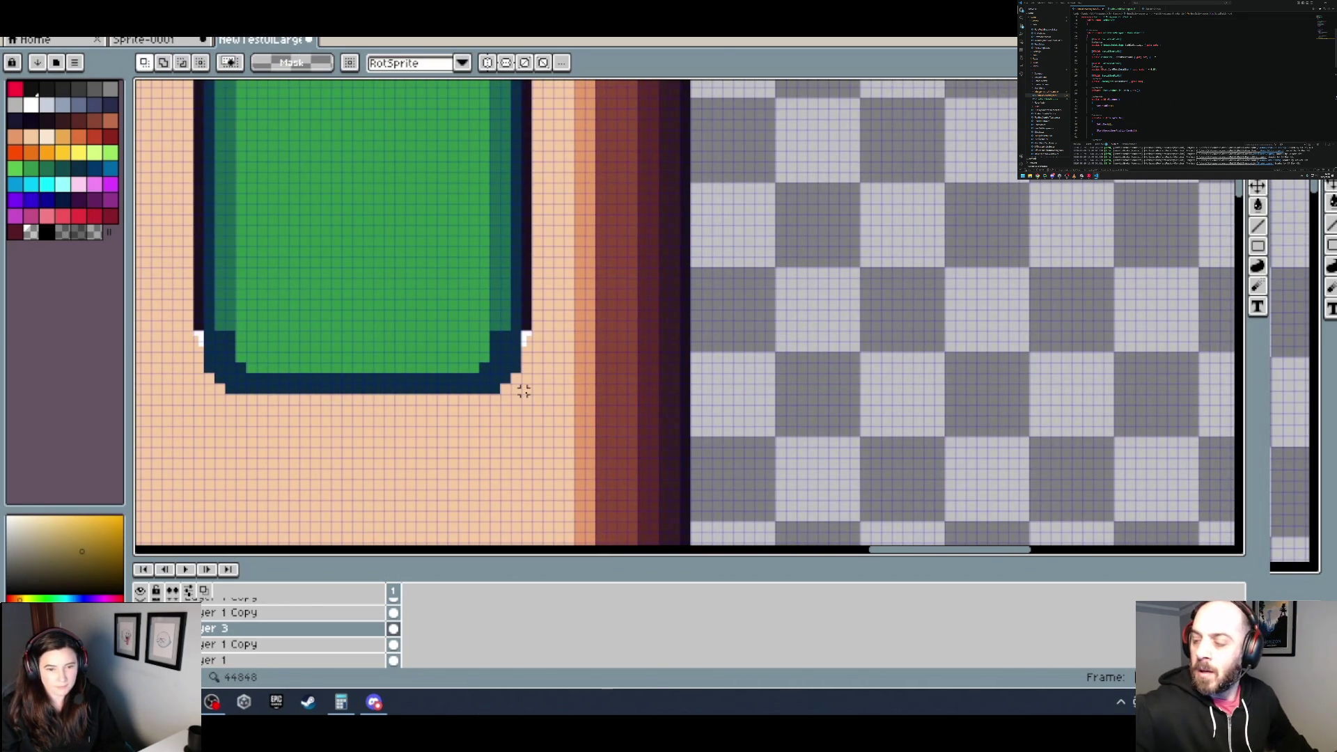
Step: Move the green card's bottom strip up
left_click_drag(524, 391, 190, 333)
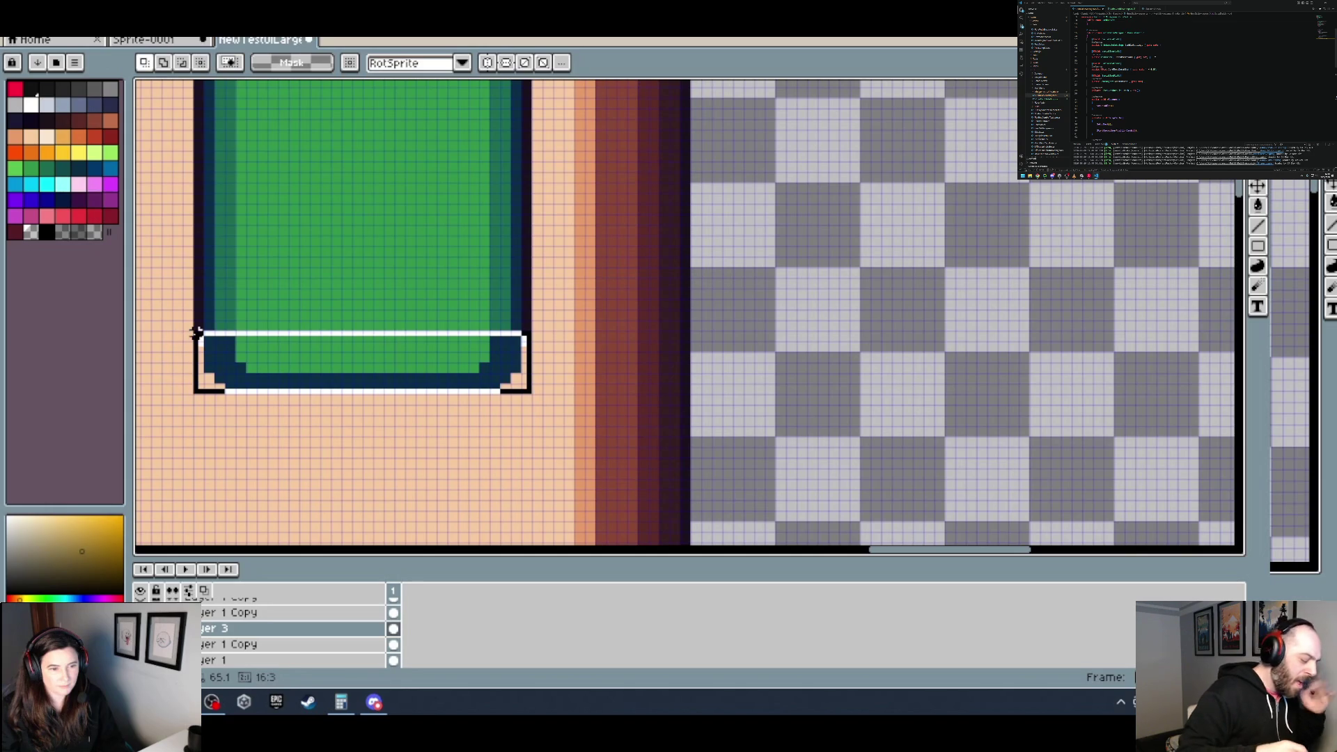
left_click_drag(327, 379, 322, 347)
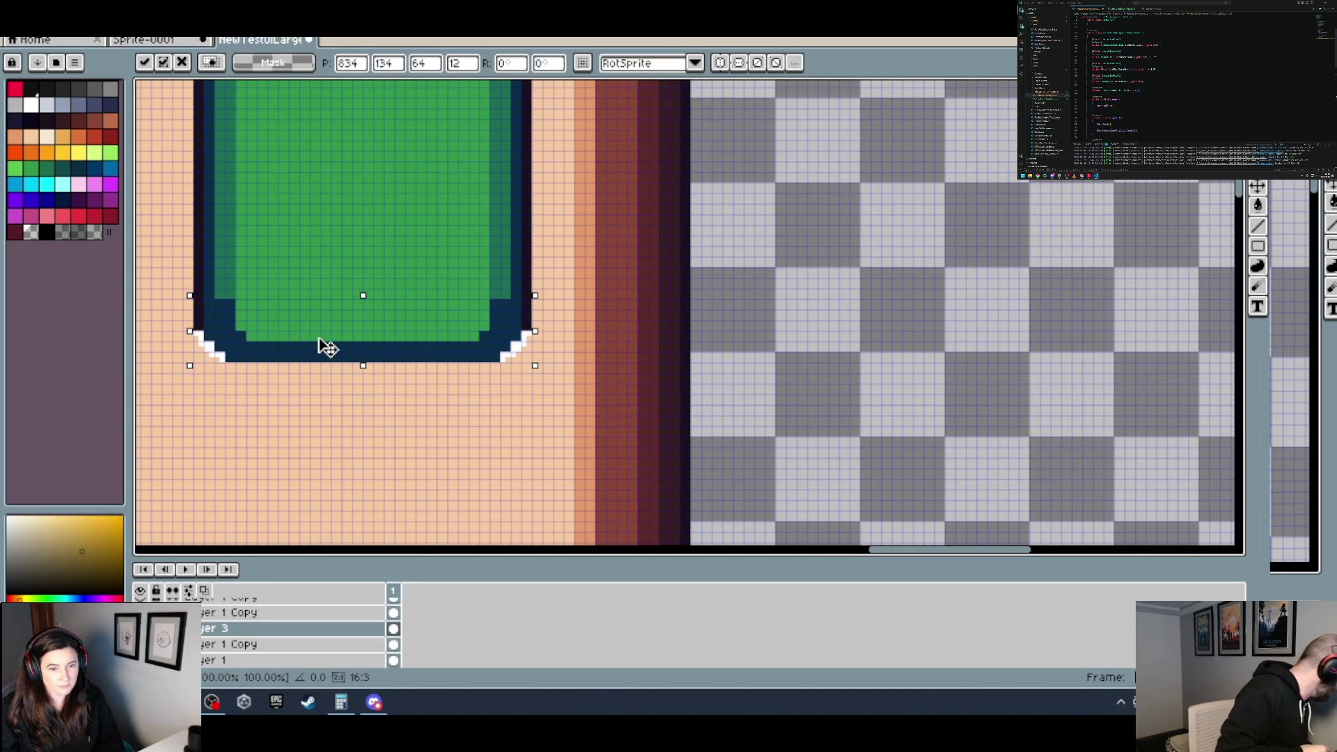
key("ctrl+d")
scroll(519, 353, "down", 2)
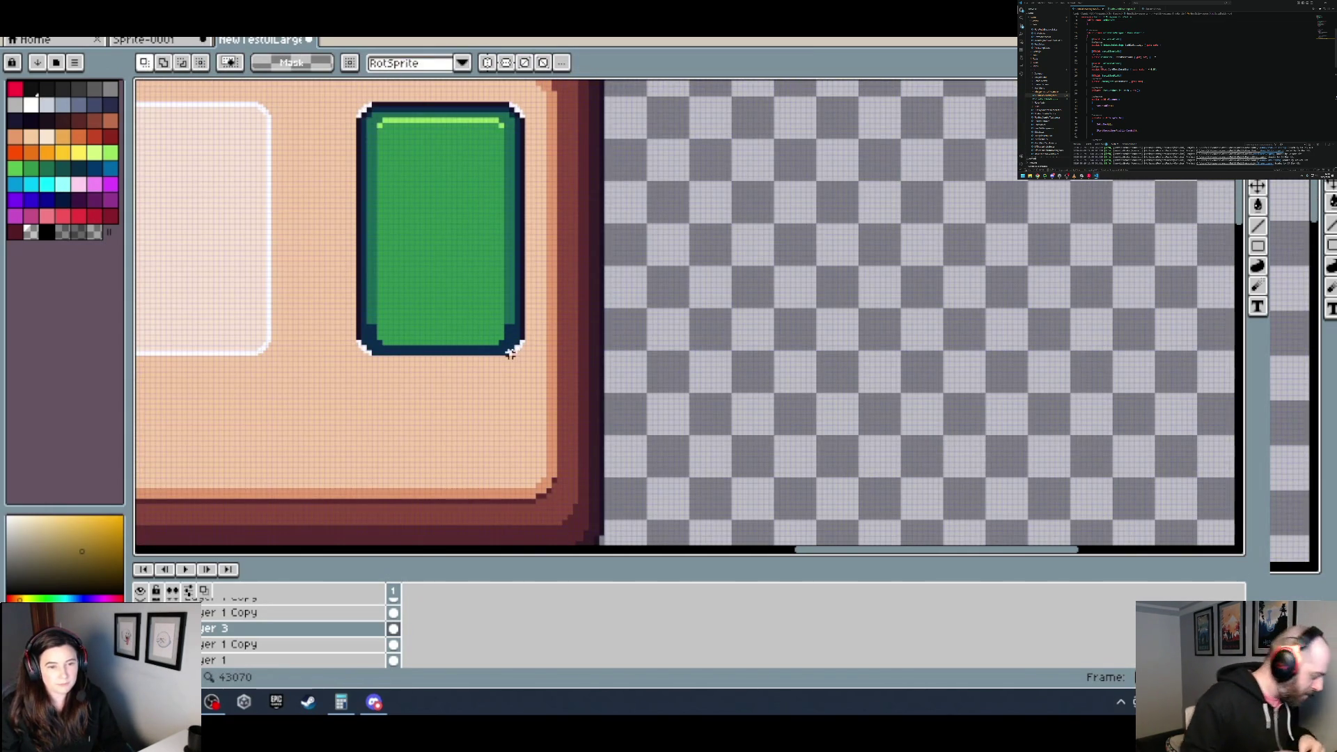
scroll(466, 307, "down", 3)
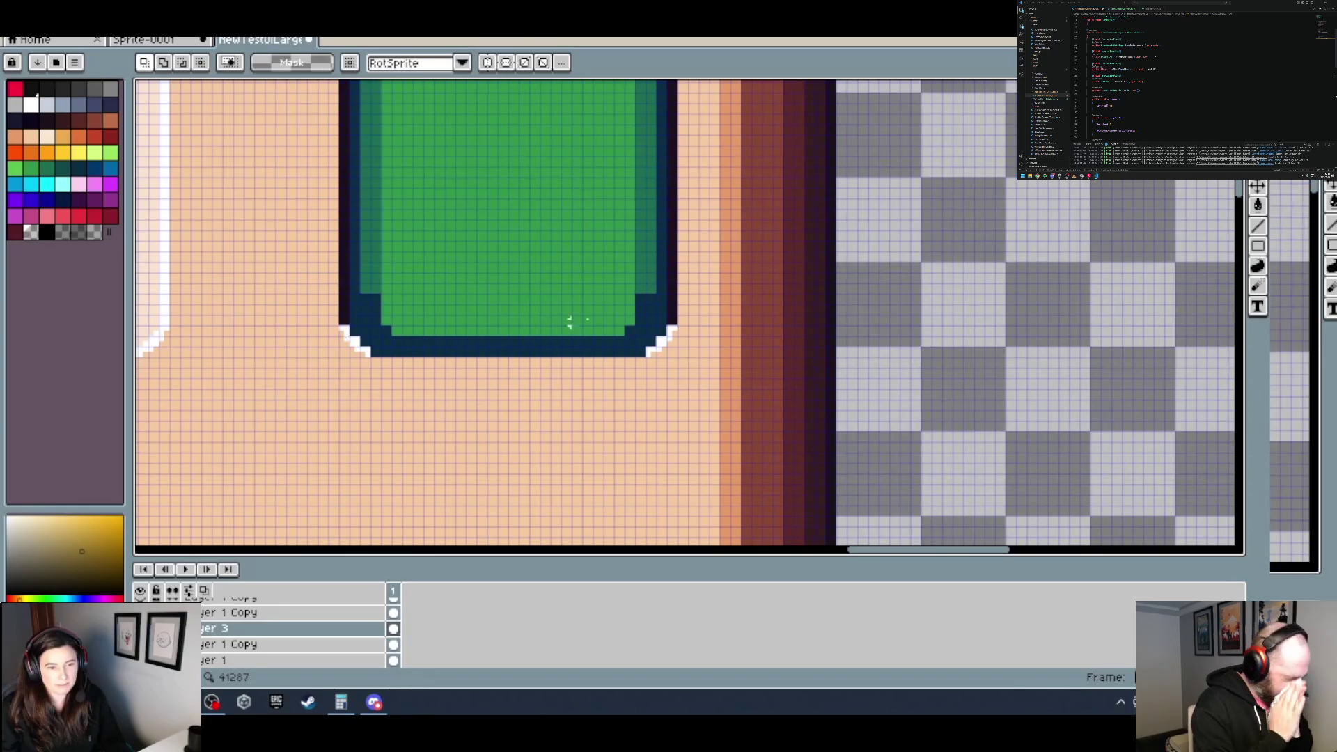
Step: Sample the navy outline colour and raise the card's bottom outline edge by one pixel
key("i")
left_click(673, 310)
key("m")
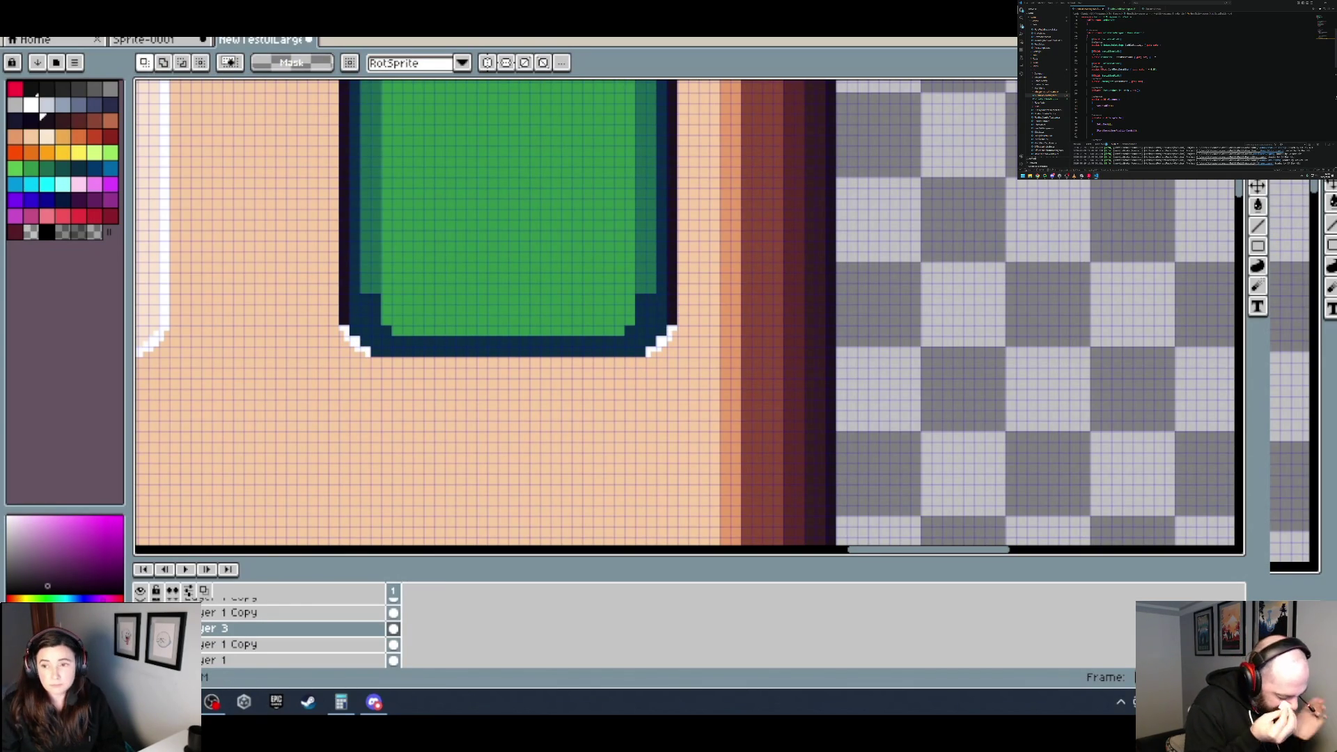
left_click_drag(335, 289, 681, 360)
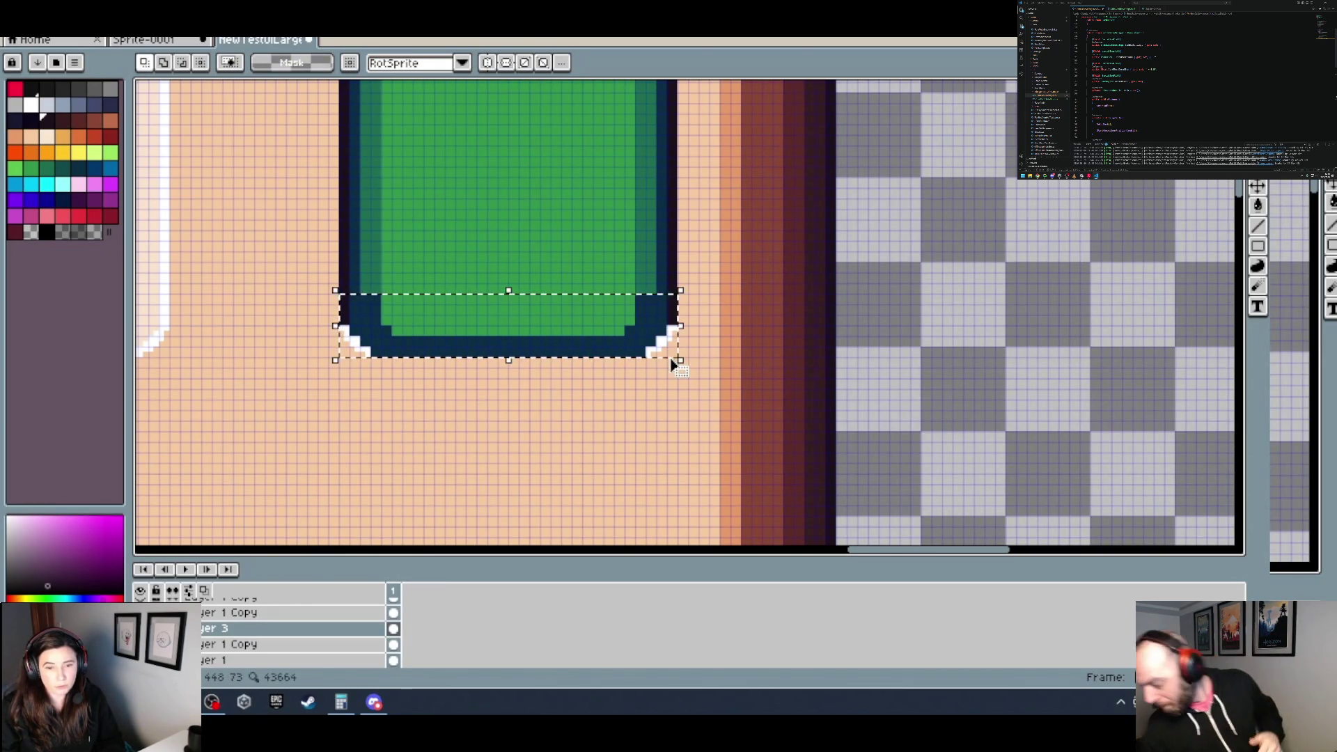
left_click(522, 348)
left_click_drag(520, 338, 521, 335)
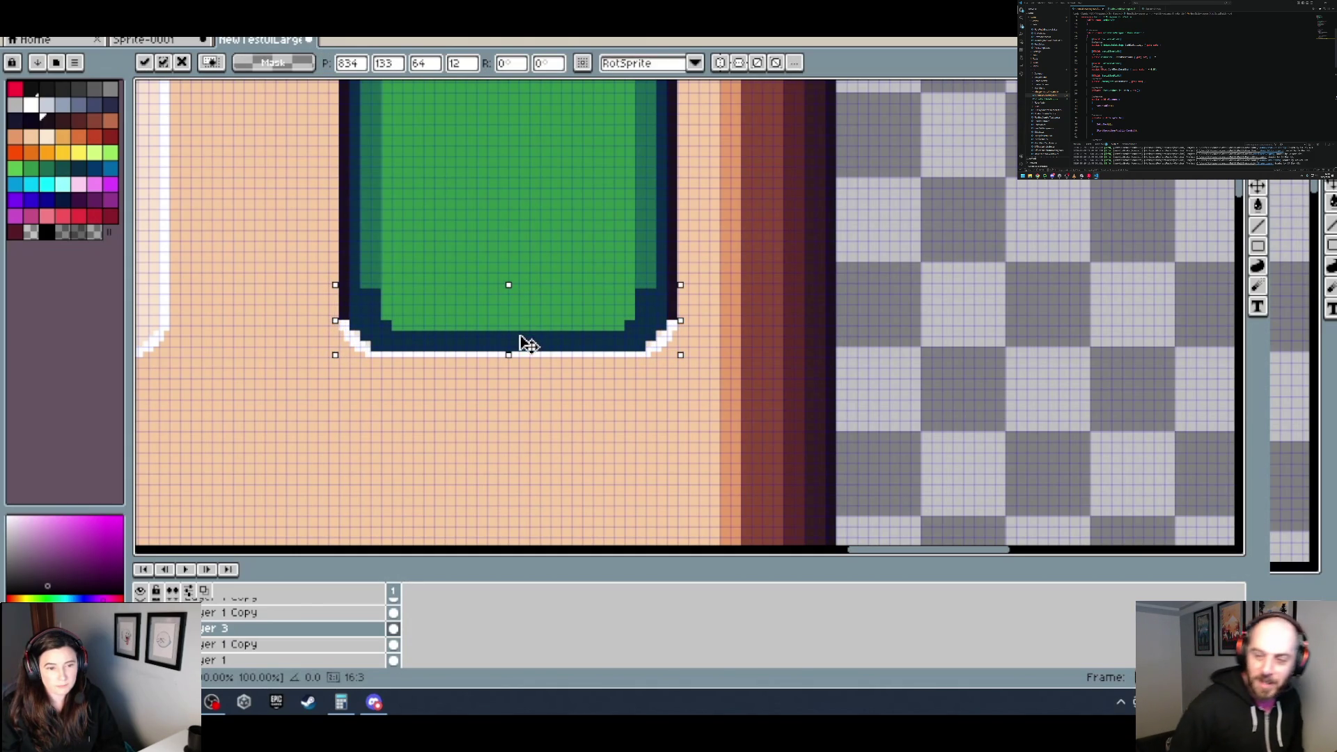
key("Return")
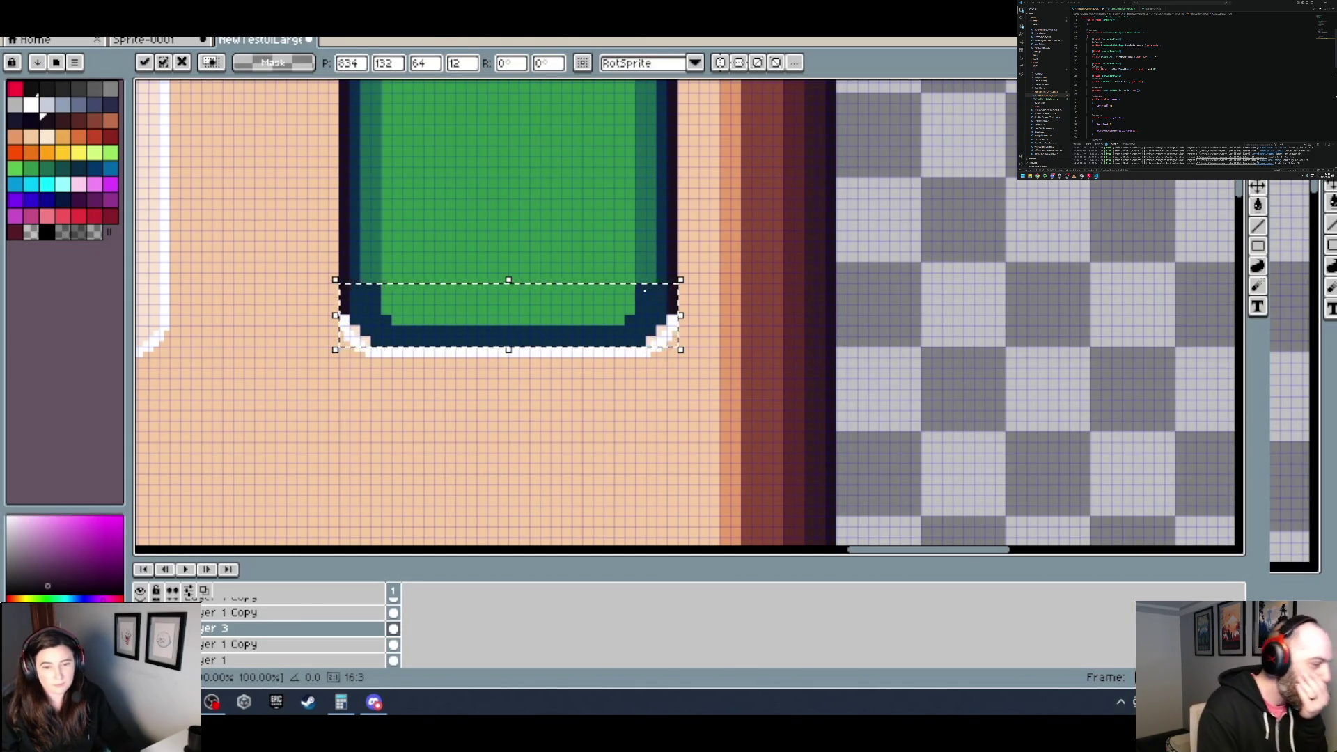
key("ctrl+d")
Step: With a 2px pencil, draw a navy line along the white bottom edge and cover the right-corner stair-step
key("b")
scroll(670, 306, "up", 1)
key("minus")
key("minus")
key("minus")
key("minus")
key("minus")
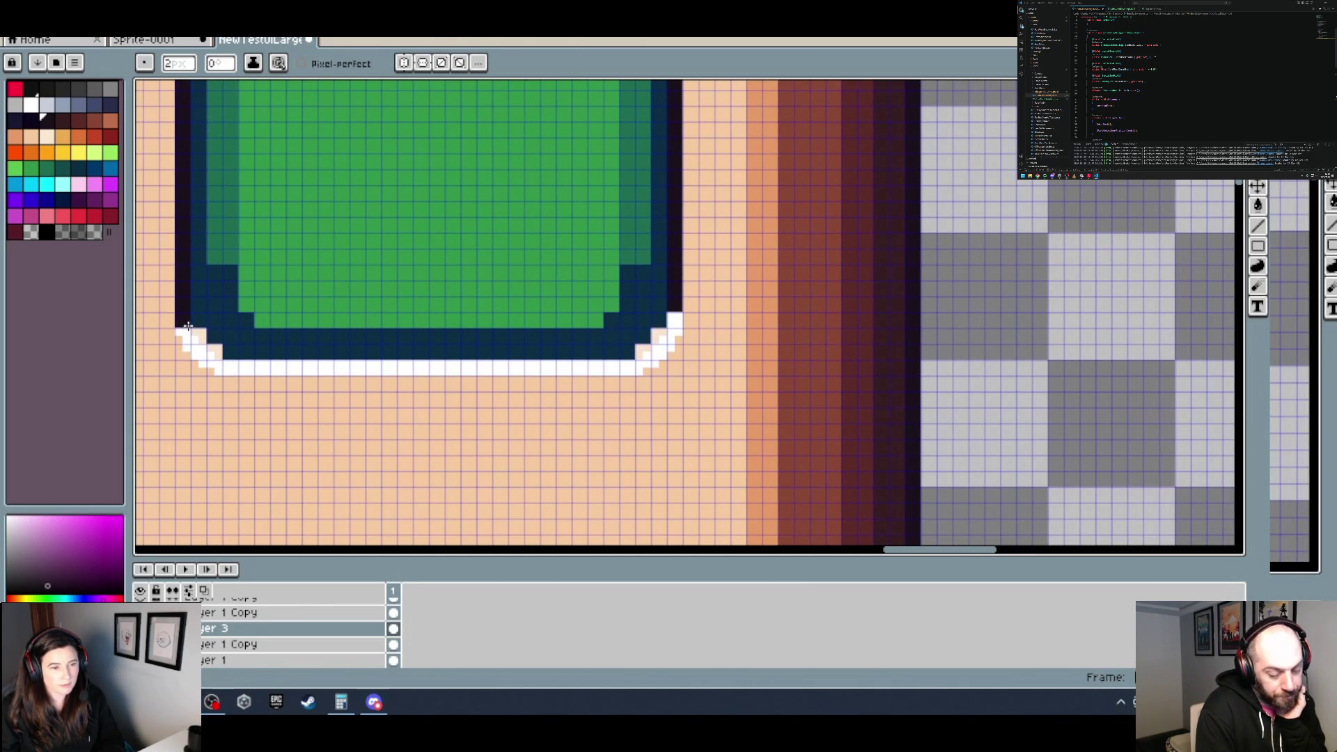
left_click(223, 368)
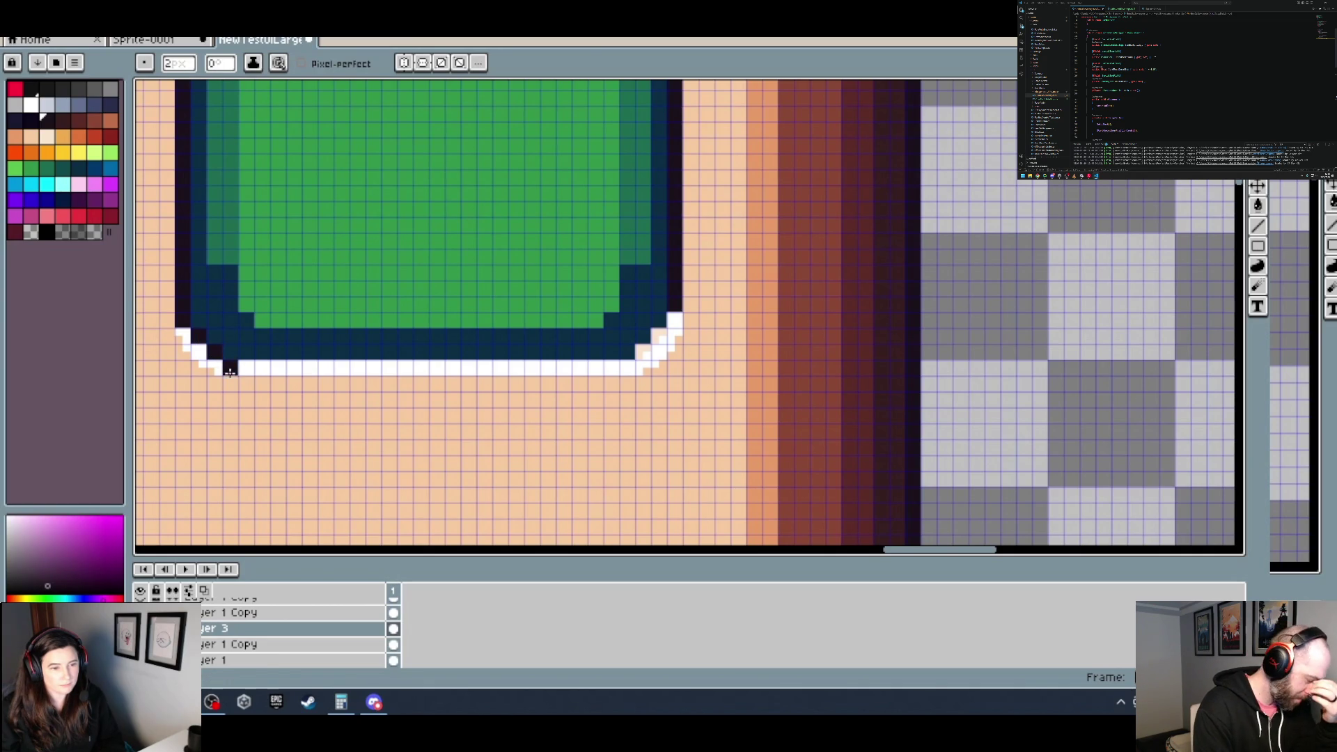
left_click(631, 369, "shift")
left_click_drag(635, 370, 661, 341)
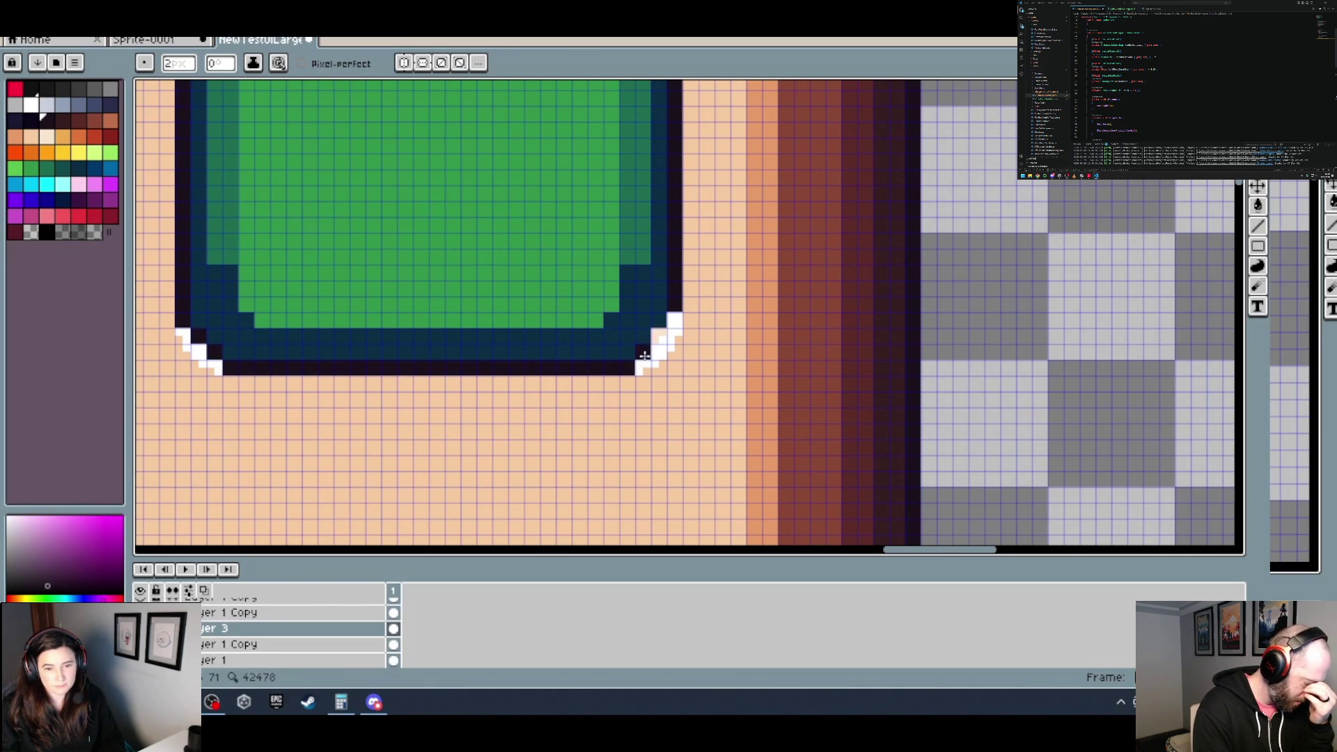
scroll(686, 341, "down", 2)
scroll(693, 362, "down", 1)
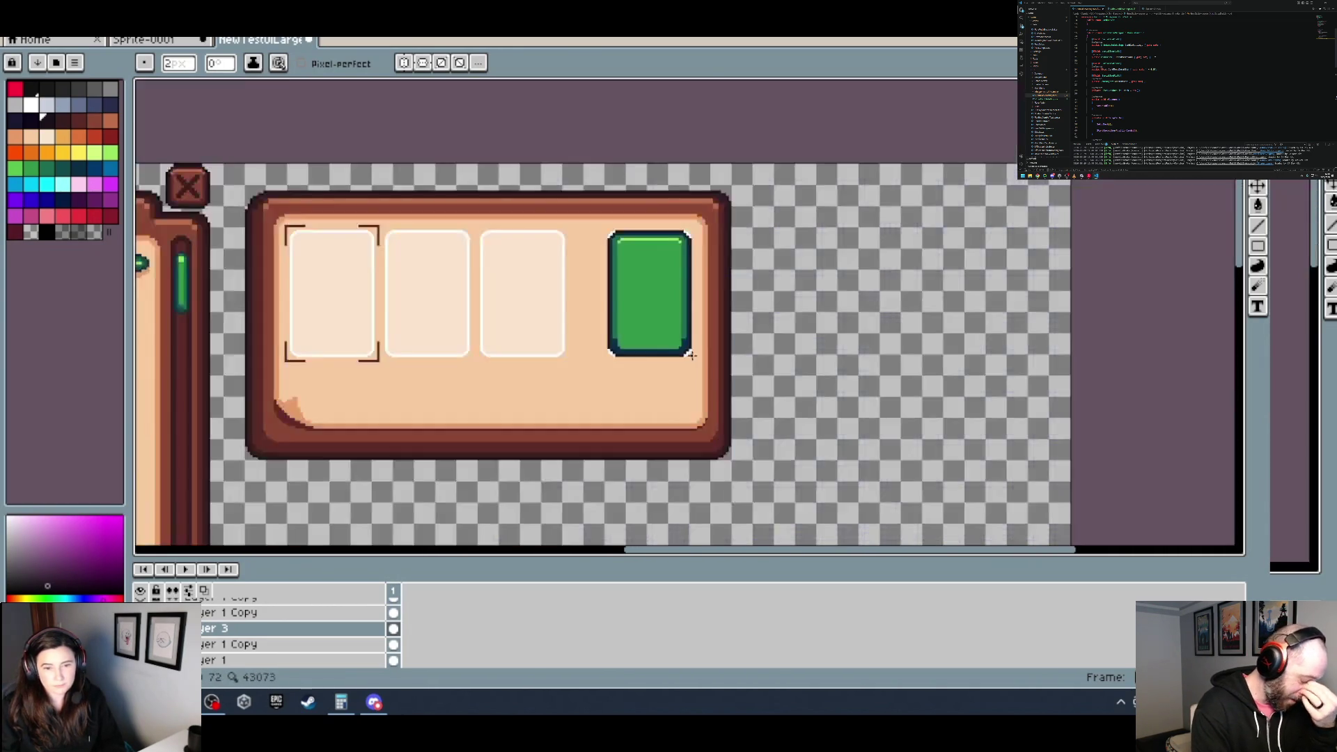
scroll(675, 349, "down", 2)
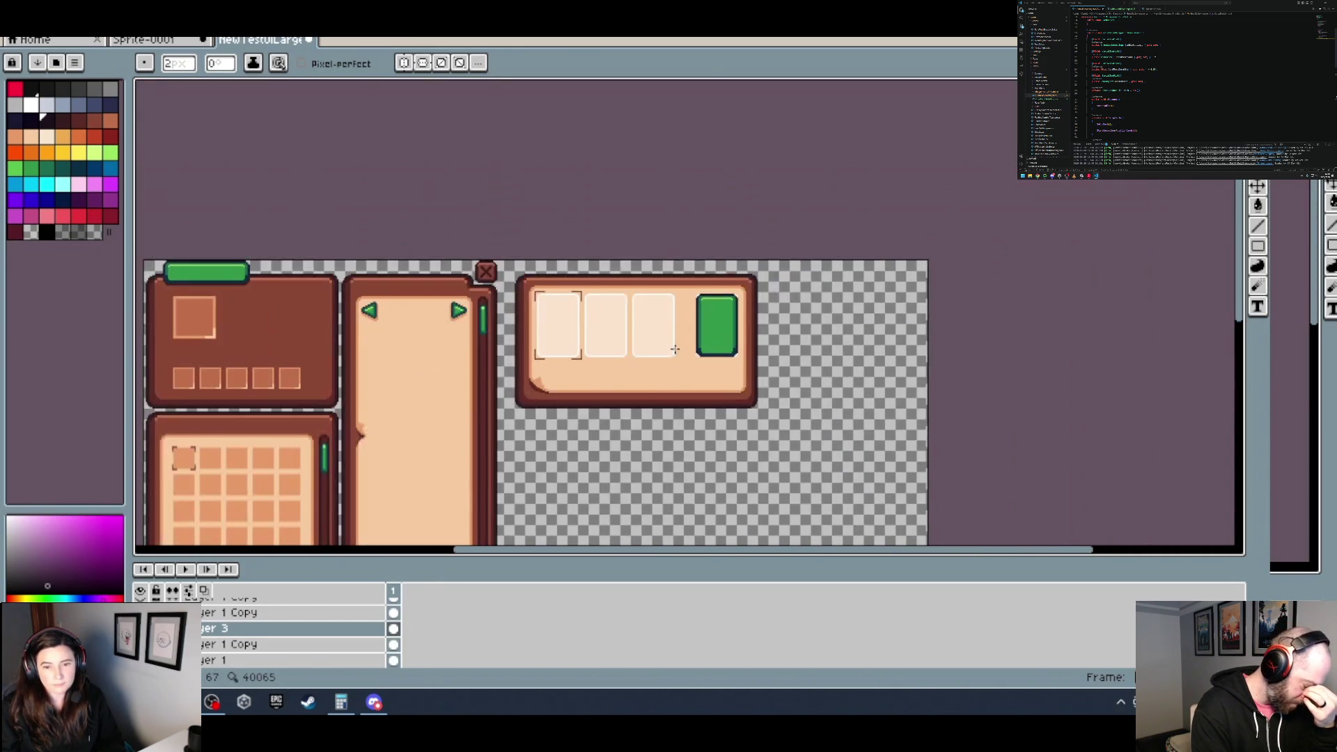
scroll(647, 343, "up", 2)
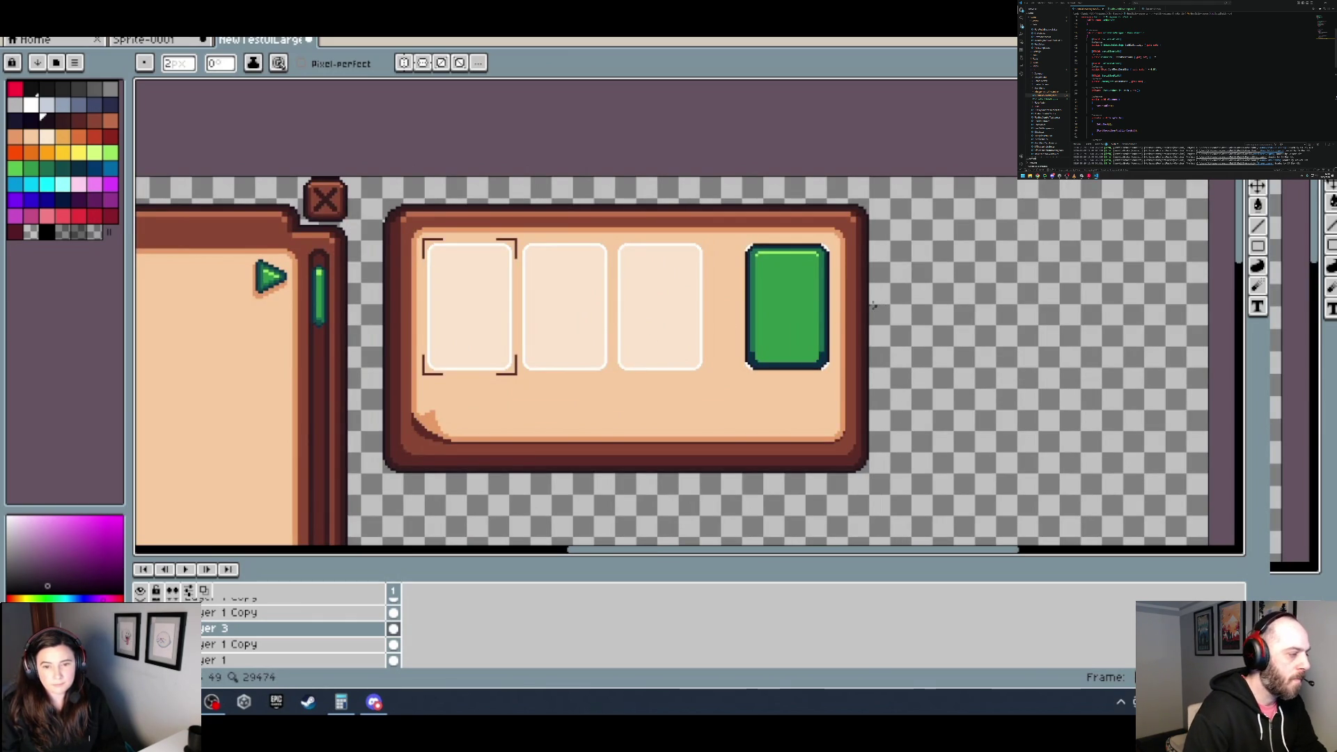
Step: Pick the peach panel colour with the eyedropper while inspecting the card's corners
left_click_drag(867, 311, 766, 316)
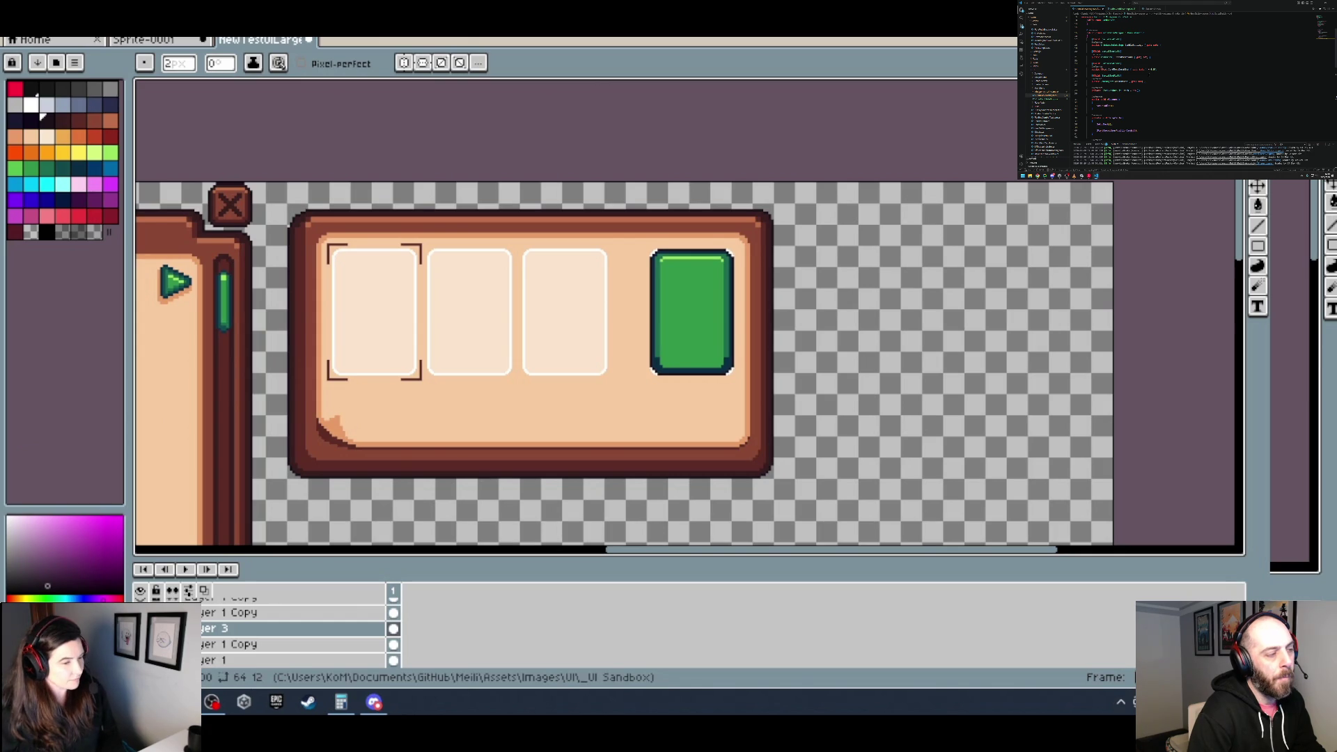
scroll(736, 259, "up", 2)
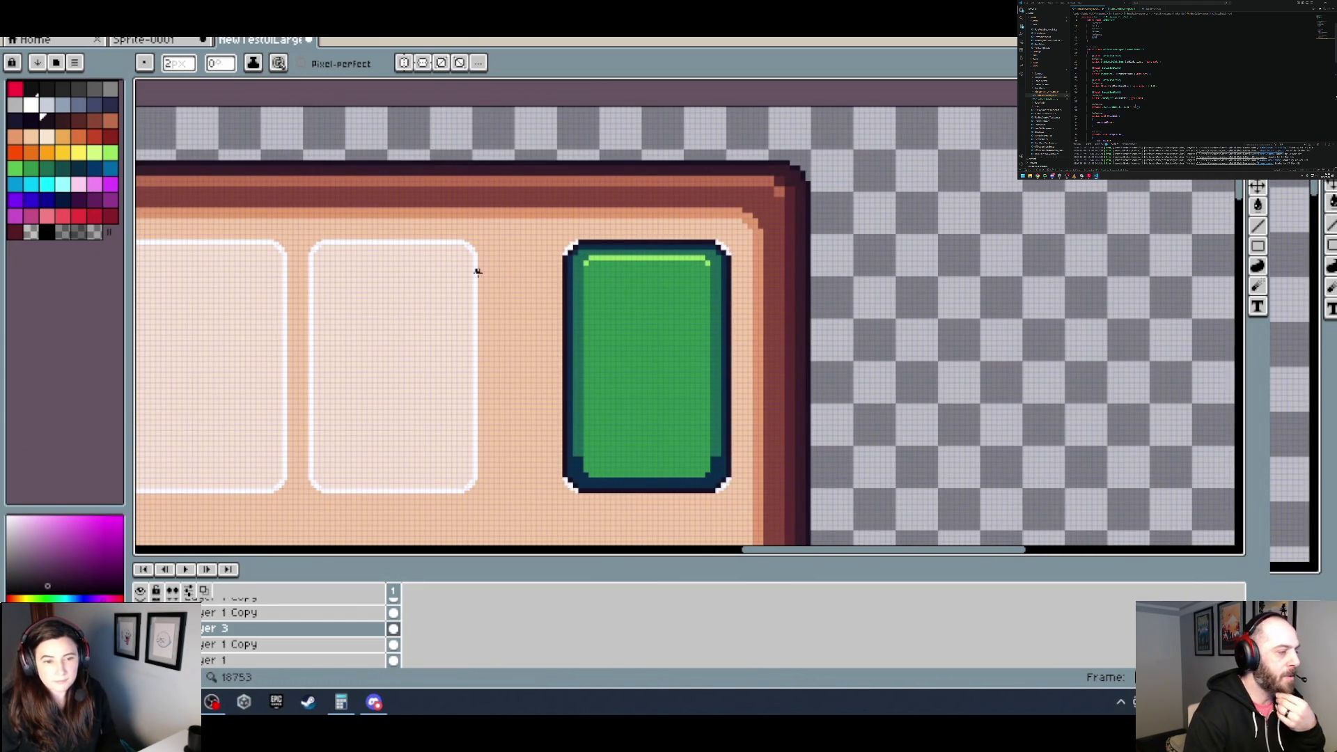
scroll(480, 271, "down", 2)
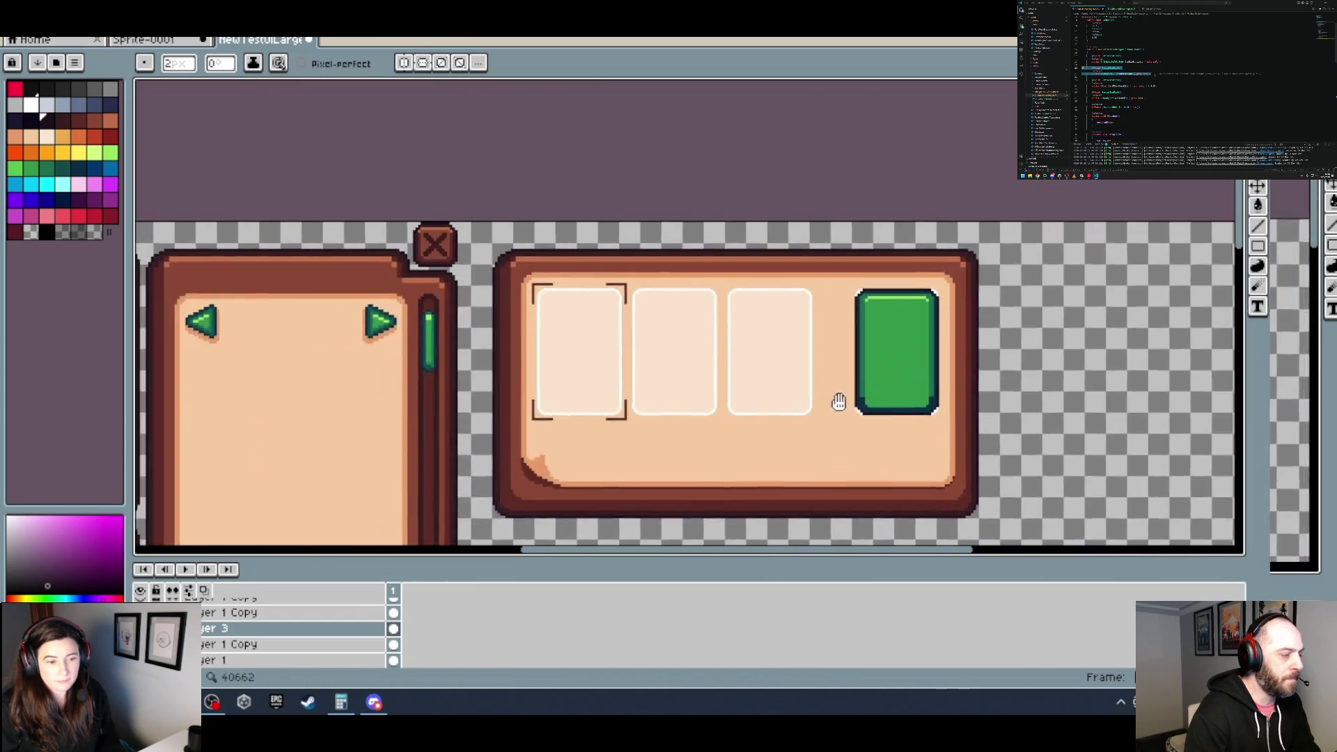
left_click_drag(560, 370, 1024, 409)
left_click_drag(851, 369, 446, 344)
scroll(662, 271, "up", 3)
key("i")
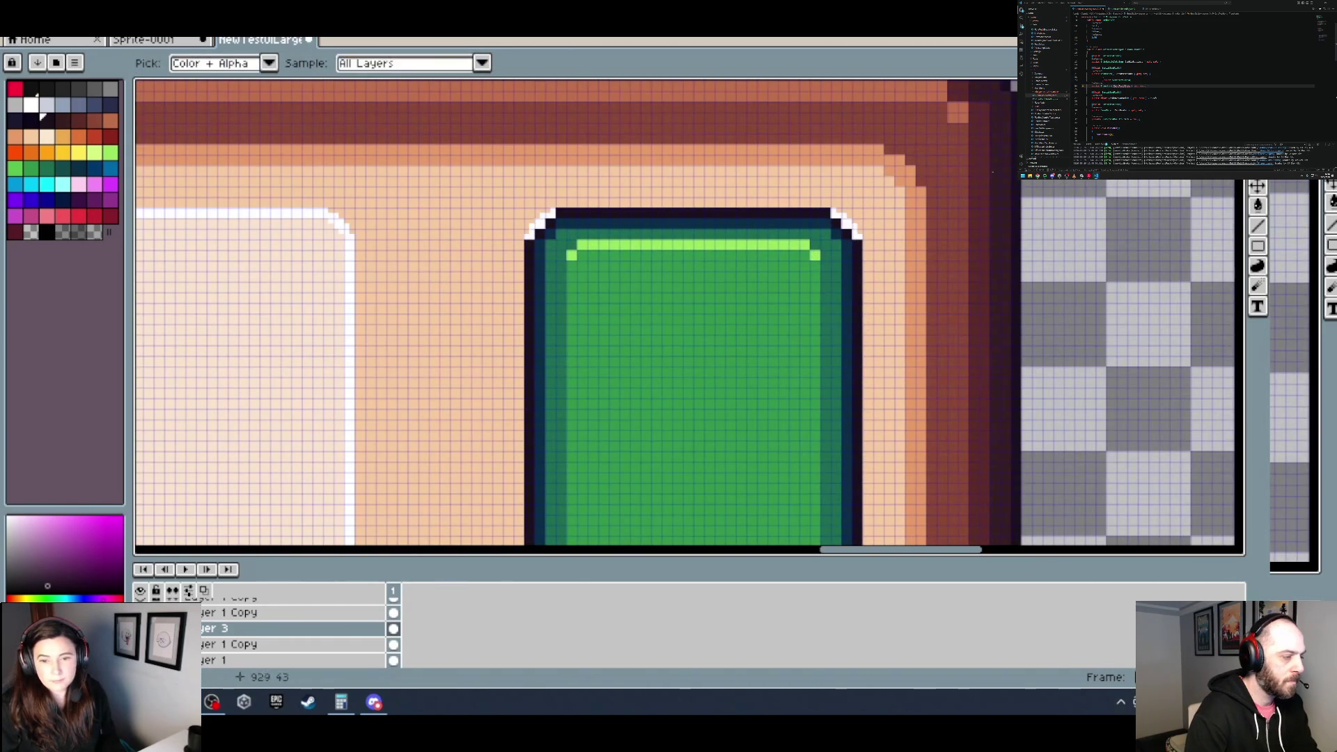
left_click(888, 206, "alt")
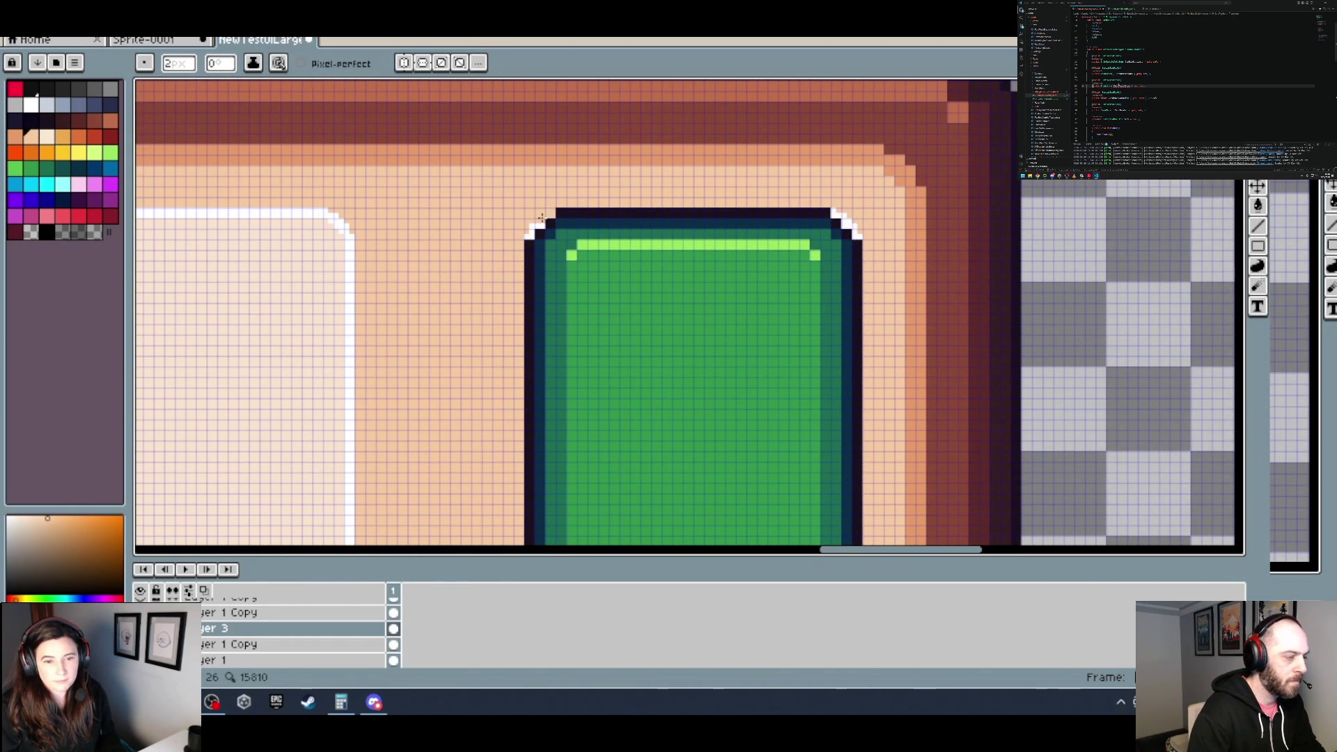
scroll(541, 218, "up", 1)
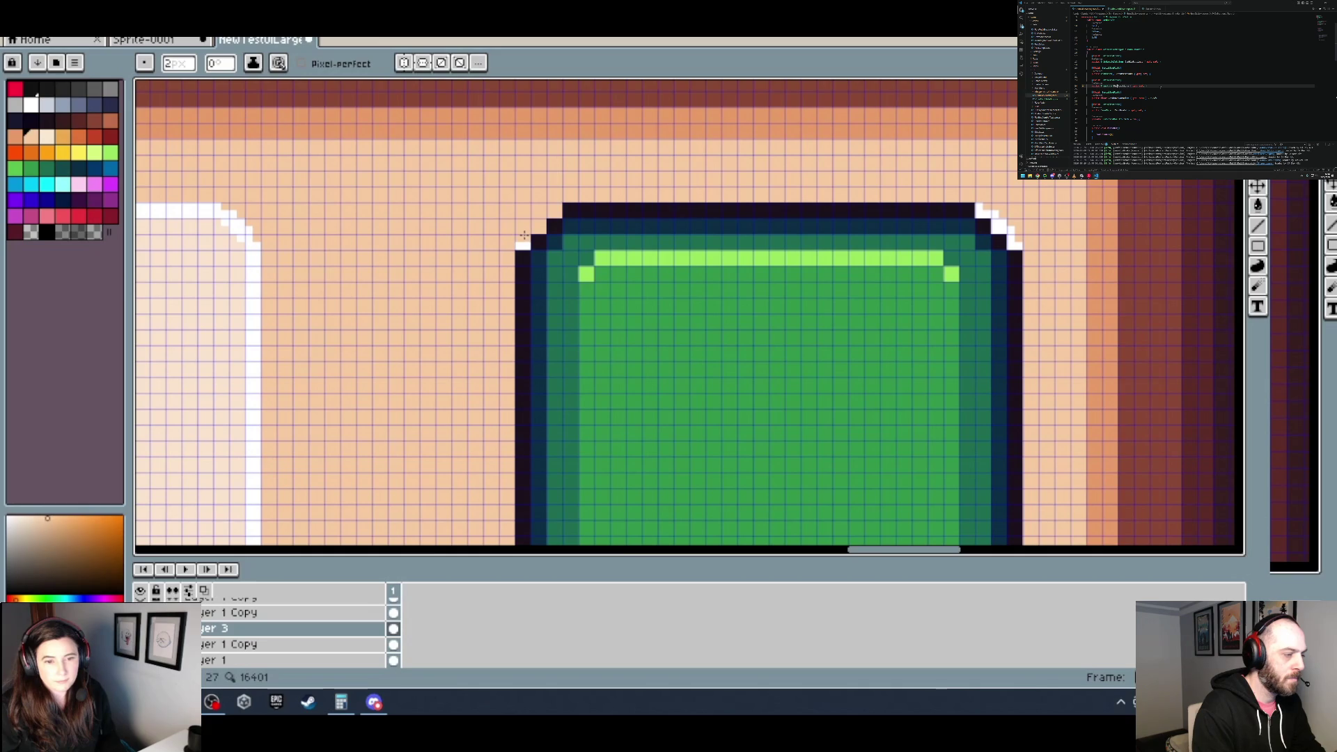
scroll(541, 231, "down", 4)
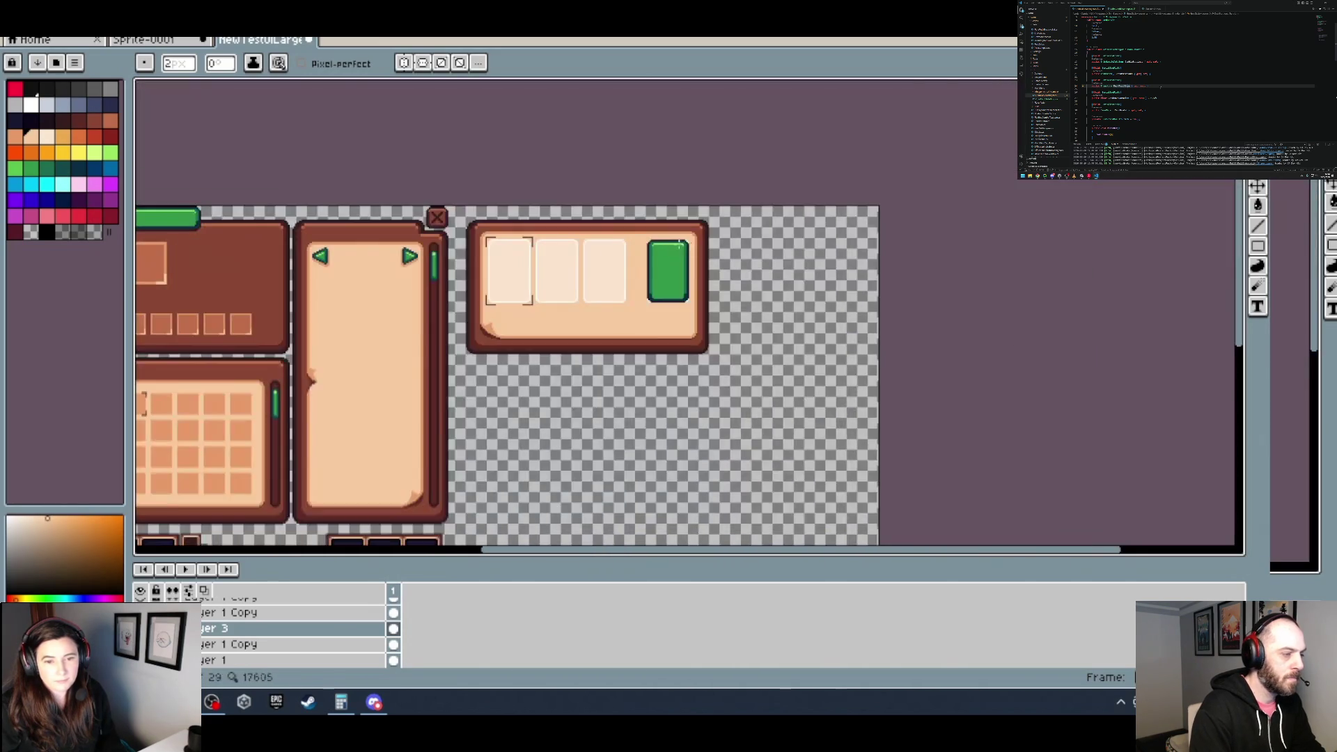
scroll(700, 238, "up", 1)
scroll(700, 238, "up", 2)
scroll(717, 239, "up", 1)
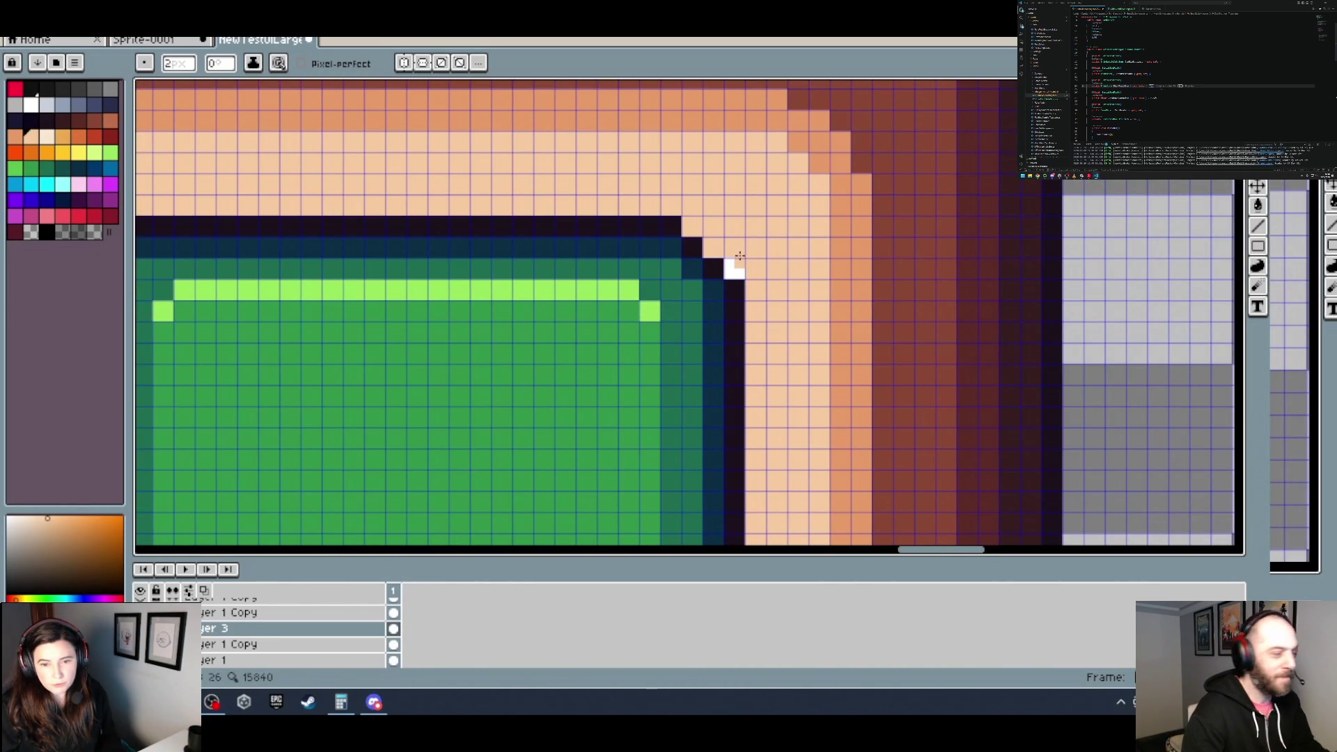
scroll(739, 276, "down", 3)
scroll(606, 321, "up", 2)
scroll(591, 299, "up", 1)
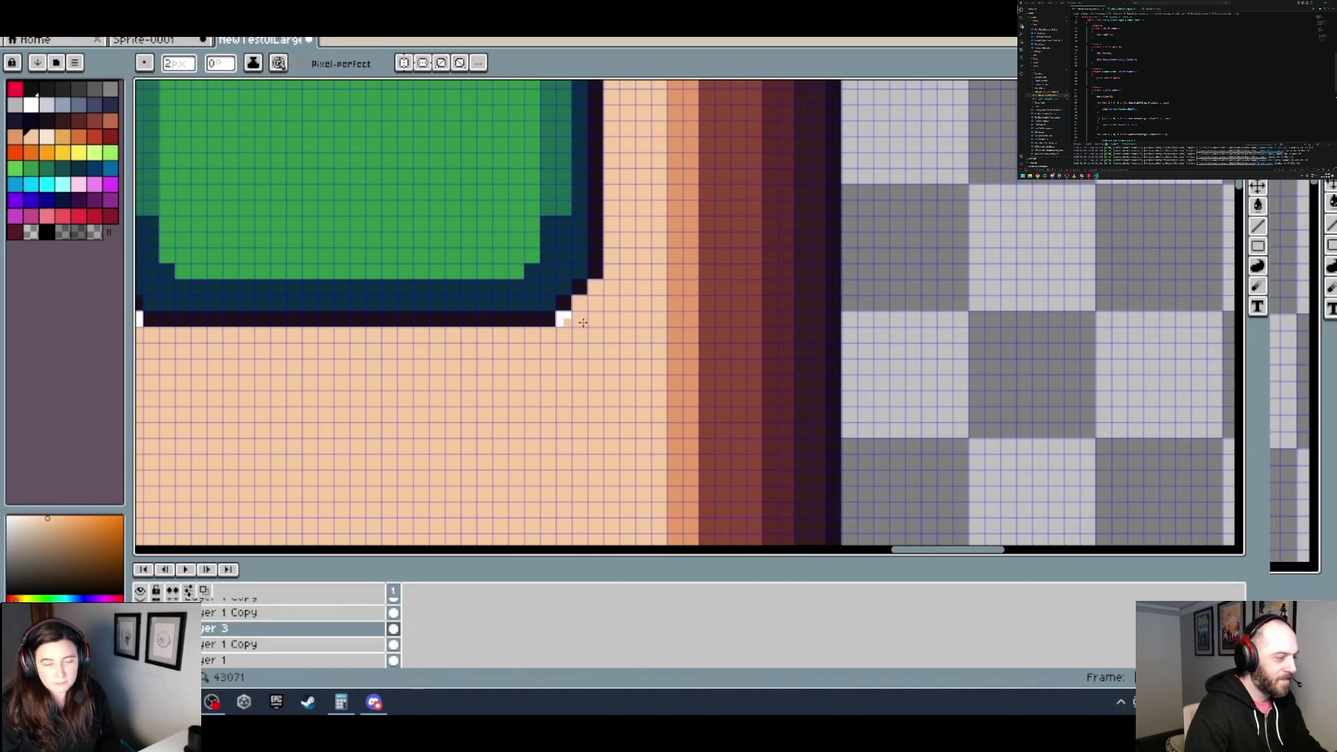
scroll(592, 319, "down", 1)
scroll(627, 338, "down", 2)
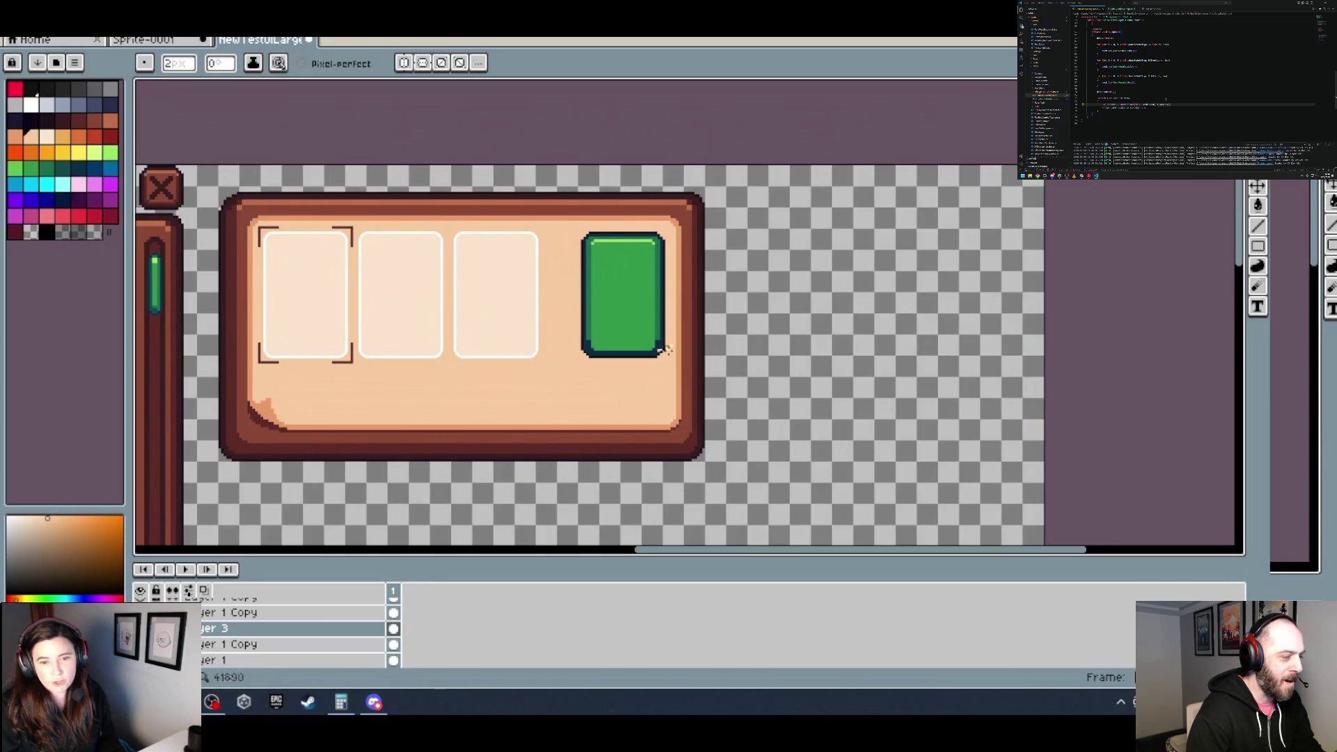
Step: Copy the green card from Sprite-0001 and paste it into the newTestUILarge panel sprite
left_click(149, 40)
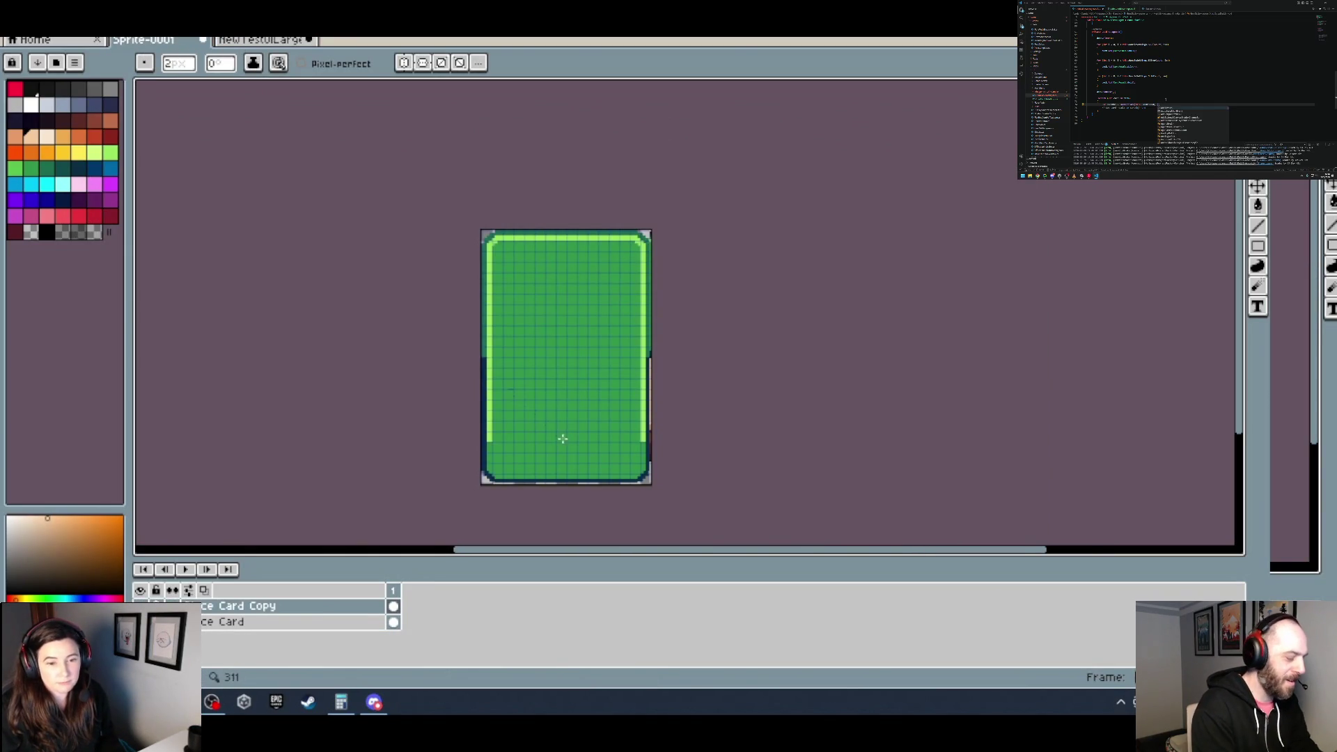
scroll(555, 426, "up", 2)
left_click_drag(599, 453, 535, 387)
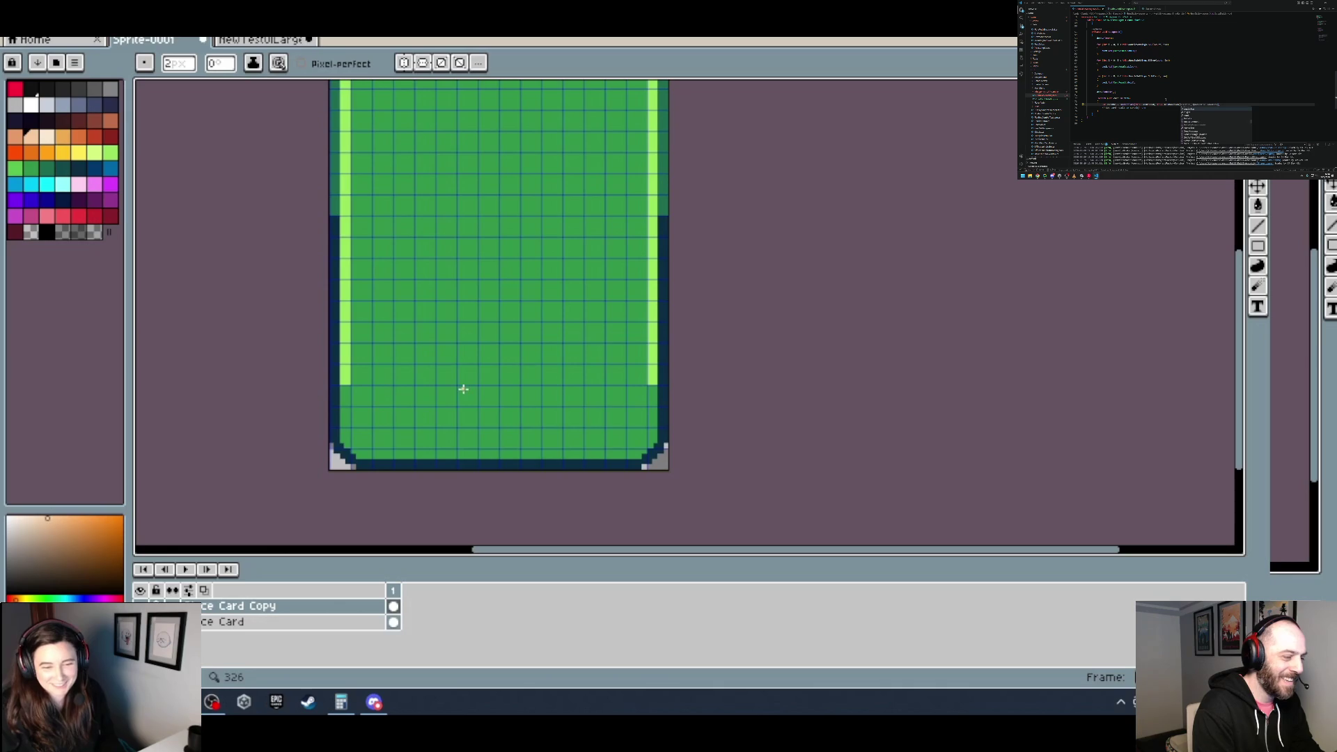
scroll(427, 391, "down", 2)
key("ctrl+Tab")
key("ctrl+v")
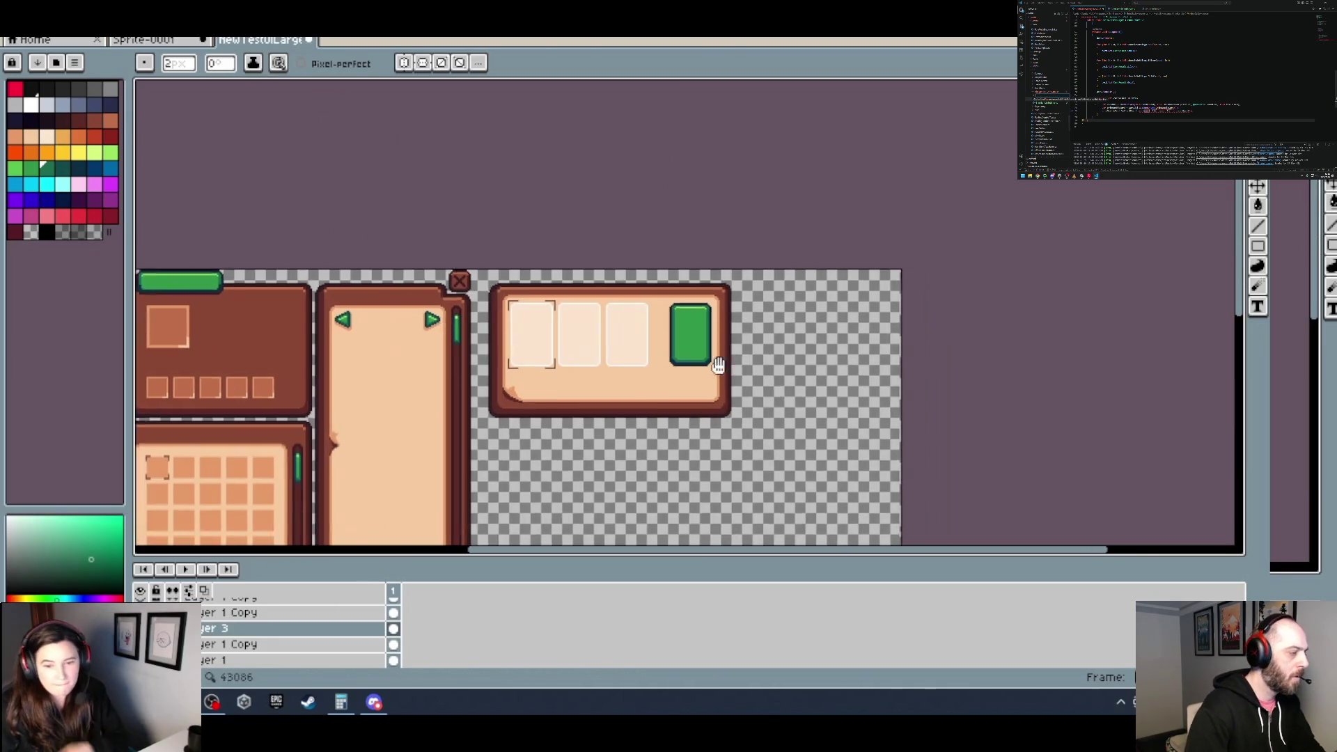
scroll(599, 369, "up", 2)
scroll(599, 369, "up", 2)
key("m")
Step: Select around the placed card, pick its dark teal edge colour, and set the pencil to 4px
scroll(620, 153, "up", 2)
left_click_drag(613, 148, 941, 458)
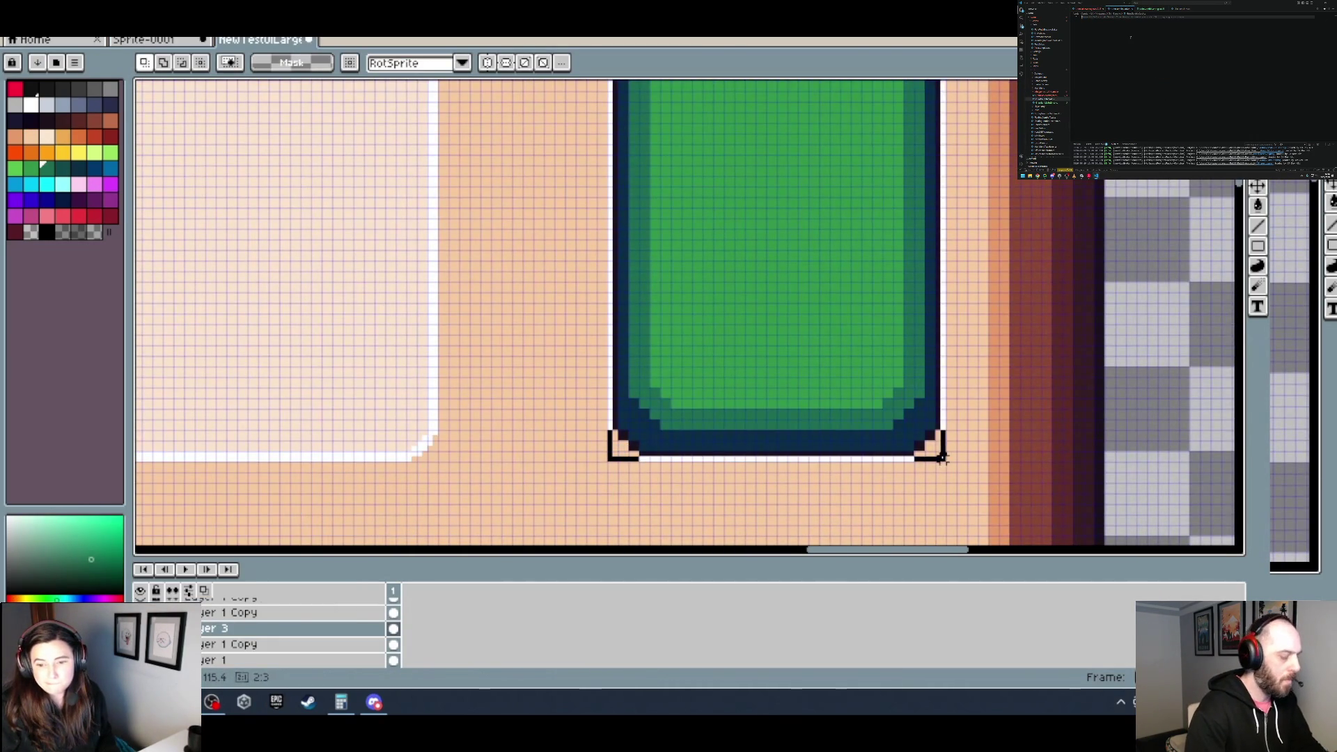
scroll(868, 374, "down", 3)
scroll(774, 334, "right", 2)
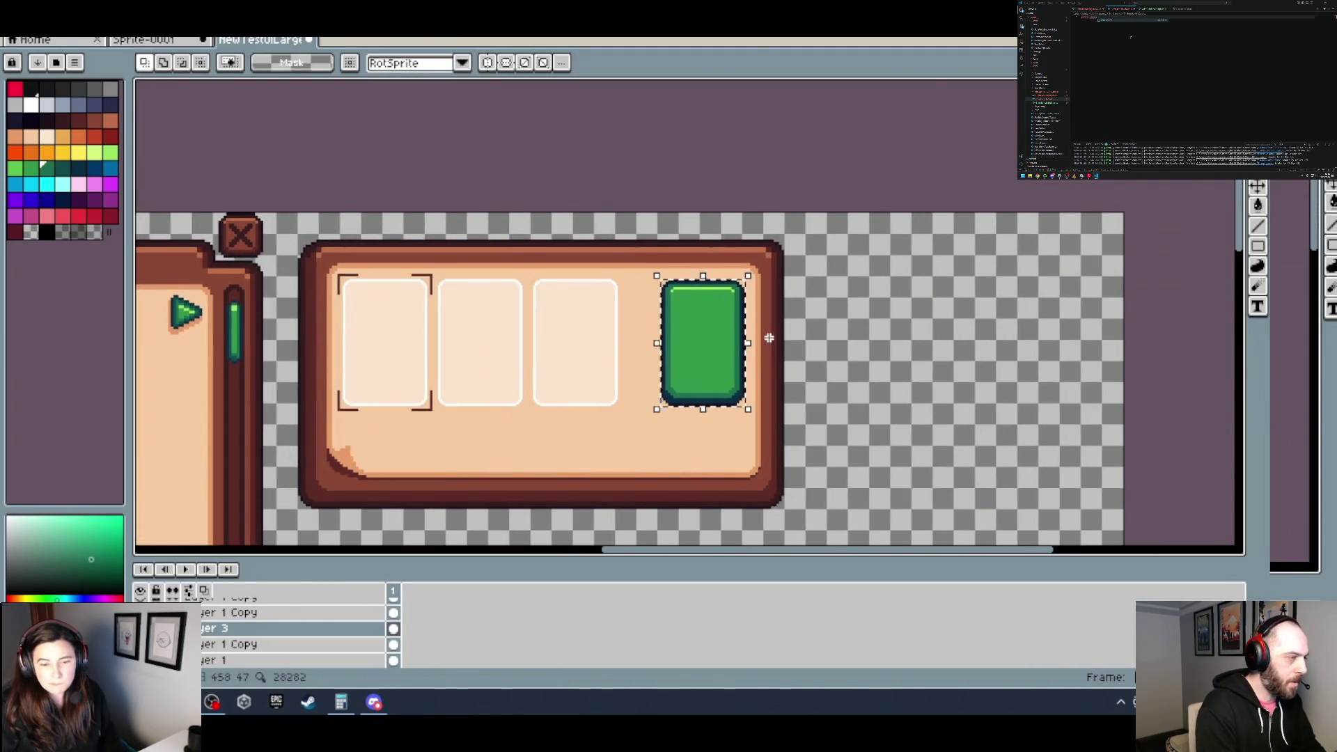
scroll(769, 338, "up", 3)
key("i")
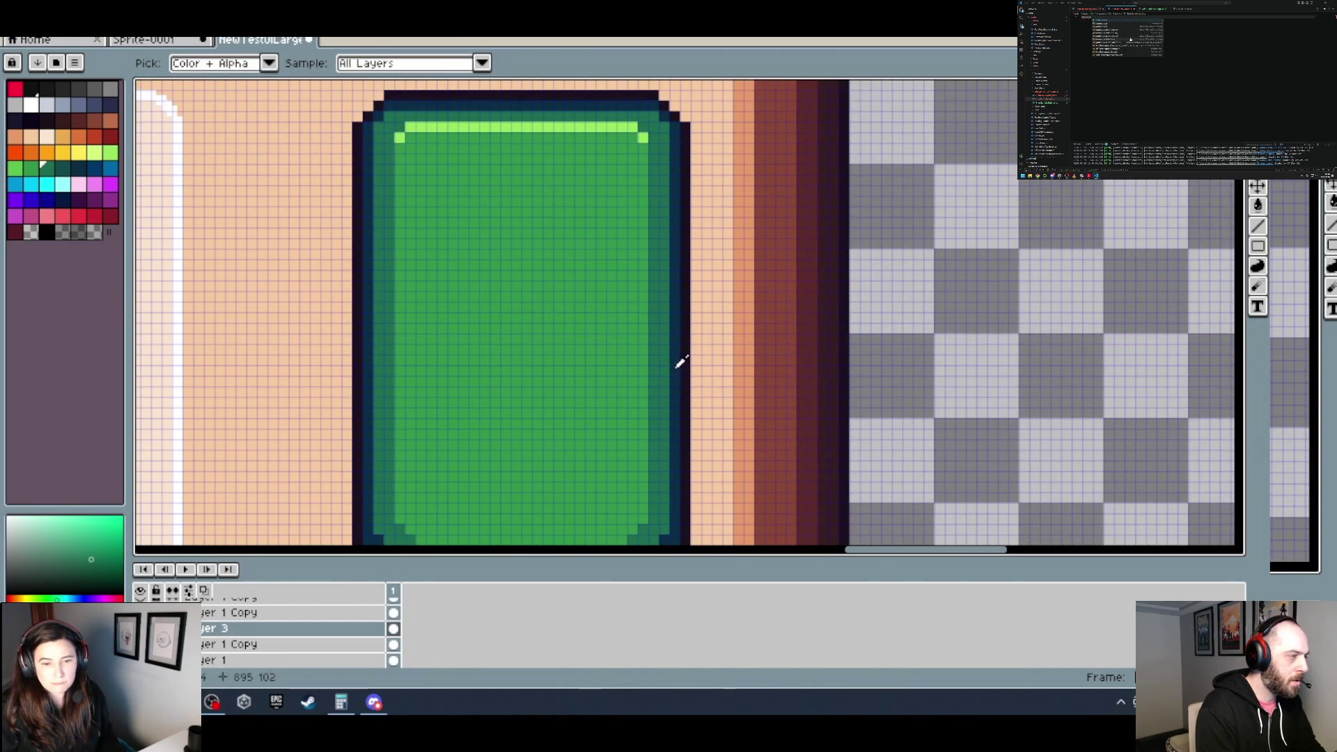
left_click(677, 360)
key("b")
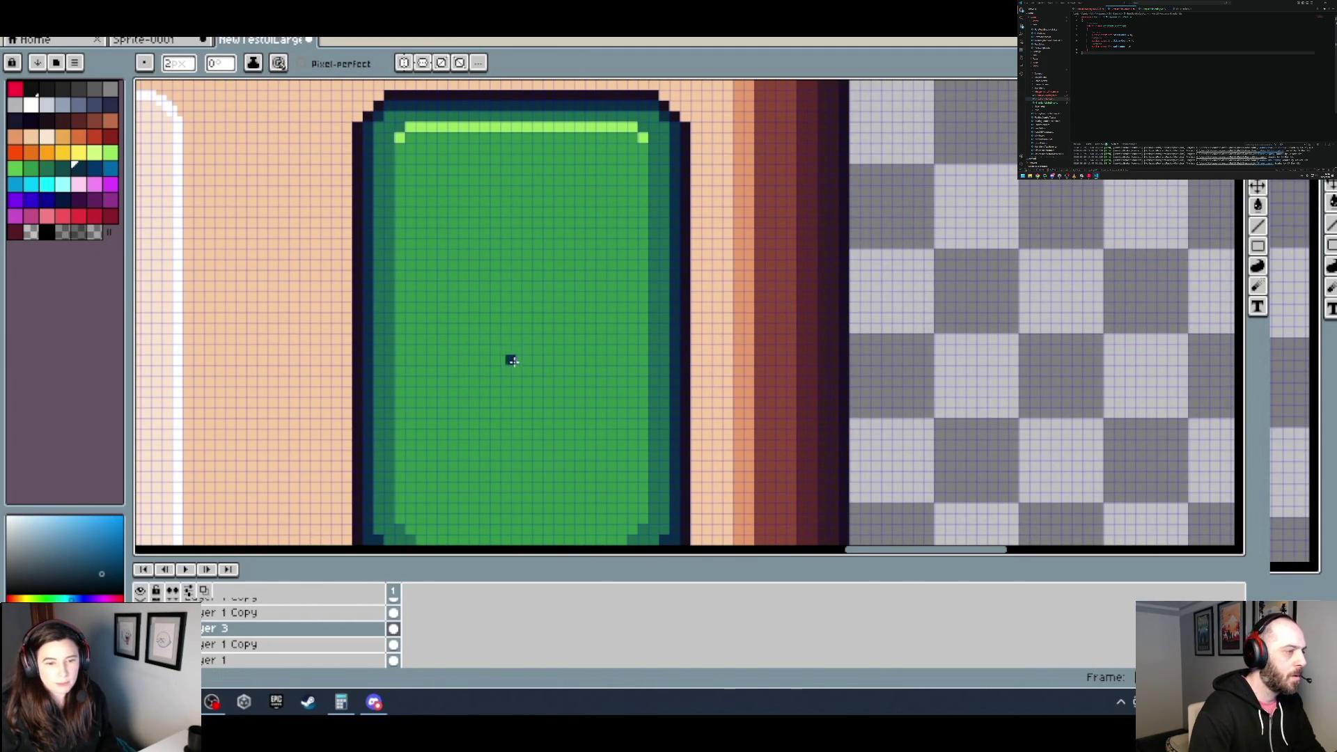
scroll(486, 307, "down", 1)
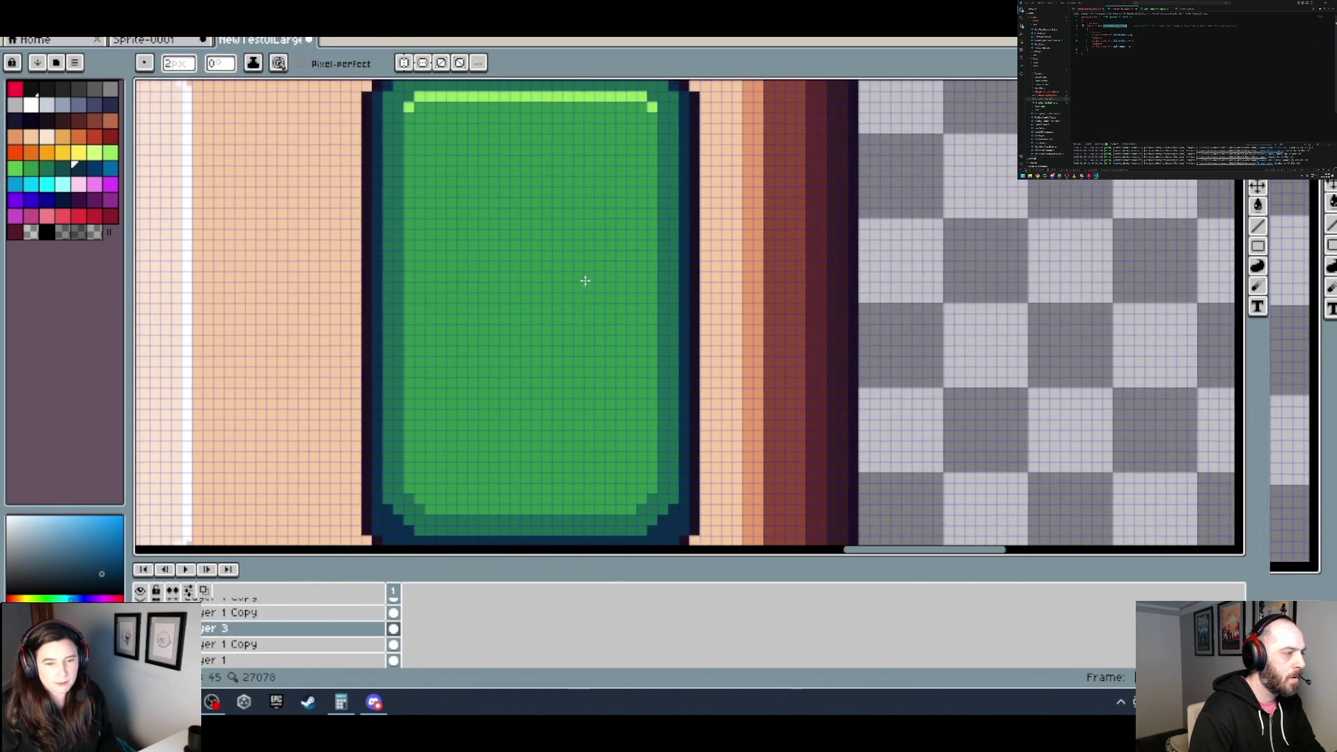
scroll(585, 281, "down", 1)
scroll(531, 293, "down", 1)
scroll(532, 293, "up", 1)
key("plus")
key("plus")
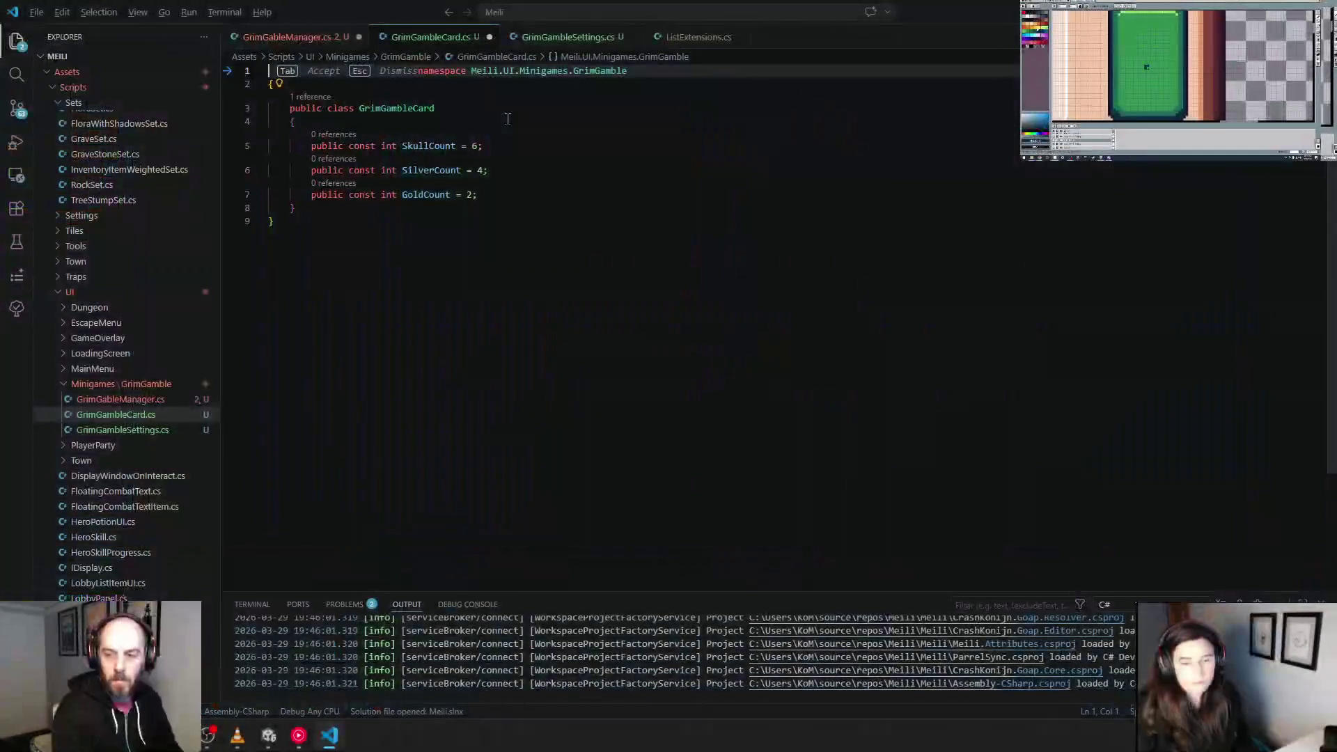
Step: Accept Copilot's edit swapping SkullCount, SilverCount and GoldCount for a CardResult property and SetCardResult method
key("Down")
key("Down")
key("Down")
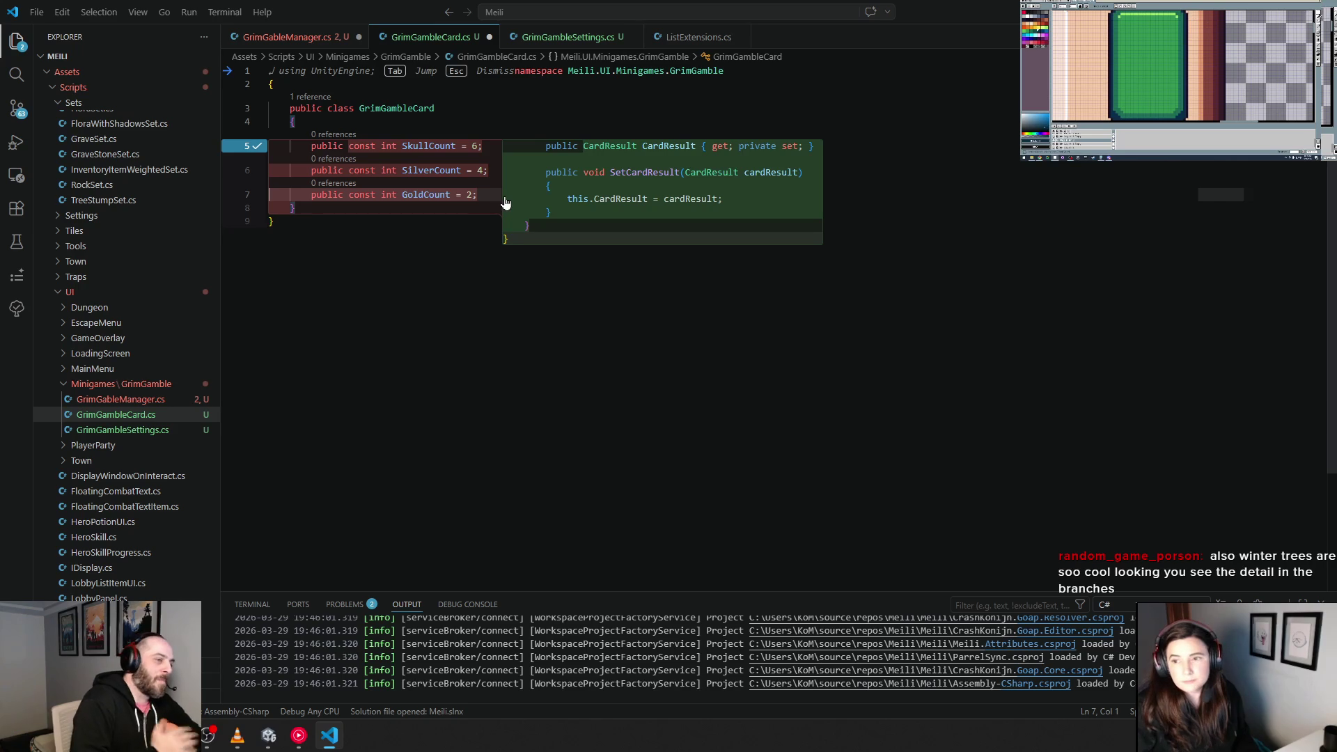
key("Tab")
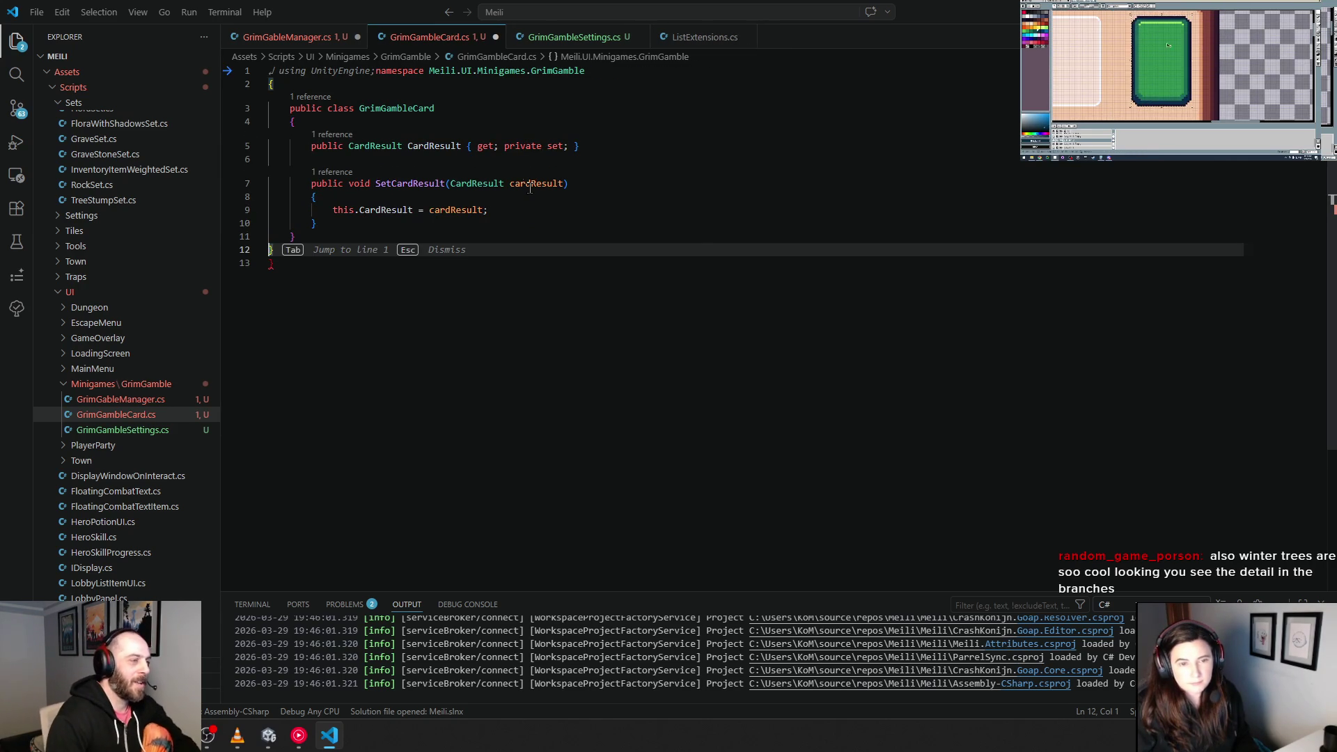
Step: Remove the private setter modifier and add a [field: SerializeField] attribute to the CardResult property
double_click(523, 146)
key("BackSpace")
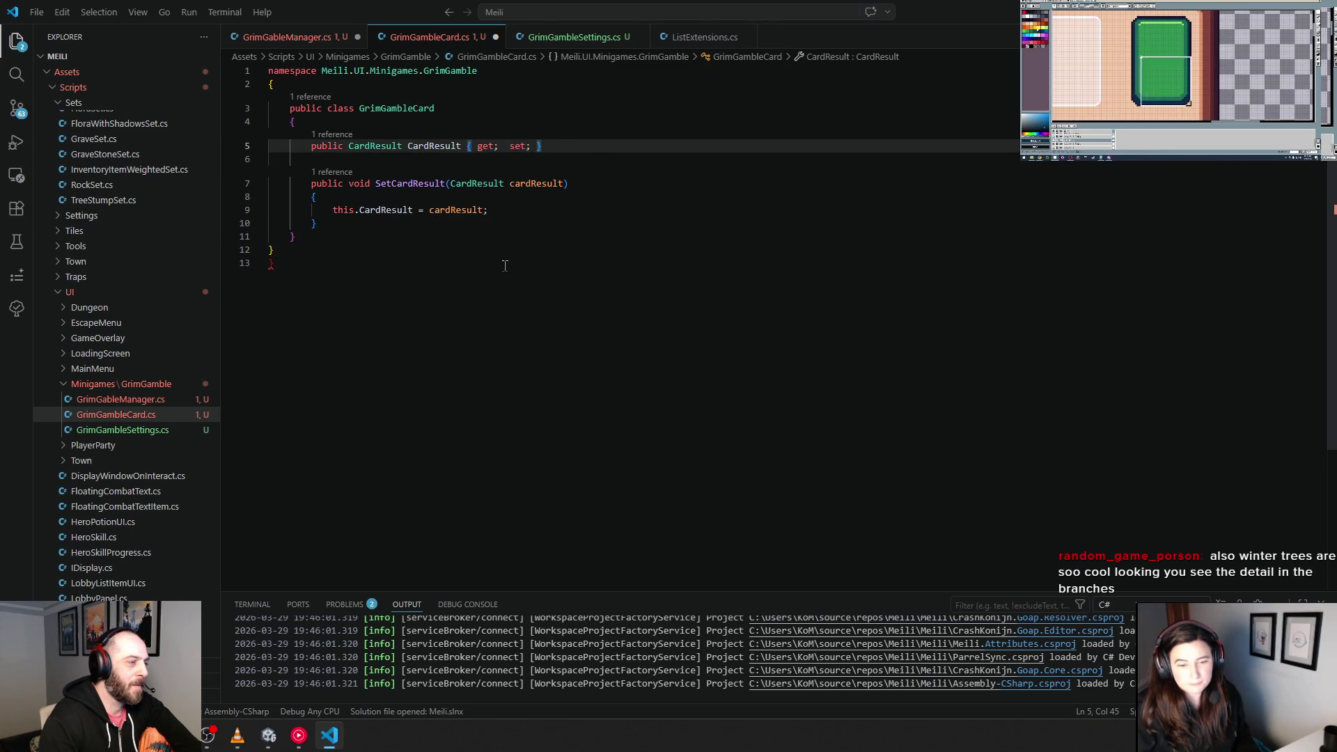
left_click(393, 131)
key("Return")
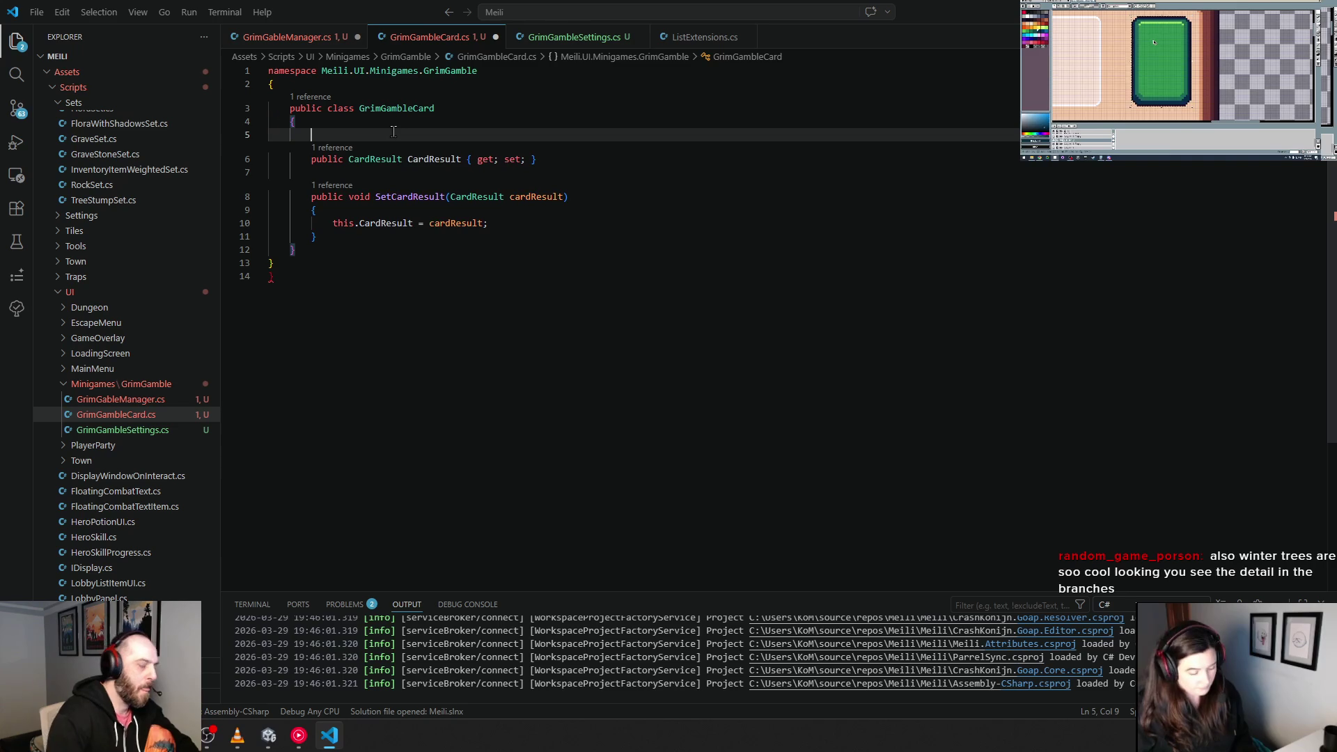
type("[field: serias")
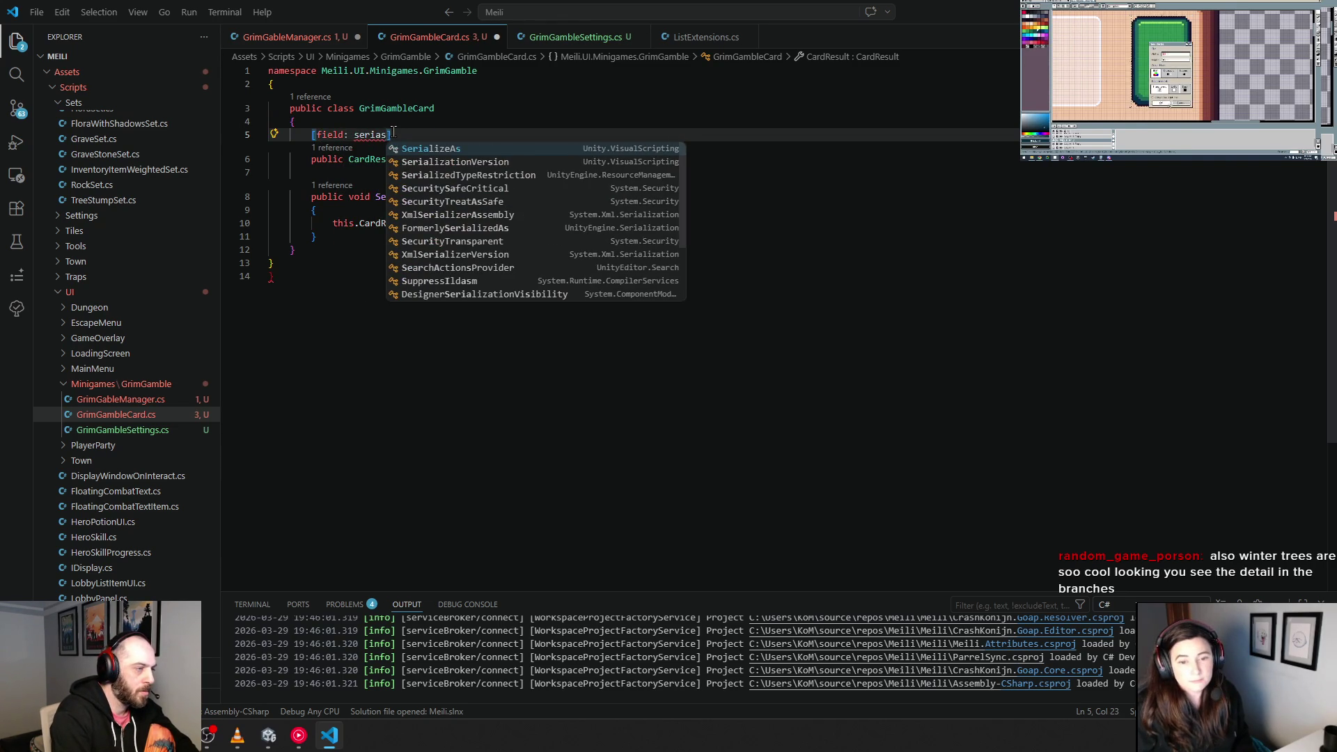
key("BackSpace")
type("eria")
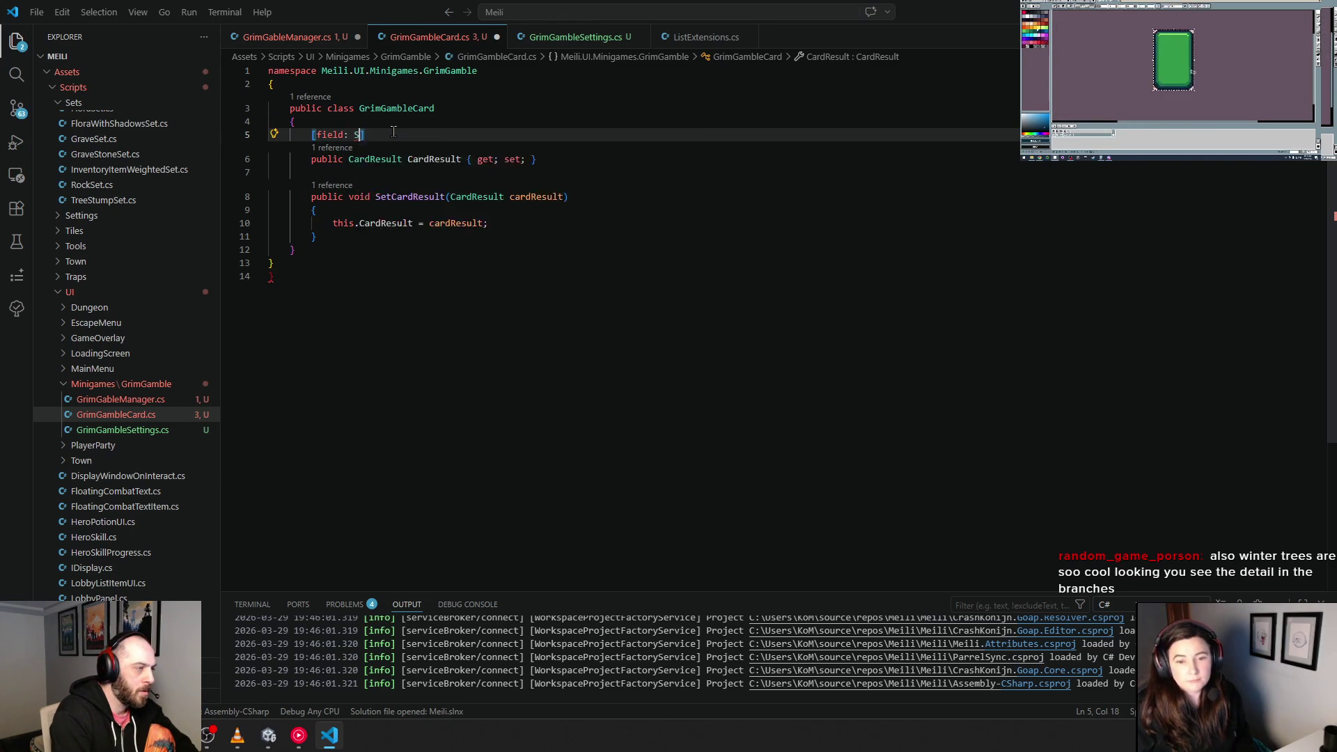
type("lzeFie")
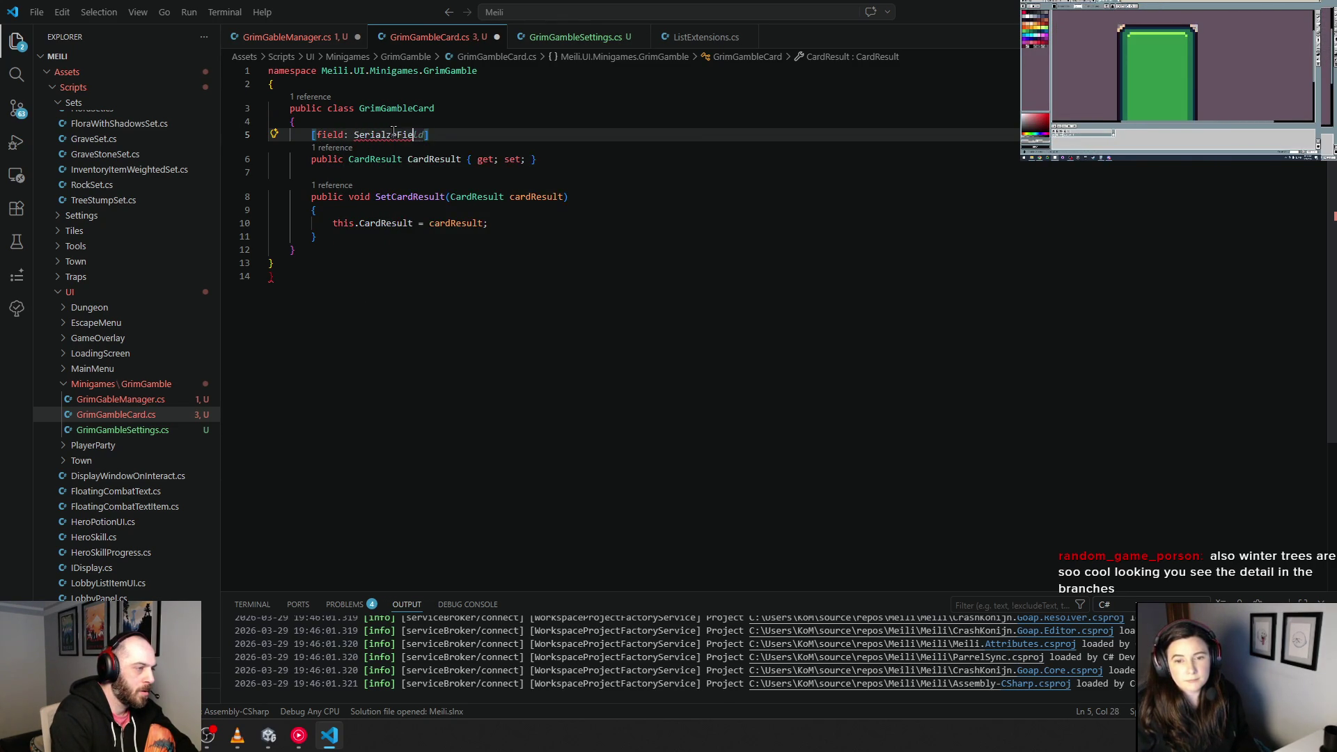
type("ld")
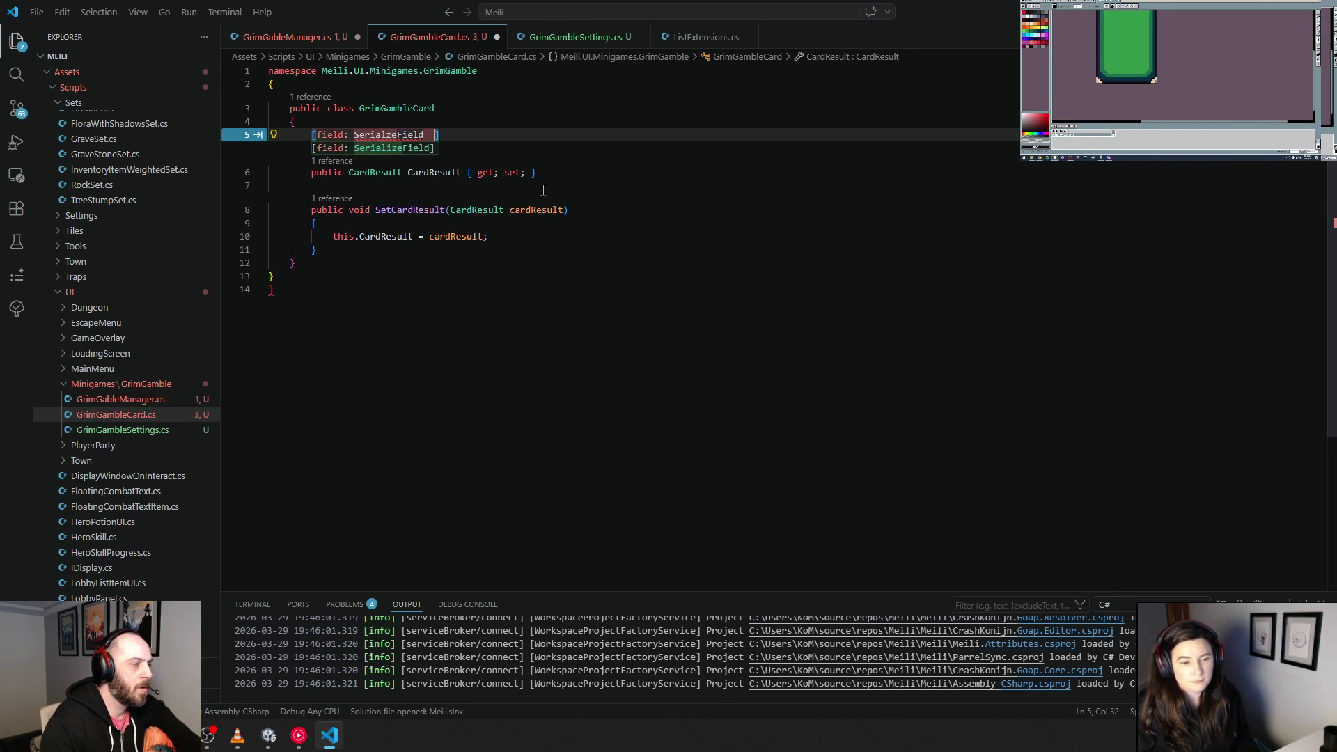
key("BackSpace")
key("Left")
key("Left")
key("Left")
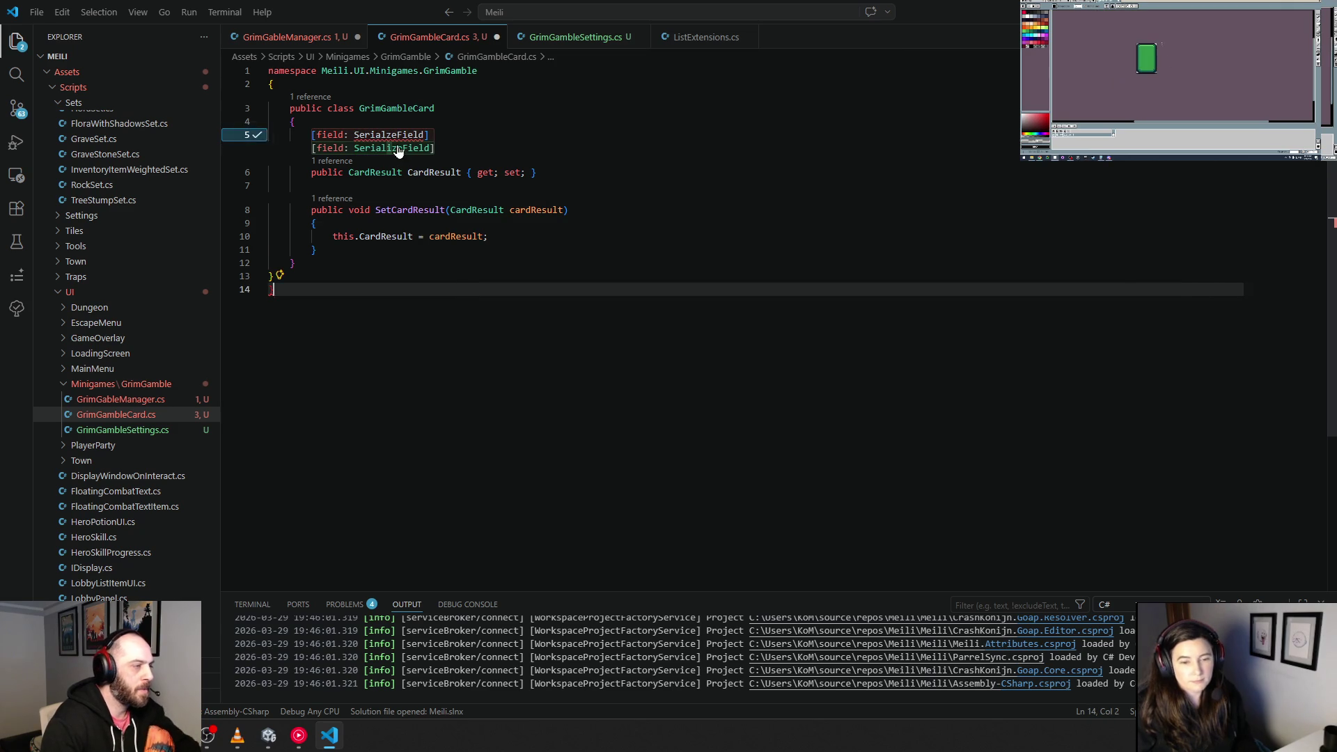
type("i")
Step: Add 'using UnityEngine;' at the top of the file and delete the trailing empty line
left_click(486, 271)
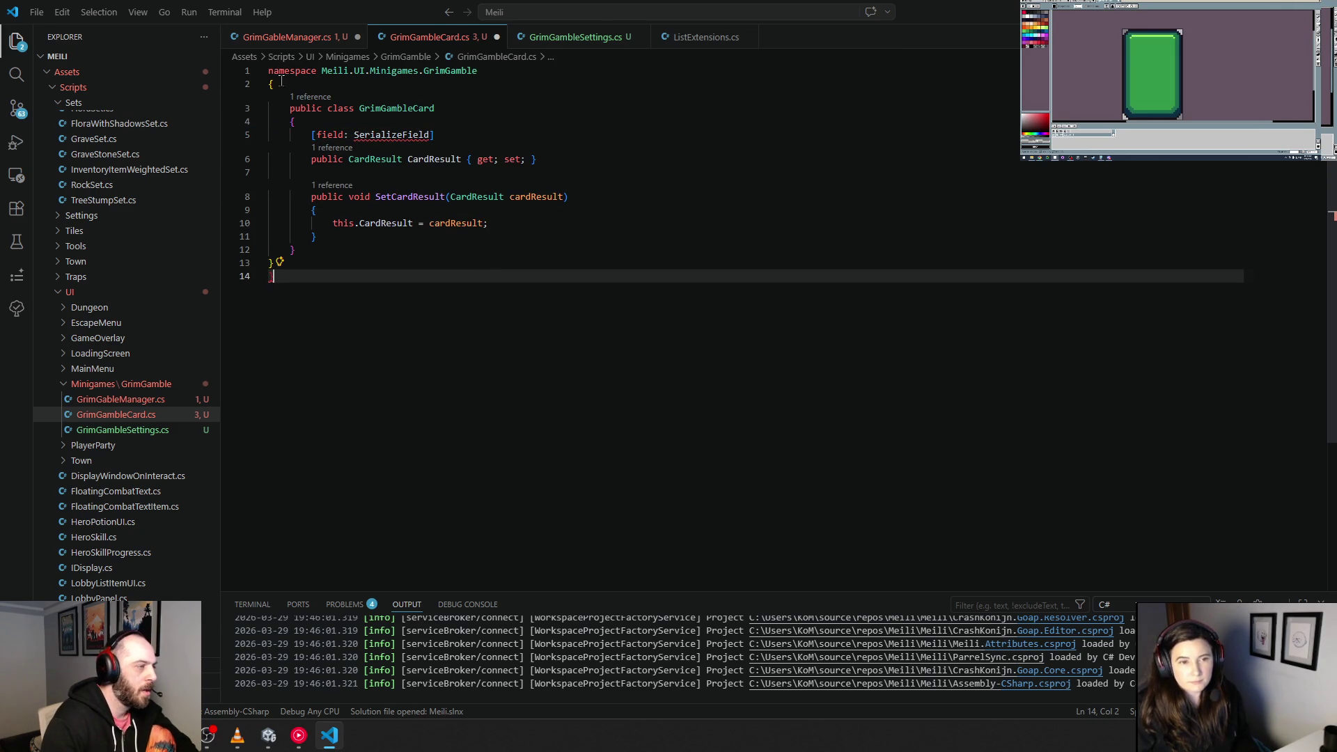
key("ctrl+Home")
key("Return")
key("Up")
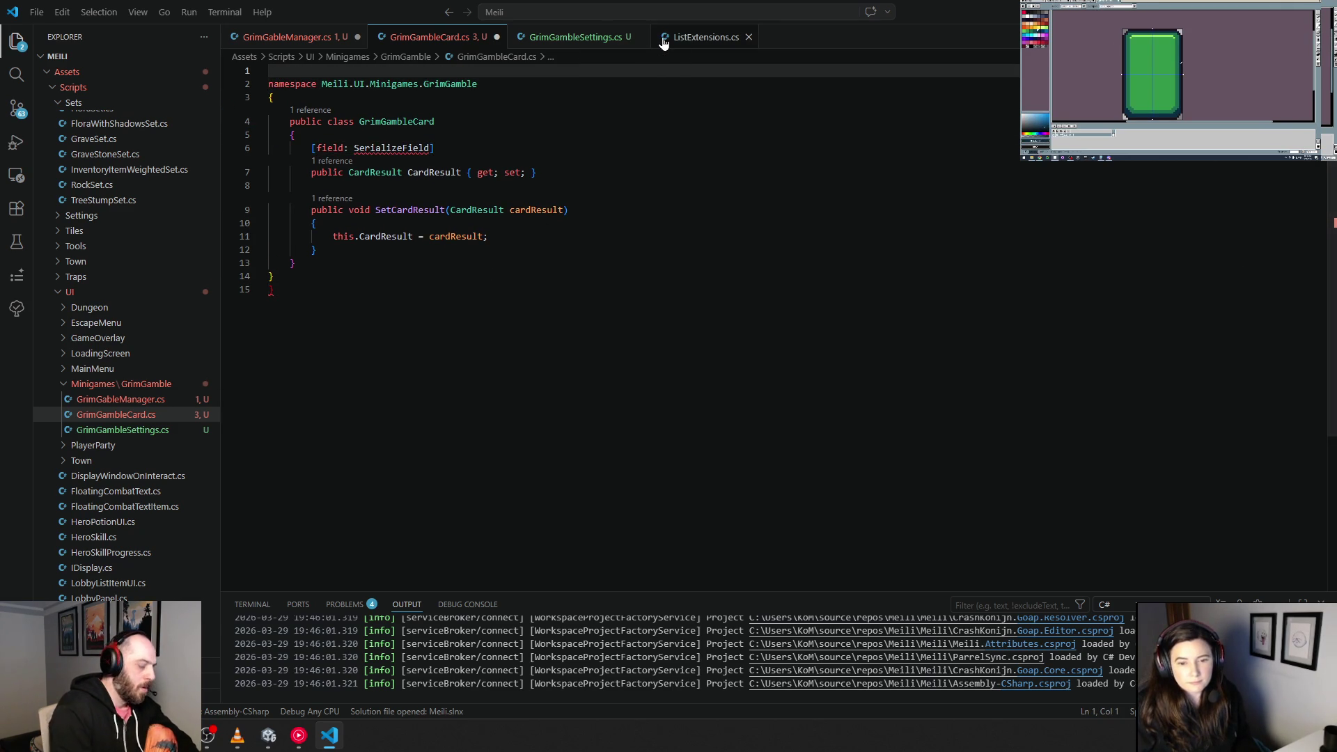
type("using ")
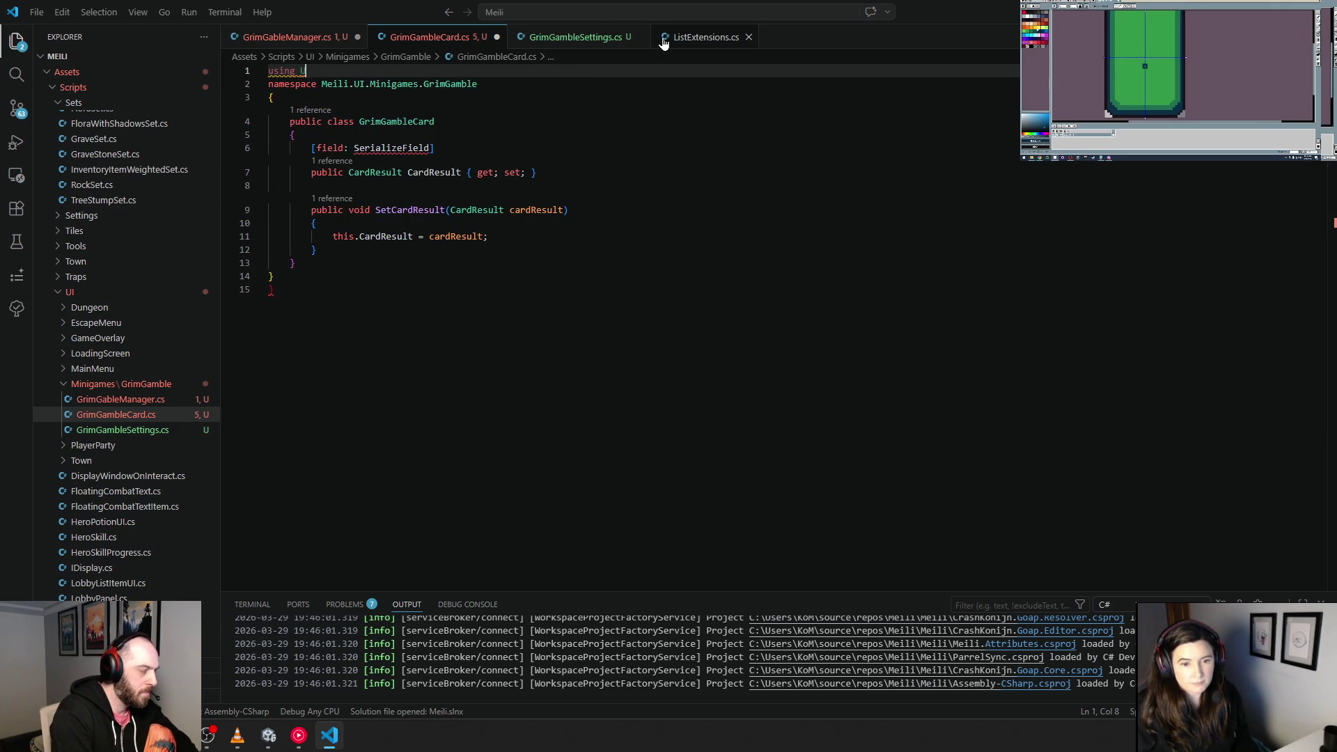
type("Unitye")
key("Down")
key("Down")
key("Tab")
type(";")
key("Return")
left_click(564, 291)
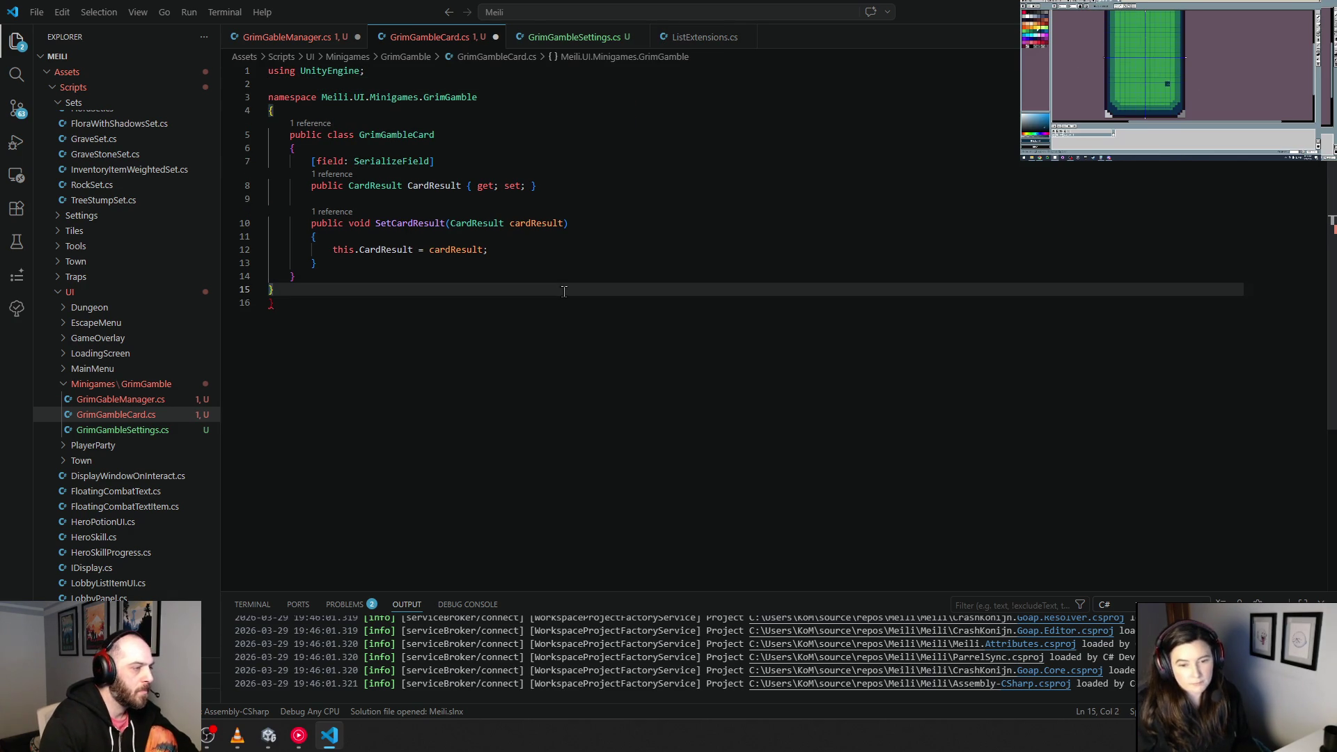
left_click(439, 327)
key("BackSpace")
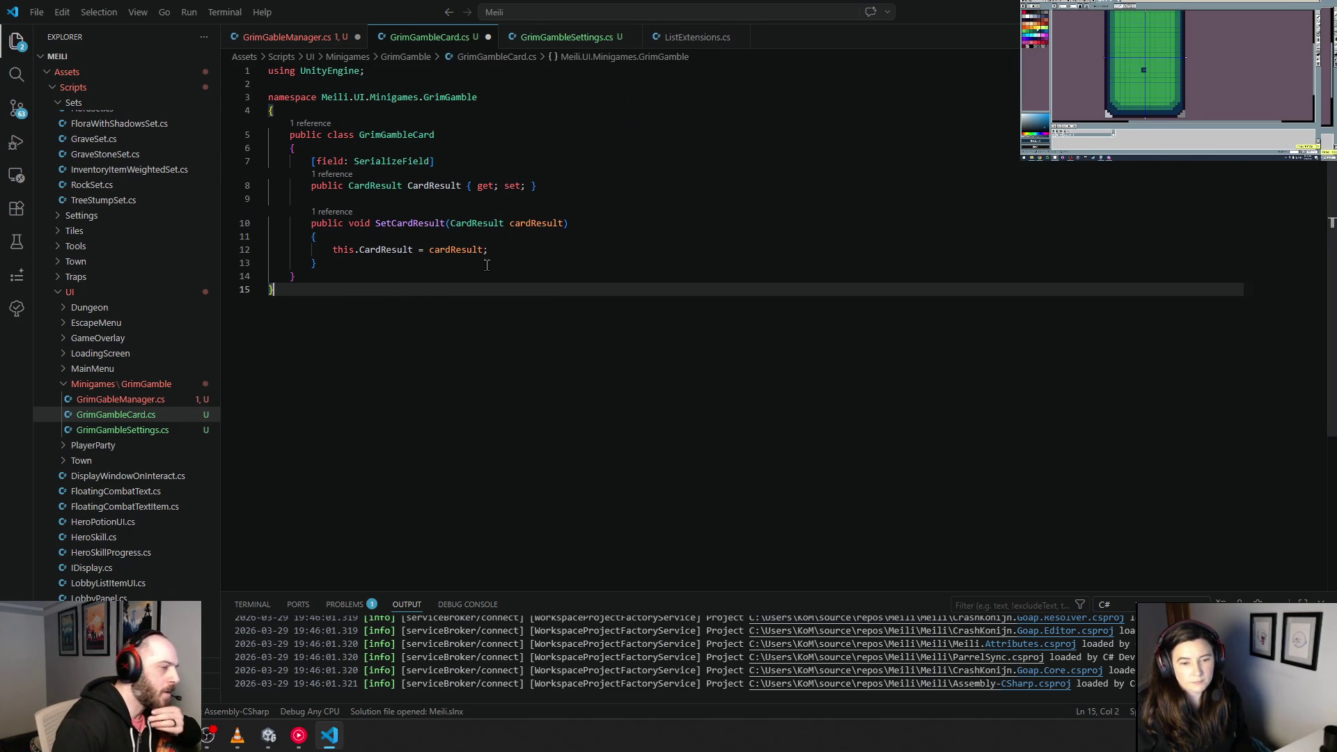
left_click(510, 249)
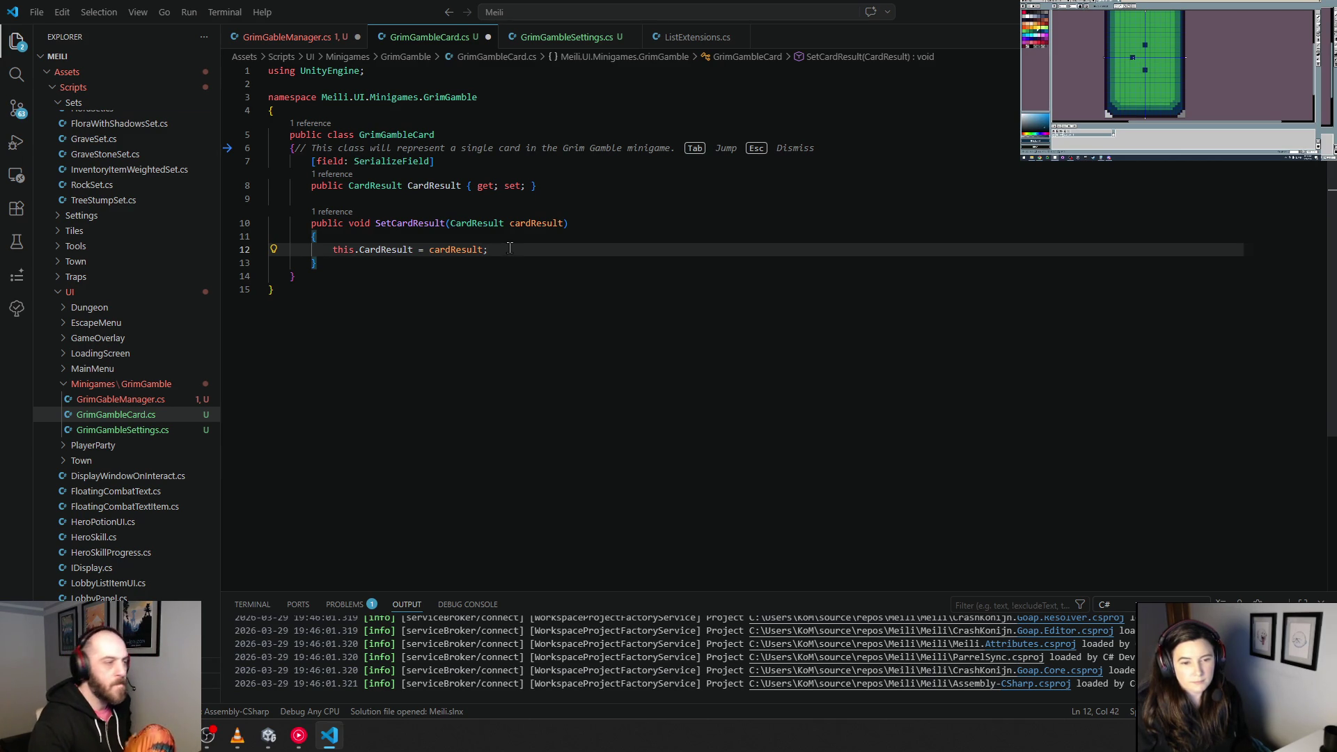
left_click(495, 407)
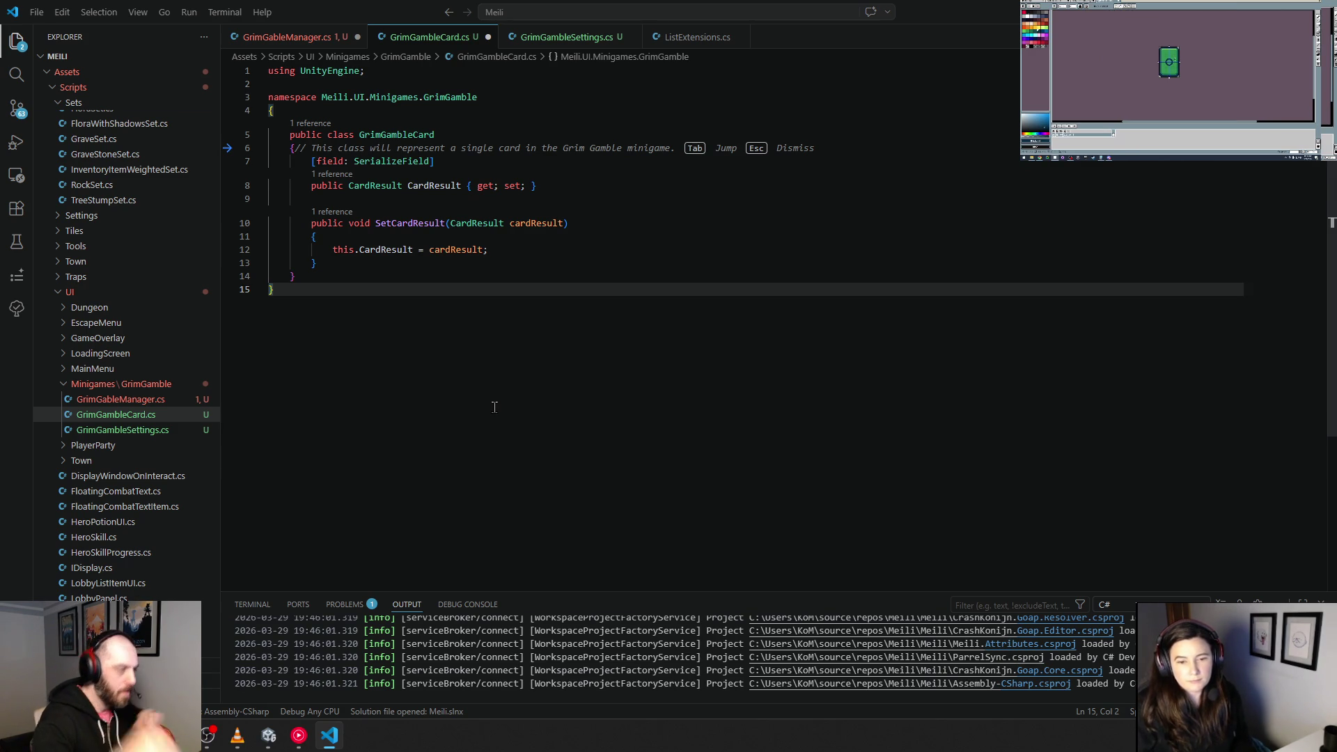
Step: Add ': MonoBehaviour' to the GrimGambleCard class, drop the unfinished IPointer interface, and save
left_click(471, 139)
type(": ")
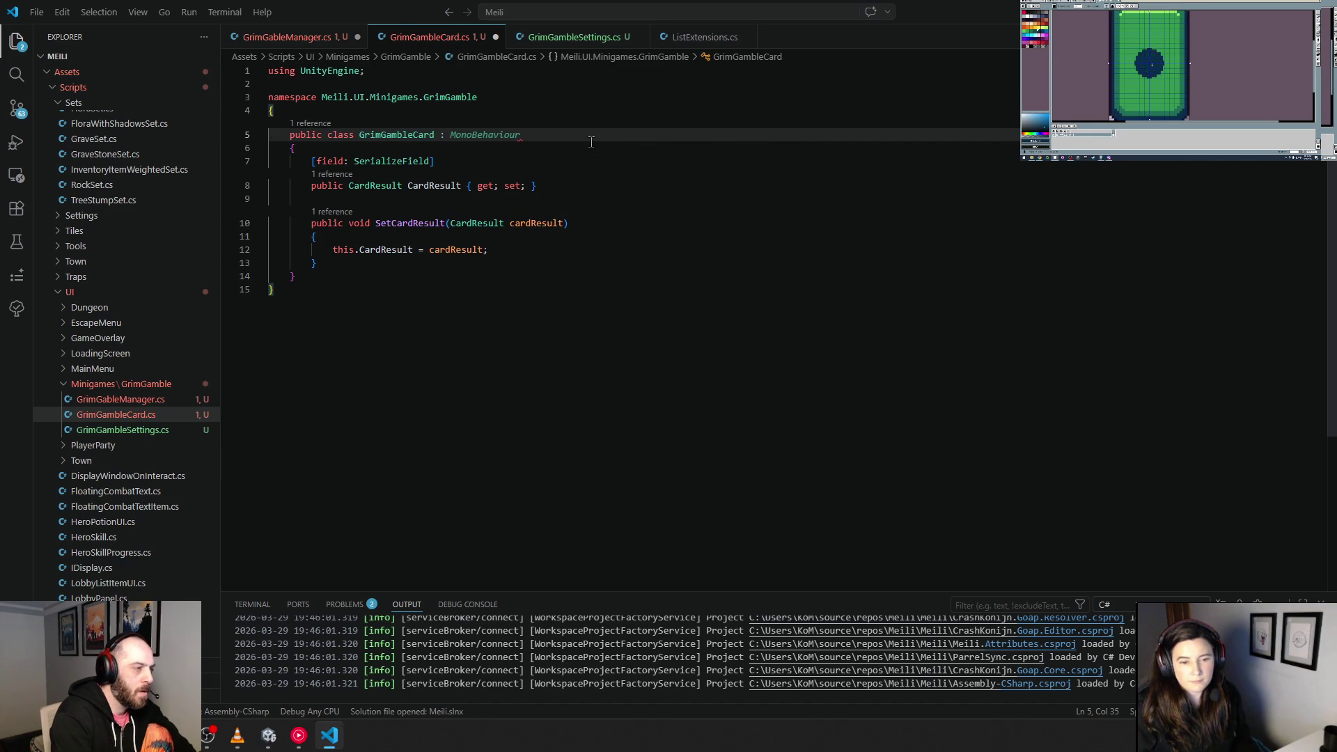
type("Mon")
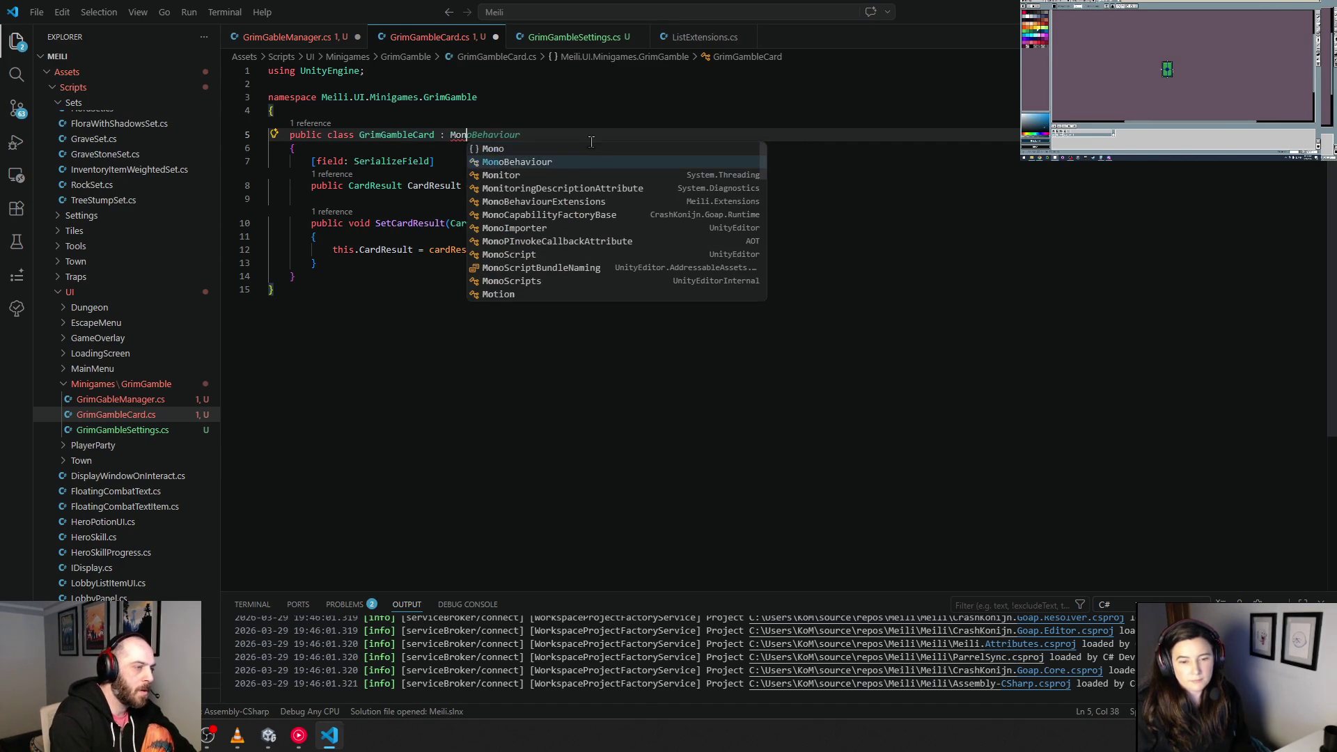
key("Tab")
type(", I")
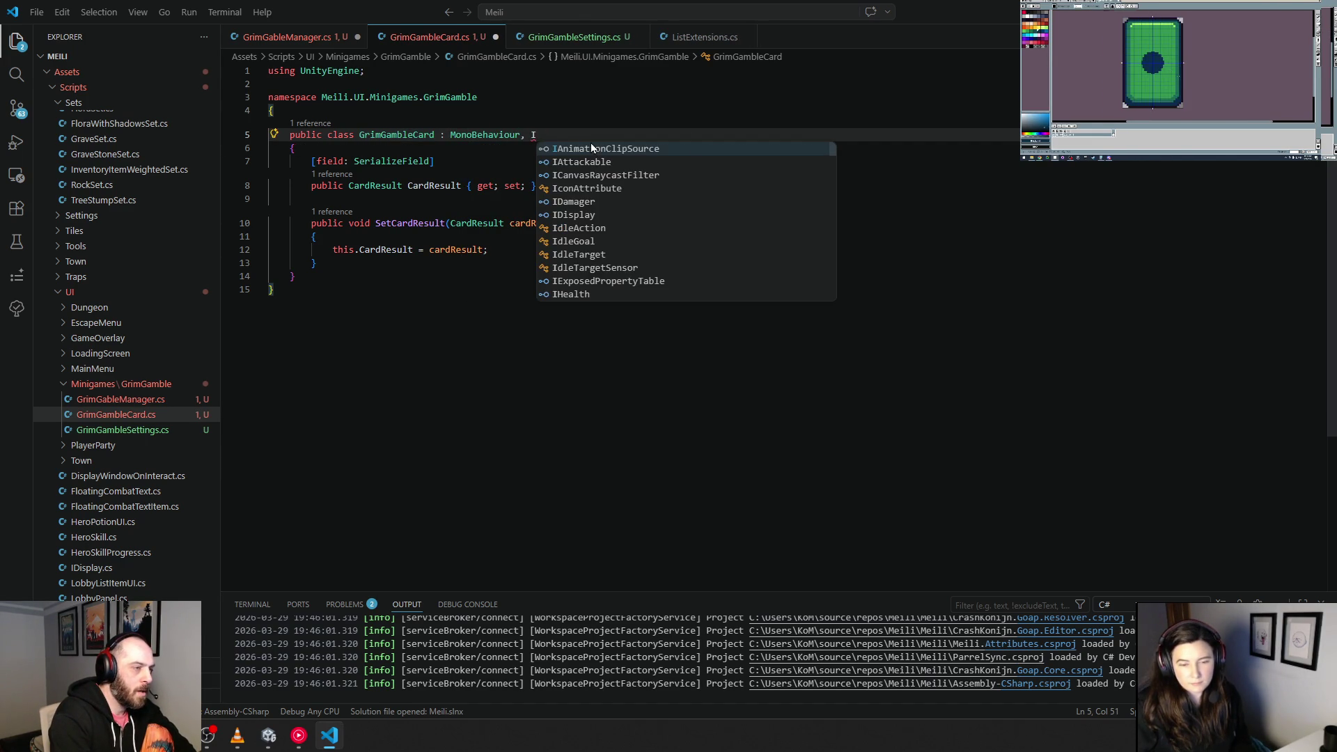
type("Pointer")
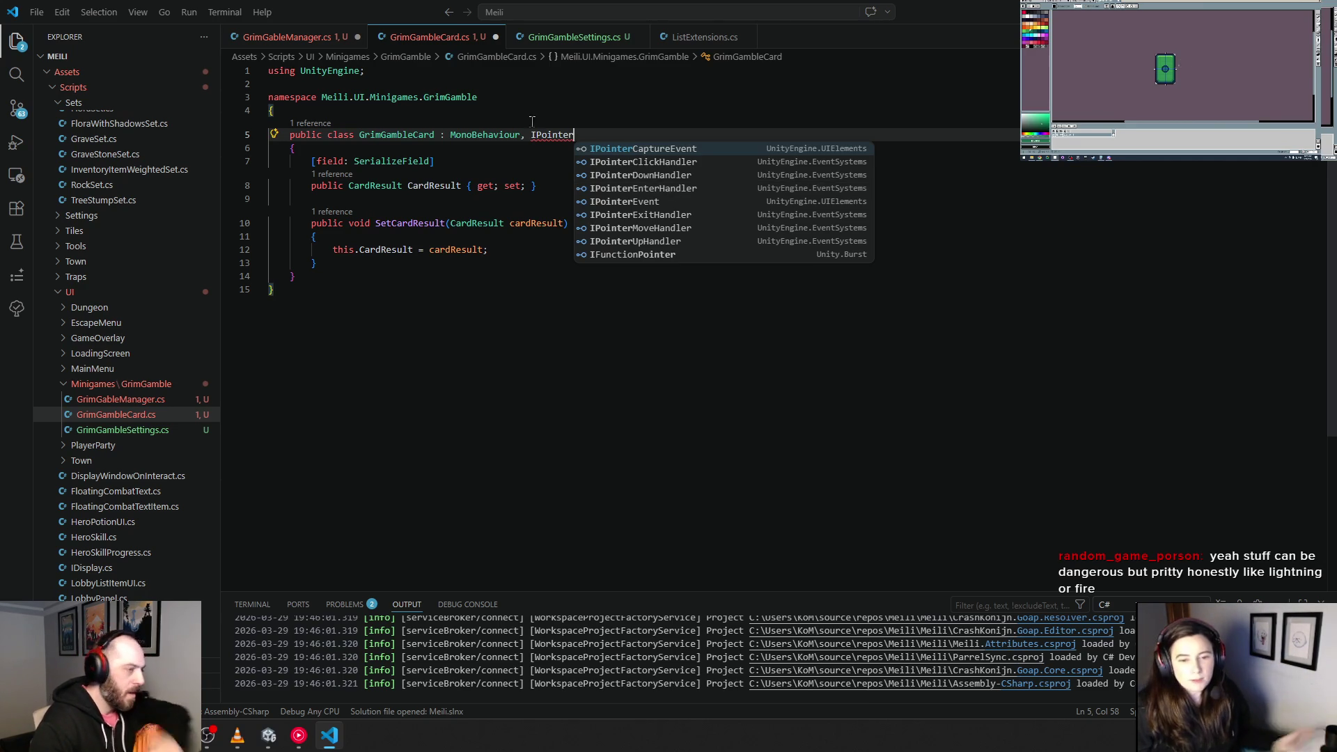
key("BackSpace")
key("BackSpace")
key("BackSpace")
key("BackSpace")
left_click(515, 278)
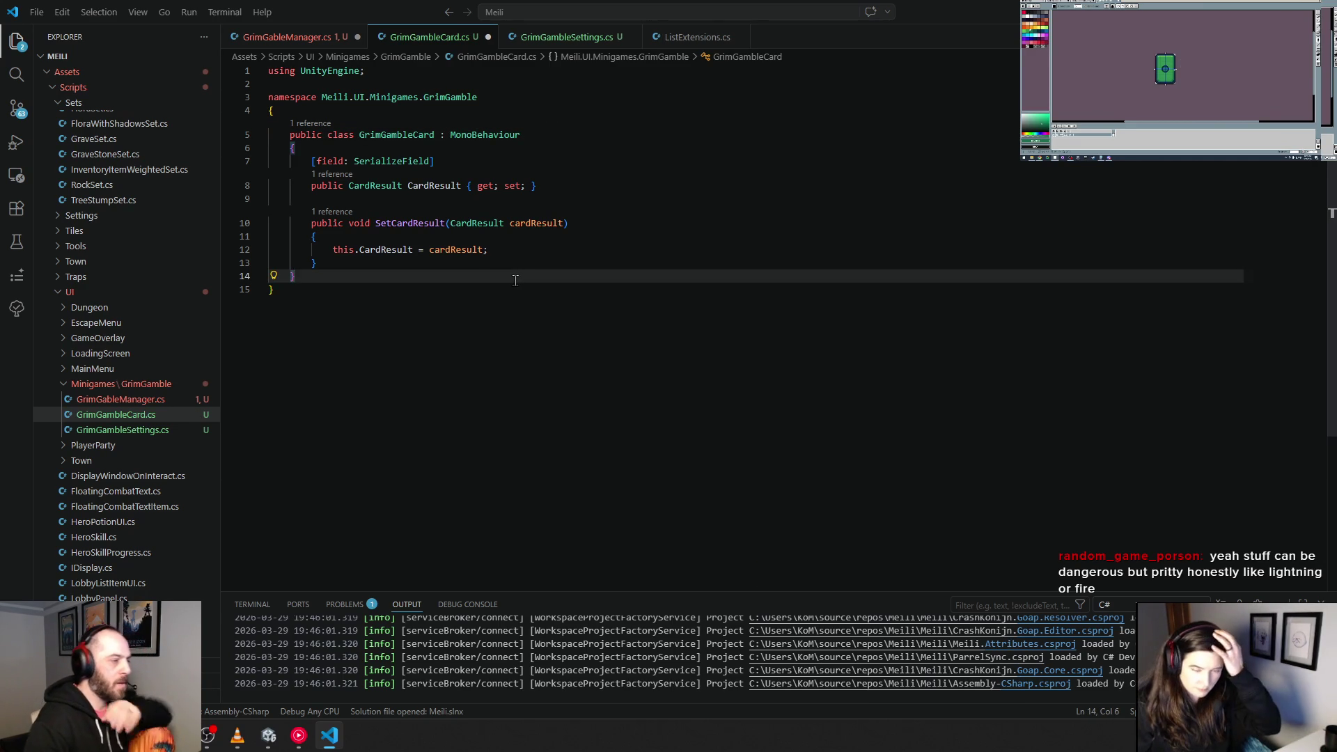
left_click(491, 305)
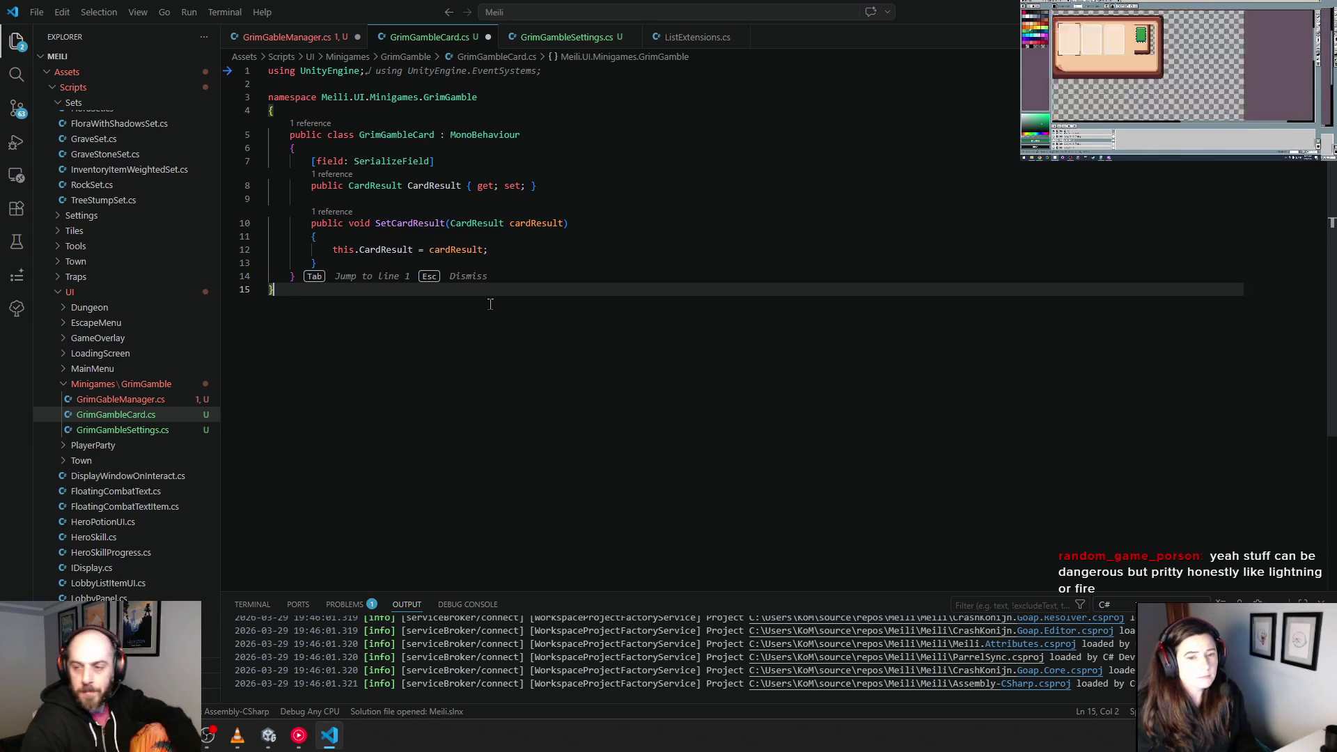
key("ctrl+s")
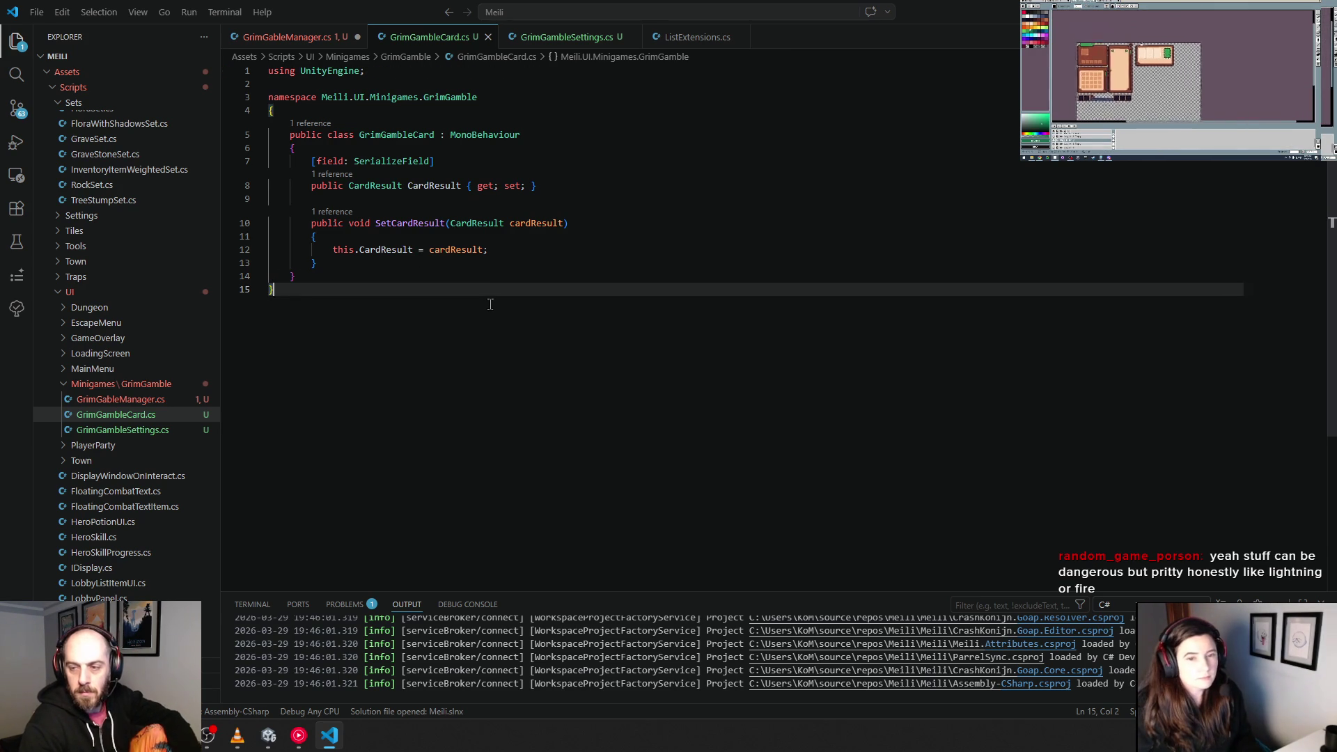
Step: Change cardcardResult to cardResult in GrimGableManager.cs, save it, and return to Unity
left_click(294, 40)
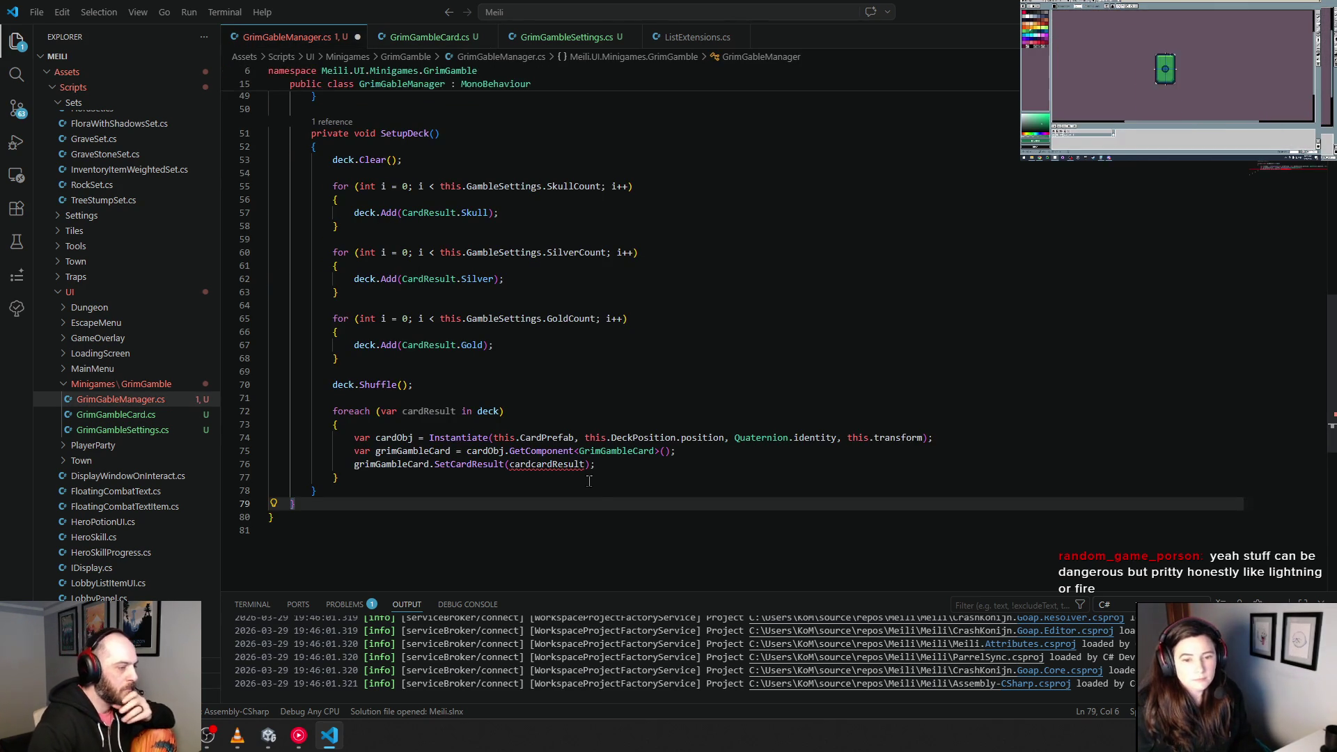
left_click(545, 465)
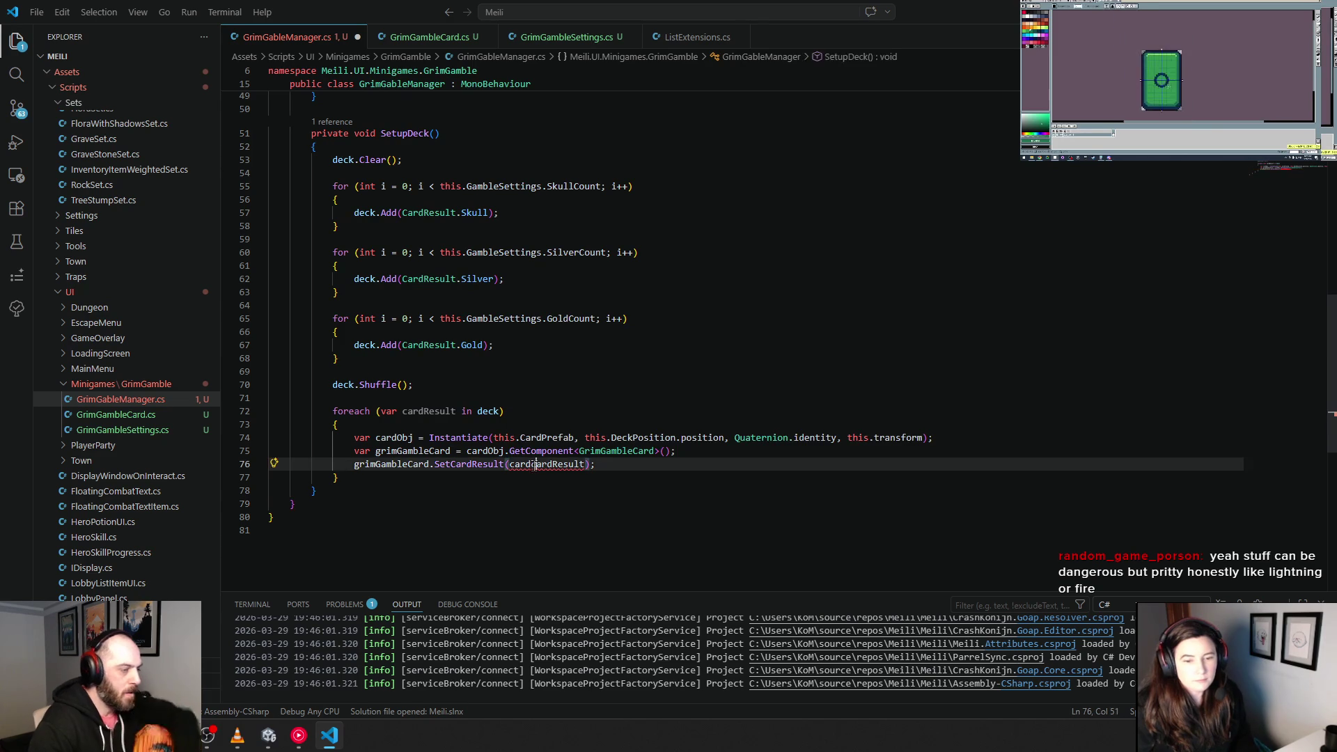
key("BackSpace")
key("BackSpace")
key("BackSpace")
left_click(614, 504)
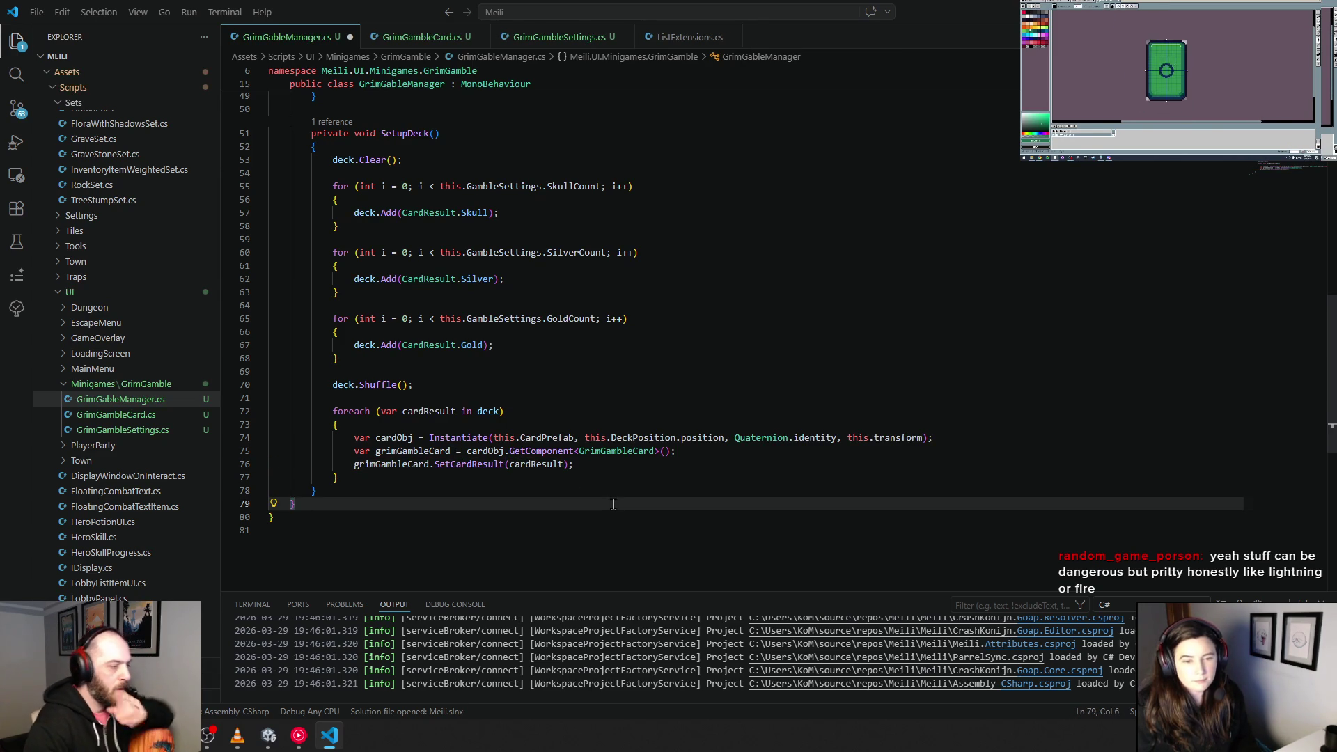
scroll(495, 329, "up", 3)
scroll(504, 335, "up", 5)
scroll(504, 334, "down", 3)
scroll(503, 335, "down", 4)
scroll(504, 337, "down", 7)
key("ctrl+s")
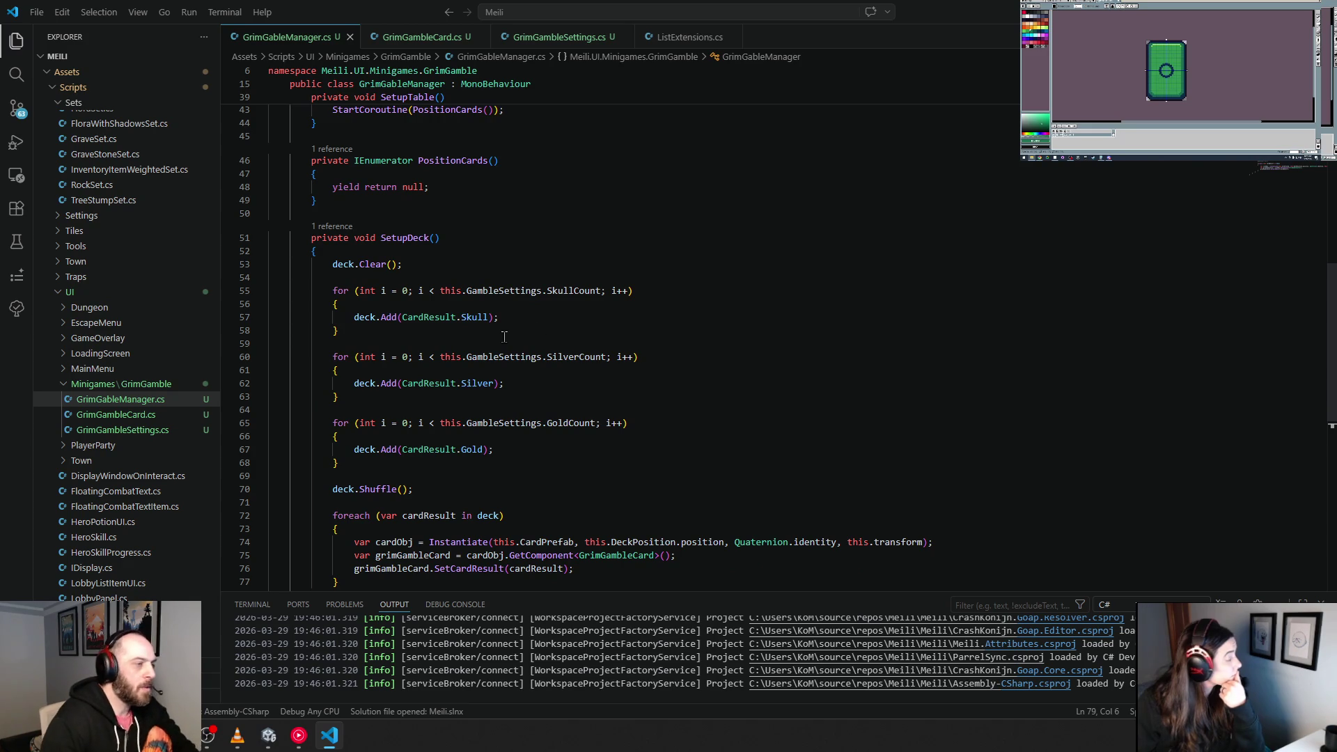
key("alt+Tab")
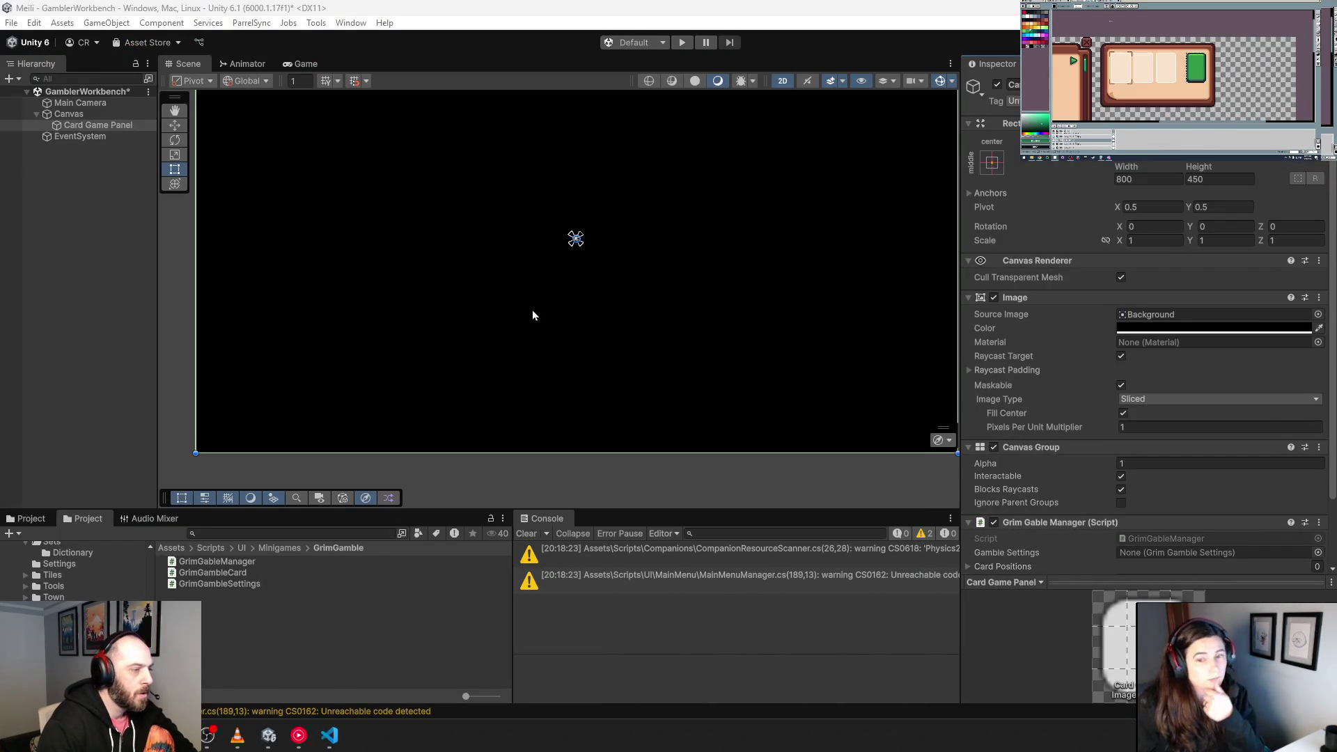
Step: After compilation finishes, frame the Card Game Panel and save the GamblerWorkbench scene
scroll(532, 316, "down", 3)
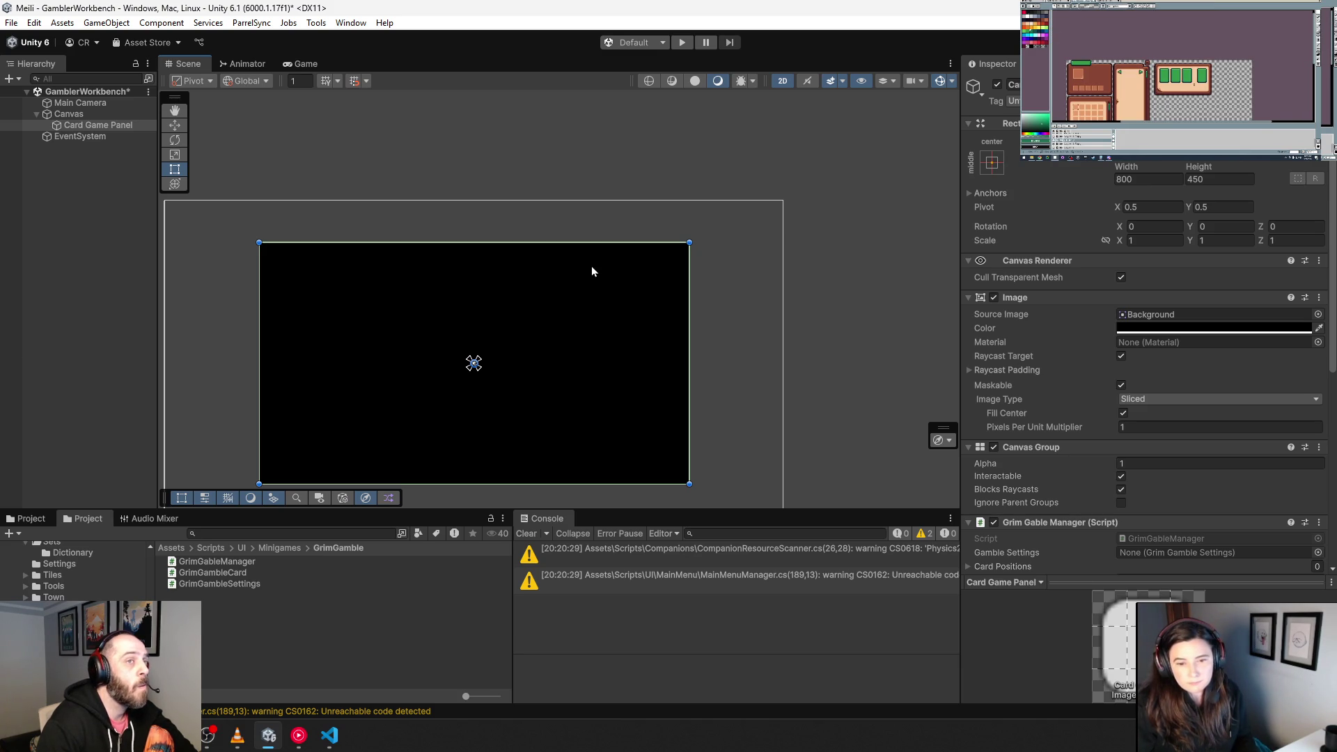
left_click_drag(501, 293, 535, 259)
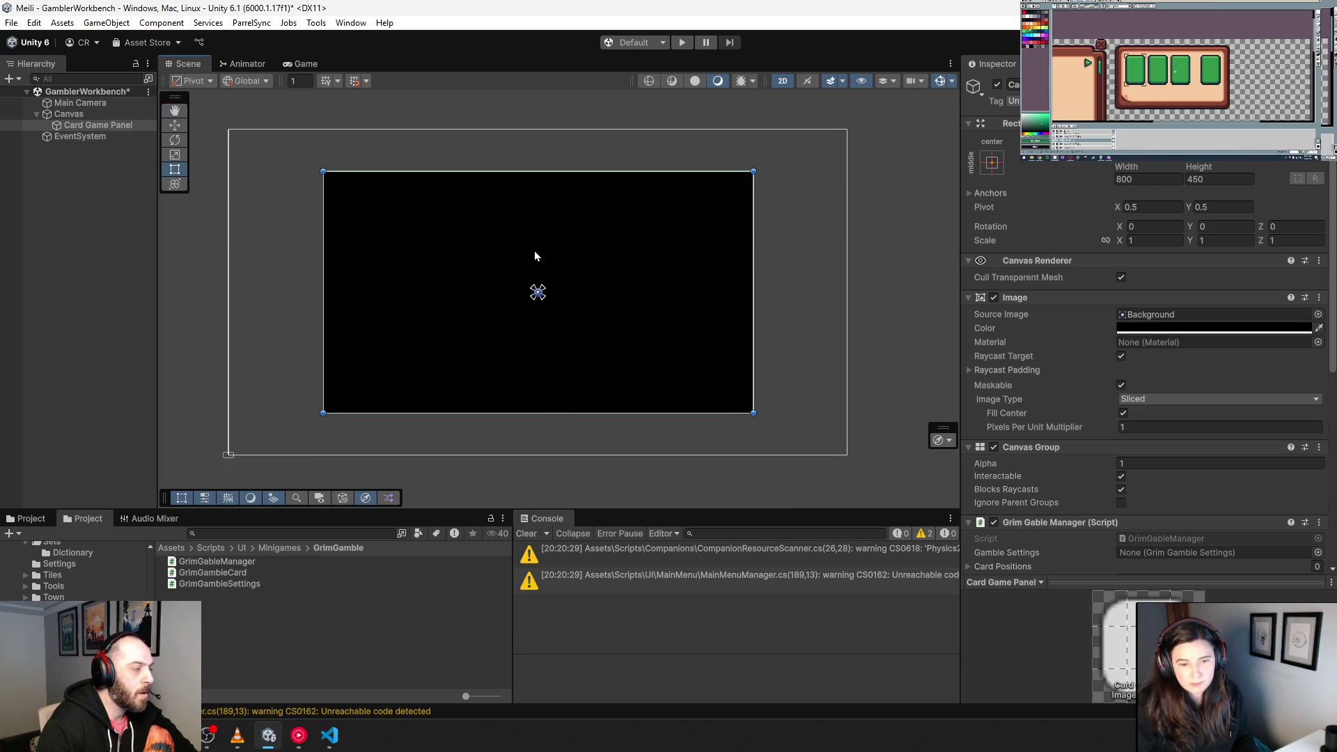
scroll(529, 254, "up", 3)
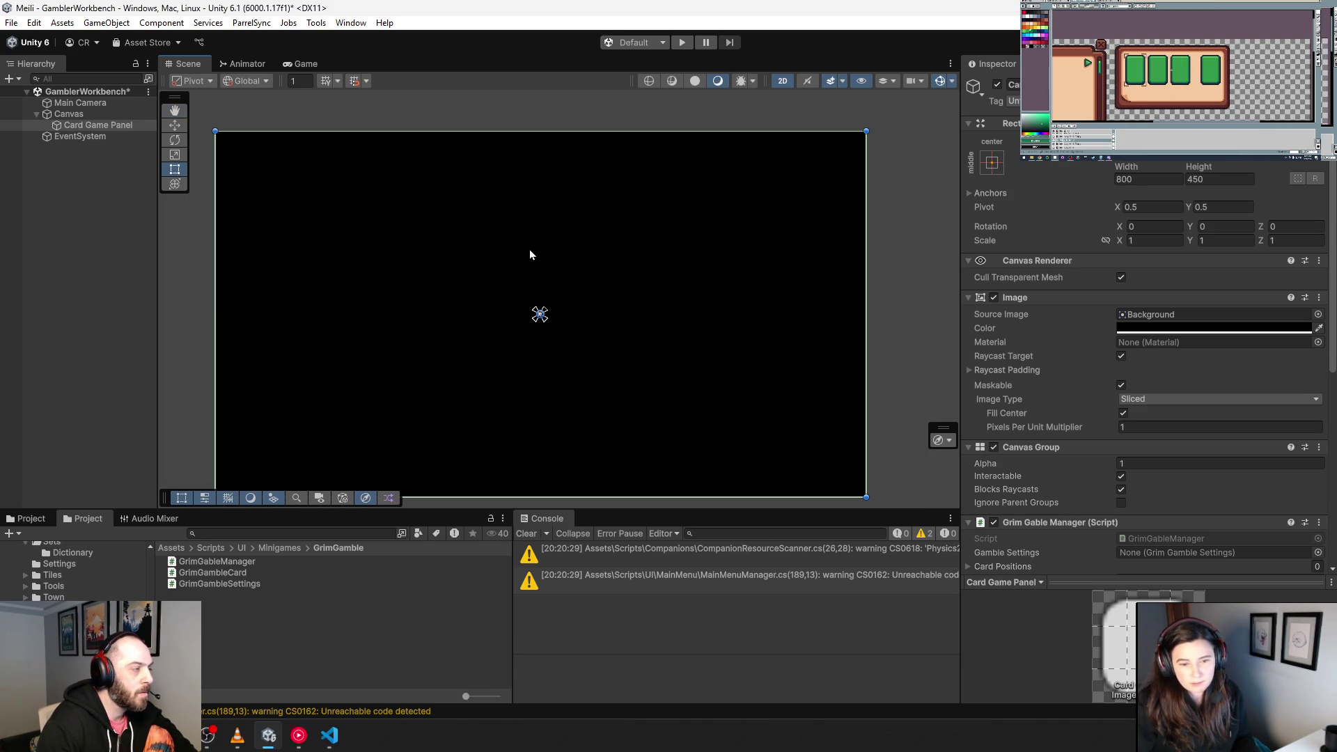
key("ctrl+s")
Step: Create two empty children under Card Game Panel named Deck Position and Card Position 1
right_click(78, 125)
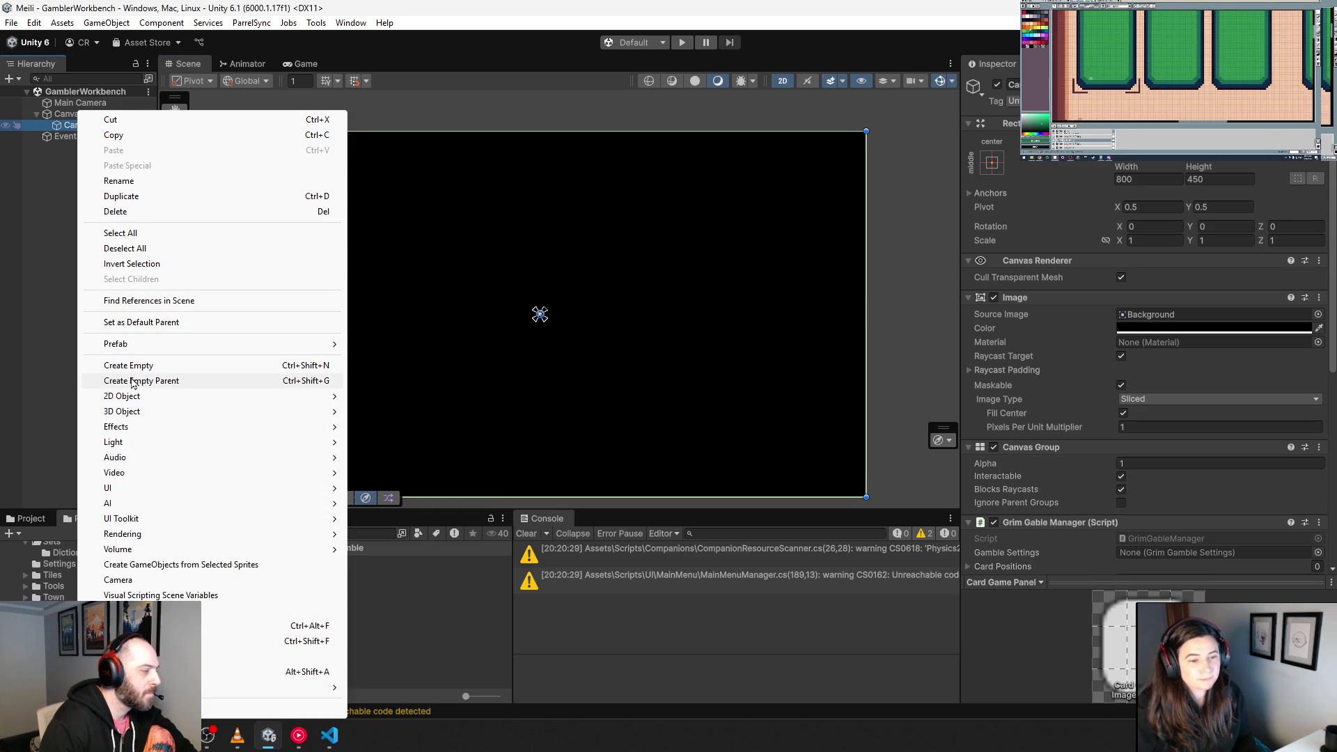
left_click(150, 368)
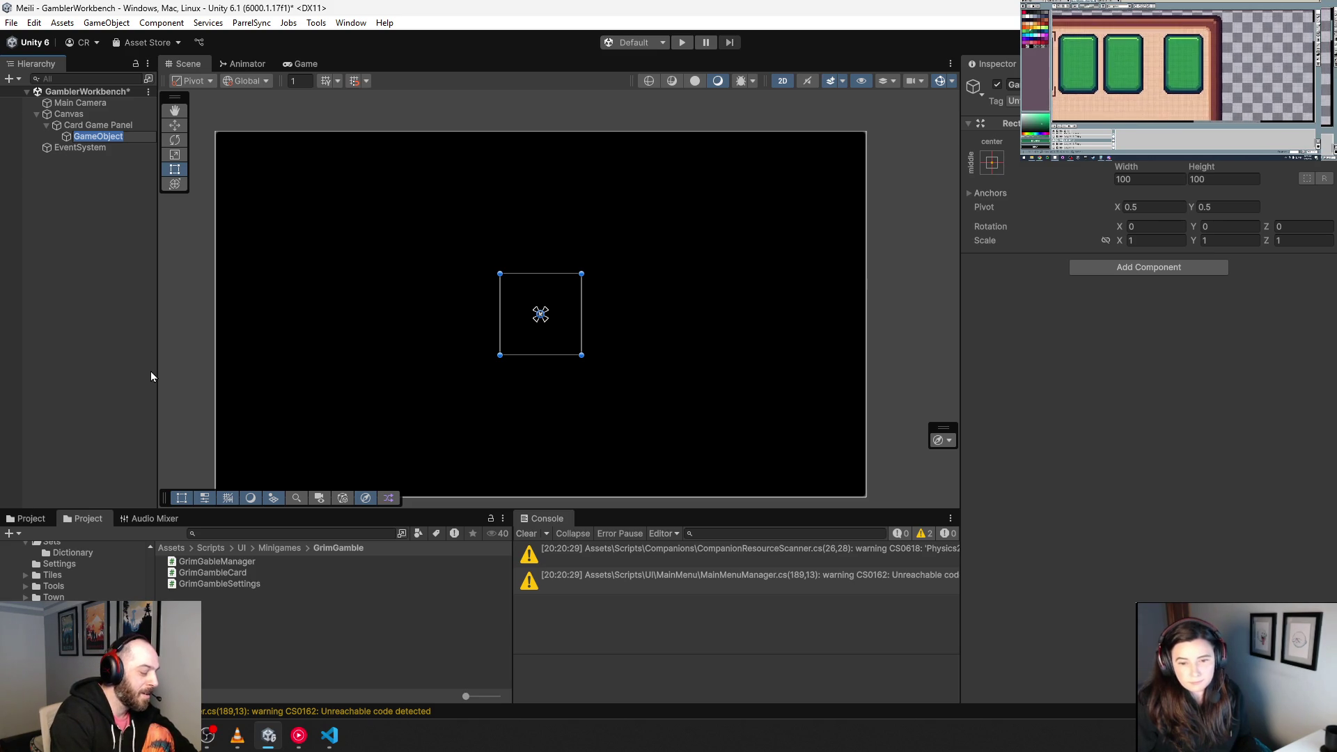
type("Deck Position")
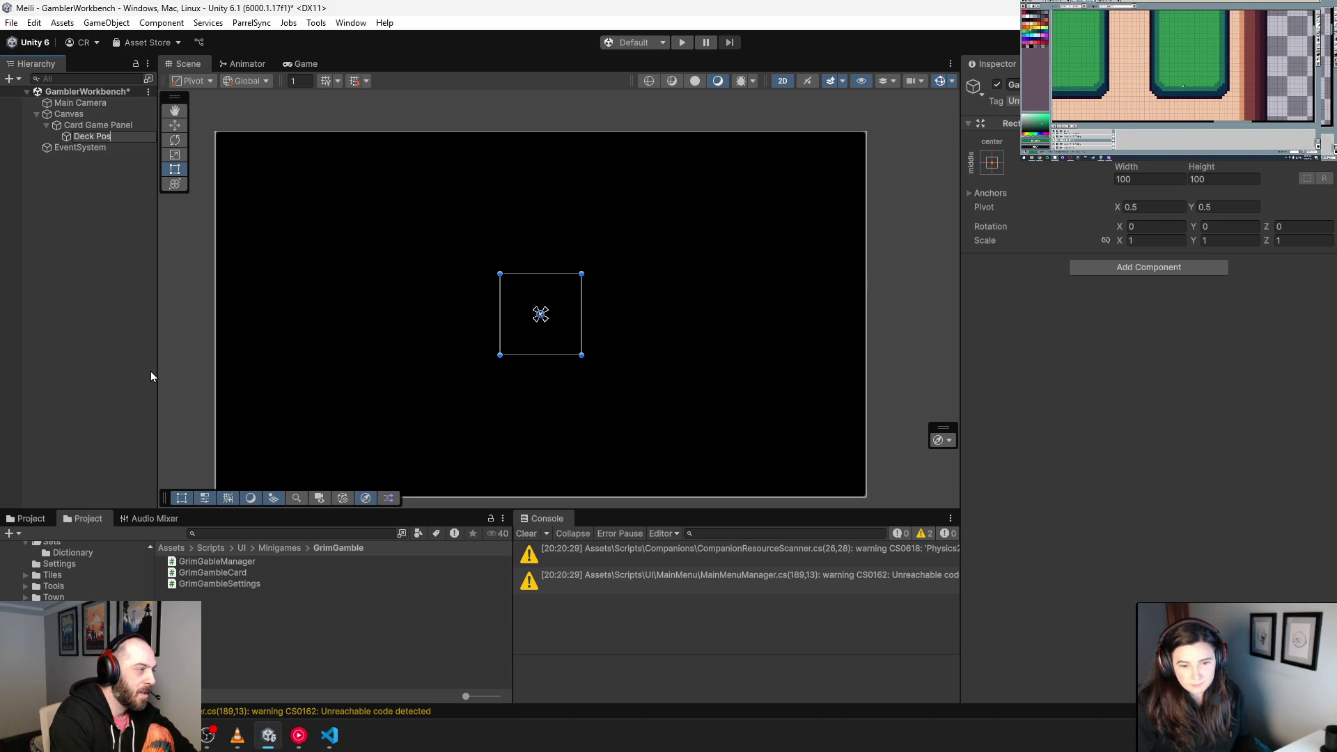
key("Return")
right_click(103, 125)
left_click(167, 367)
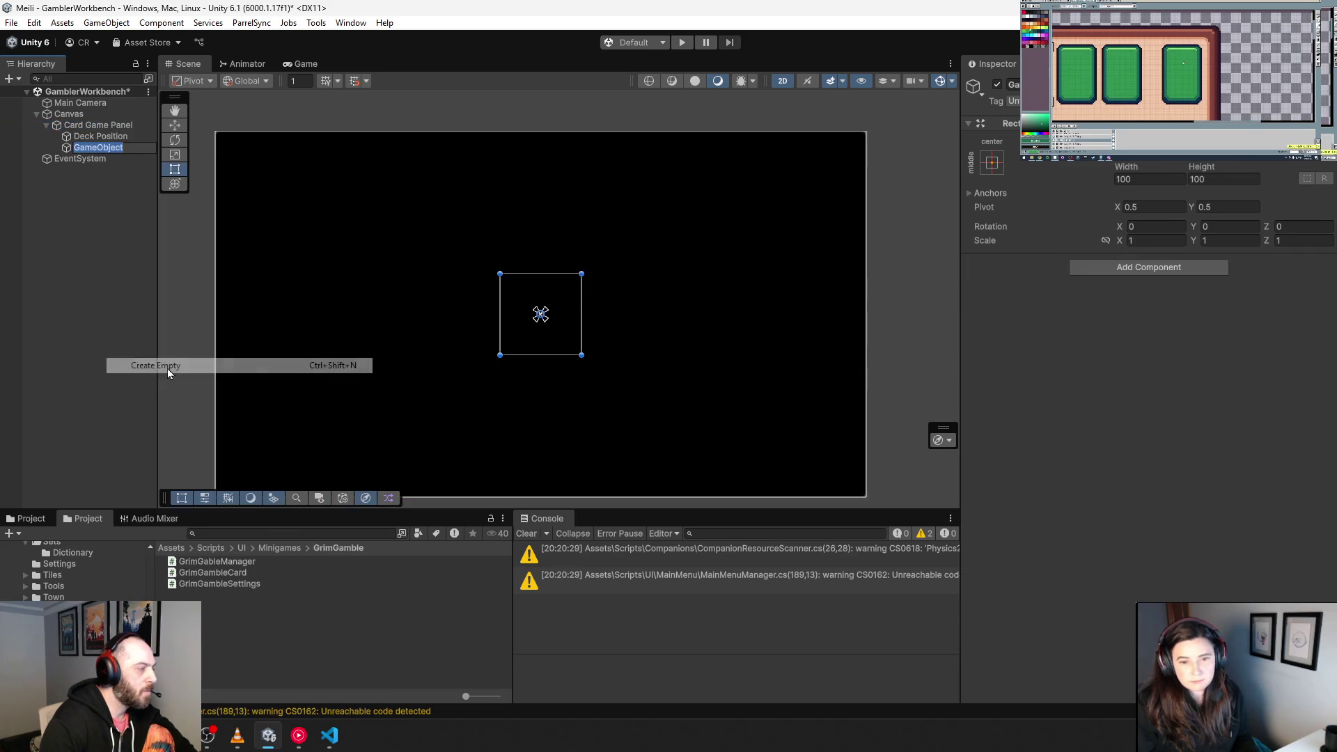
type("Card ")
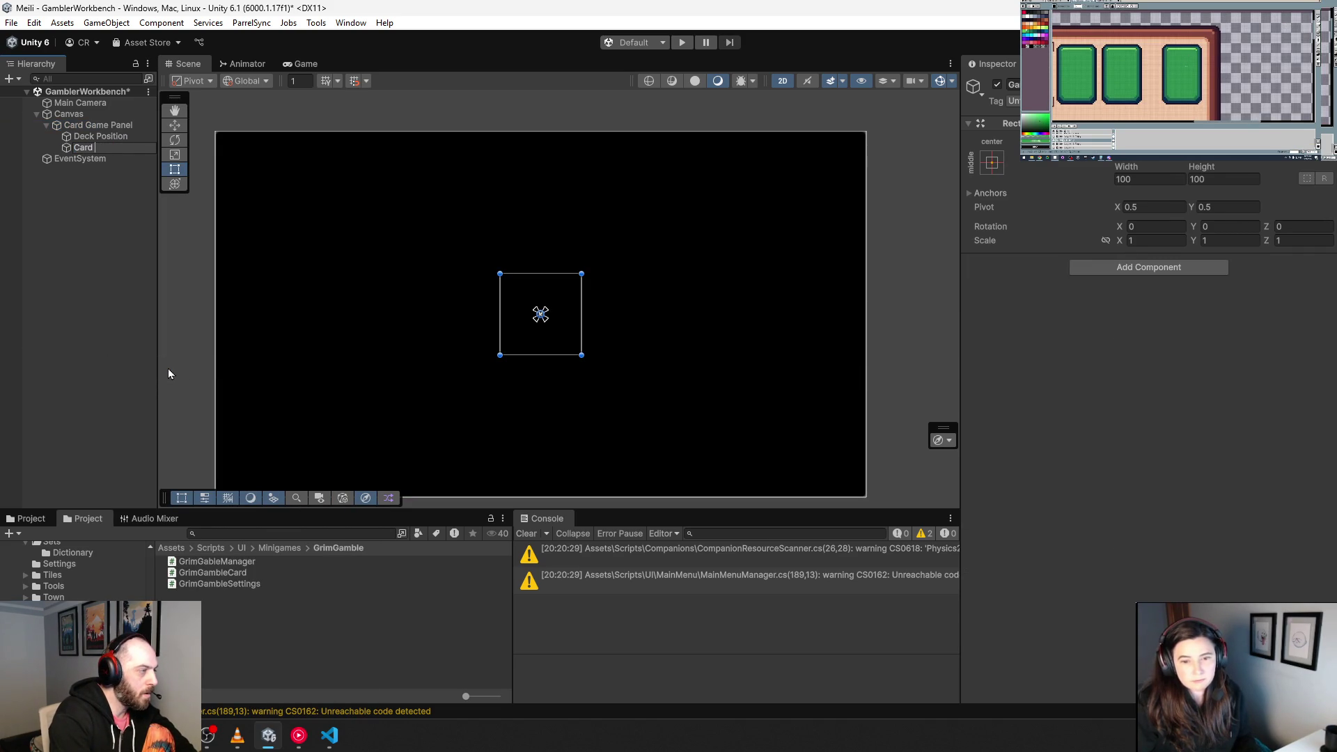
type("Position 1")
key("Return")
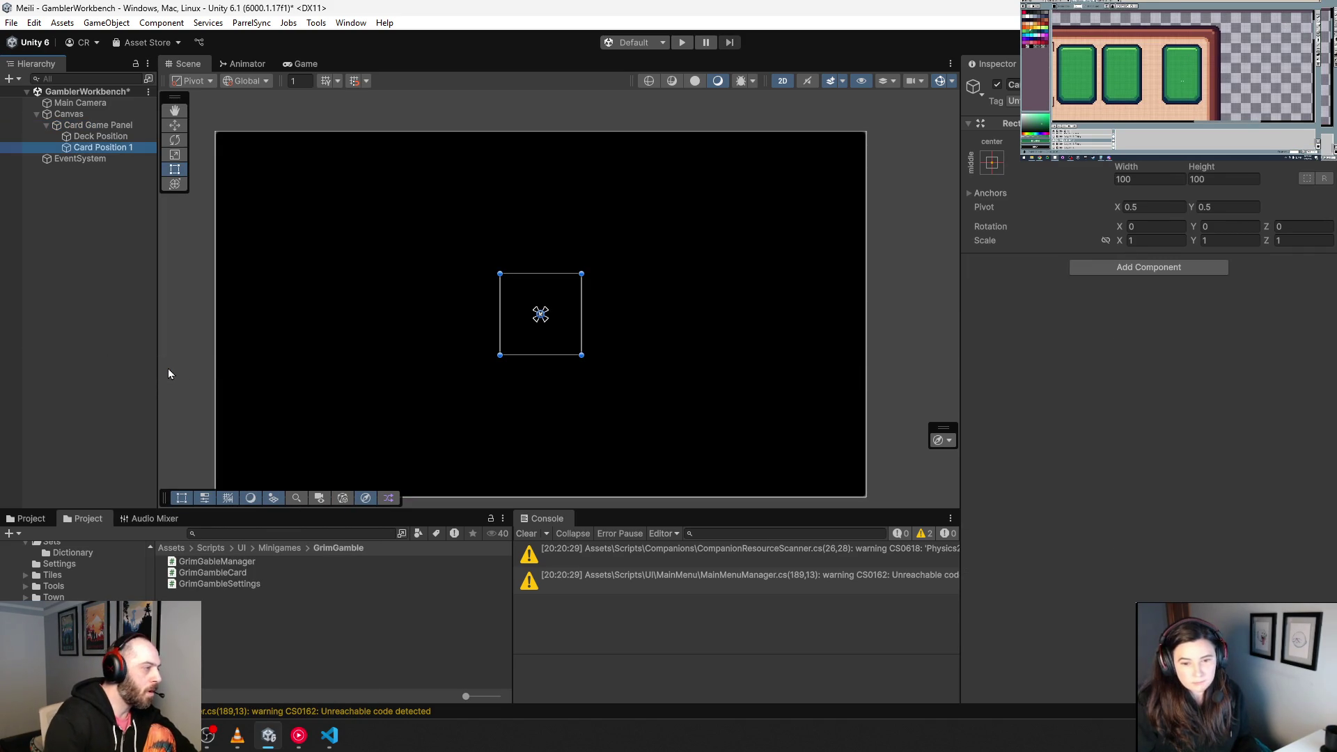
Step: Duplicate Card Position 1 and rename the first copy to Card Position 2
key("ctrl+d")
key("ctrl+d")
left_click(137, 160)
left_click(143, 159)
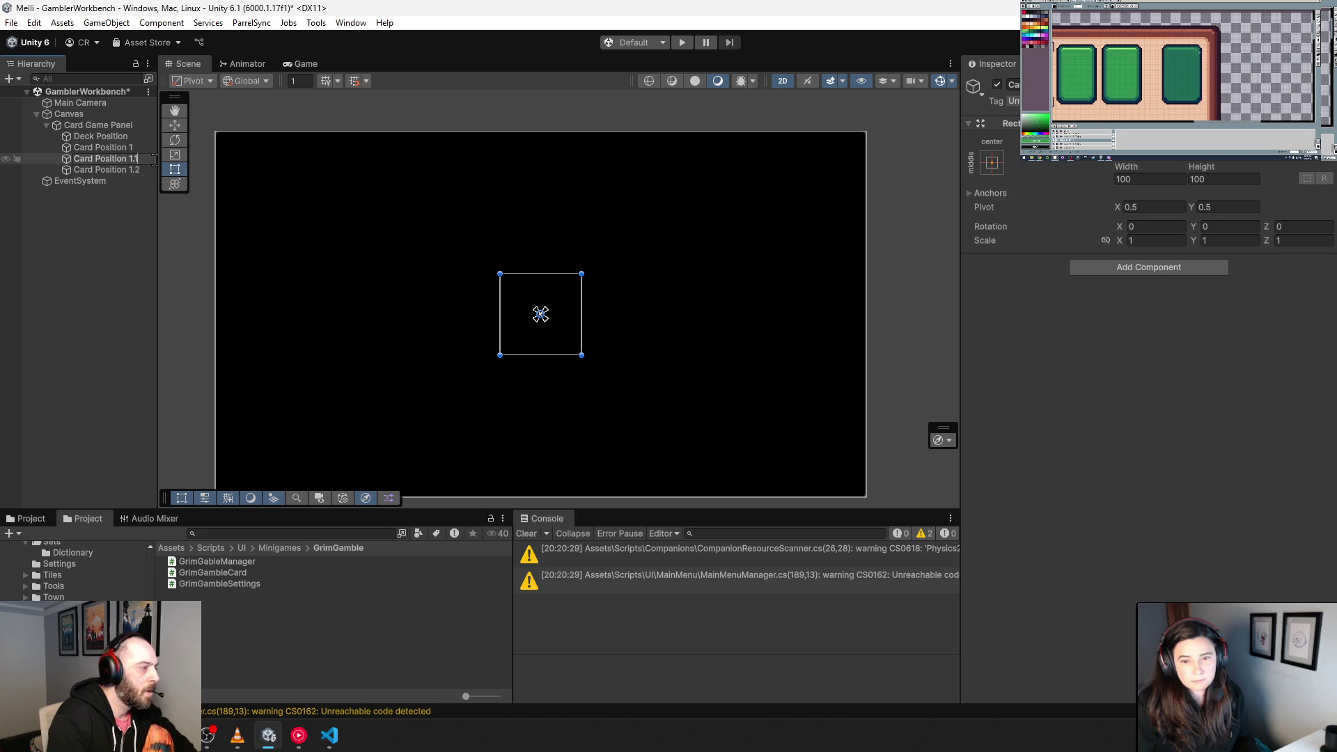
key("BackSpace")
type("2")
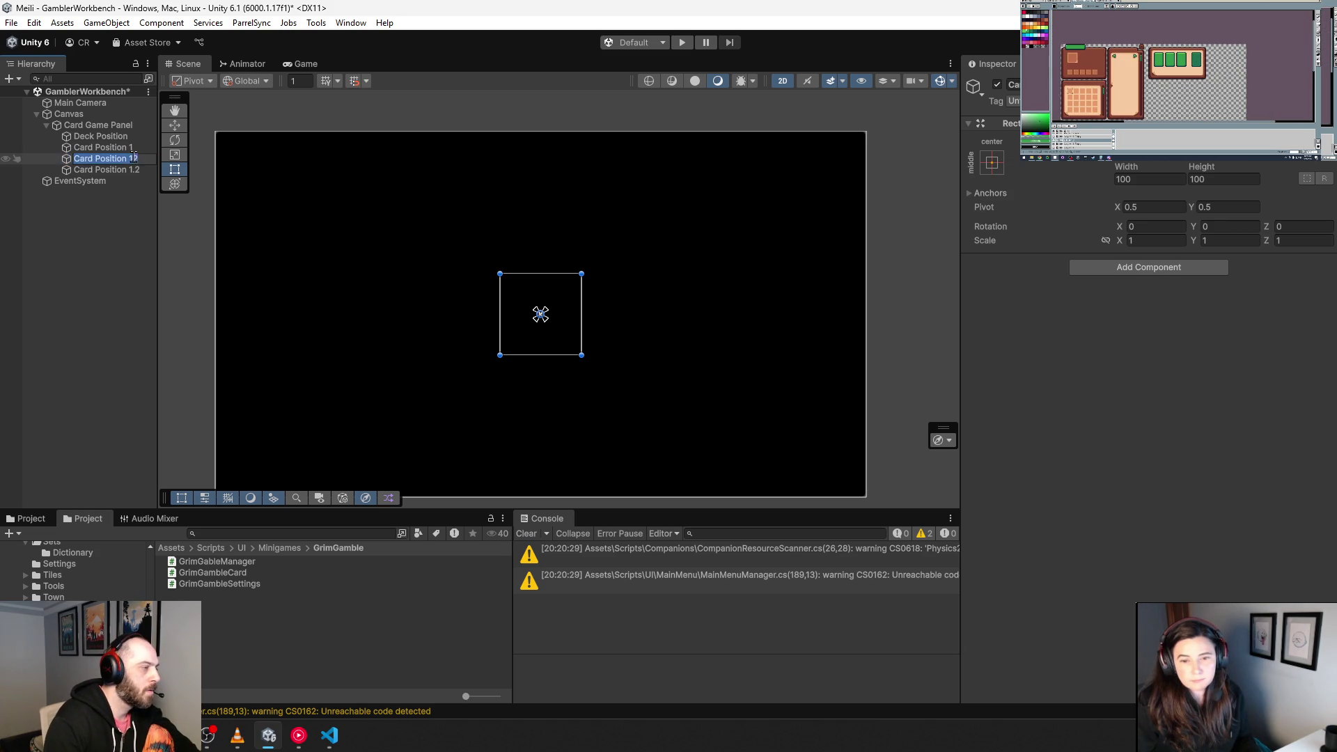
left_click(152, 155)
key("BackSpace")
key("Return")
Step: Rename the second copy to Card Position 3, then select Deck Position
left_click(137, 171)
left_click(139, 169)
key("BackSpace")
type("3")
key("Return")
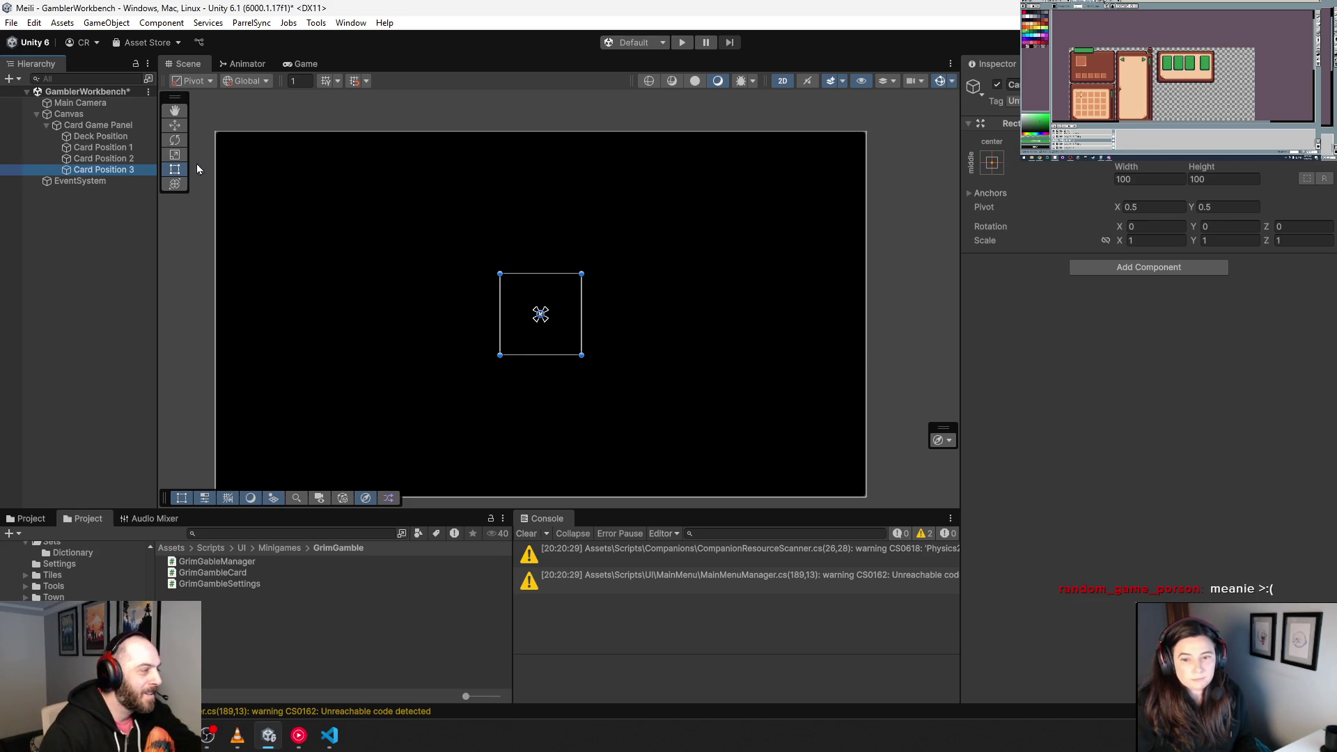
left_click(122, 138)
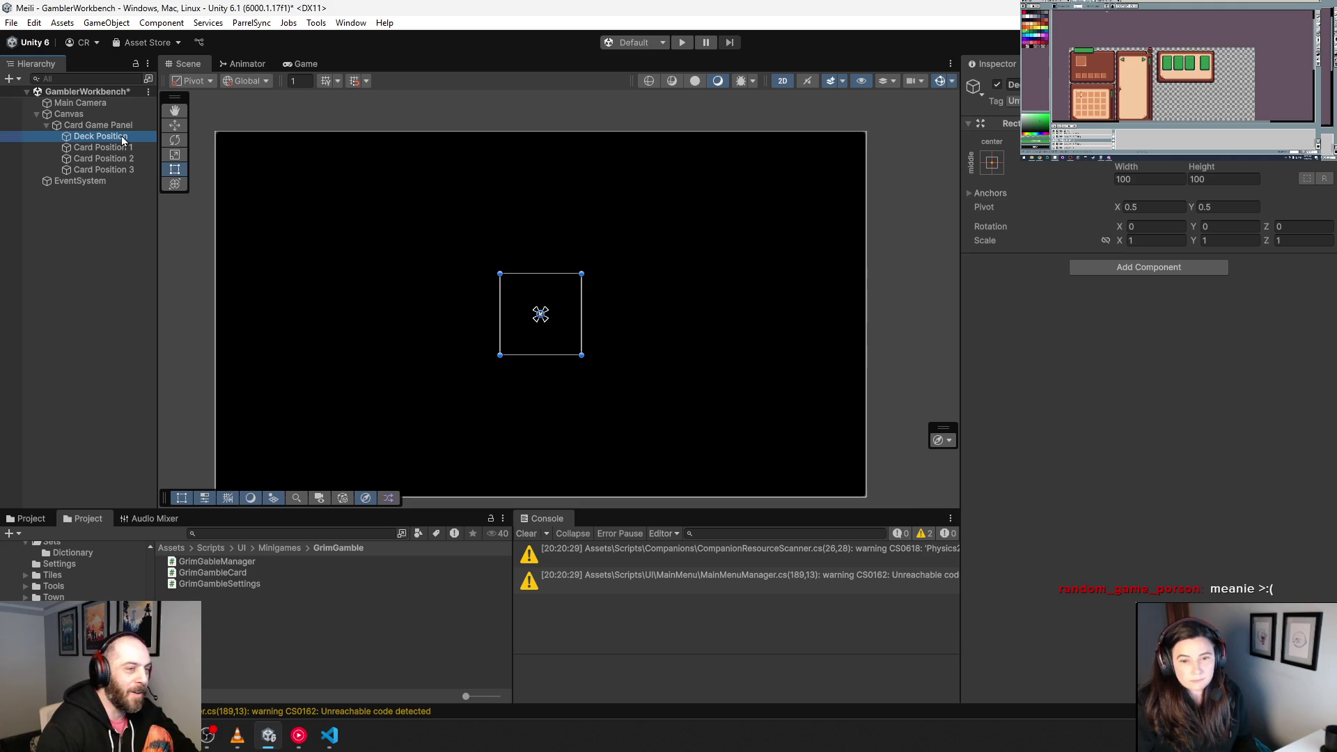
Step: Move Deck Position toward the upper-right area of the canvas
key("f")
scroll(573, 307, "down", 3)
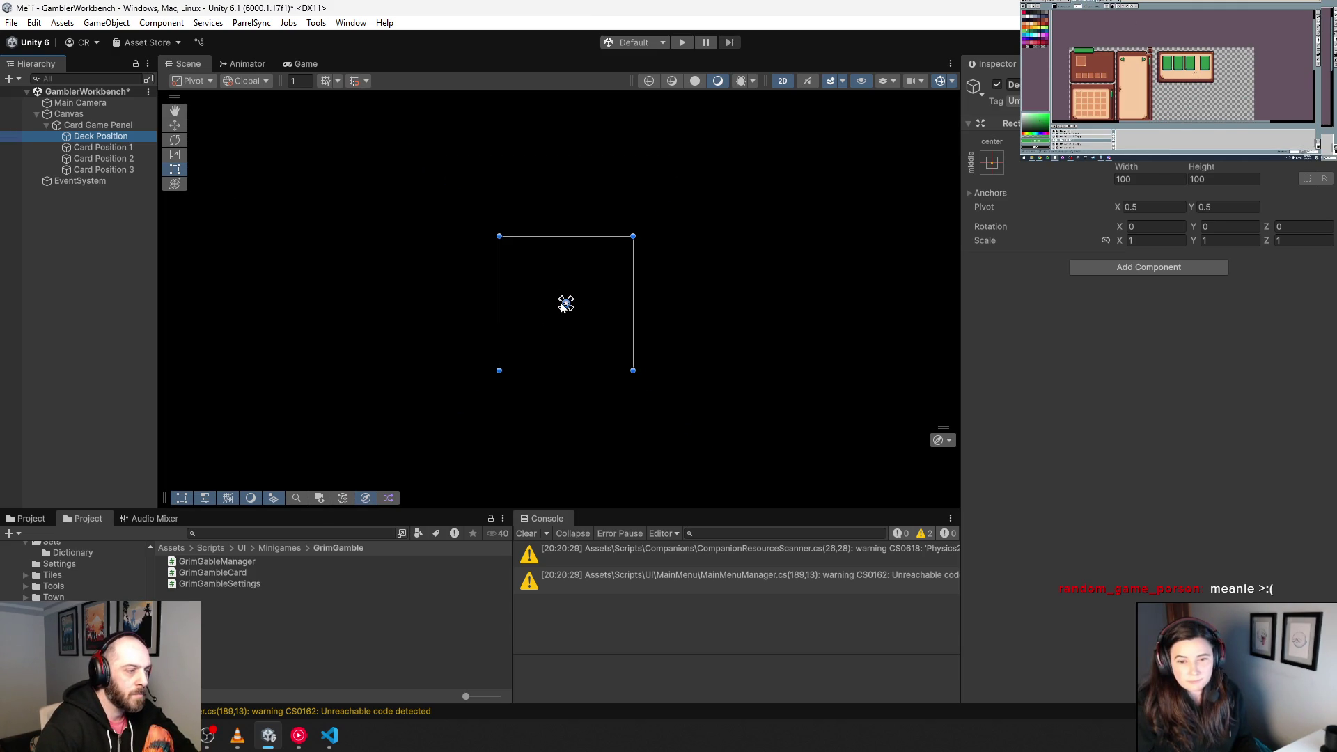
scroll(563, 305, "down", 3)
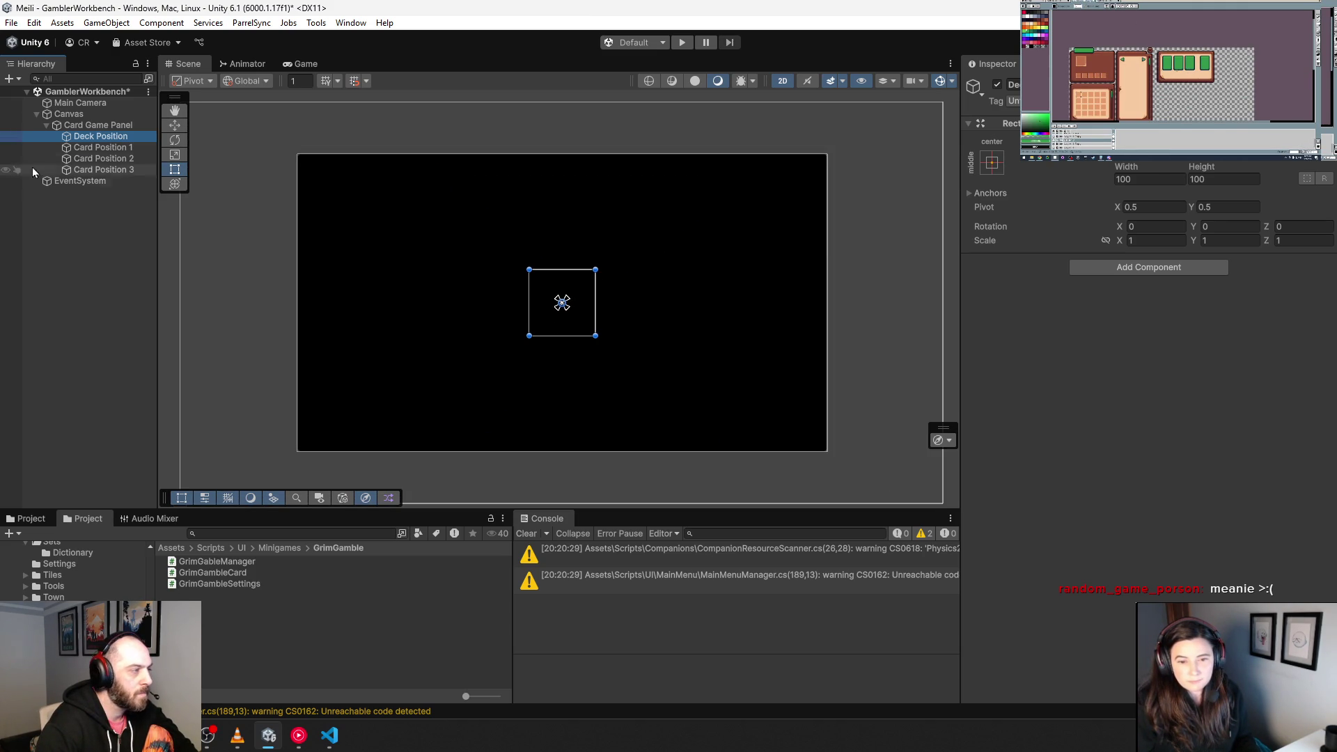
left_click(179, 128)
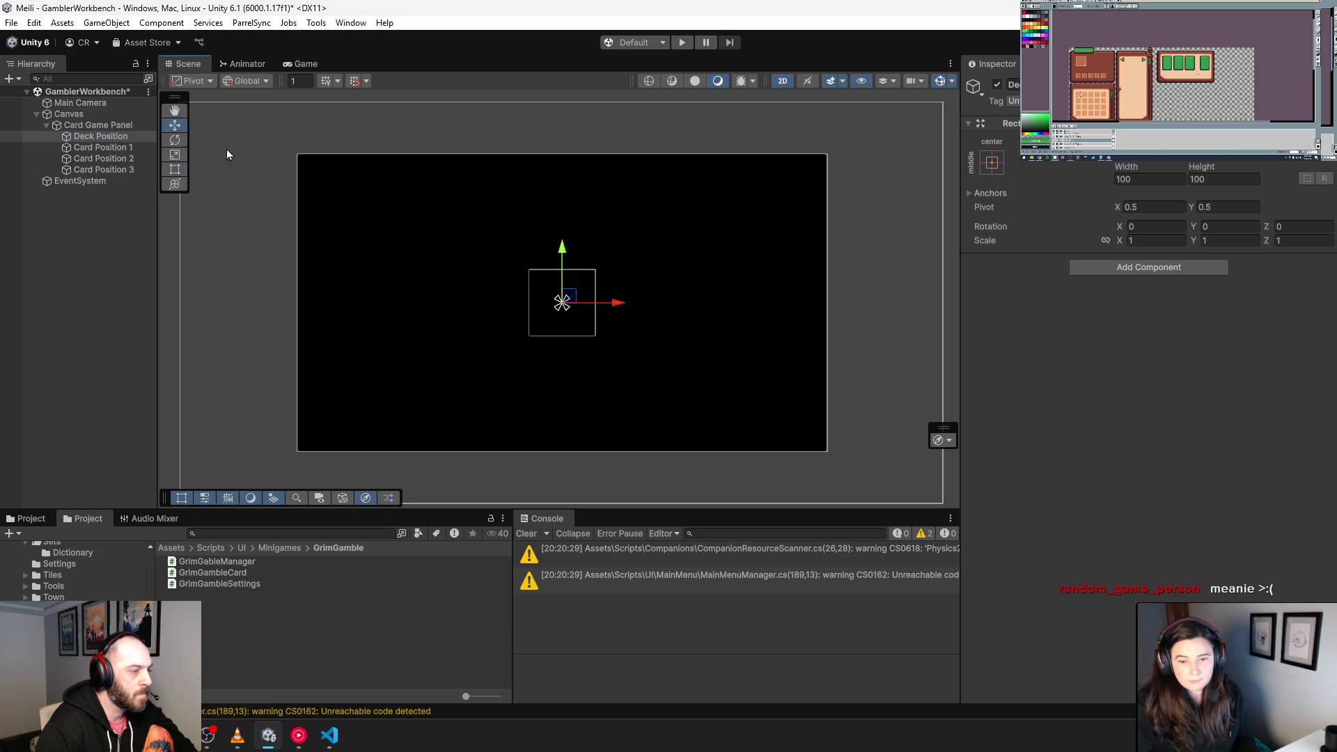
mouse_move(570, 299)
left_mouse_down()
mouse_move(781, 203)
mouse_move(774, 213)
left_mouse_up()
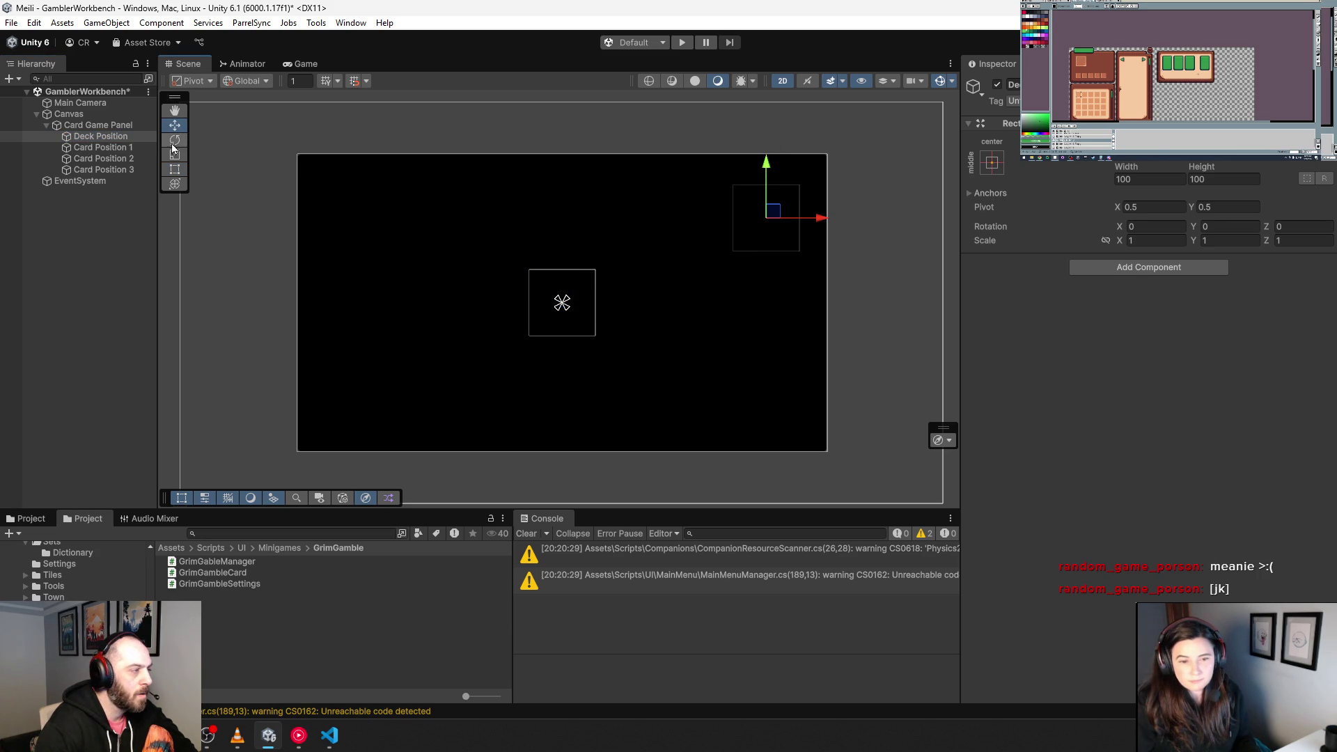
Step: Move the three card positions to the panel's upper left, placing Card Position 2 beside the first slot
left_click(103, 147)
left_click(114, 169, "shift")
left_click_drag(569, 295, 367, 206)
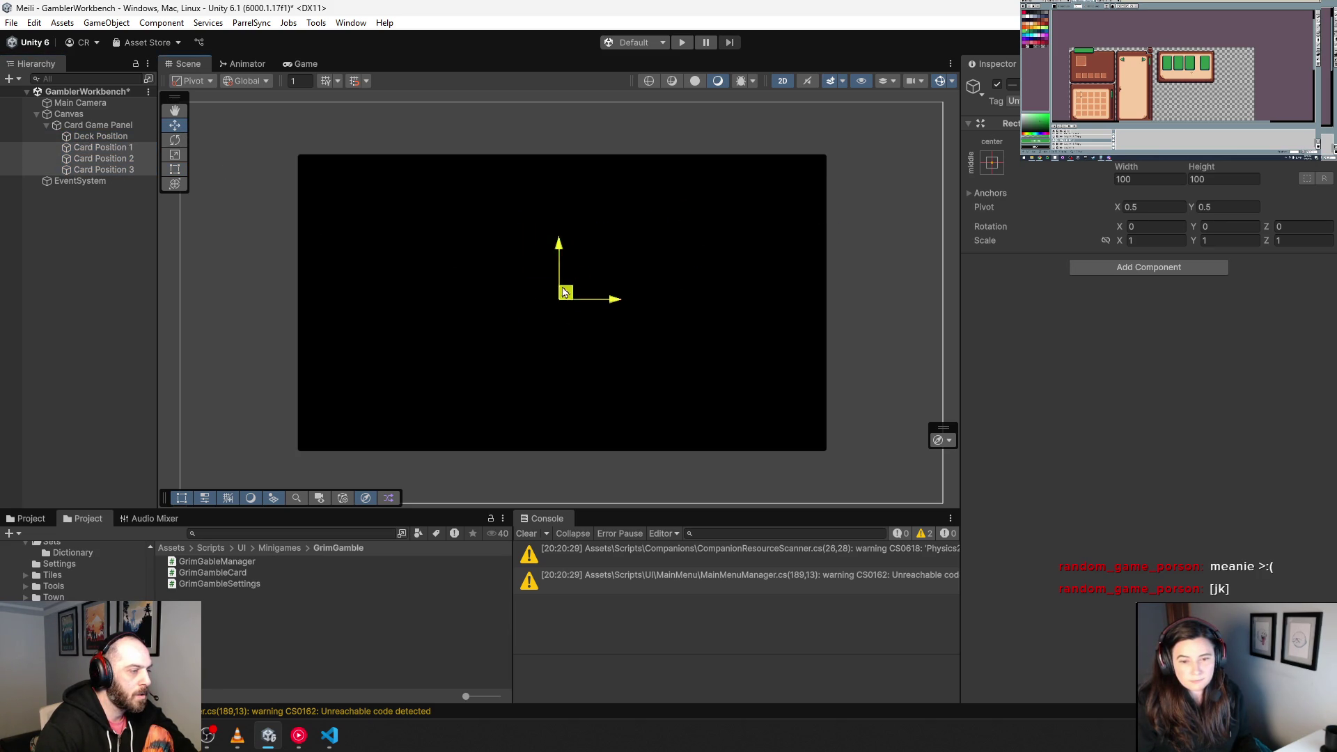
left_click(115, 158)
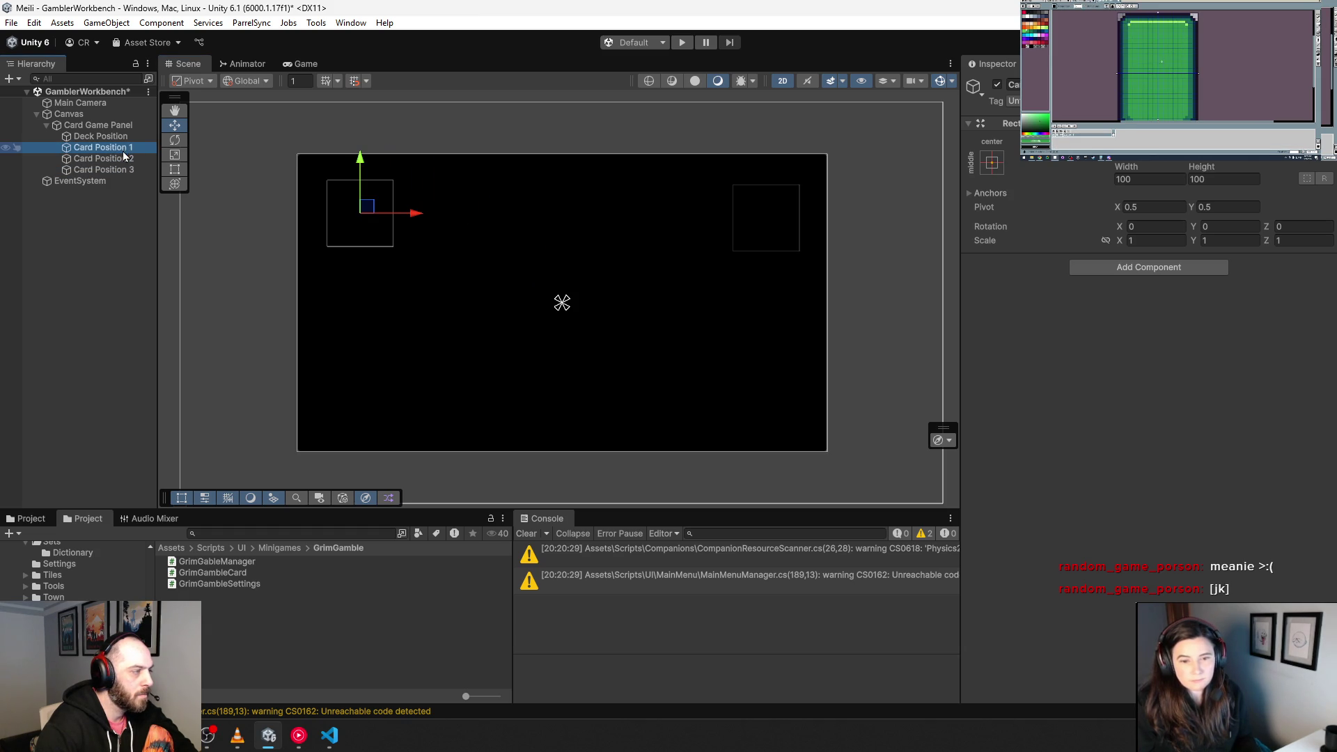
left_click(562, 302)
left_click_drag(562, 303, 430, 302)
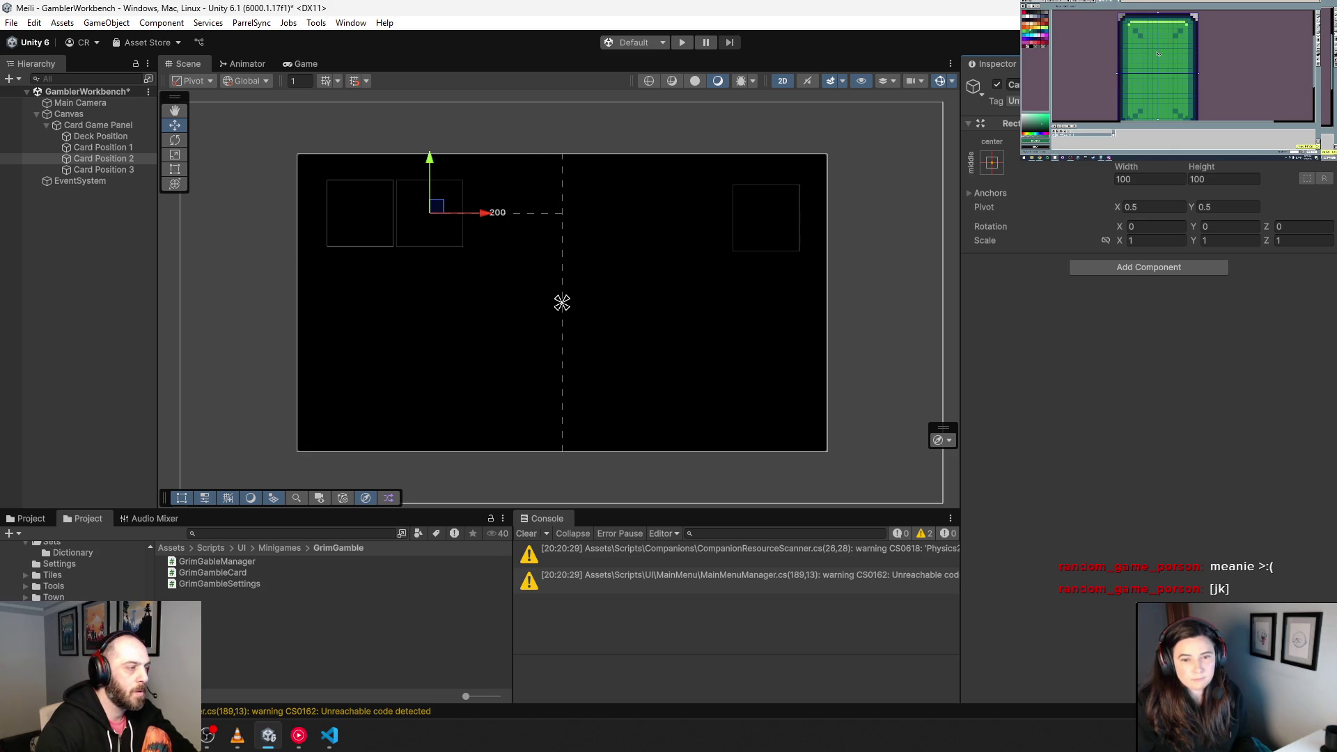
key("ctrl+z")
left_click_drag(562, 302, 562, 303)
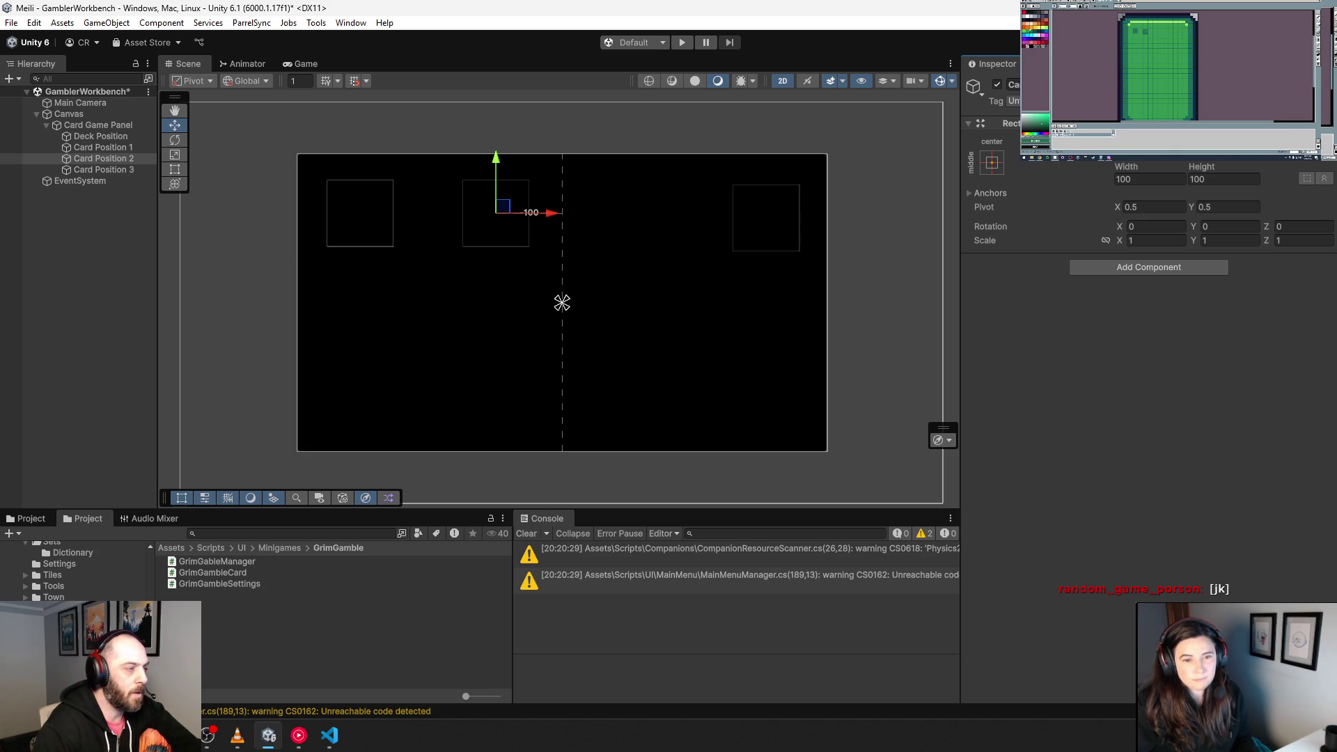
Step: Set Card Position 3's X to 0 in the Rect Transform and save the scene
left_click(128, 169)
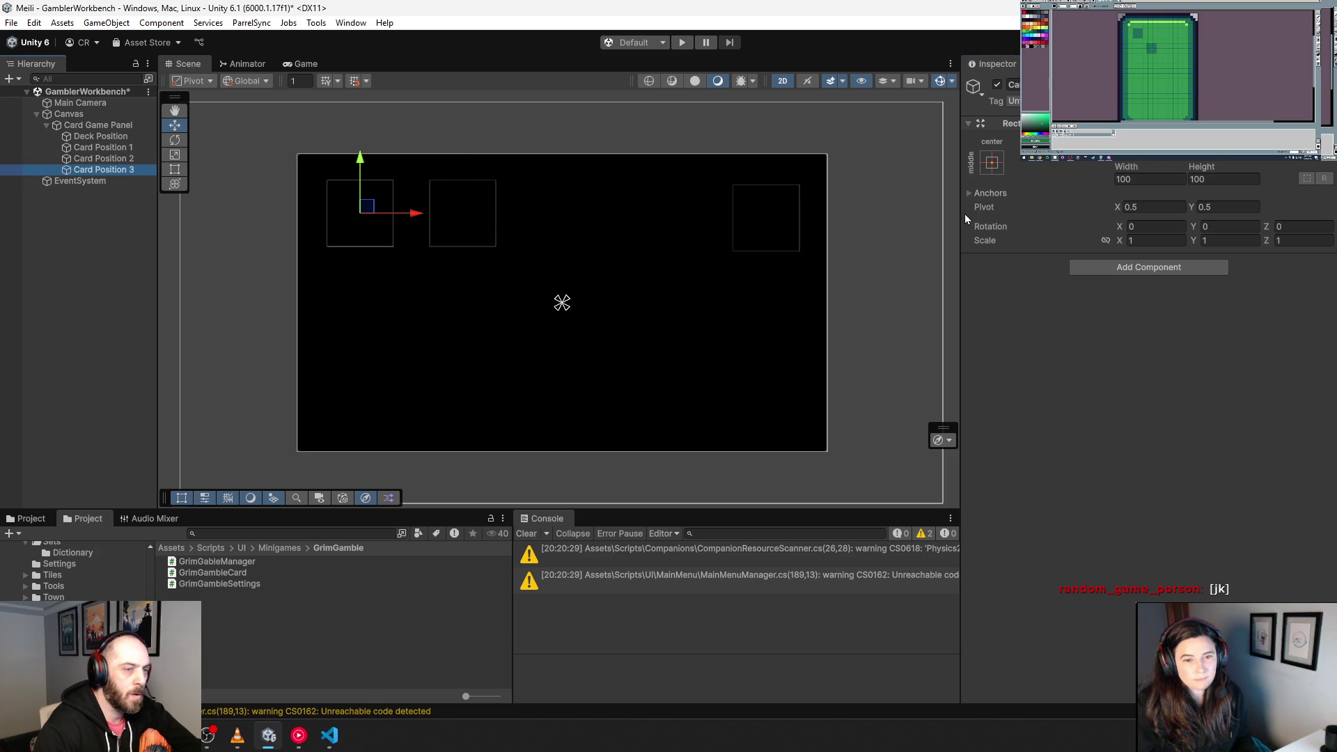
left_click(1174, 166)
type("0")
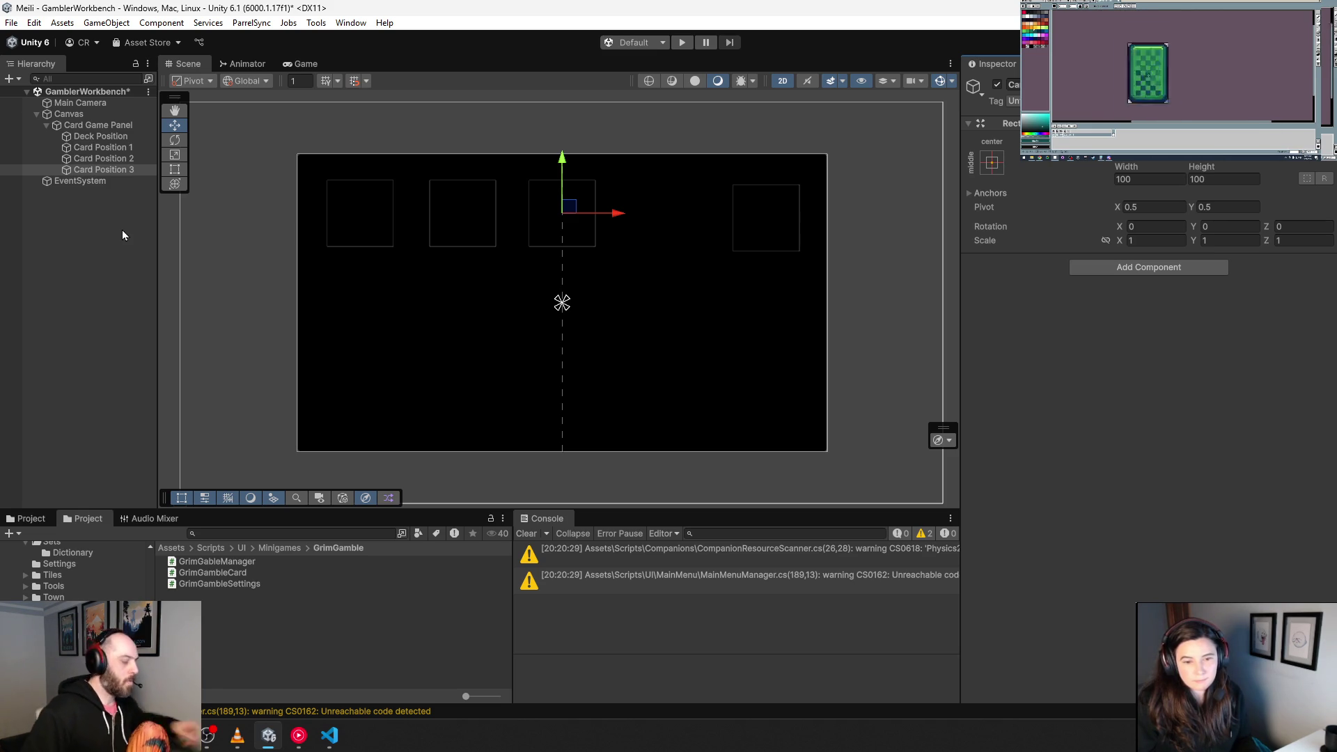
key("ctrl+s")
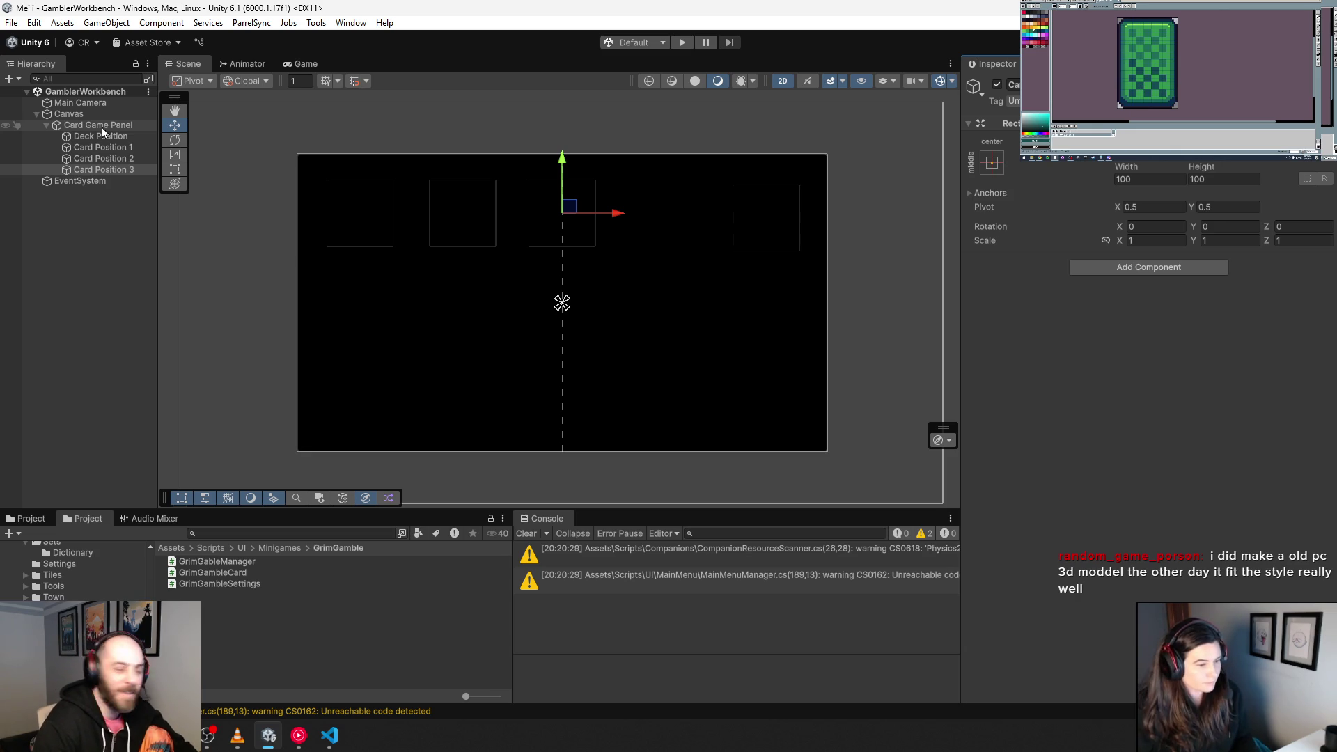
right_click(101, 128)
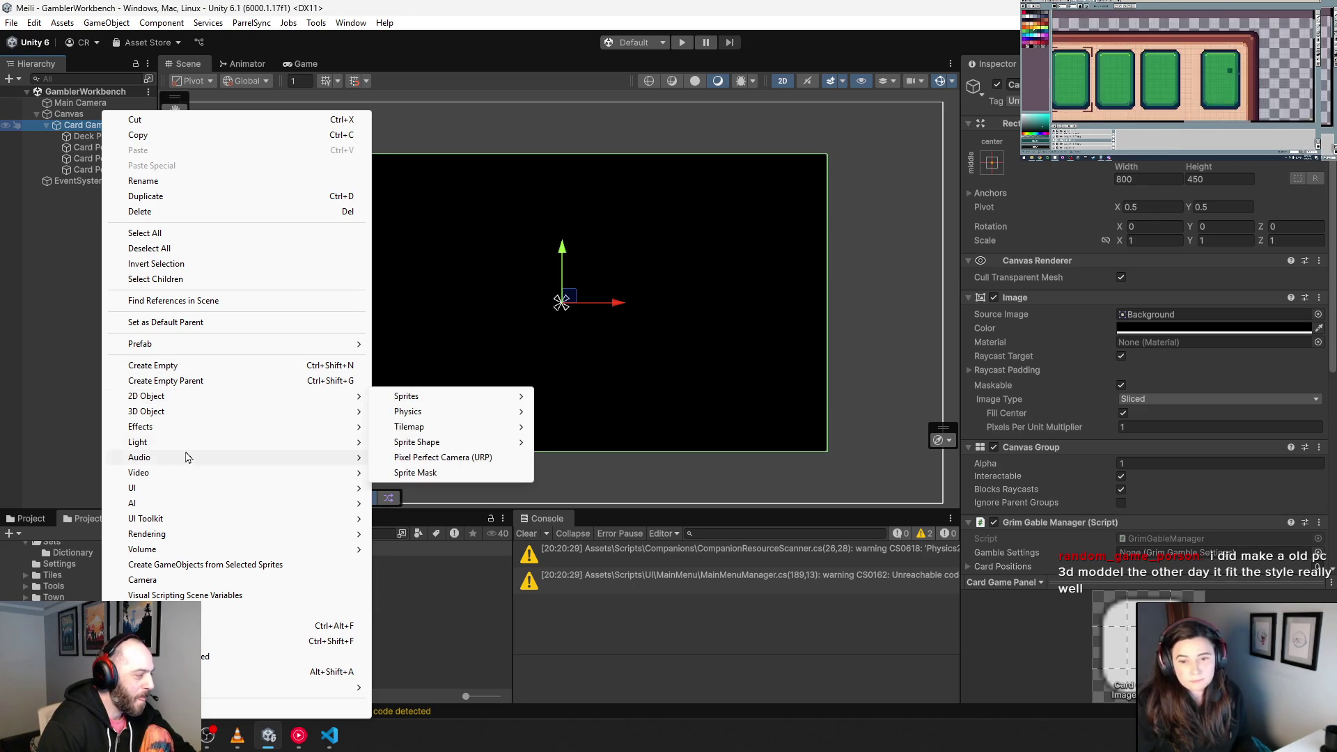
Step: Add a UI Image under Card Game Panel and name it Card
mouse_move(175, 488)
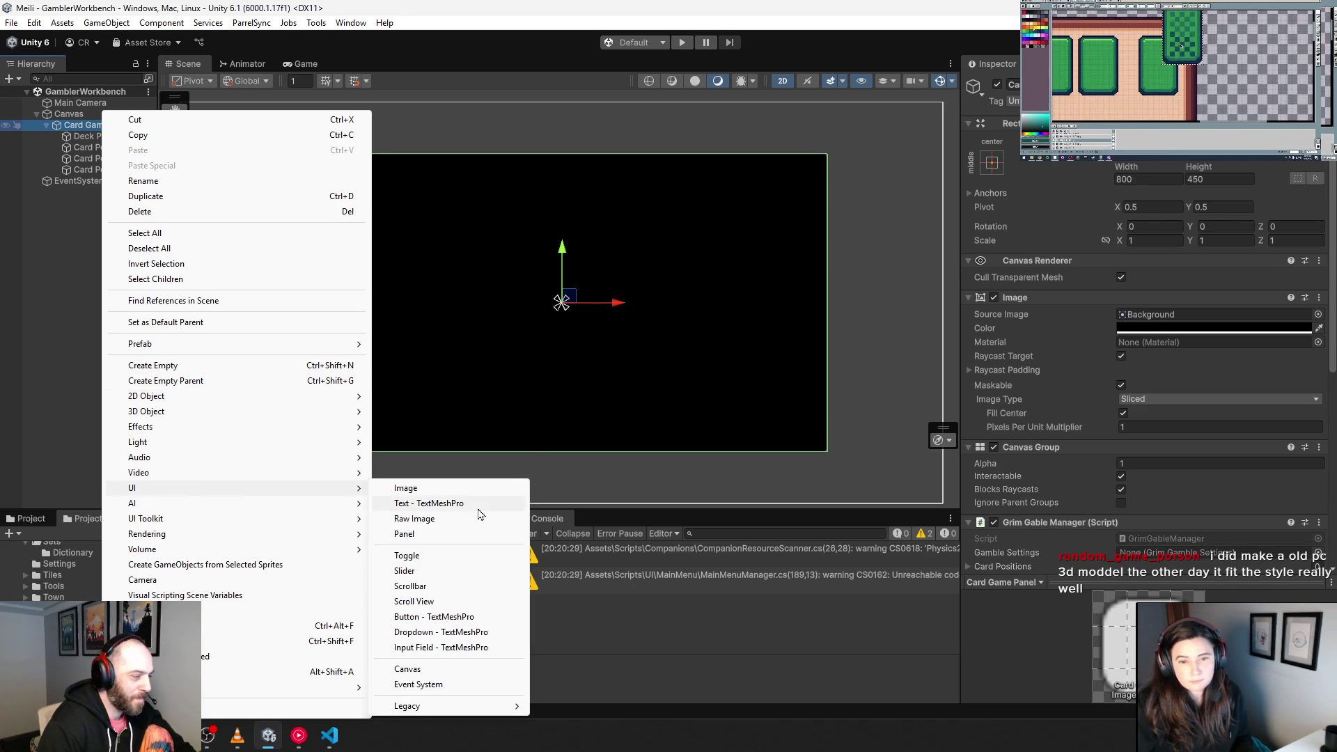
left_click(438, 492)
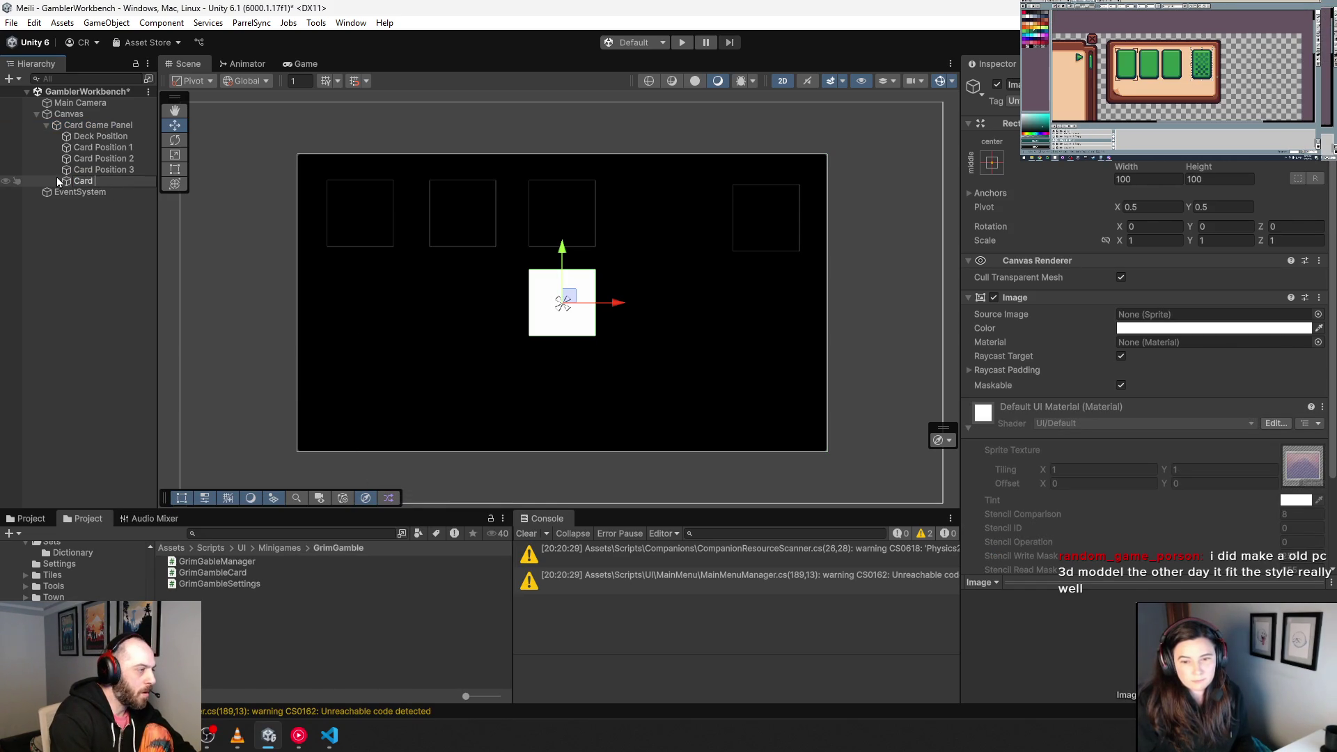
type("Card")
key("Return")
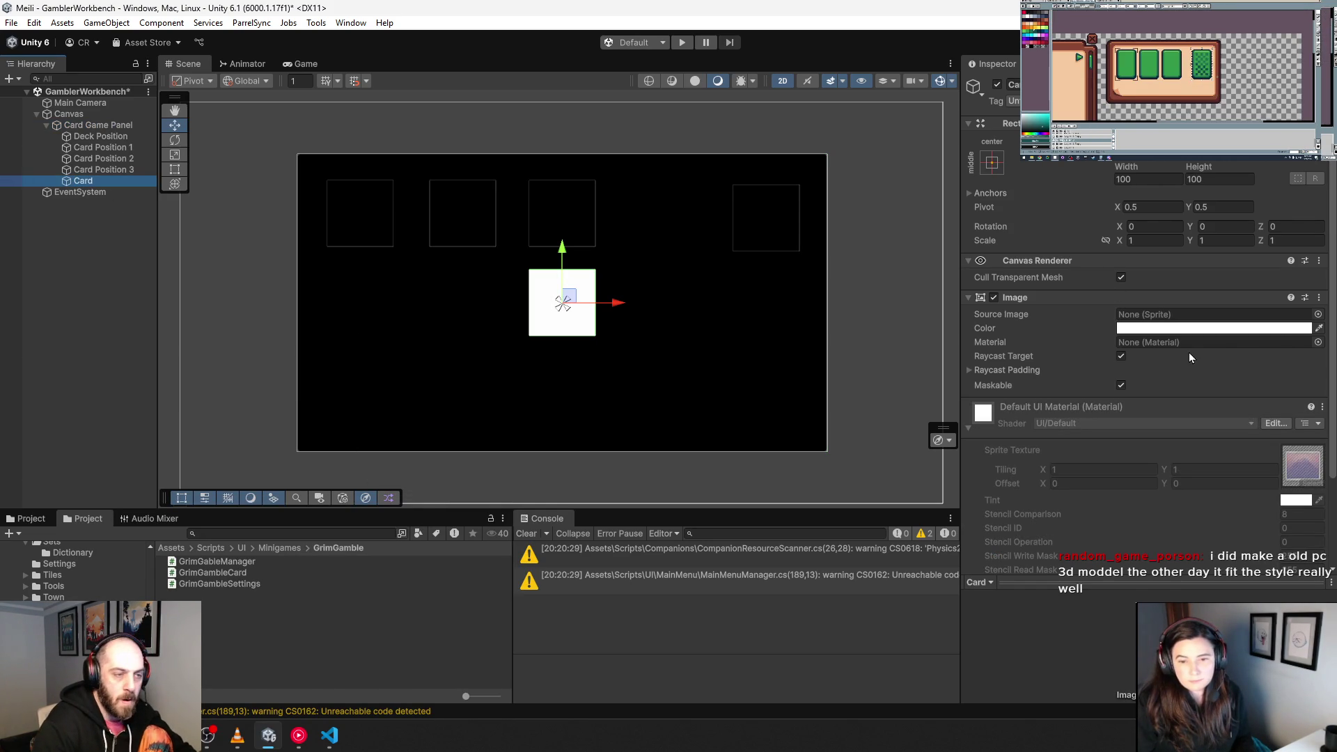
Step: Search Add Component for GrimGambleCard, then switch to VS Code
scroll(1146, 386, "down", 3)
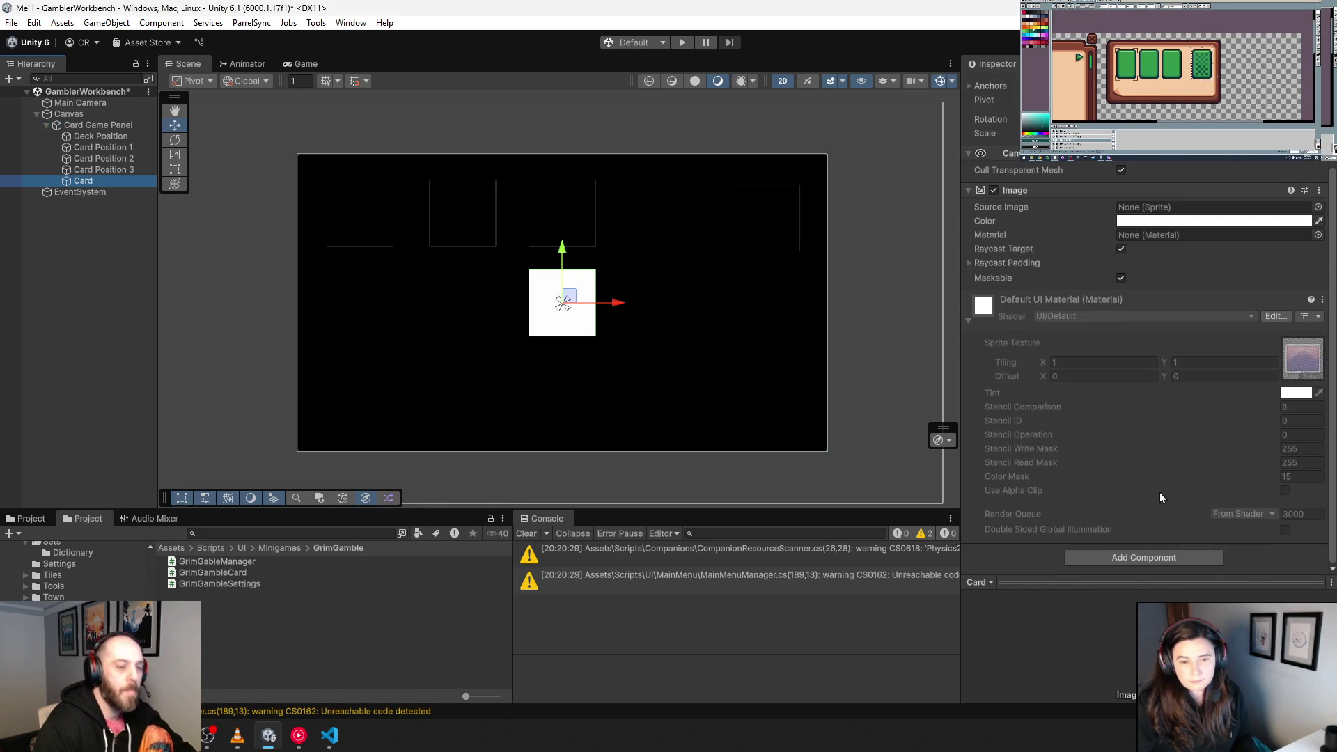
left_click(1147, 559)
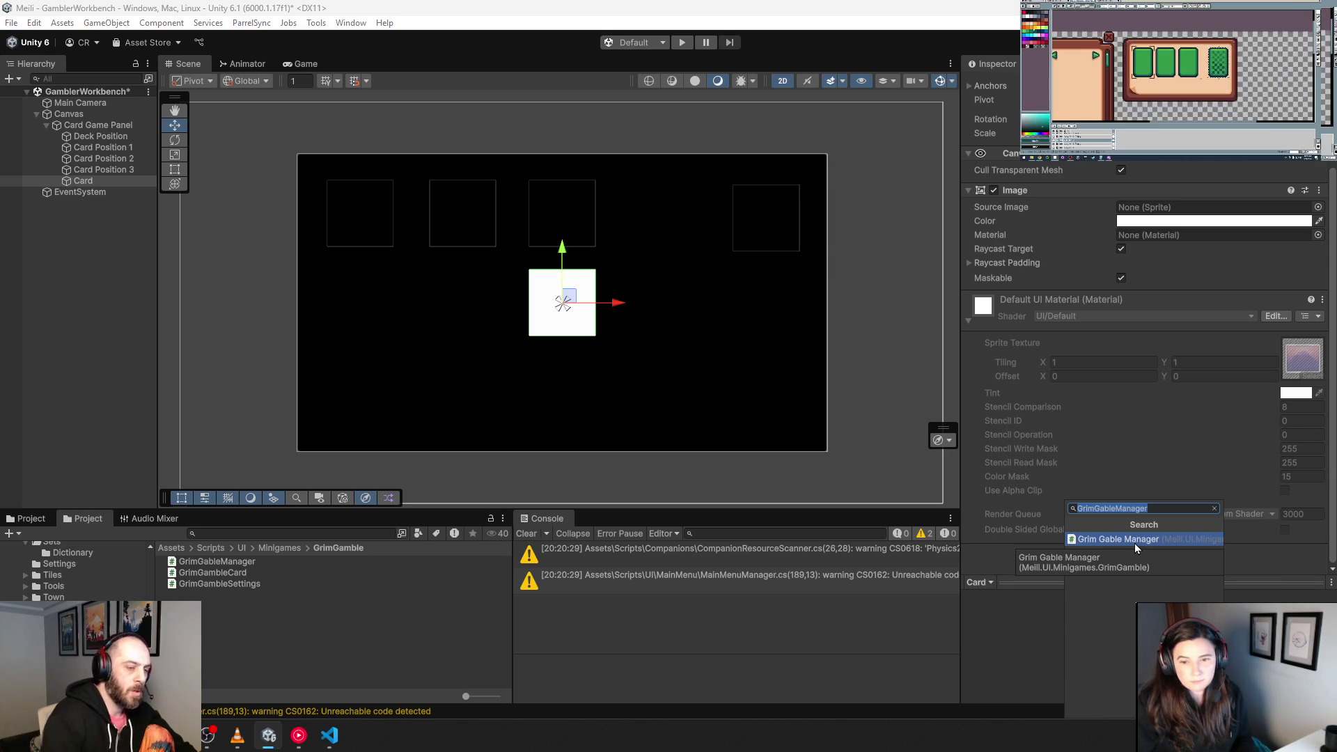
type("Gru")
key("BackSpace")
key("BackSpace")
type("rimGa")
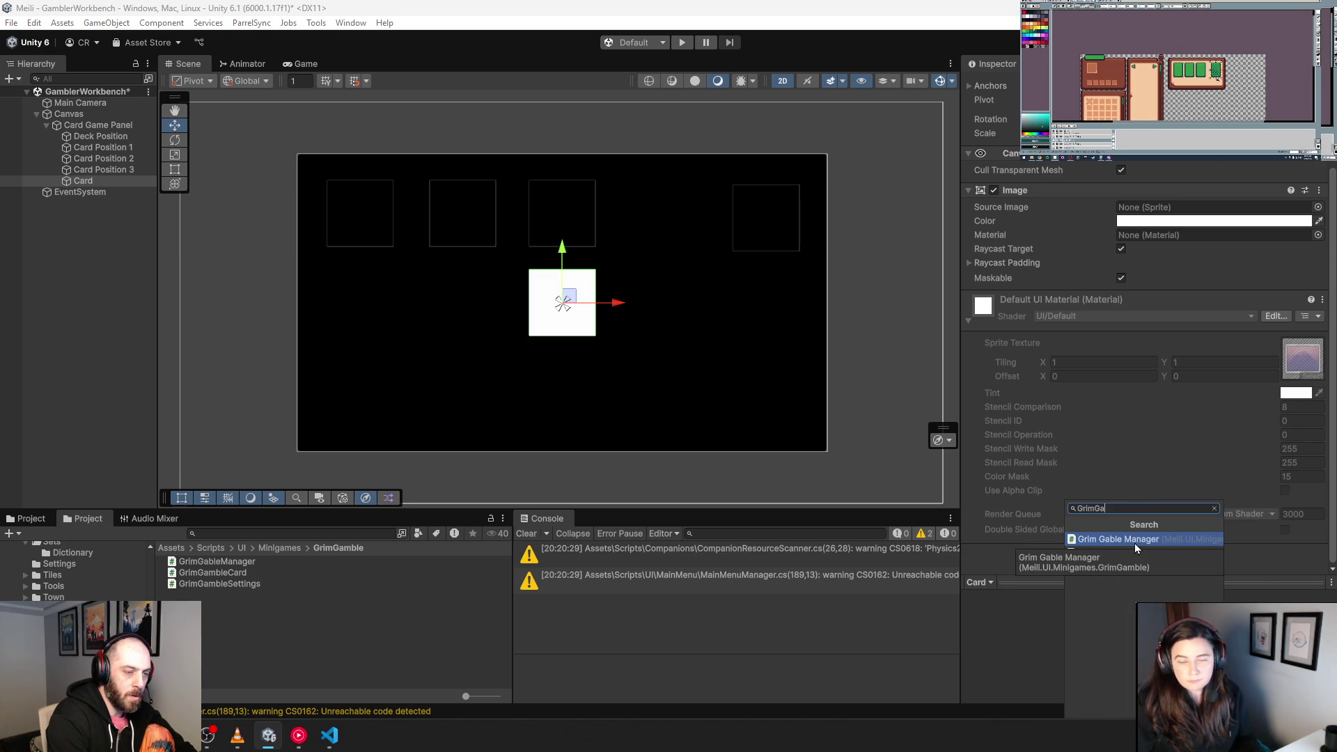
type("GableCard")
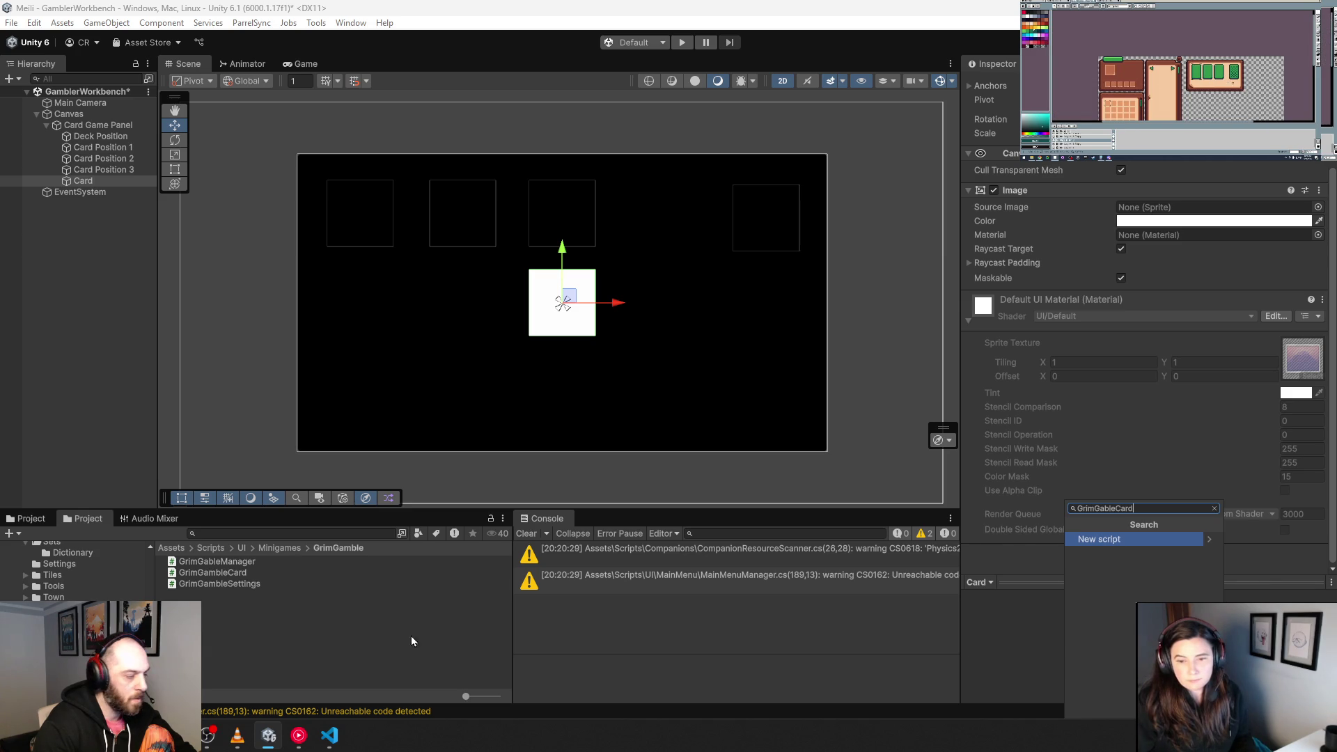
left_click(329, 735)
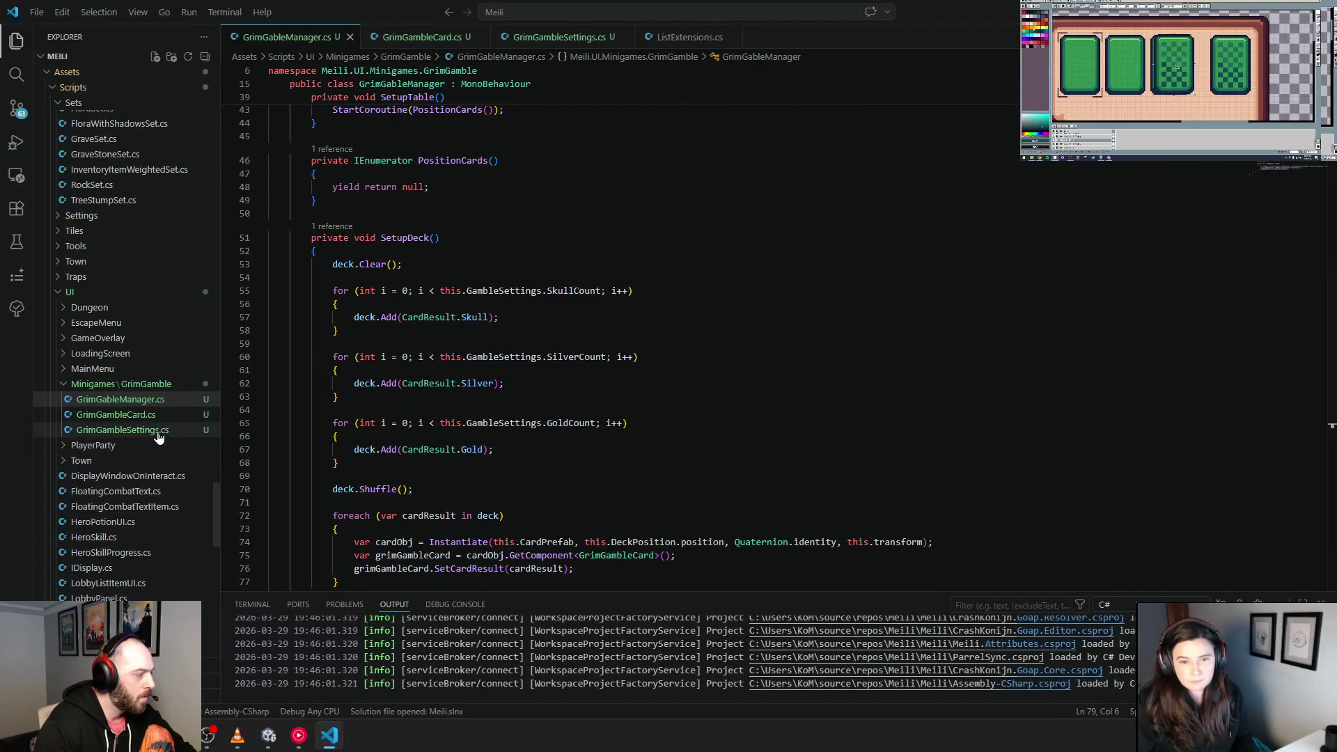
Step: Review GrimGambleCard.cs and GrimGableManager.cs in VS Code, then Alt+Tab back to Unity
left_click(115, 415)
left_click(487, 303)
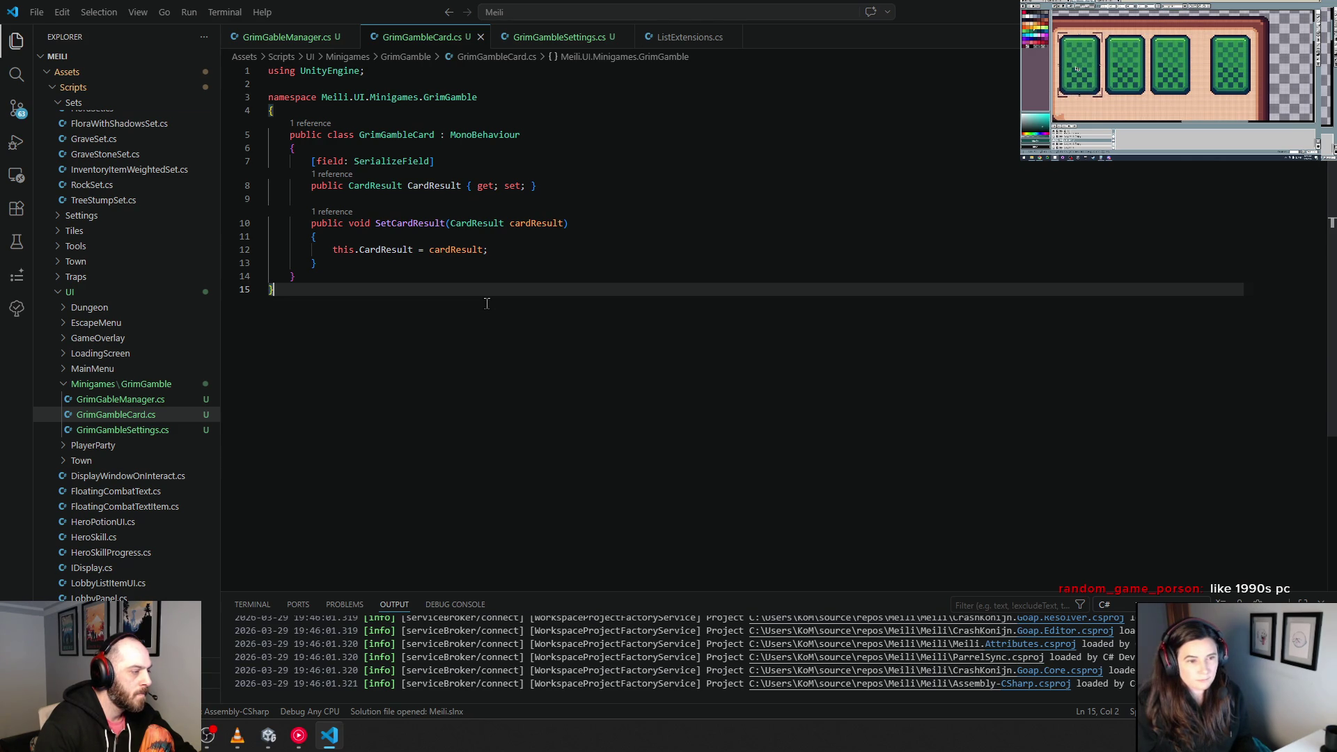
left_click(144, 399)
left_click(142, 414)
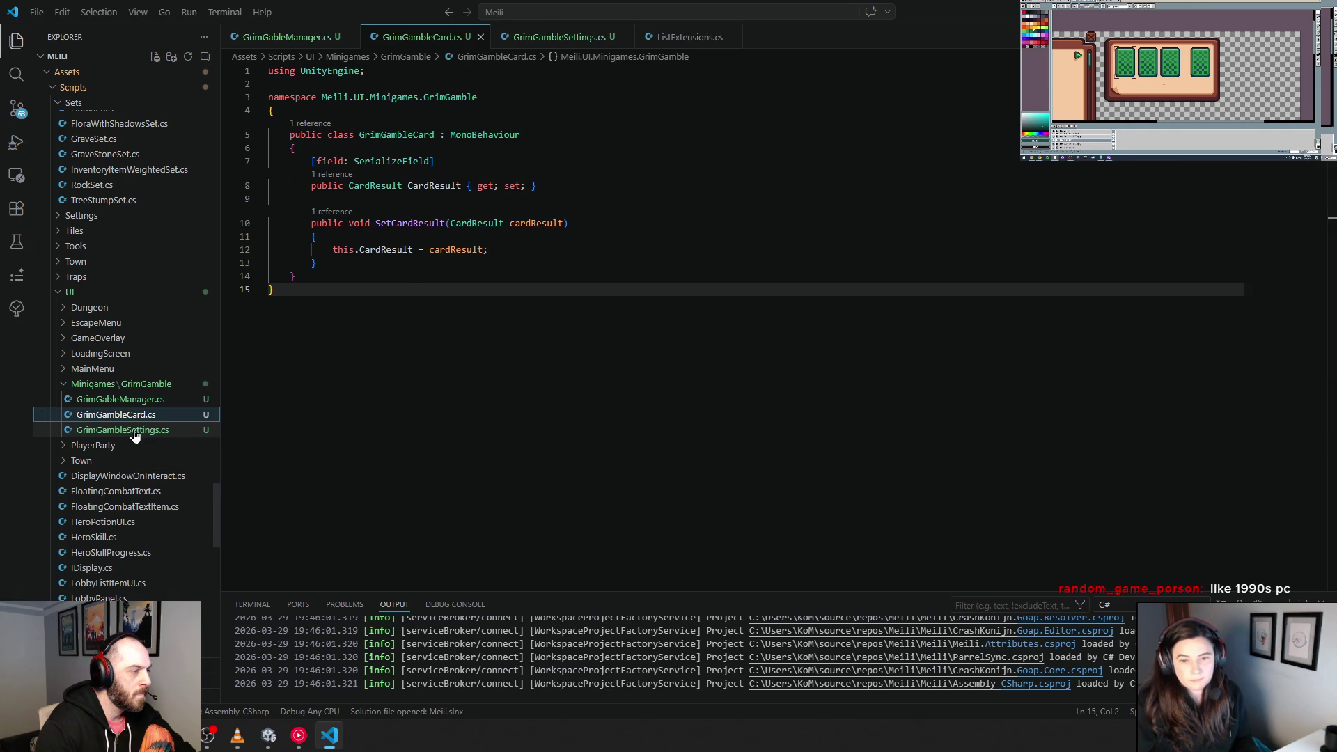
left_click(133, 430)
left_click(139, 416)
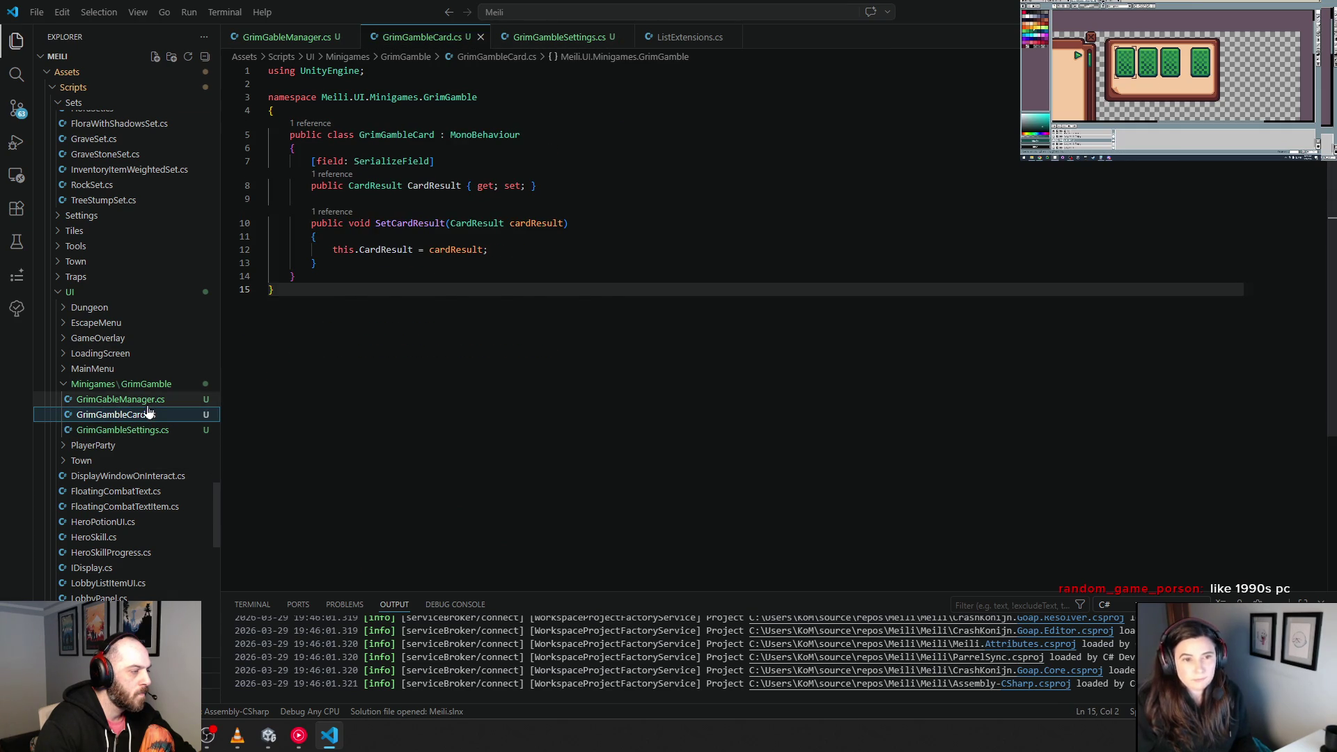
left_click(146, 399)
left_click(153, 389)
left_click(153, 389)
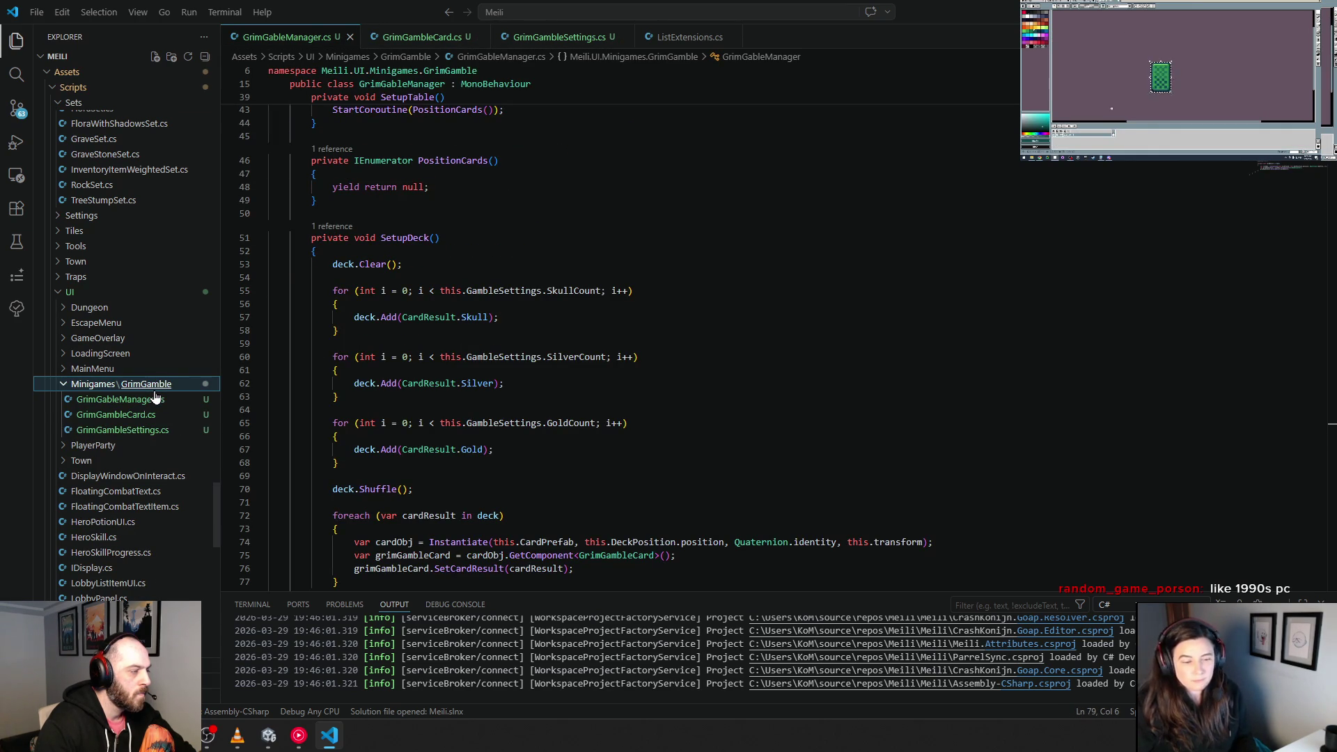
key("alt+Tab")
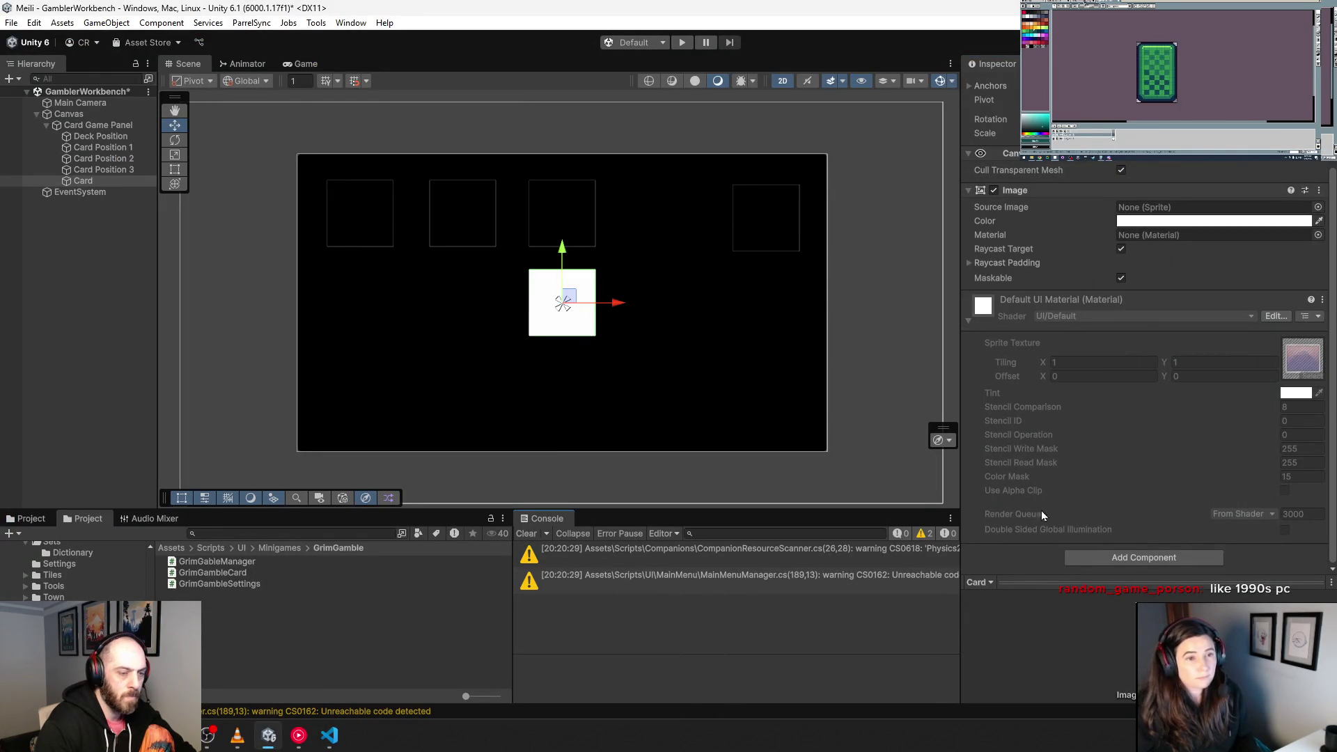
Step: Search 'Grim' in Add Component and add Grim Gamble Card to the Card image
left_click(1110, 557)
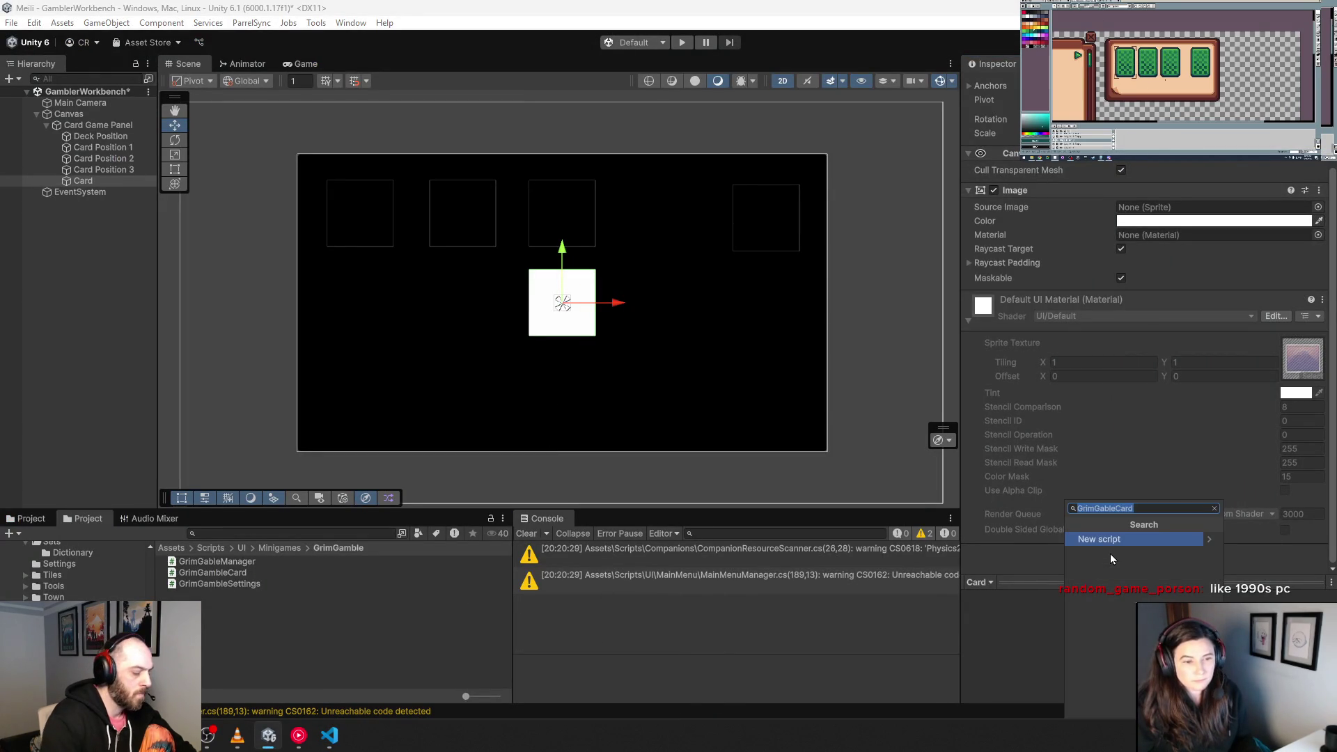
type("GrumC")
key("BackSpace")
key("BackSpace")
key("BackSpace")
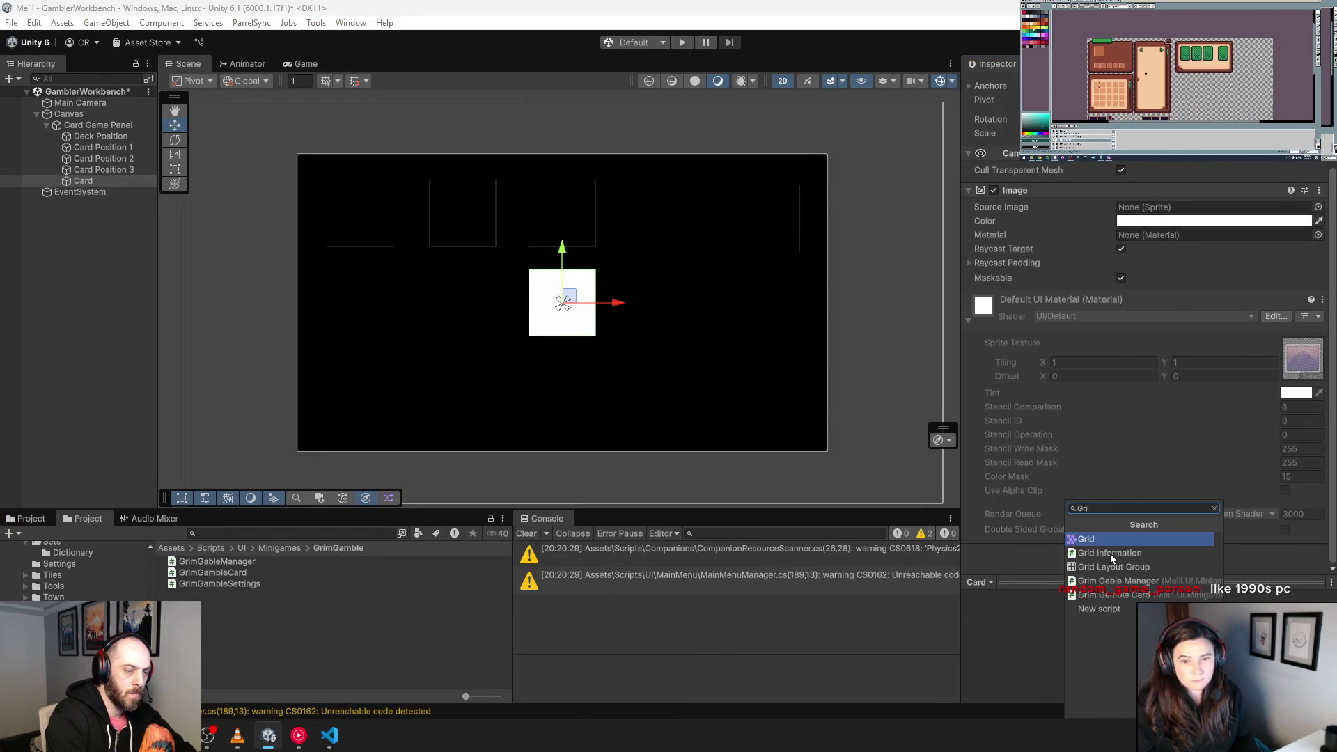
type("im")
left_click(1110, 554)
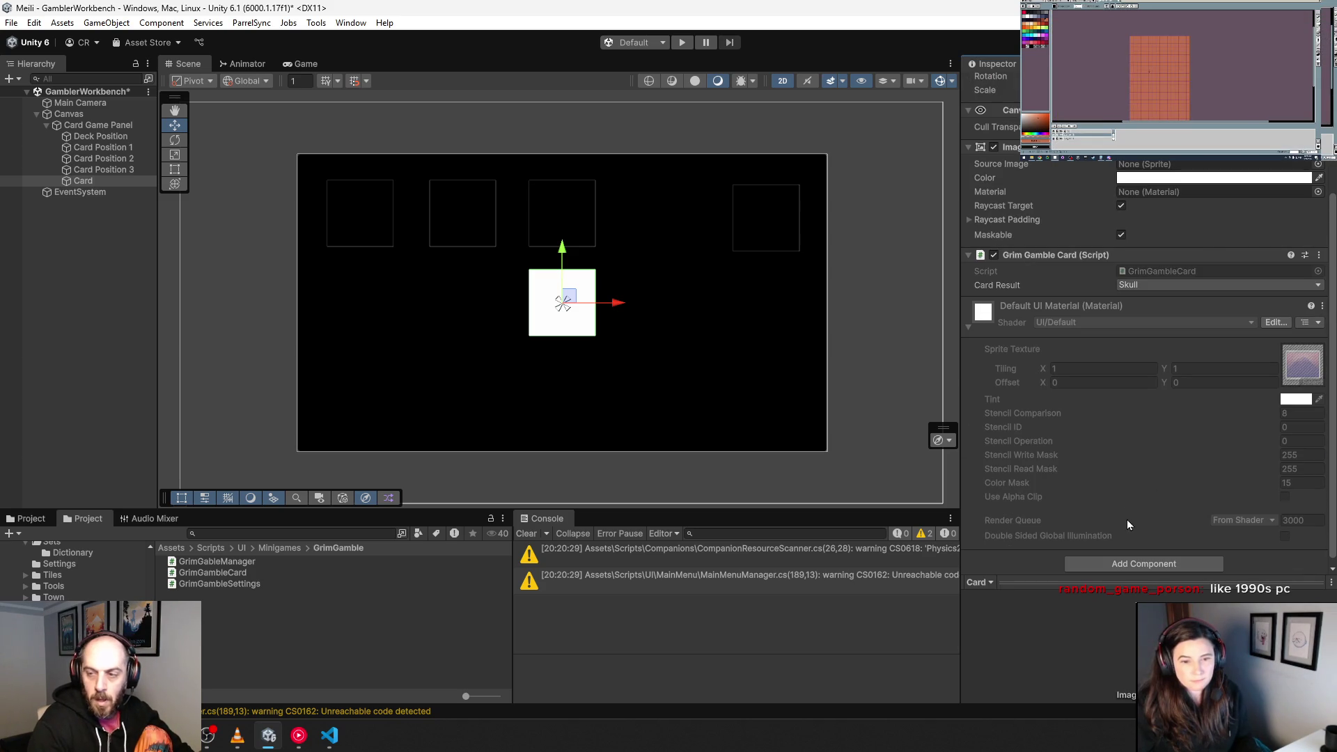
Step: Try Silver for Card Result, return it to Skull, and undo a test move of the card
scroll(1042, 401, "up", 5)
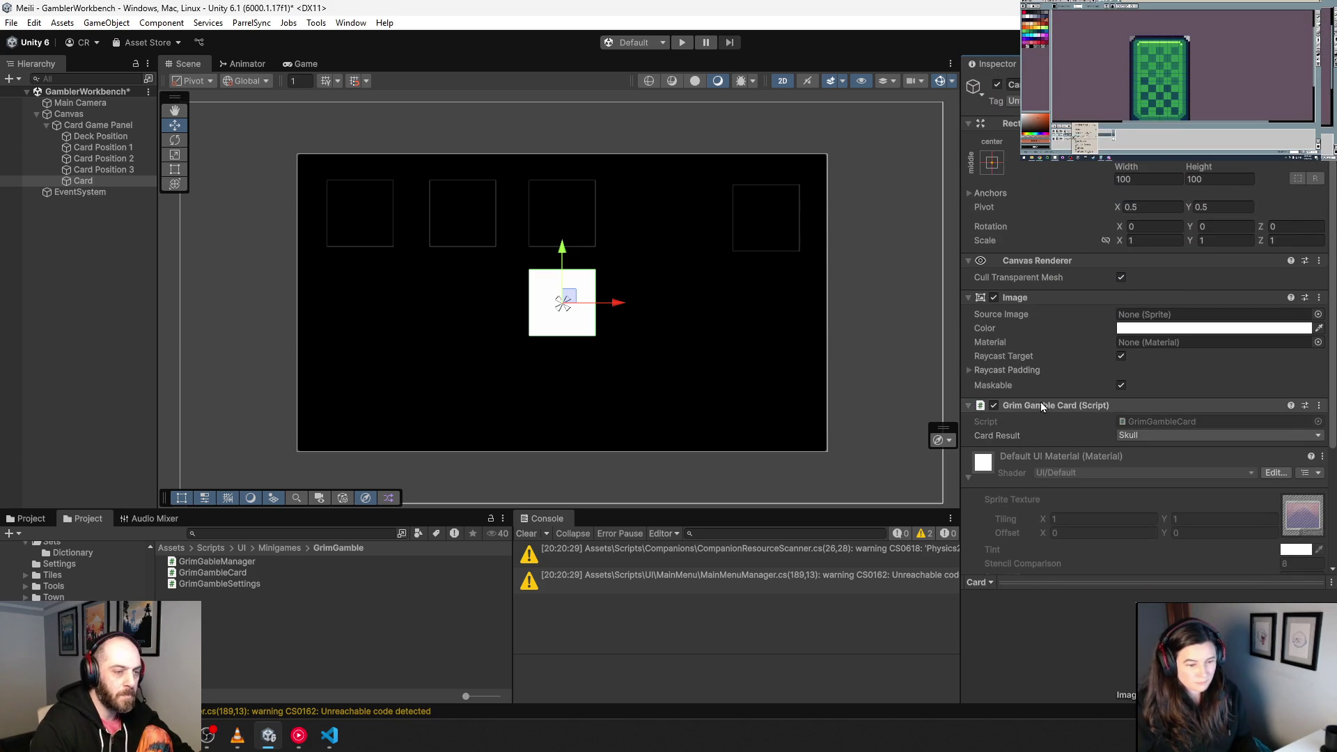
left_click(1157, 437)
left_click(1152, 465)
left_click(1165, 433)
left_click(1166, 432)
left_click(1166, 434)
left_click(1164, 440)
left_click(1164, 440)
left_click(1156, 447)
left_click_drag(571, 293, 775, 294)
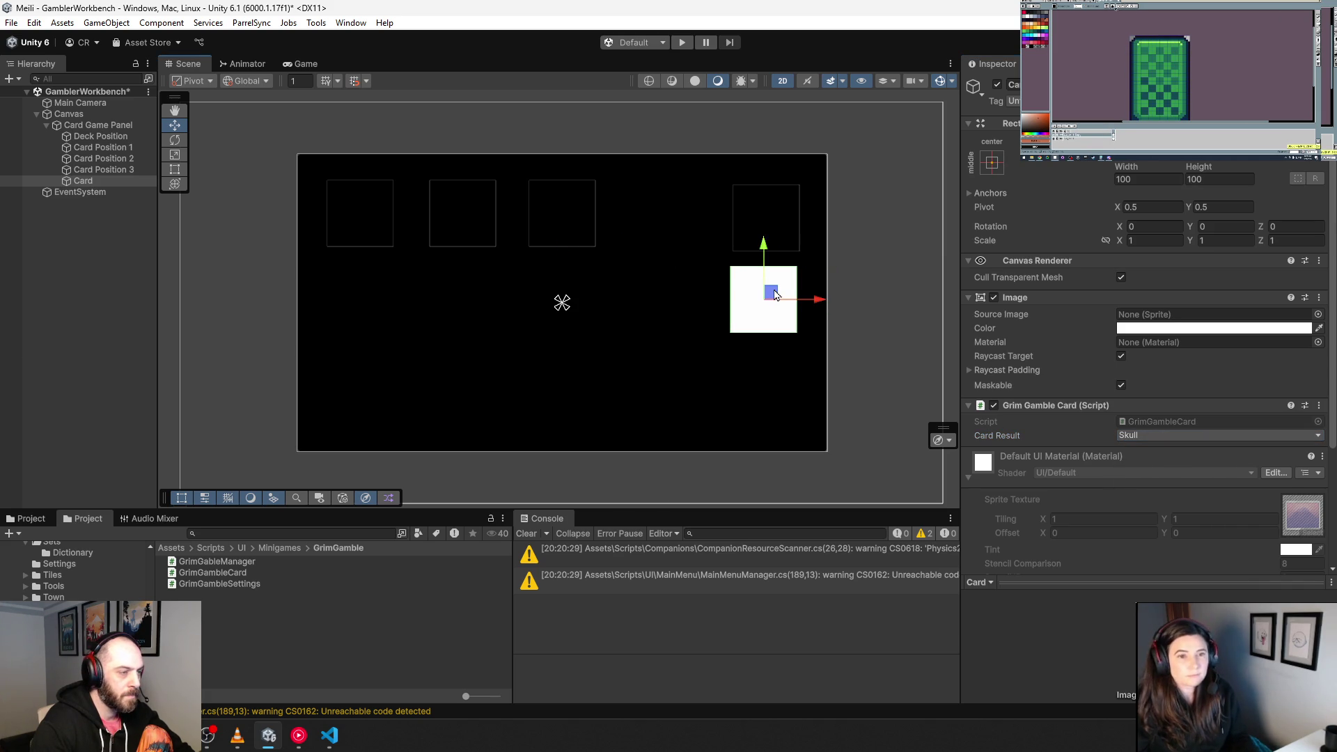
key("ctrl+z")
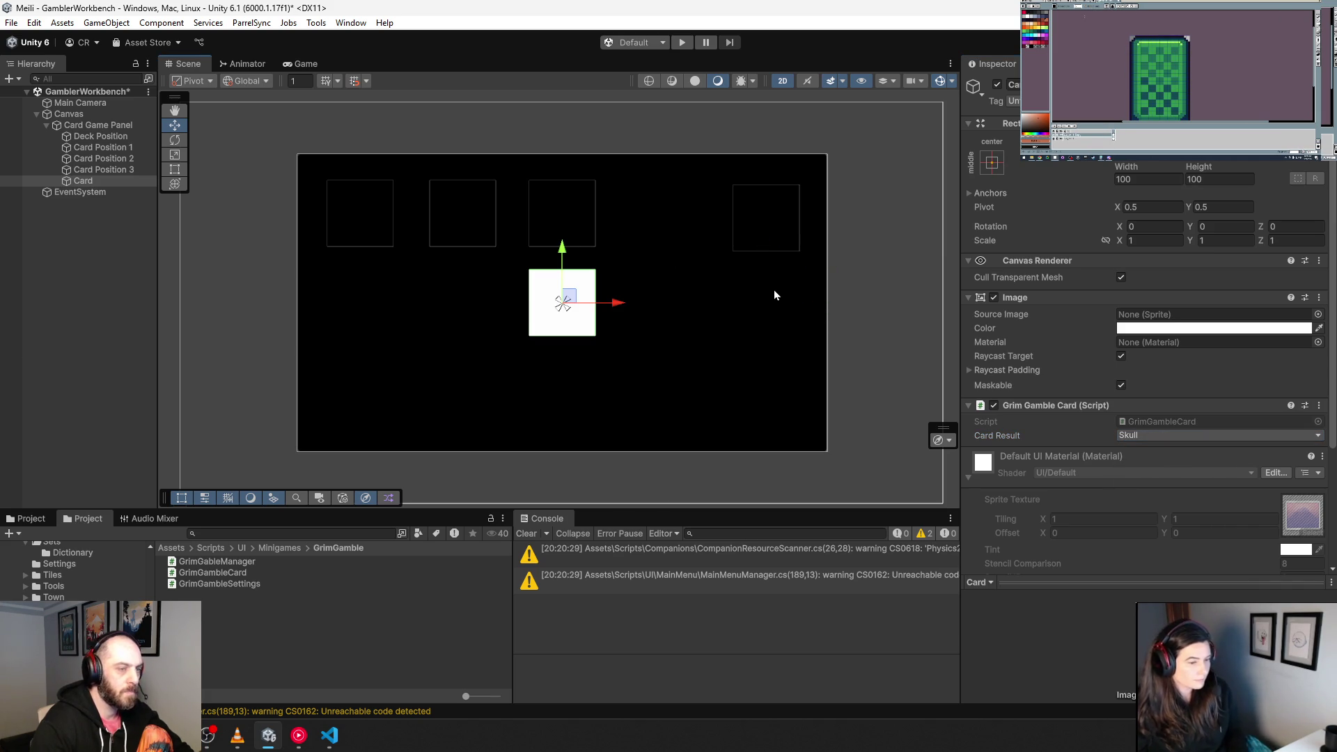
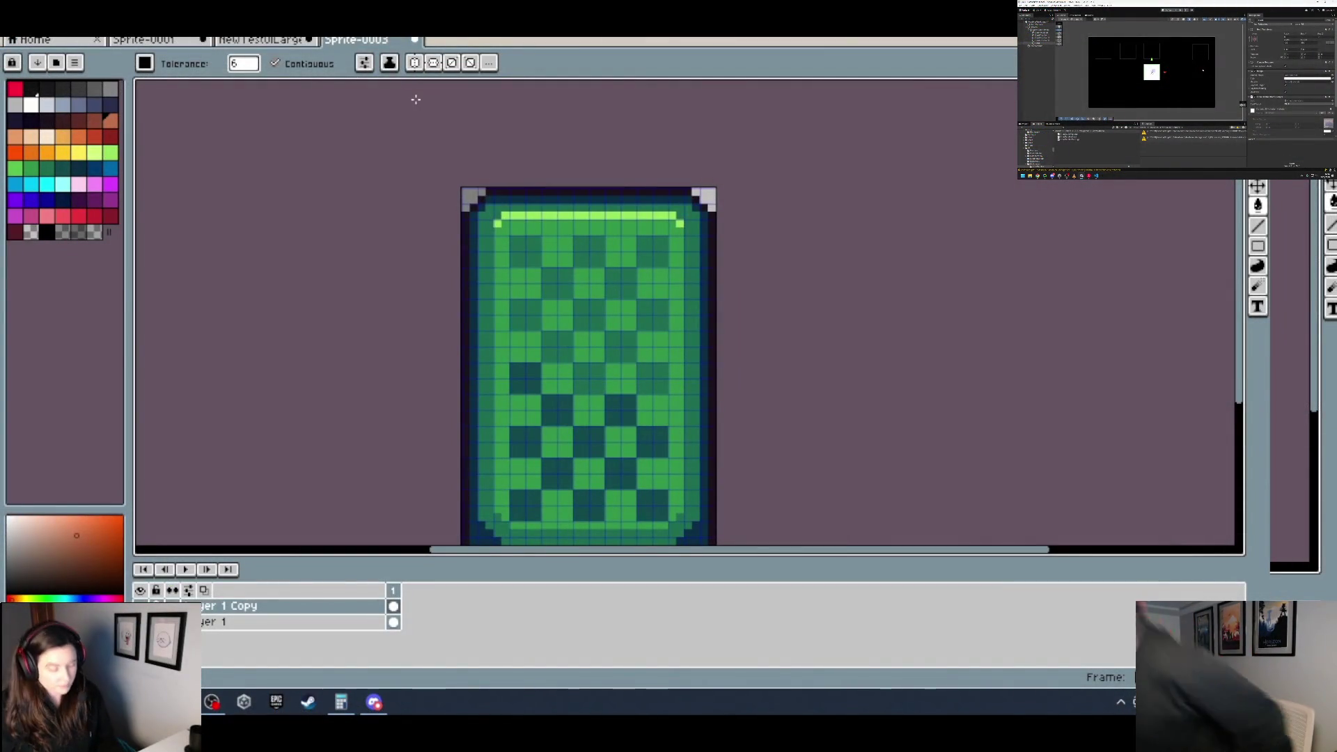
Step: With Contiguous off, fill the card's light-green checker squares orange
left_click(305, 64)
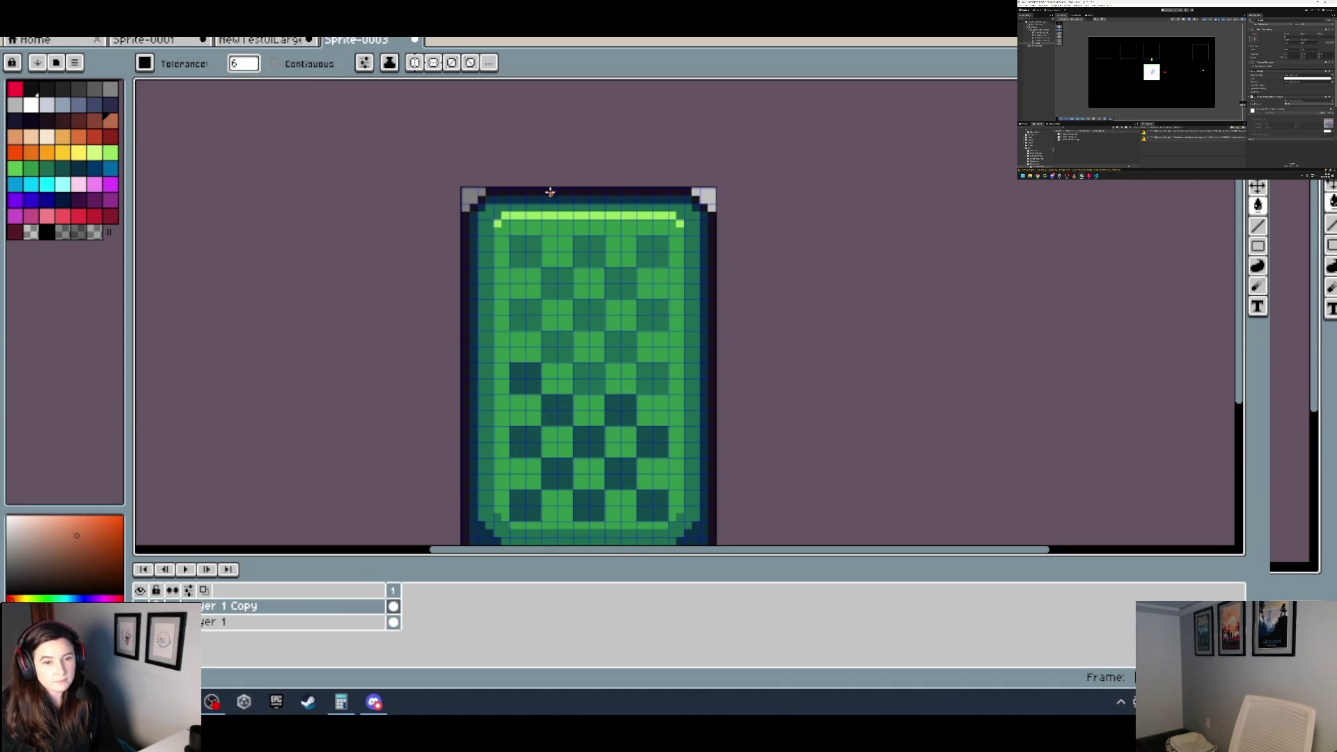
left_click(578, 249)
key("ctrl+z")
left_click(550, 238)
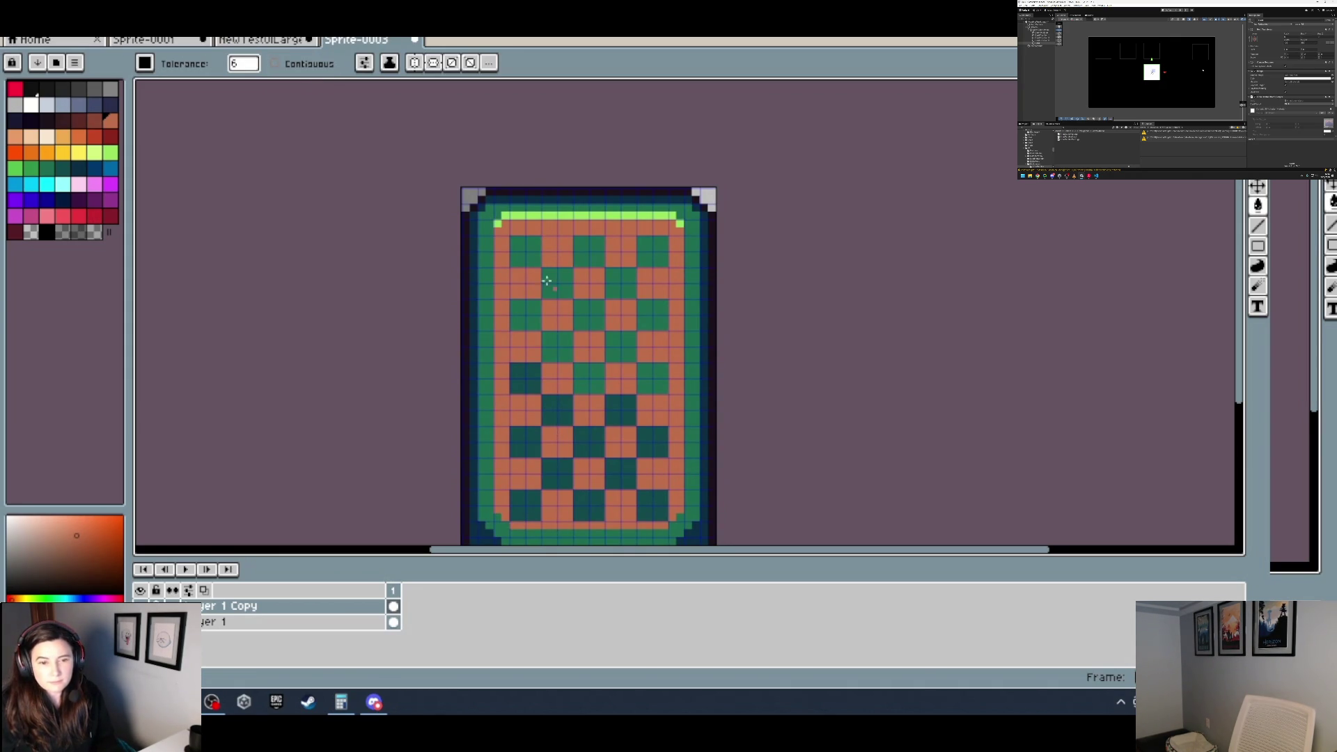
Step: Recolour the remaining teal checker squares reddish-brown, checking against the UI mockup sheet
left_click(99, 123)
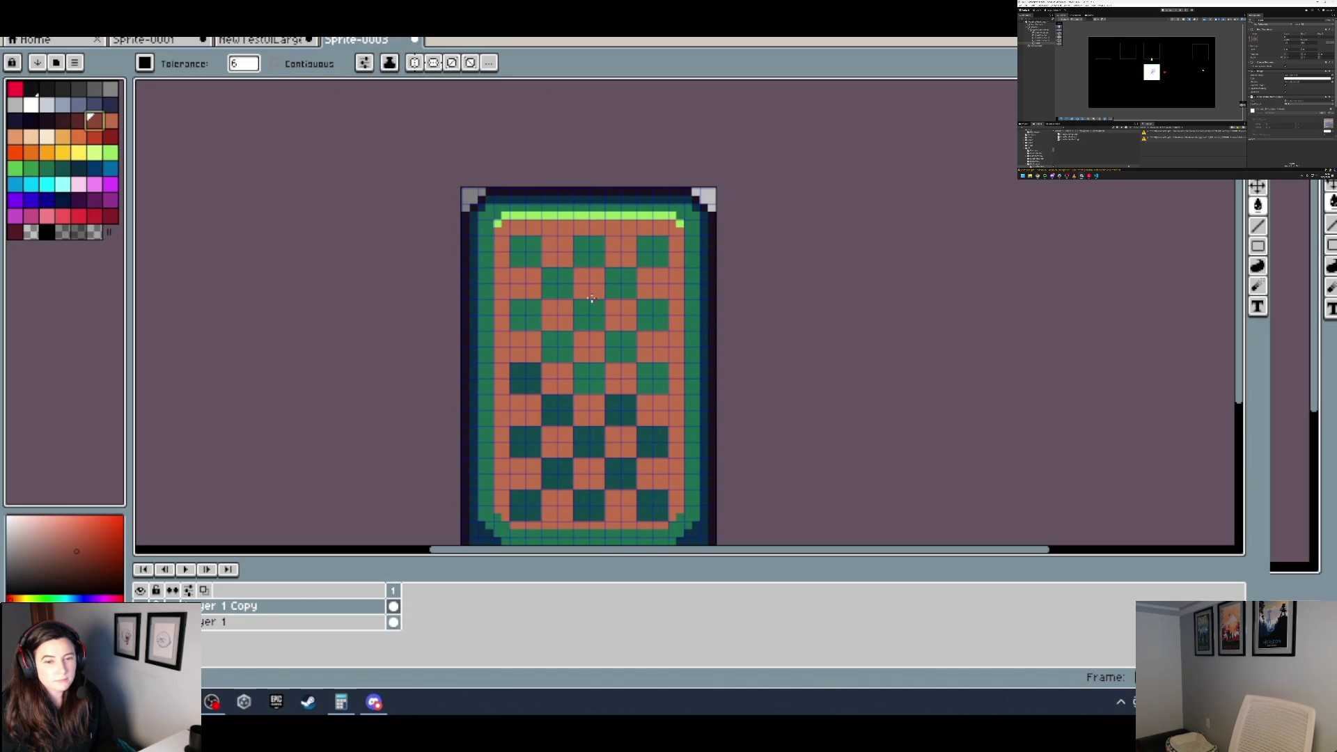
left_click(264, 40)
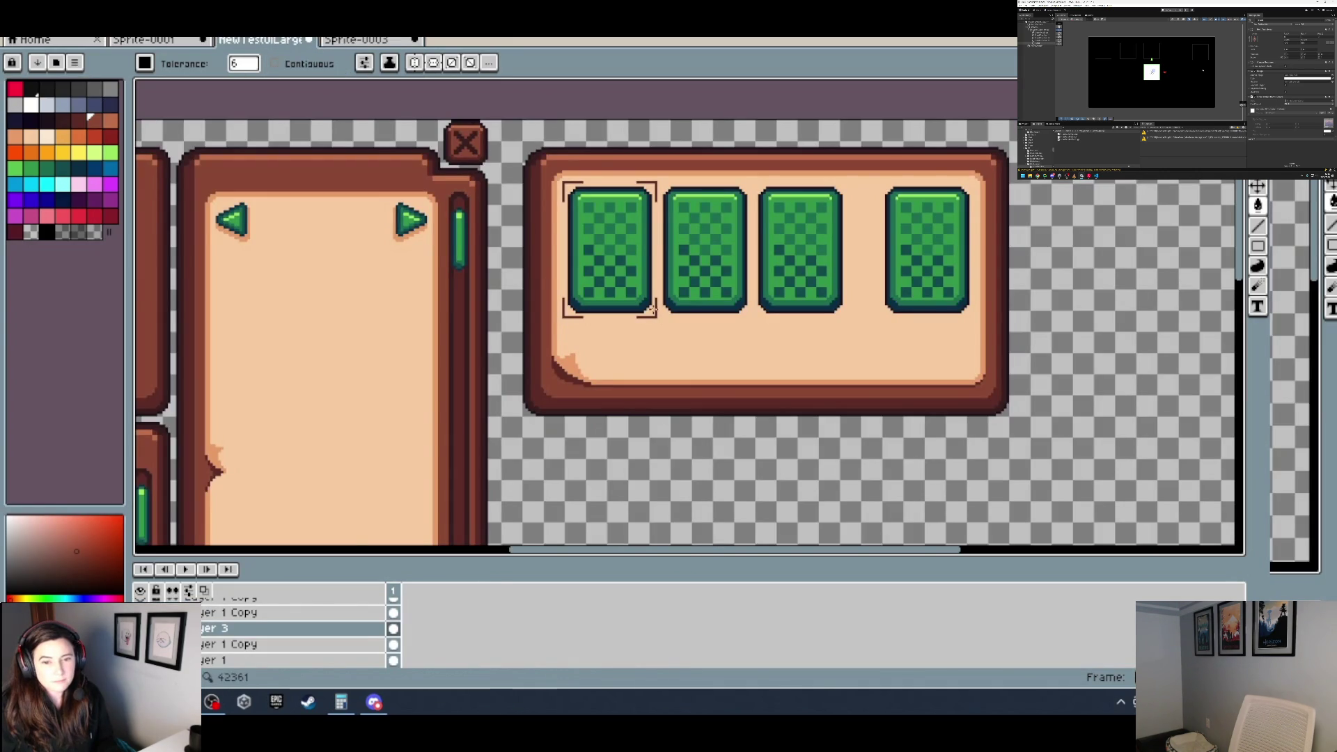
key("ctrl+Tab")
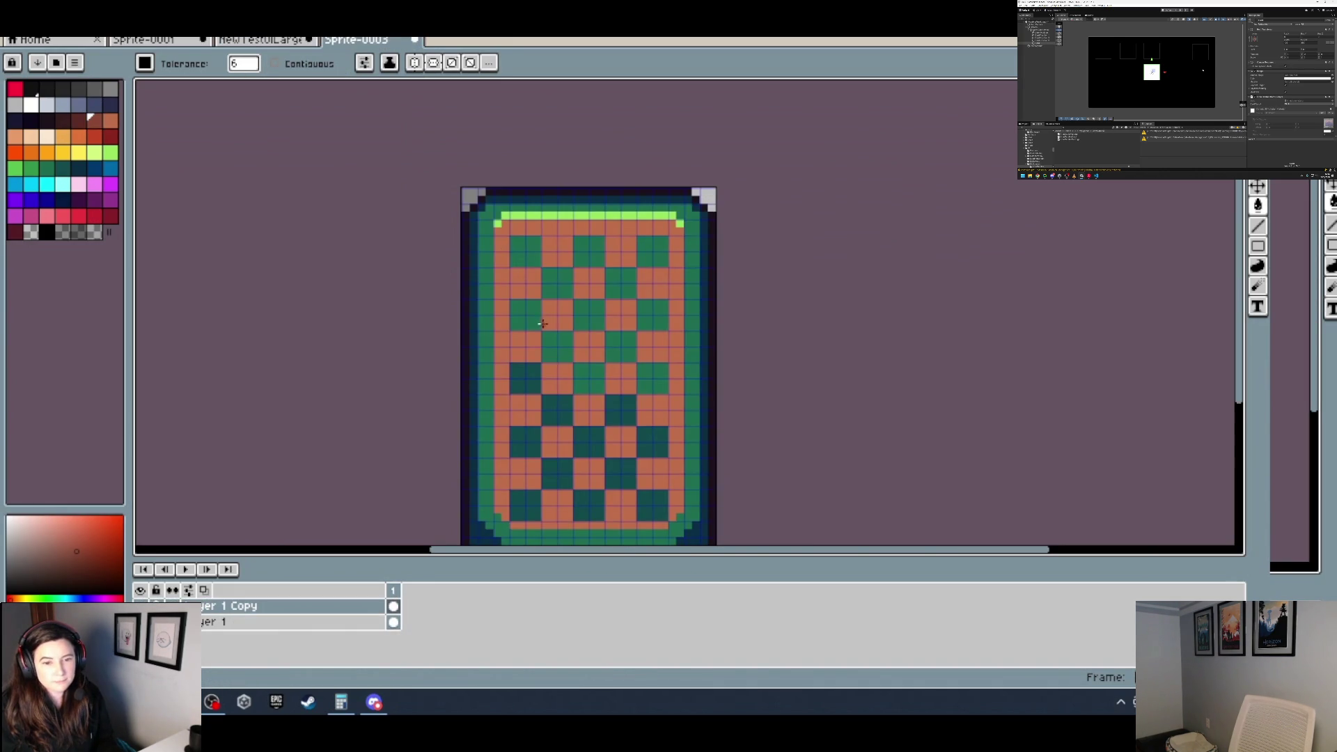
left_click(553, 415)
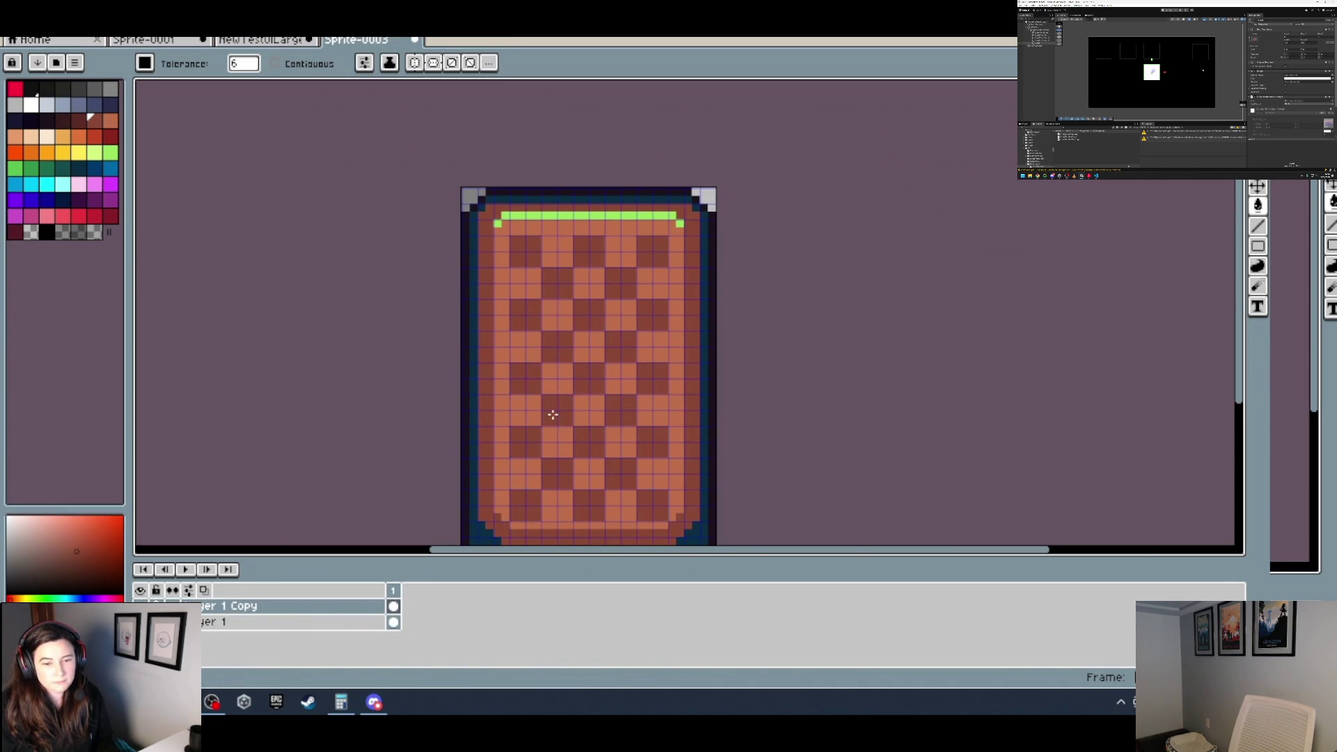
Step: Eyedrop the light orange from the card and fill the green top strip with it
key("i")
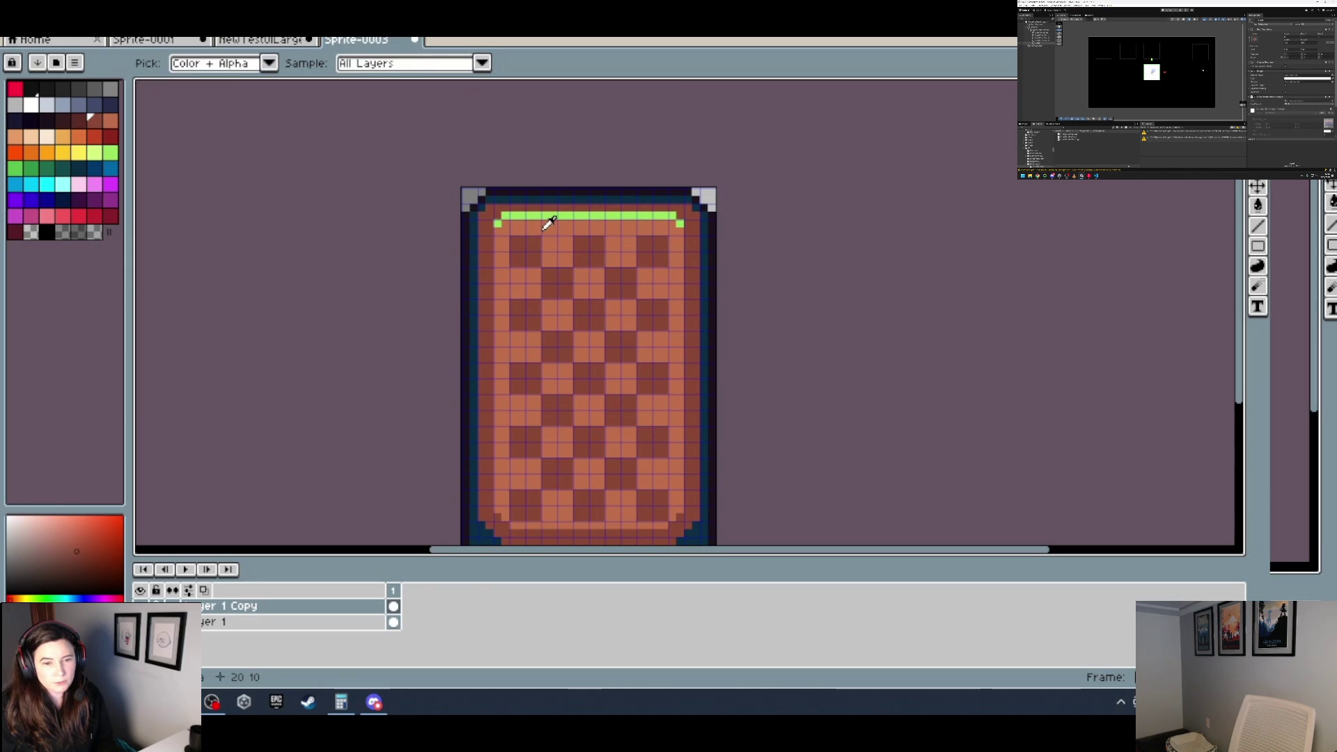
left_click(539, 223)
key("g")
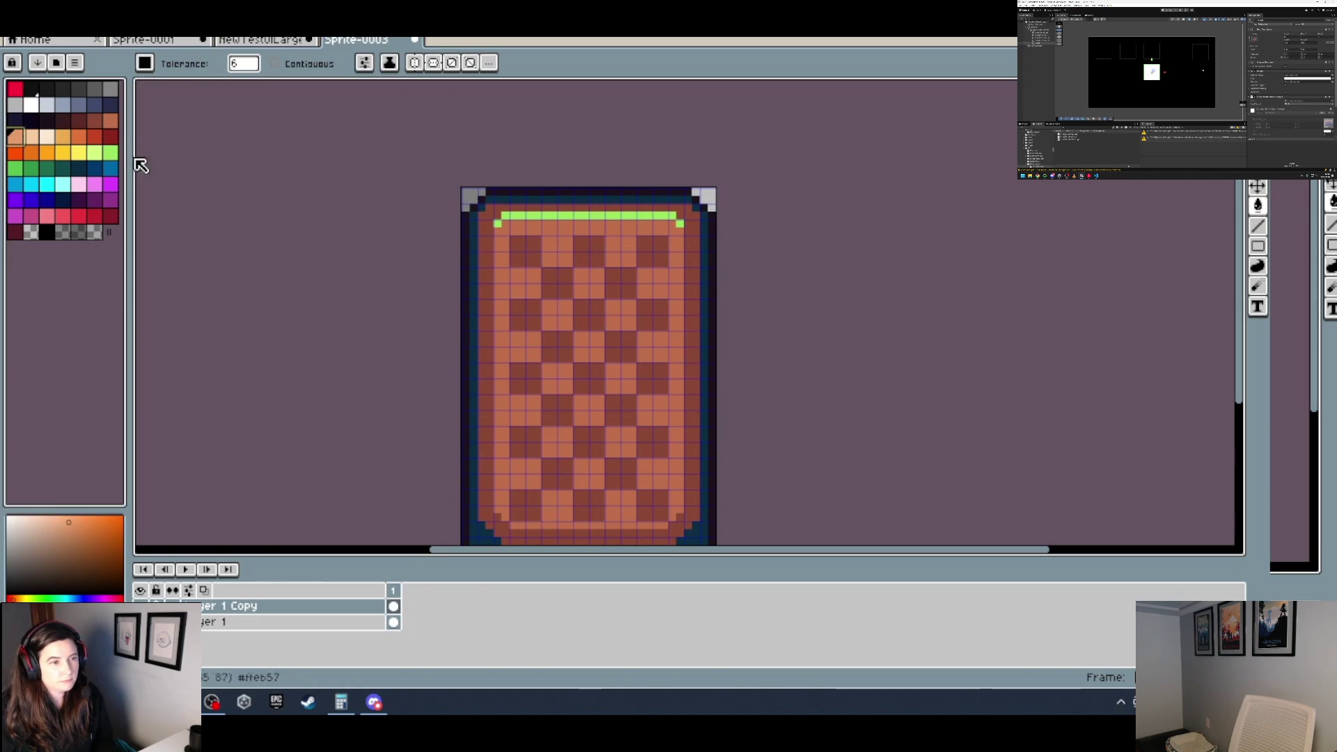
left_click(566, 217)
scroll(604, 243, "down", 4)
scroll(606, 277, "up", 4)
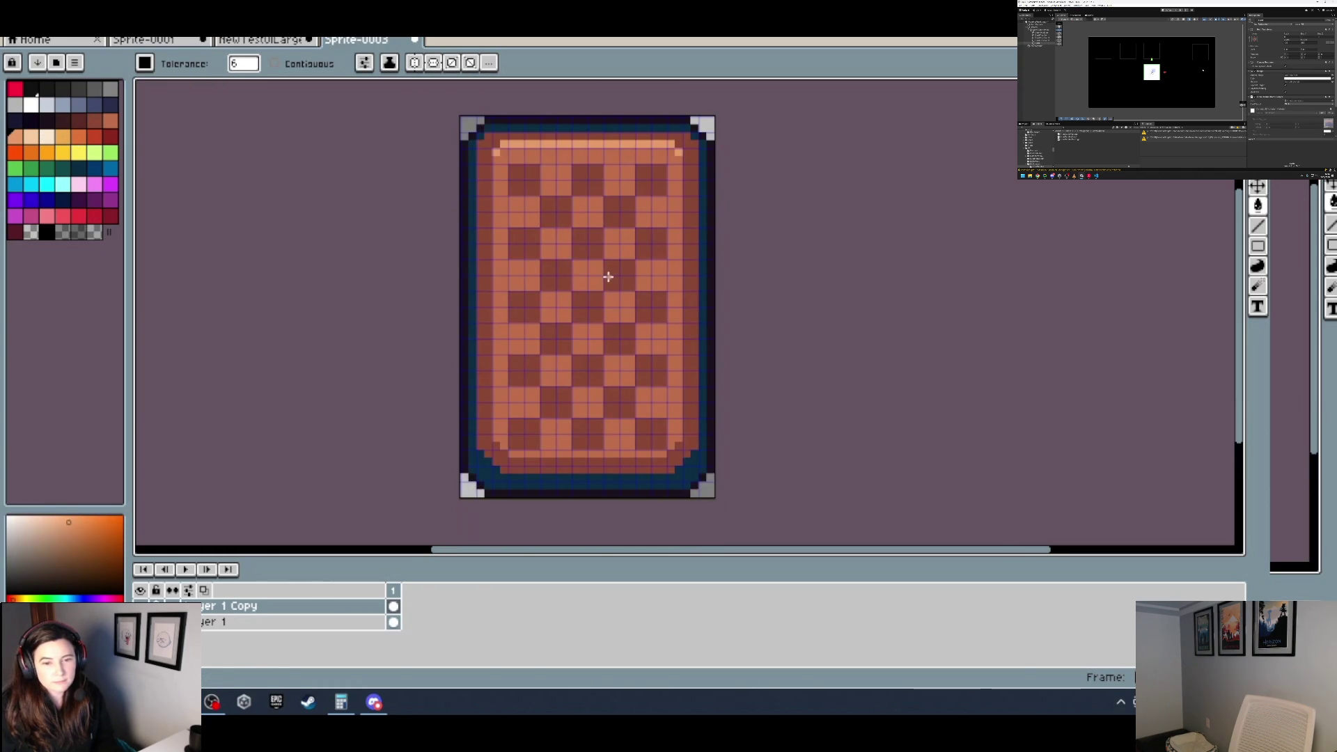
Step: Try a dark maroon fill, undo it, then fill the dark checker squares orange
left_click(79, 120)
left_click(492, 237)
scroll(578, 261, "down", 3)
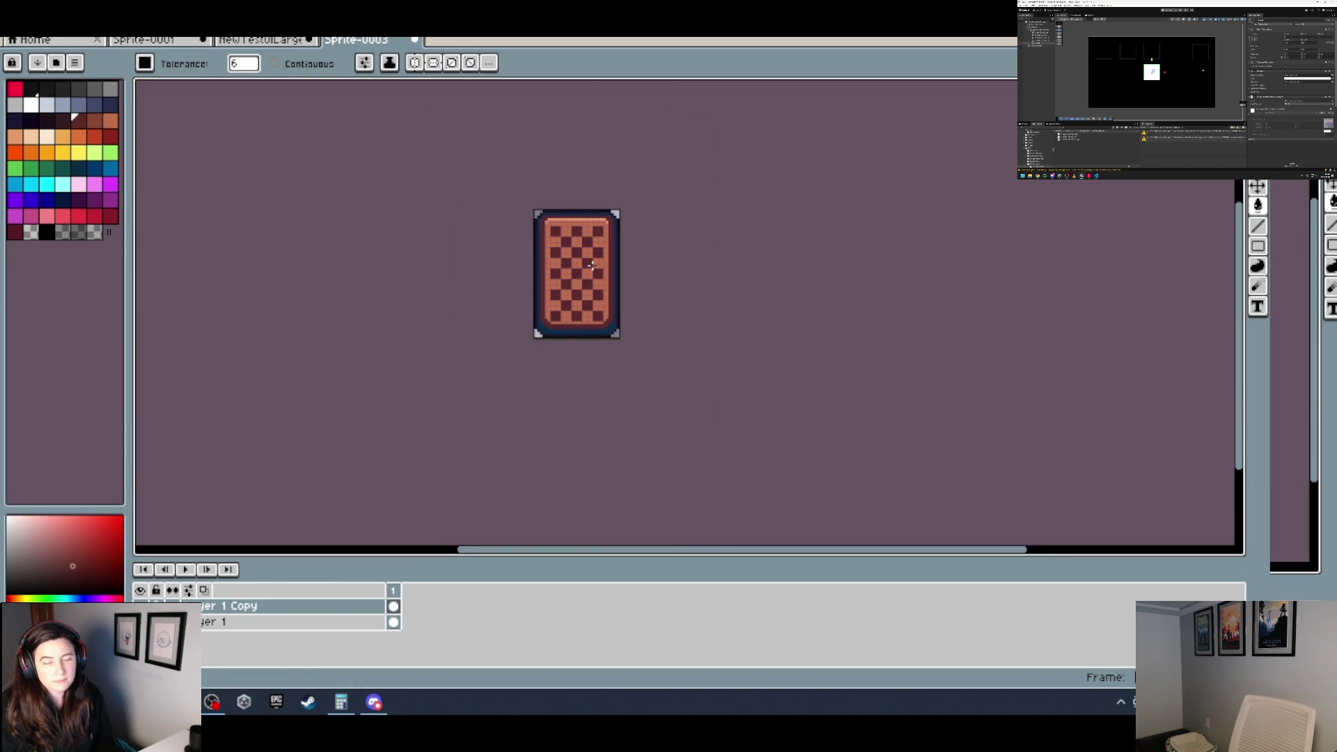
scroll(592, 266, "up", 3)
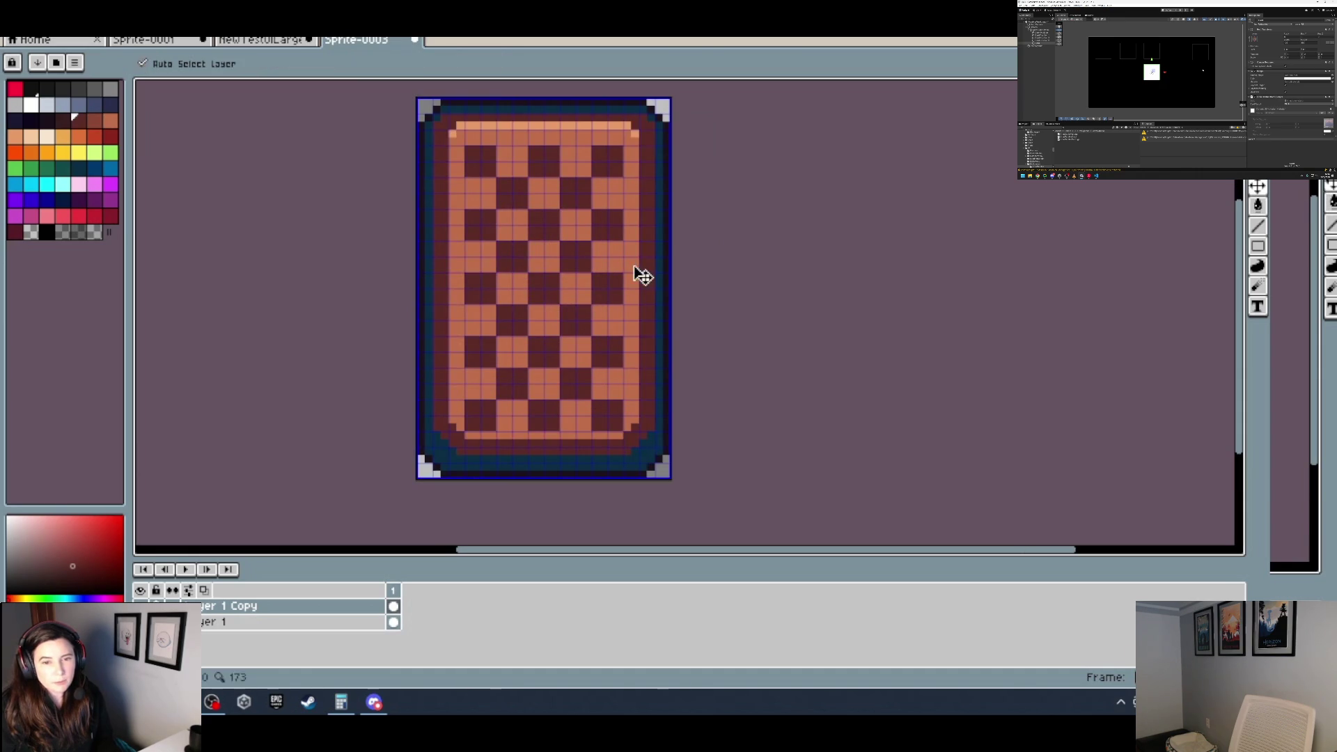
key("ctrl+z")
key("ctrl+z")
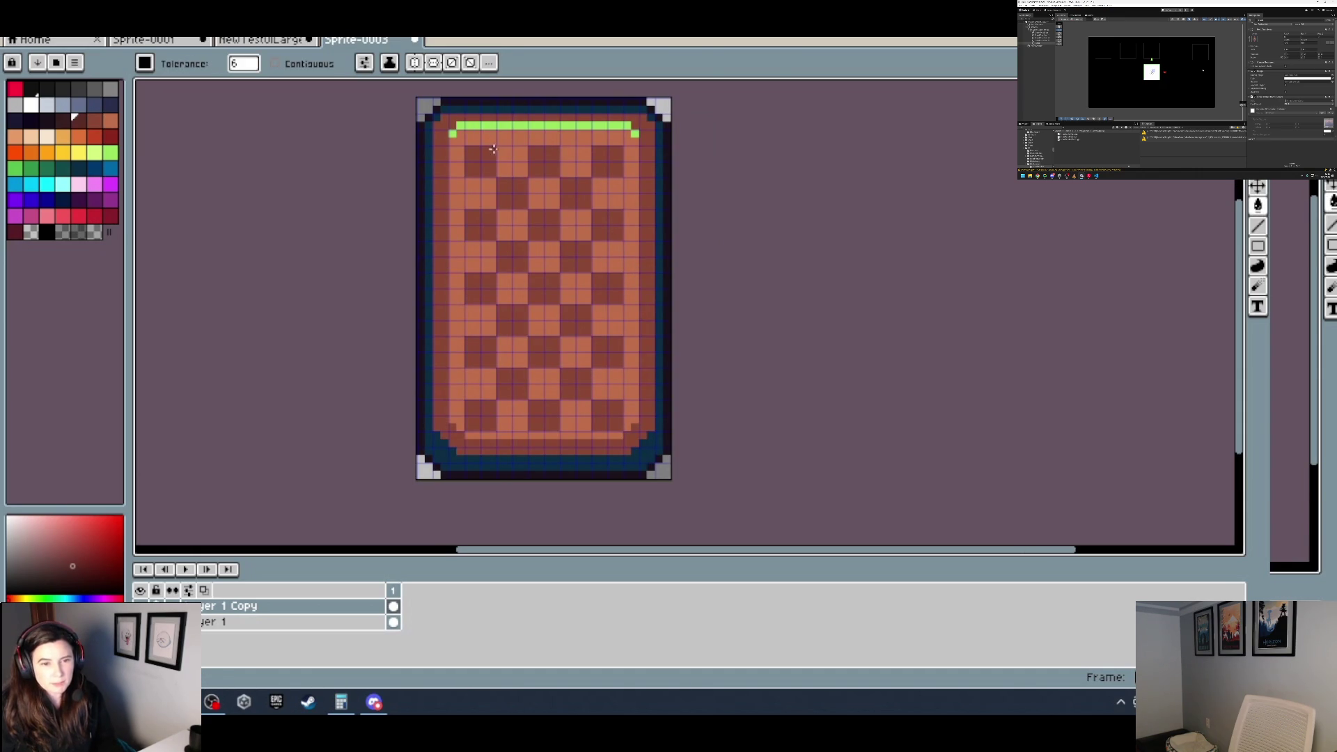
left_click(484, 248, "alt")
left_click(481, 226)
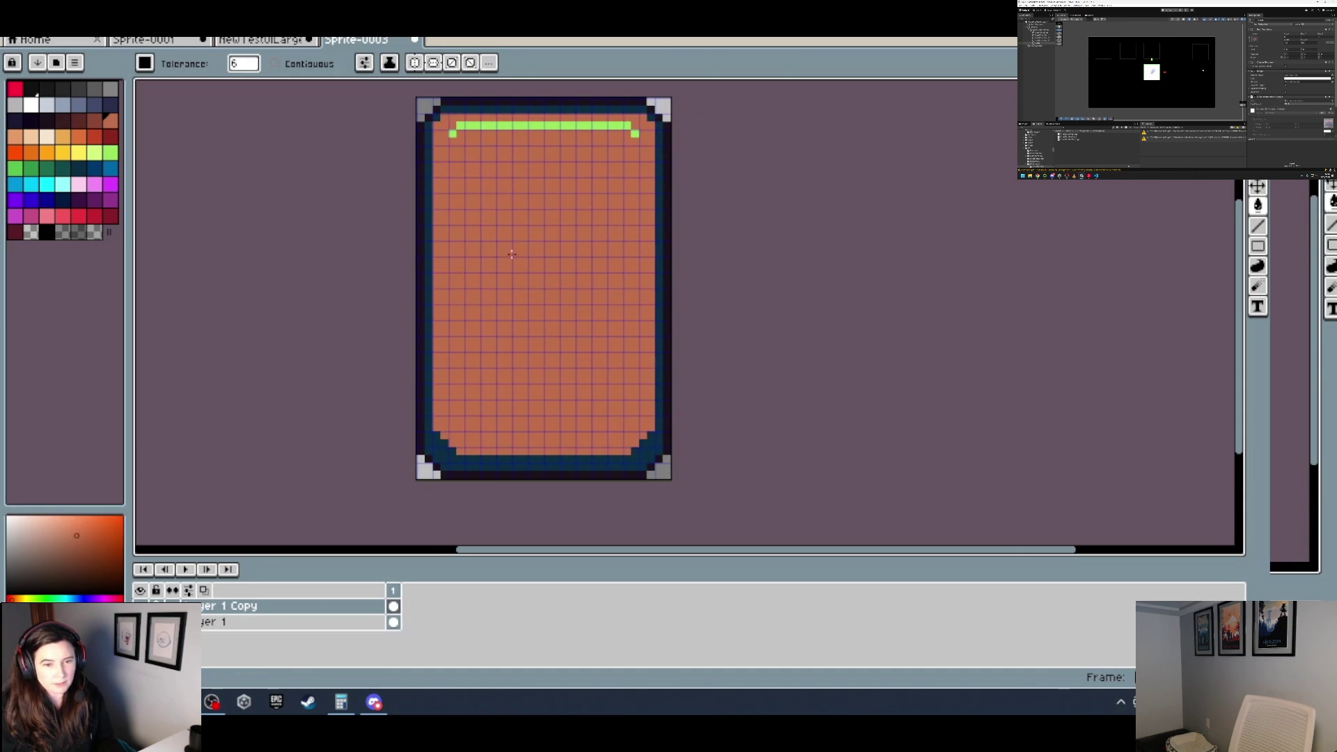
scroll(590, 273, "down", 4)
scroll(590, 273, "up", 4)
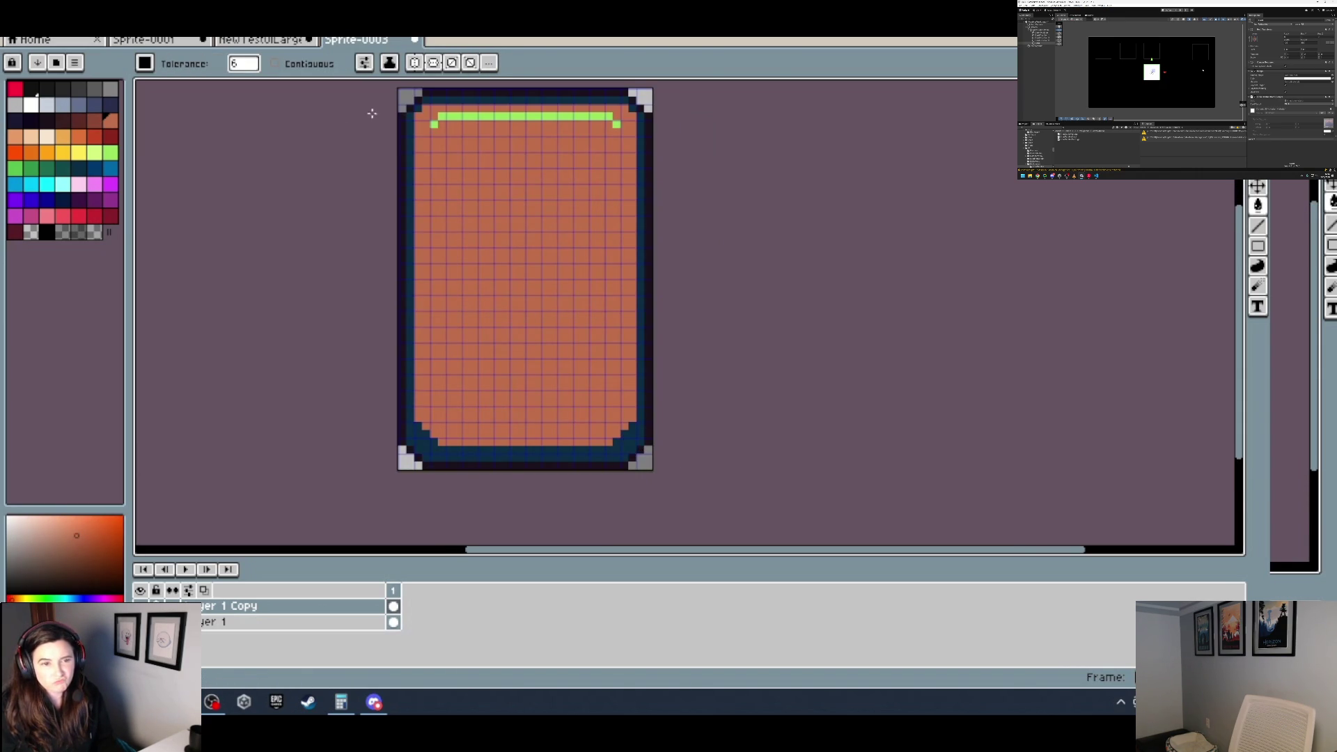
Step: Switch to the newTestUILarge mockup sheet and zoom in on the cards
left_click(22, 137)
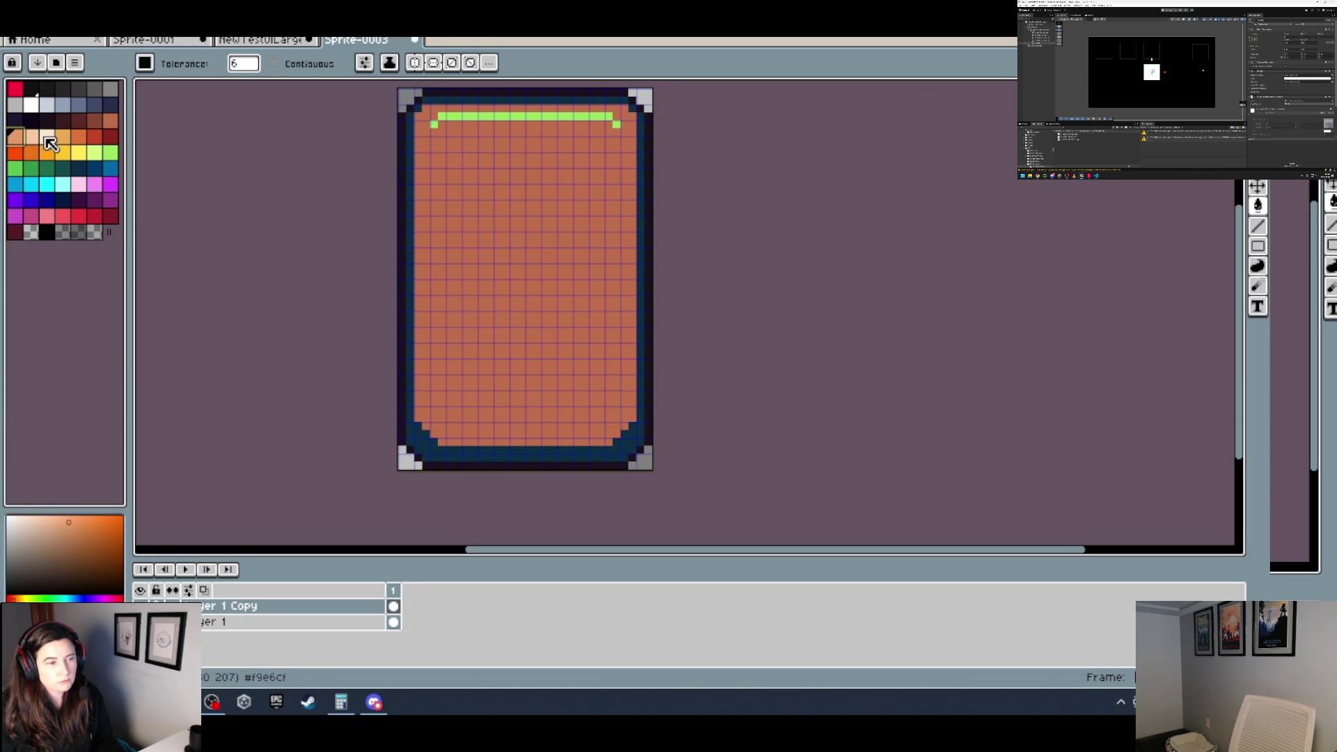
left_click(46, 137)
left_click(285, 40)
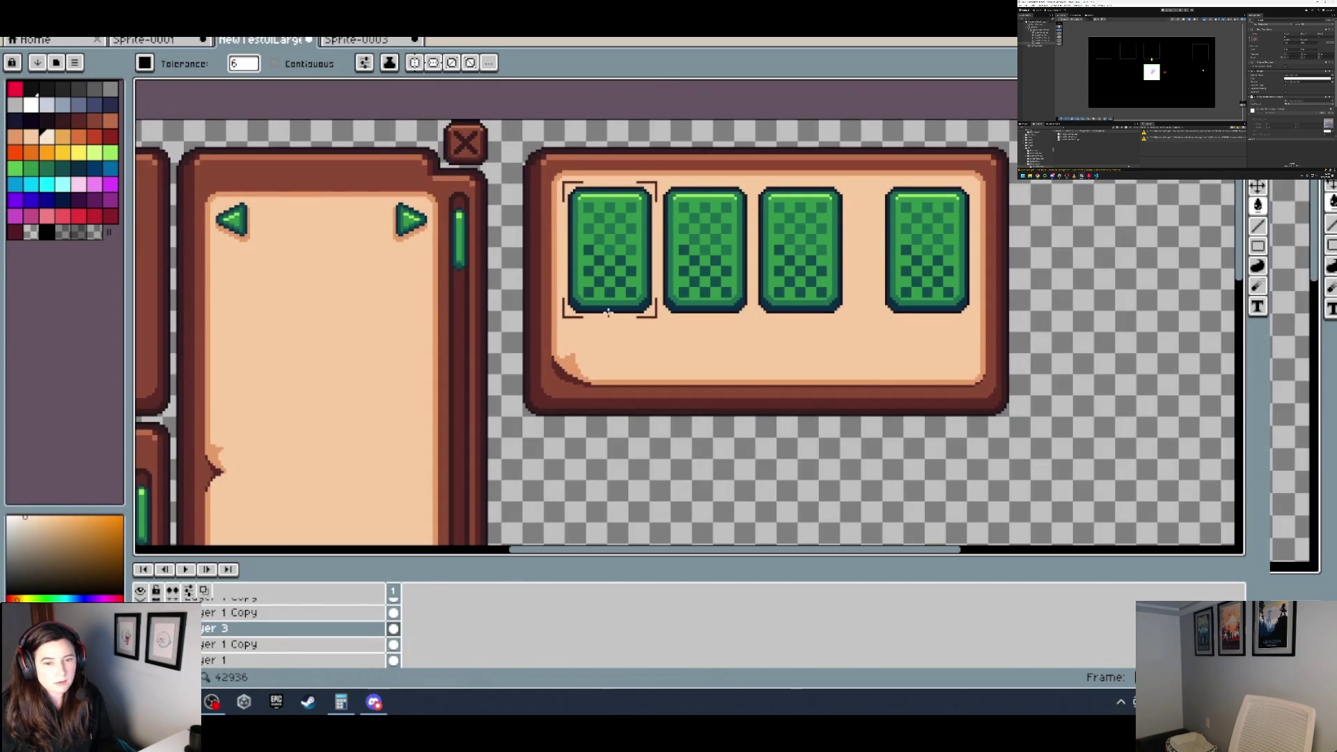
scroll(610, 333, "up", 3)
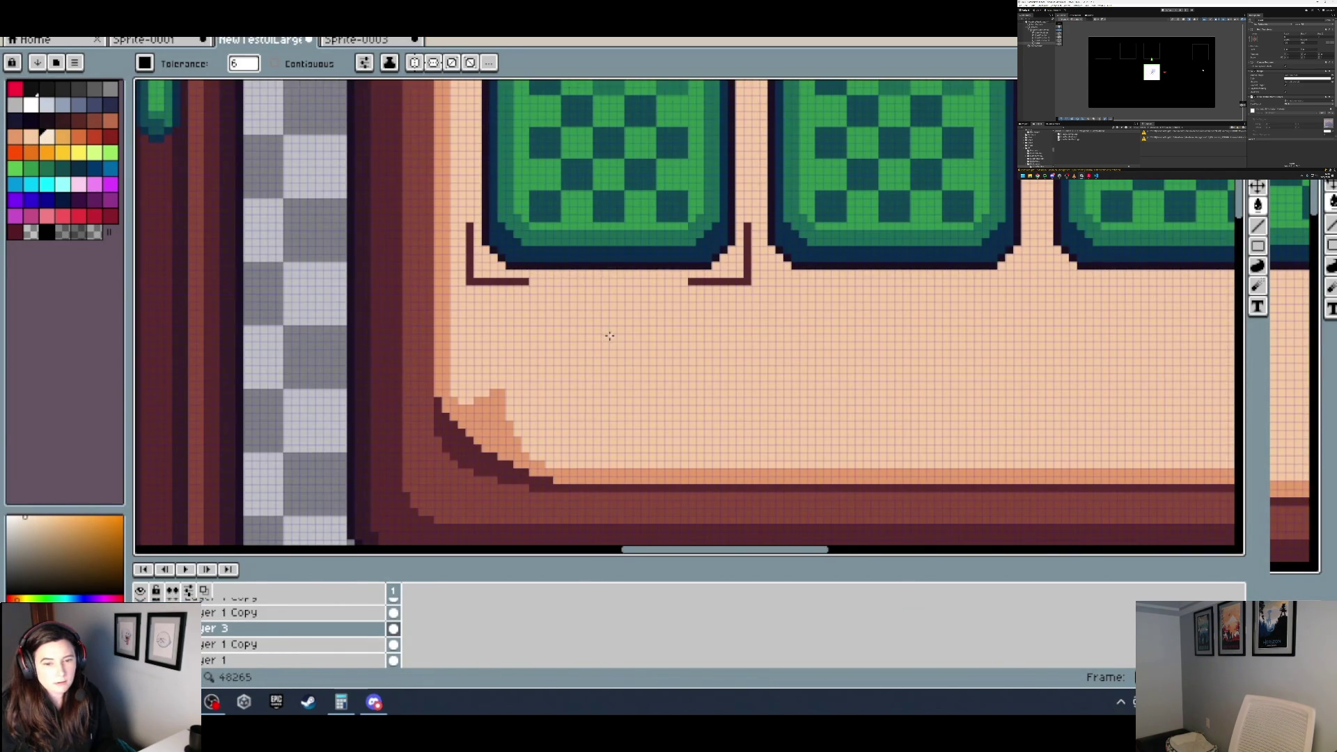
key("e")
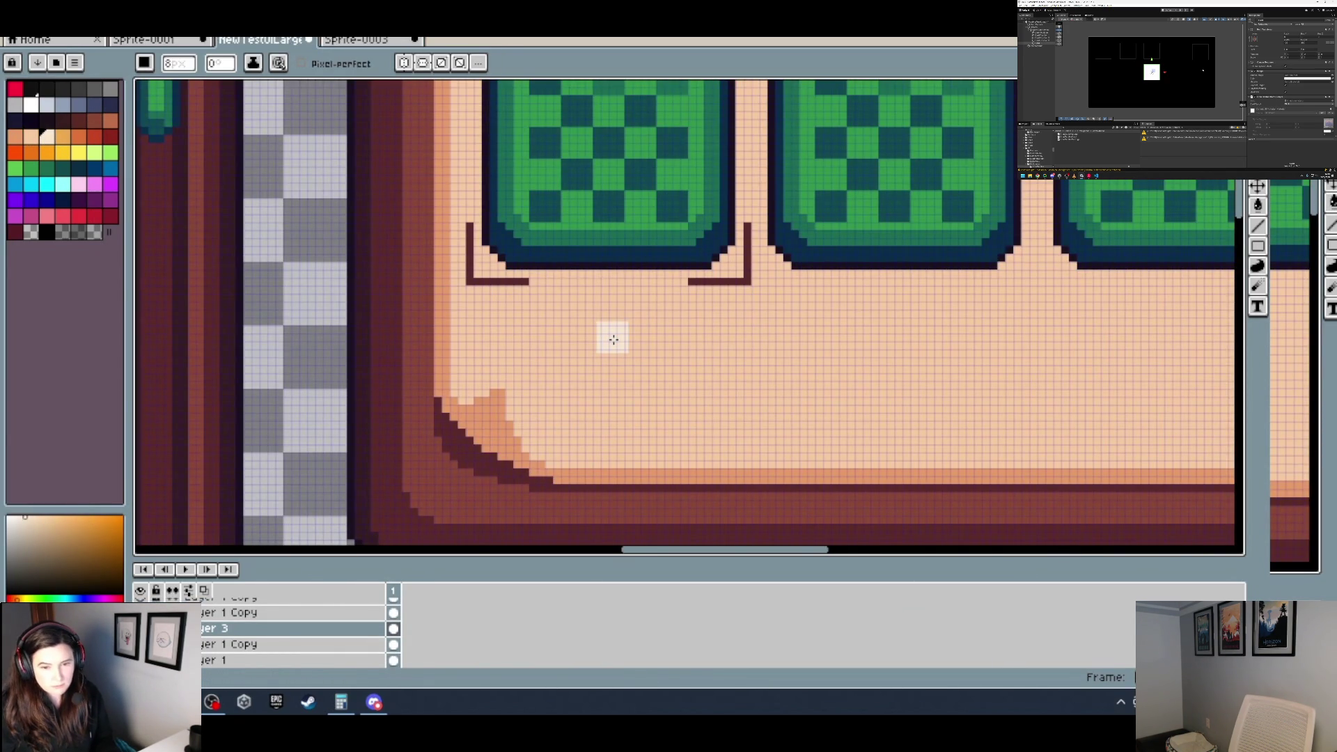
scroll(613, 339, "down", 5)
scroll(616, 320, "up", 3)
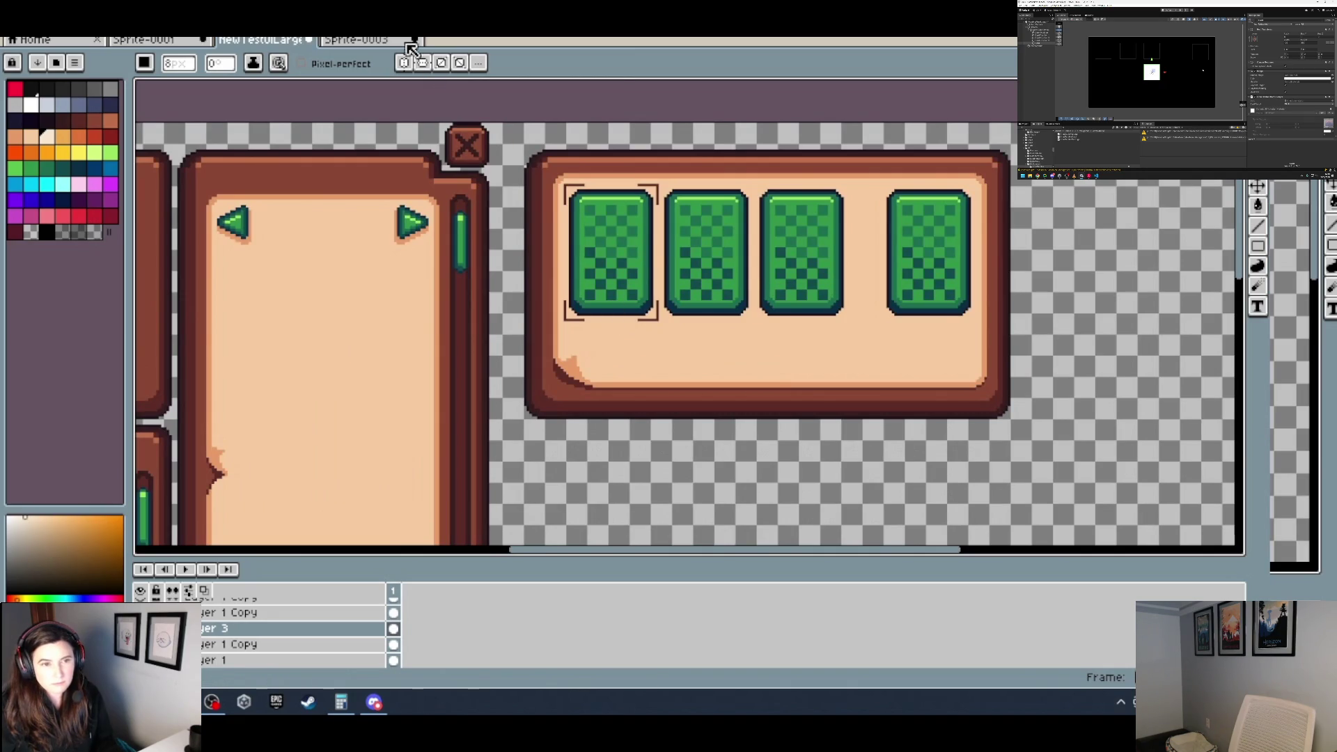
Step: Back on Sprite-0003, fill the card's dark blue inner border light peach
left_click(356, 40)
key("g")
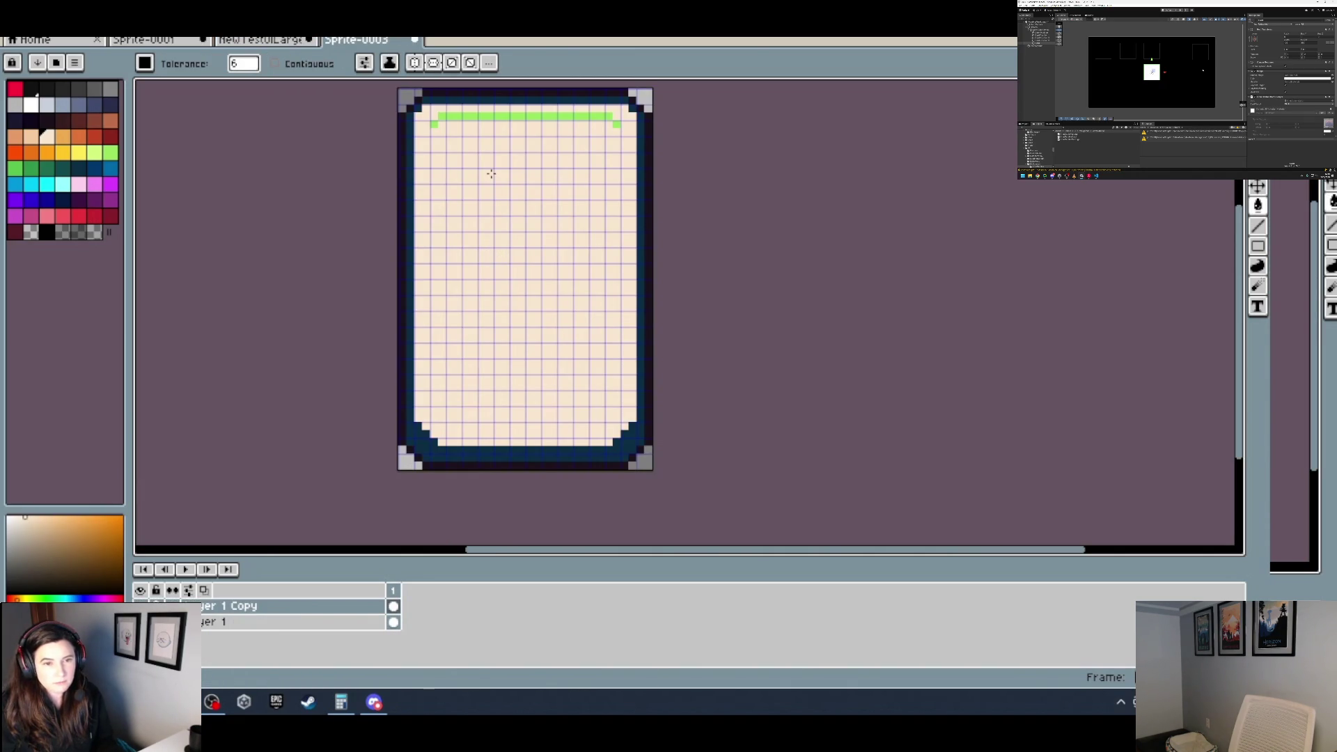
left_click(31, 137)
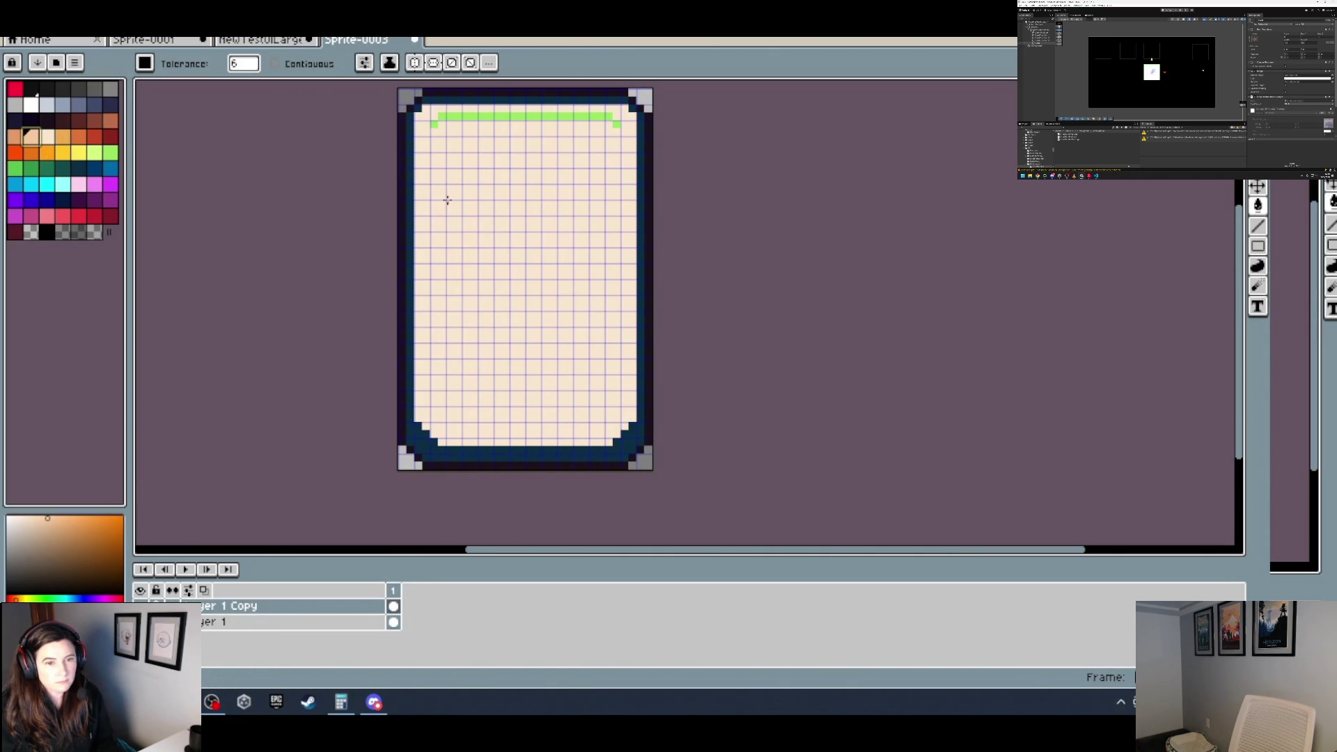
key("ctrl+shift+Tab")
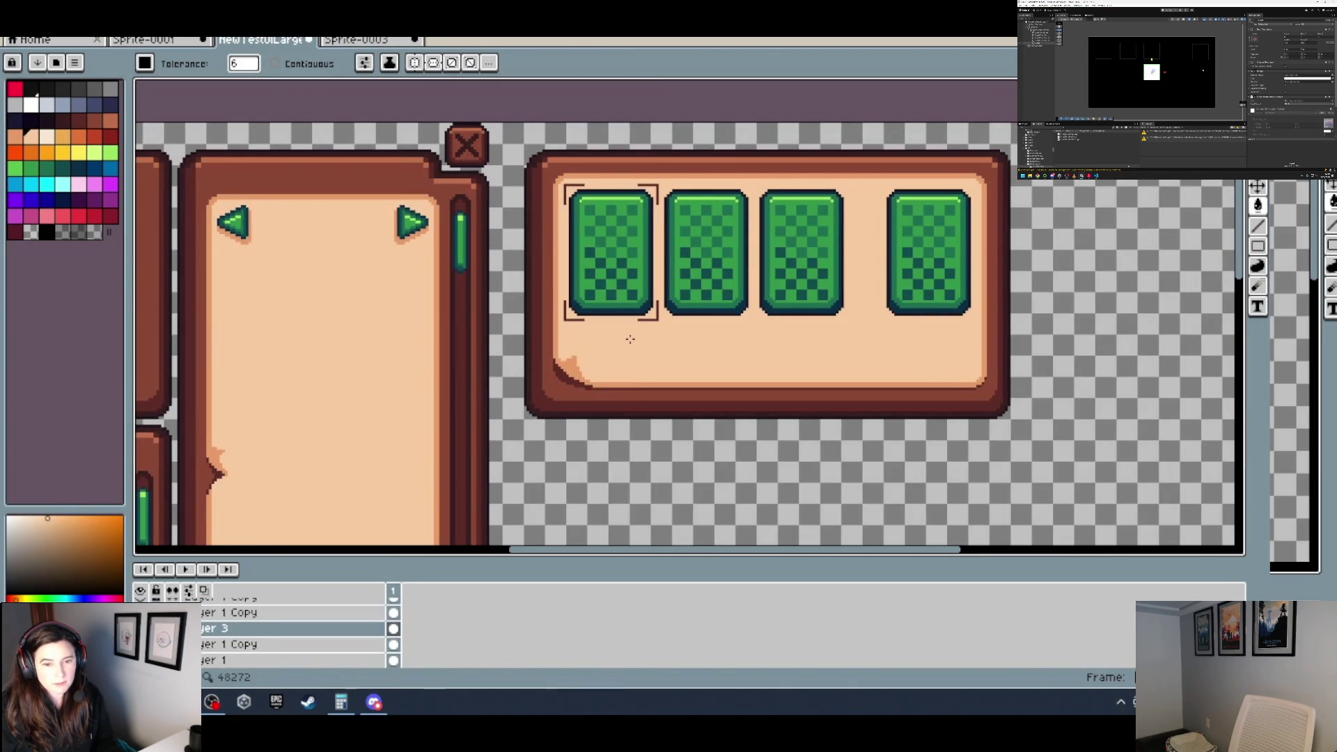
left_click(356, 39)
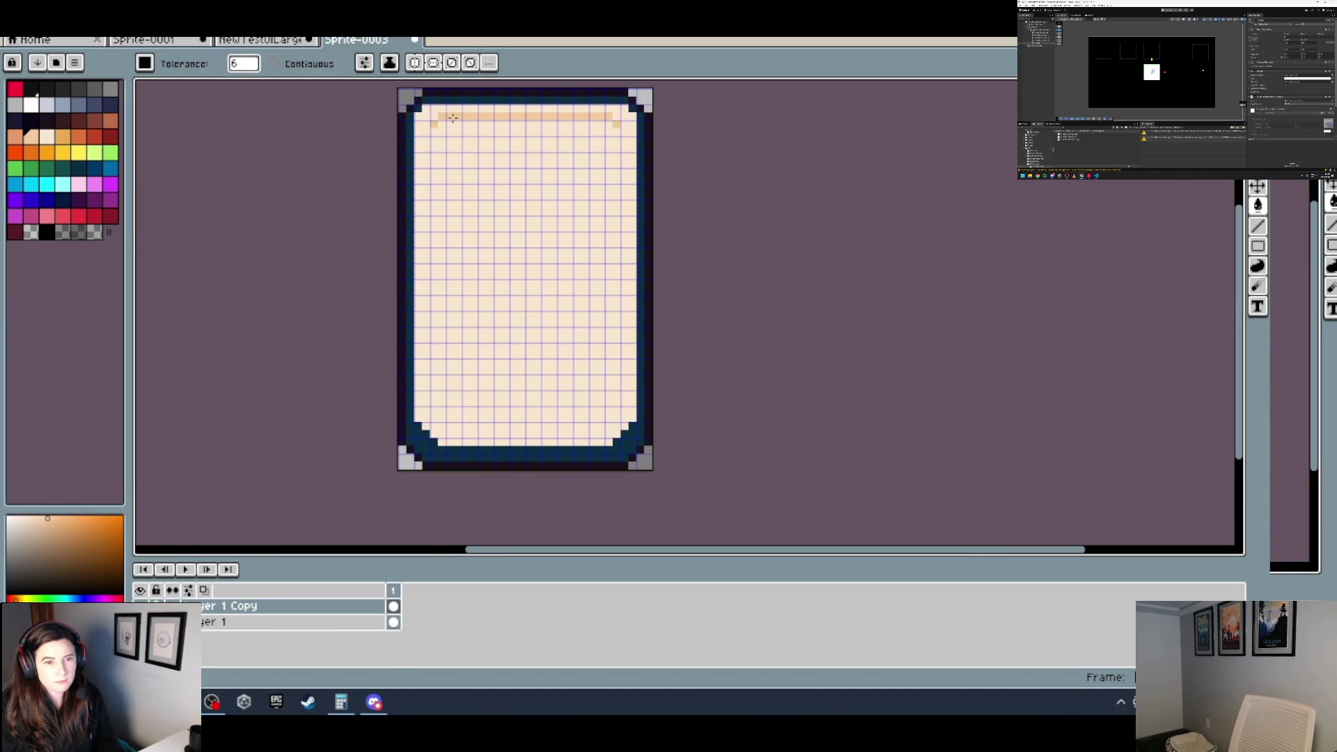
left_click(409, 197)
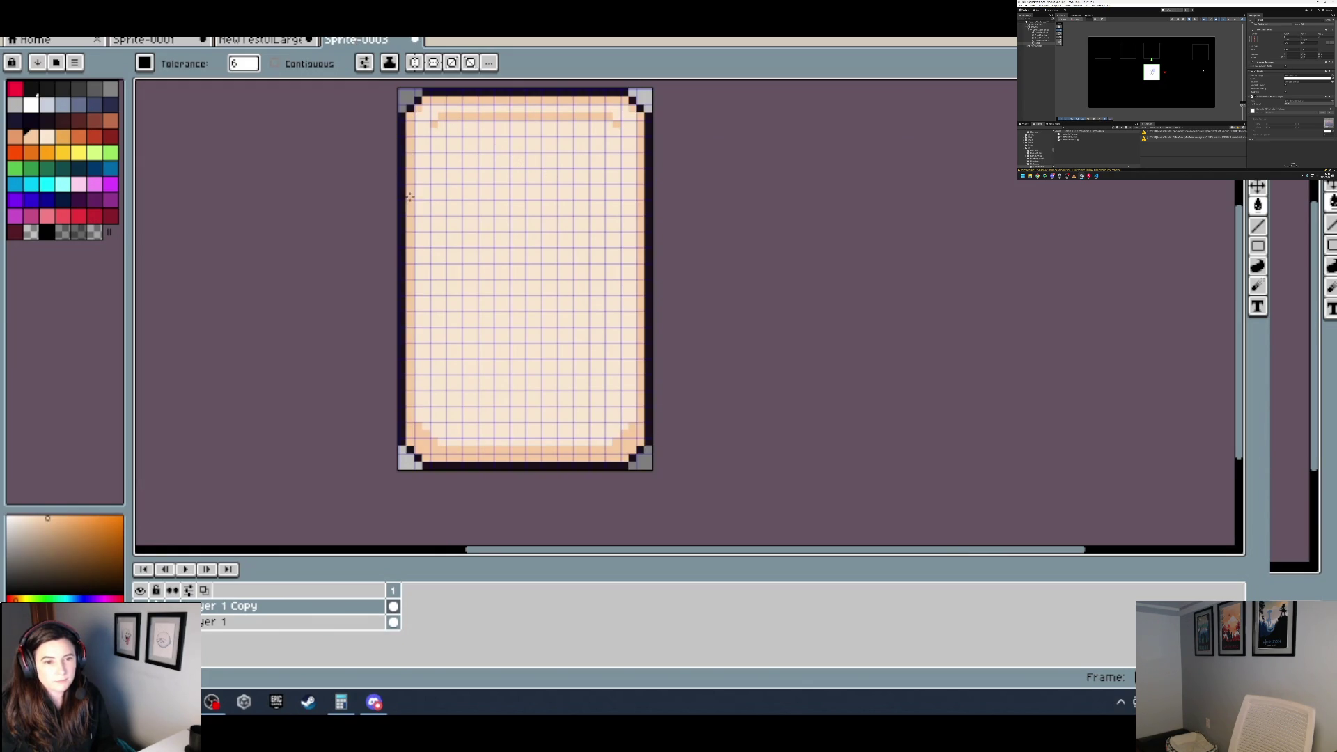
scroll(493, 234, "down", 5)
scroll(447, 159, "up", 3)
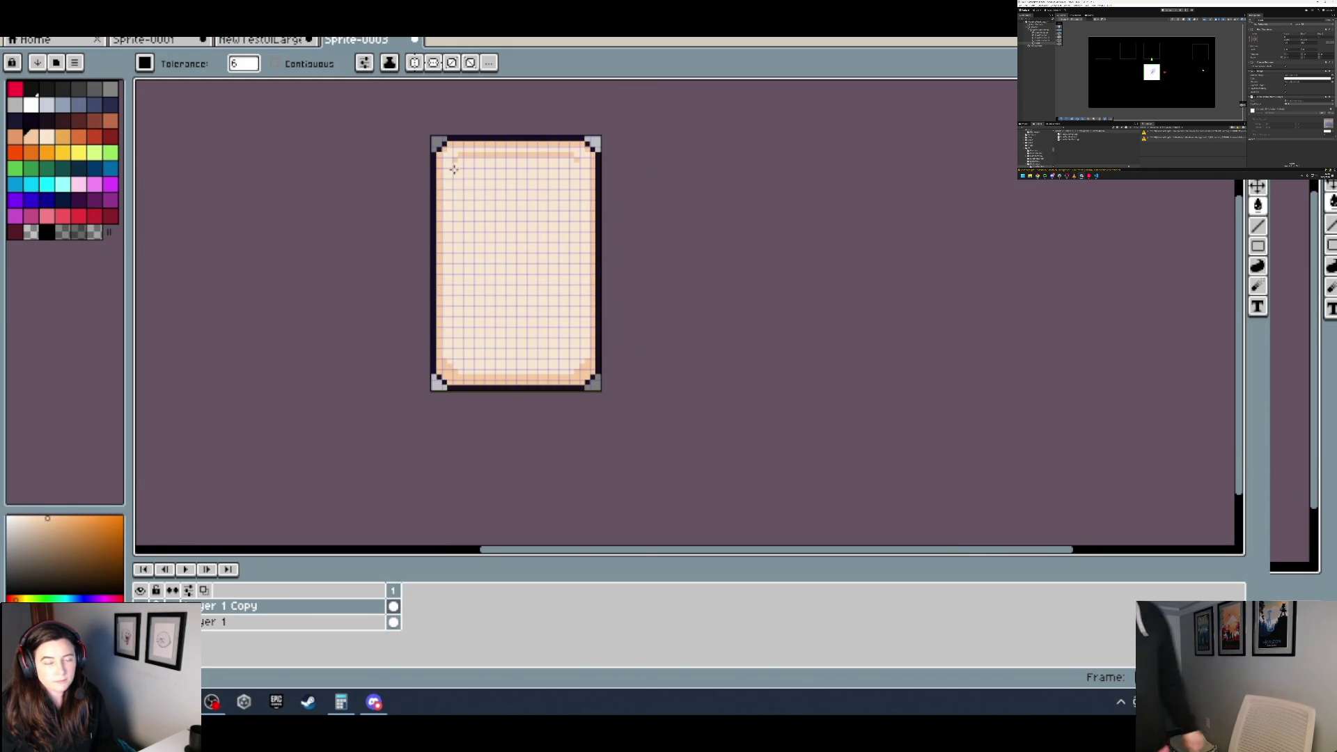
scroll(445, 162, "up", 2)
Step: Pick a dark colour, set the pencil to 7px, and restore the dark purple outer border
left_click(305, 41)
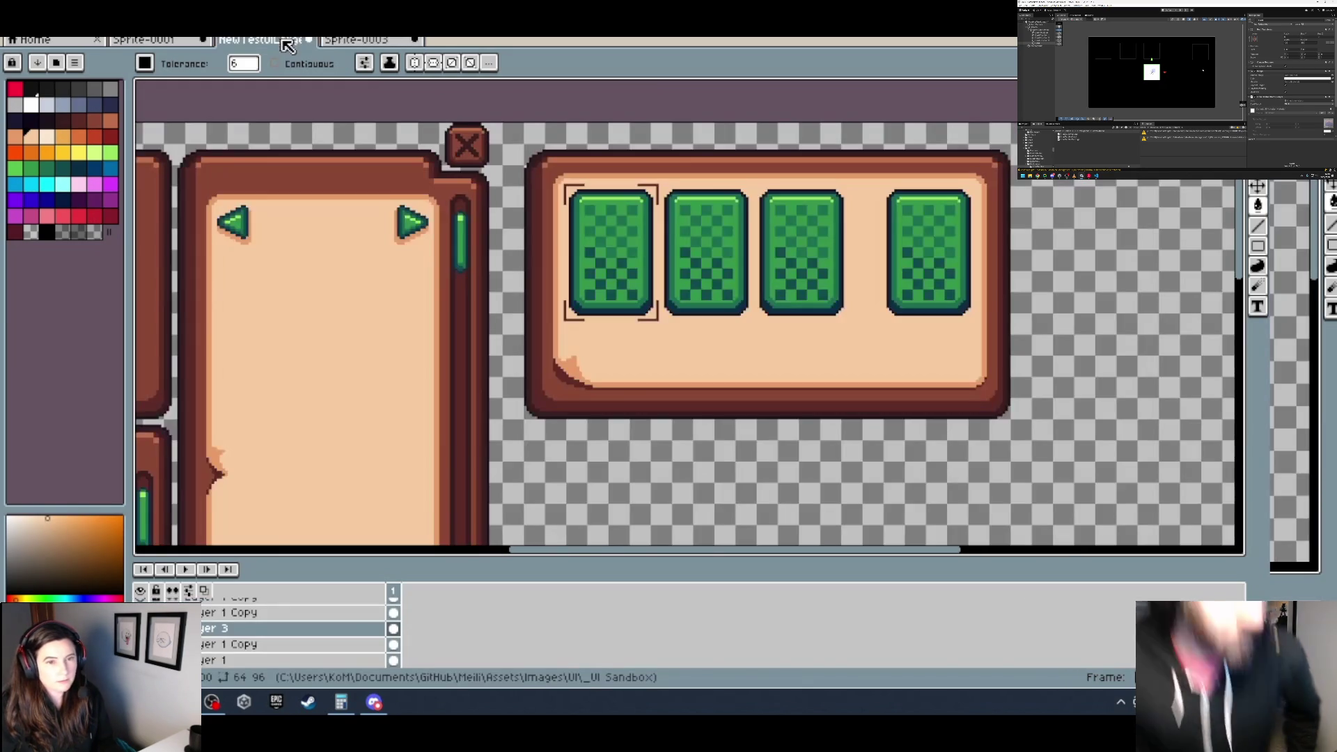
left_click(359, 42)
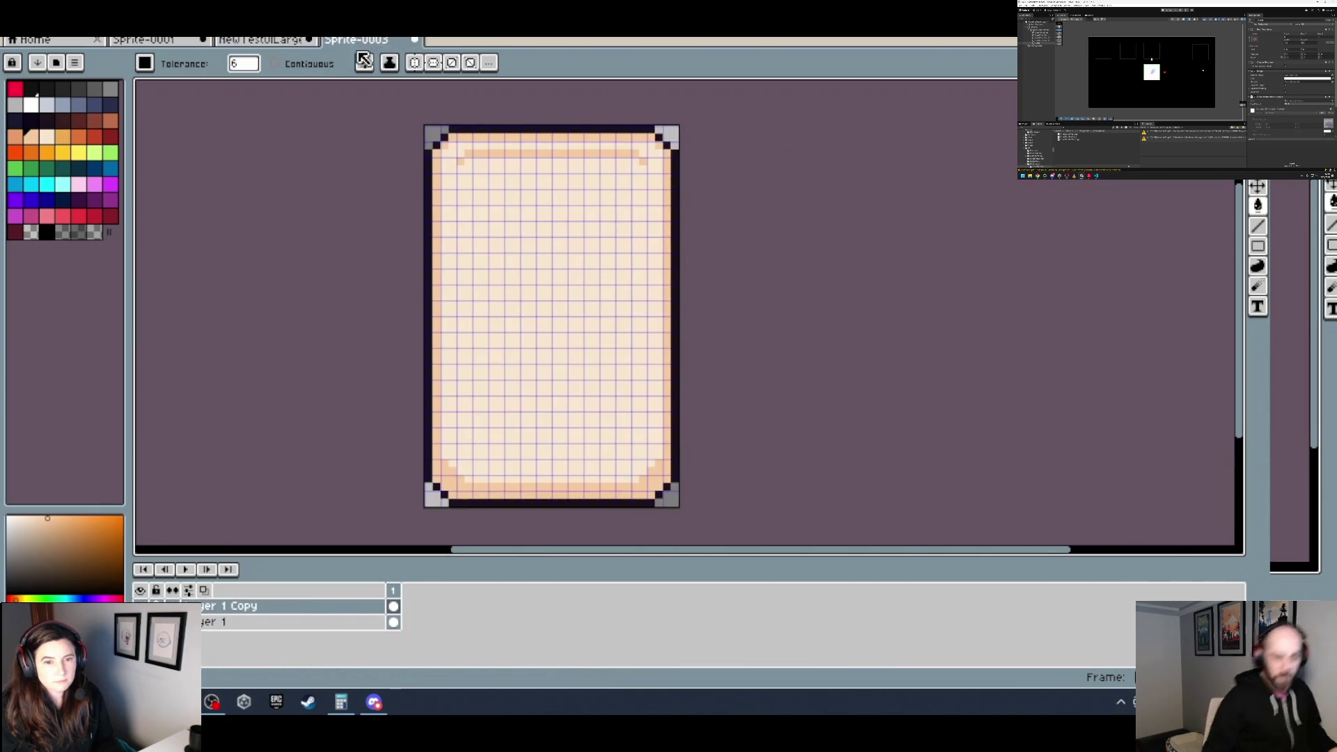
left_click(46, 120)
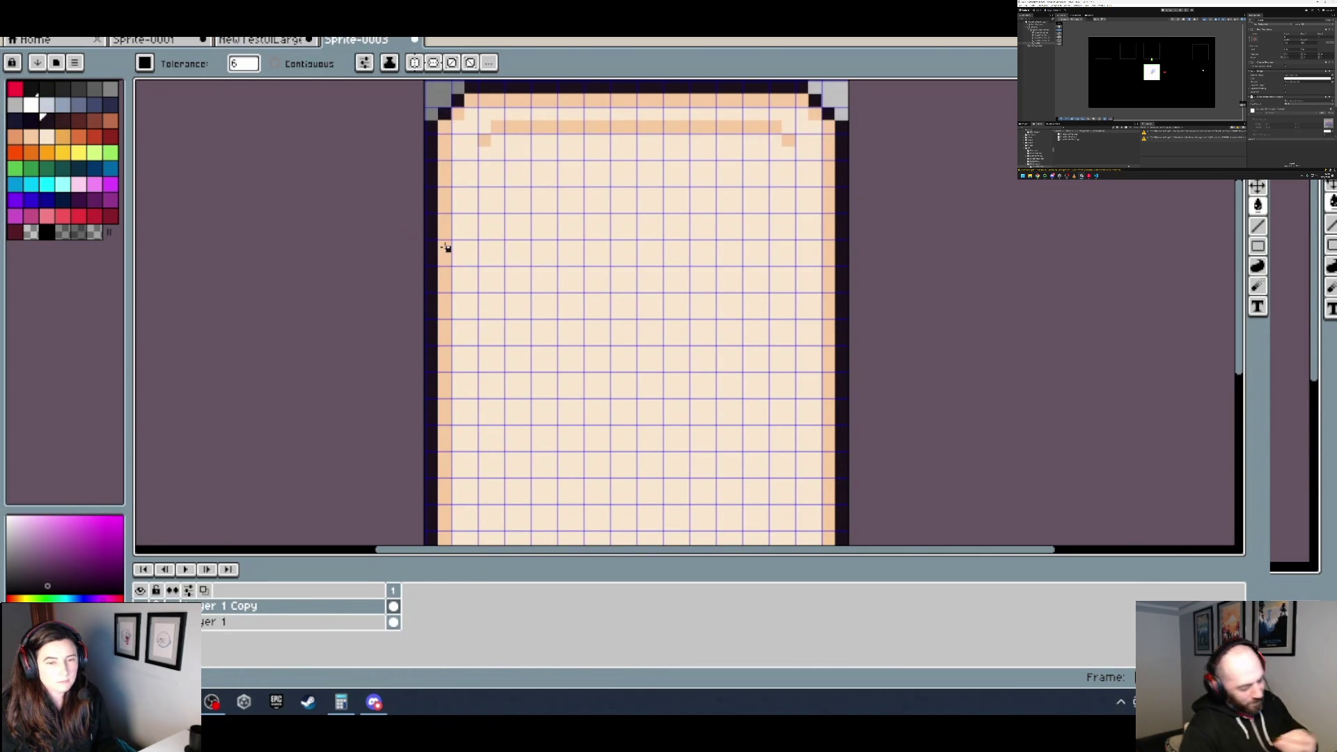
scroll(446, 248, "down", 3)
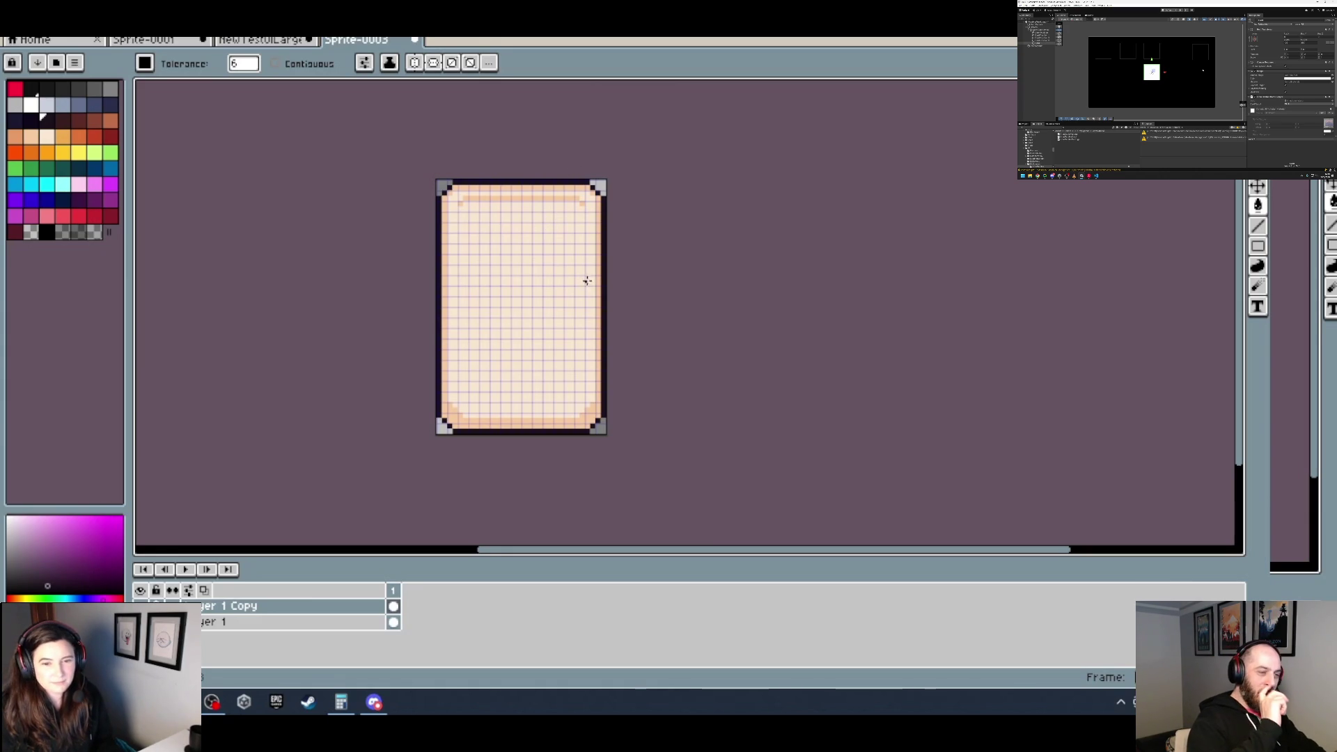
key("i")
key("b")
key("minus")
key("ctrl+z")
scroll(535, 287, "up", 1)
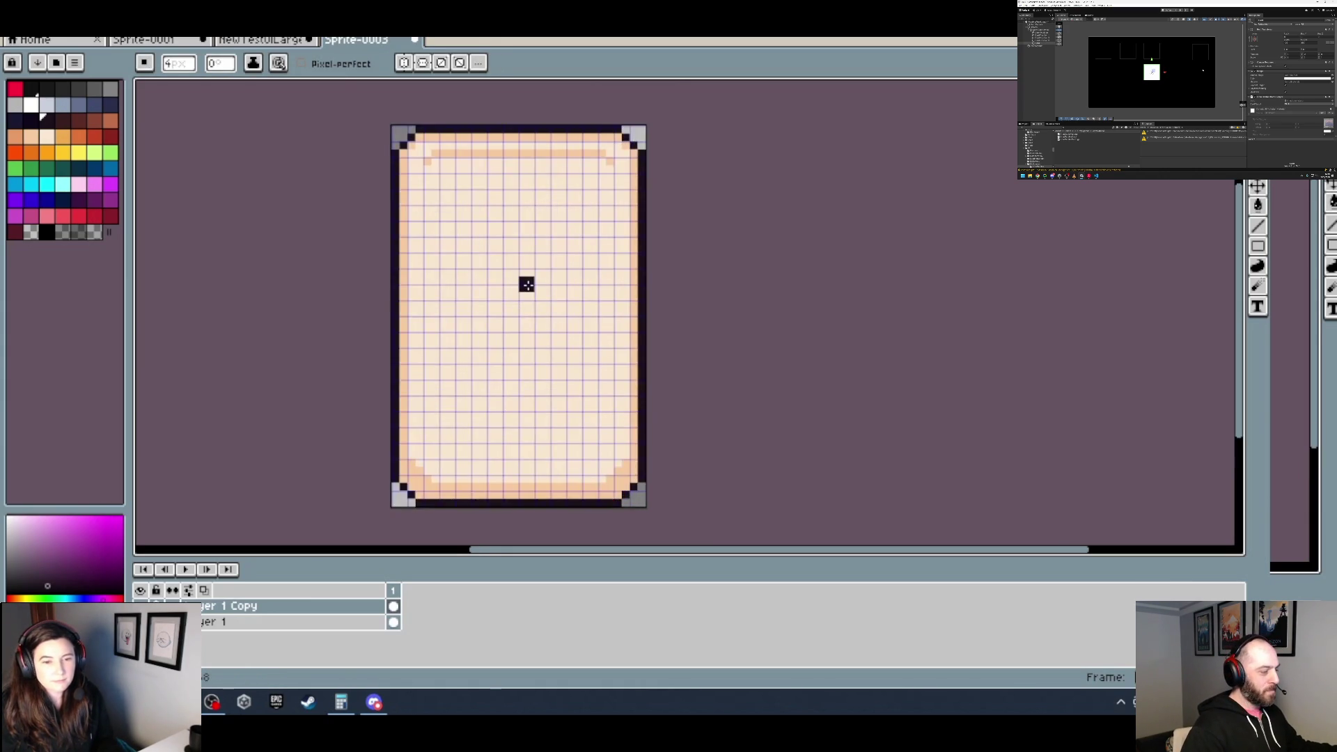
Step: Enable symmetry and place mirrored dark pixels above the centre and on both sides
left_click(423, 63)
scroll(515, 277, "up", 2)
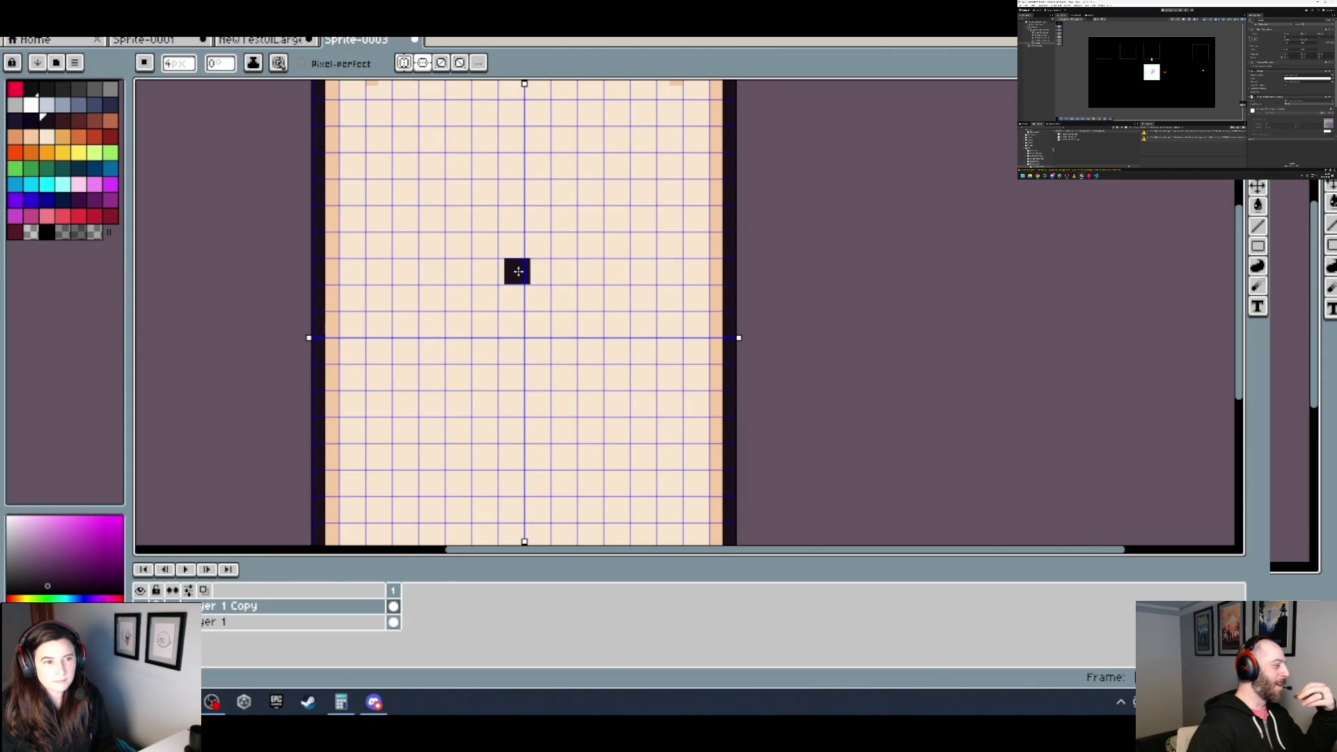
scroll(517, 271, "down", 1)
scroll(518, 271, "down", 1)
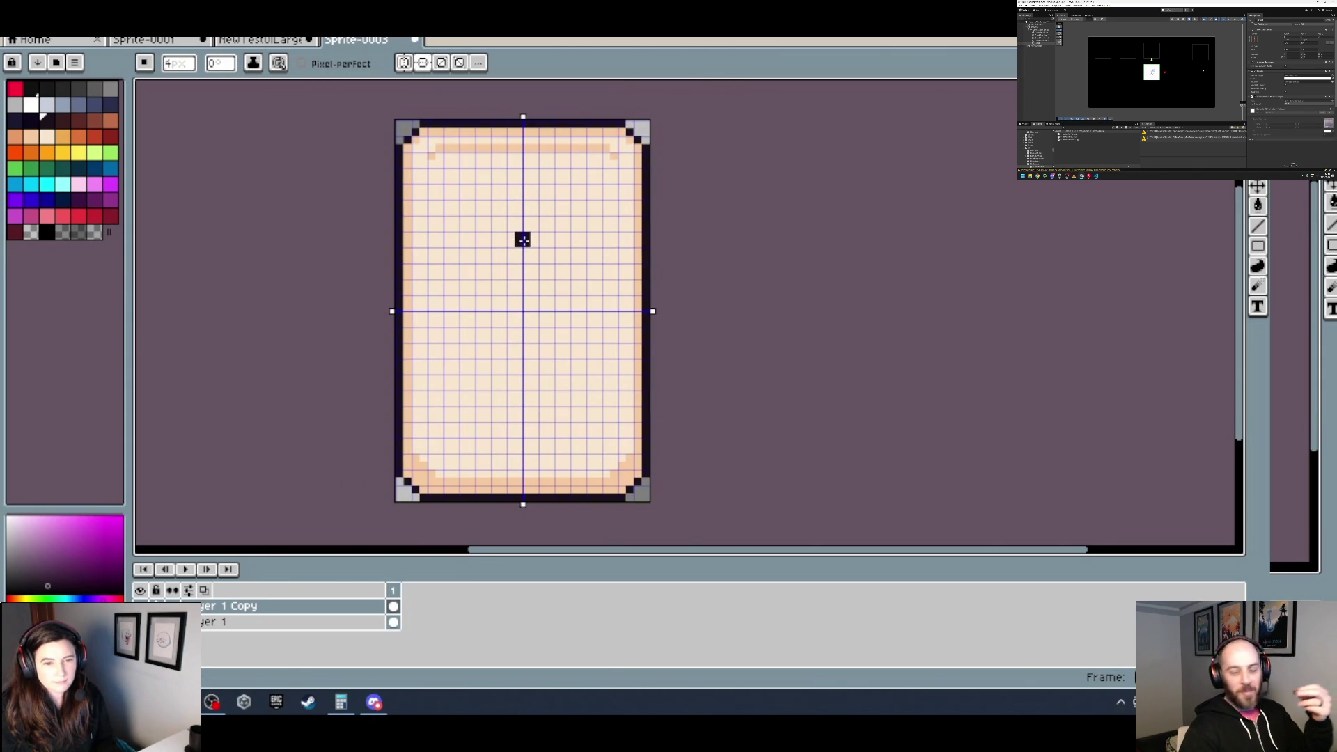
left_click(523, 239)
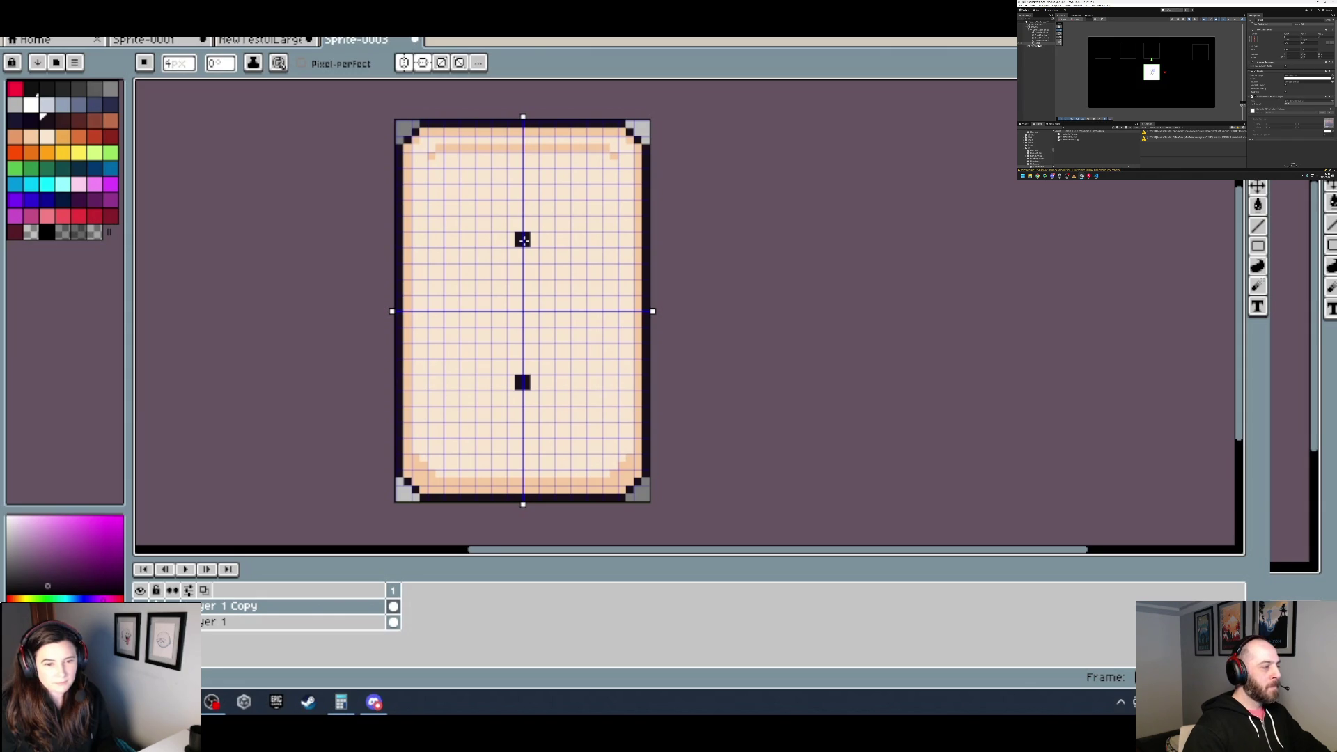
scroll(523, 240, "up", 1)
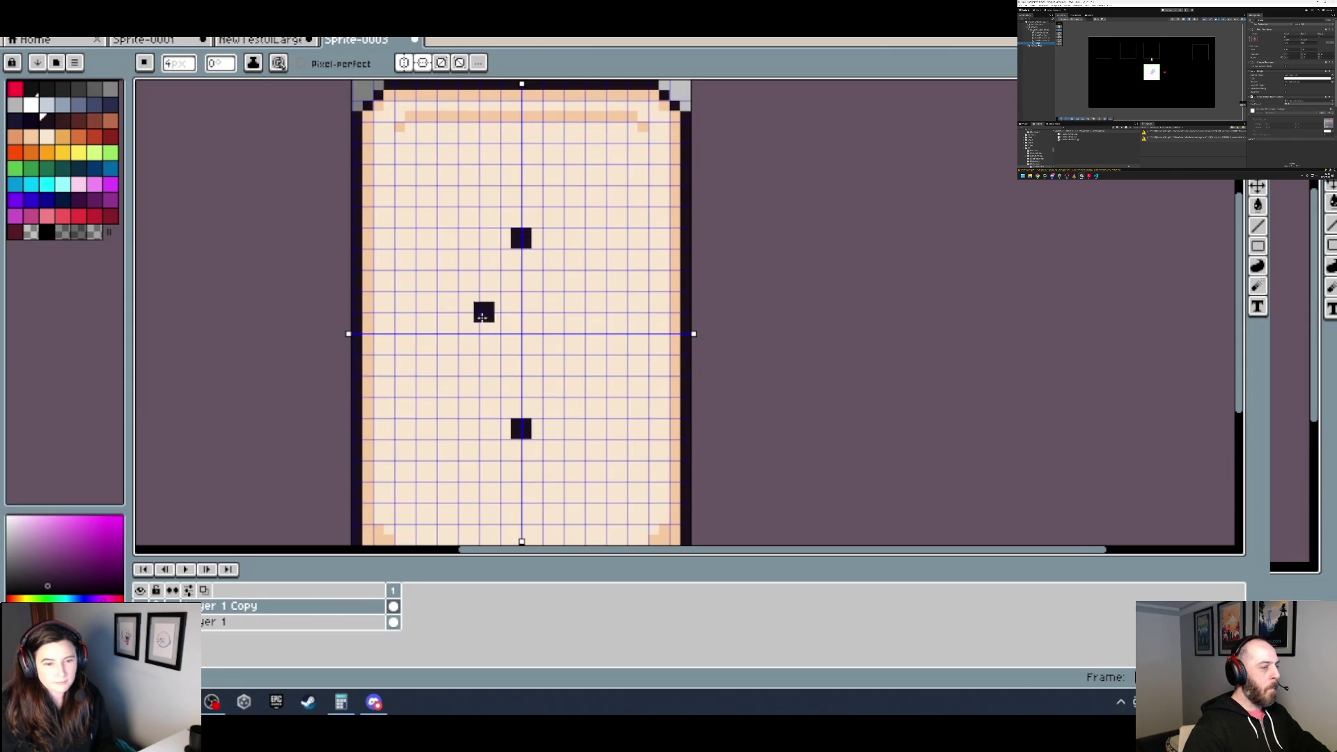
left_click(427, 317)
left_click(429, 323)
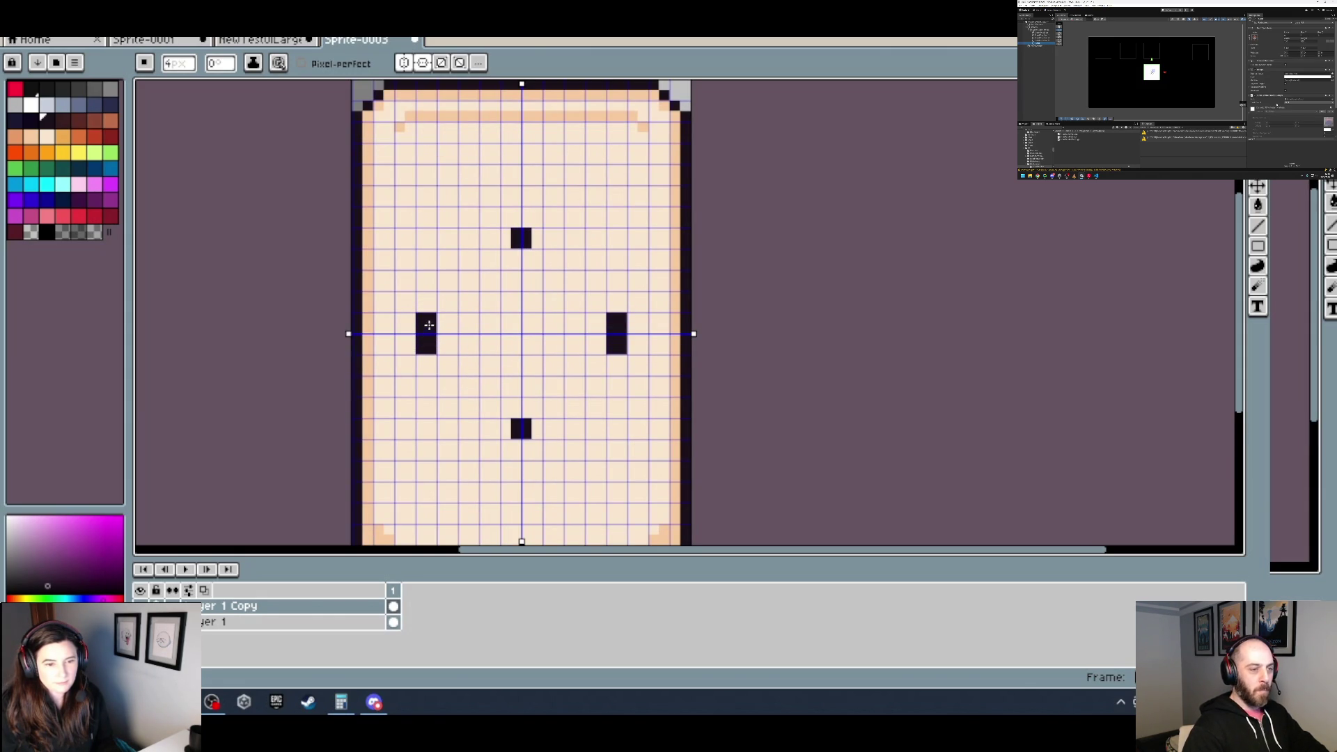
Step: Widen the marks into curved arcs and close the circle, then undo the diagonal strokes
left_click(509, 240)
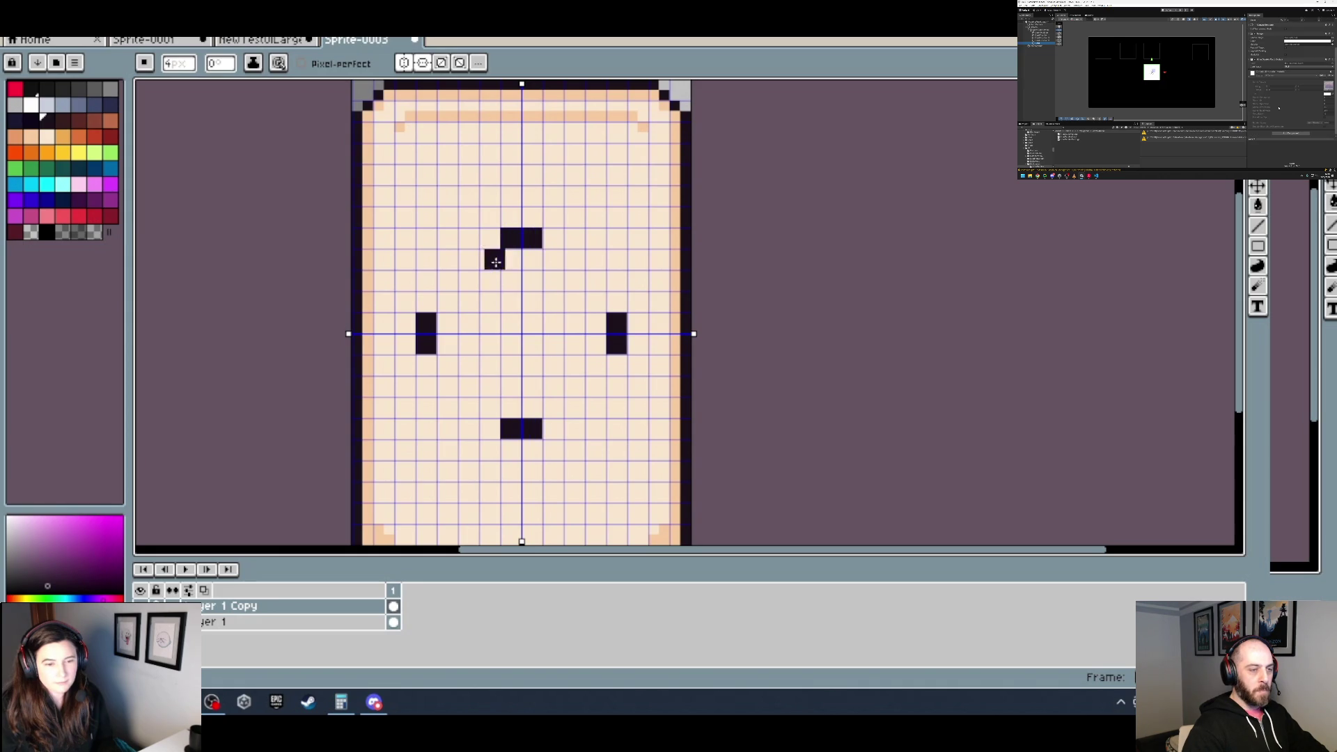
left_click(437, 364)
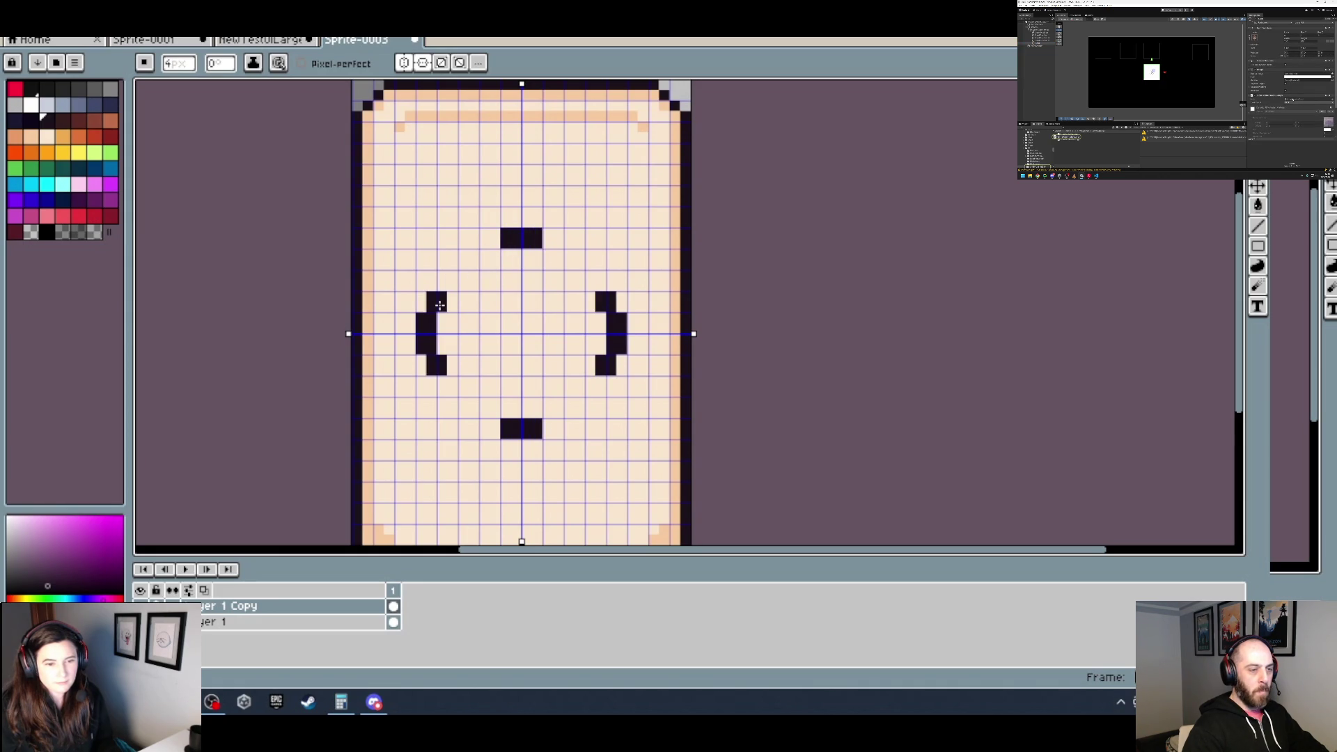
left_click(490, 248)
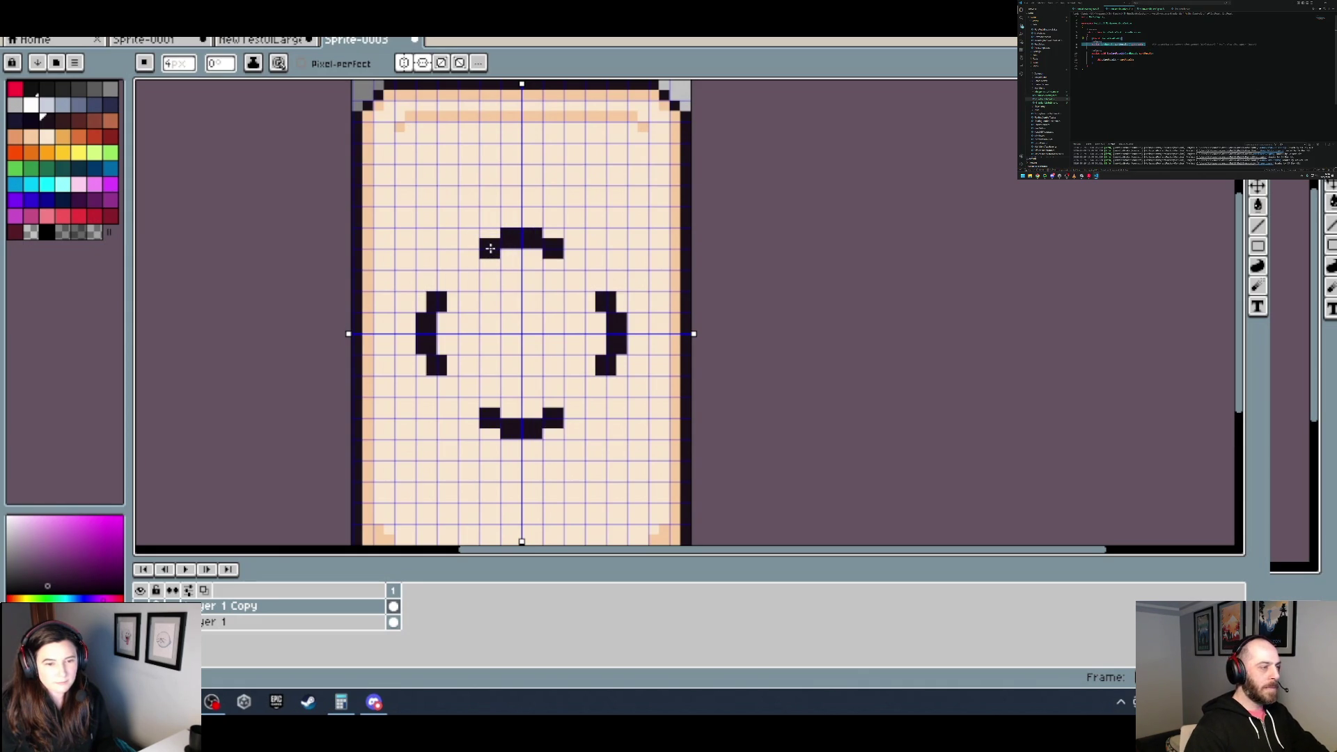
left_click(449, 282)
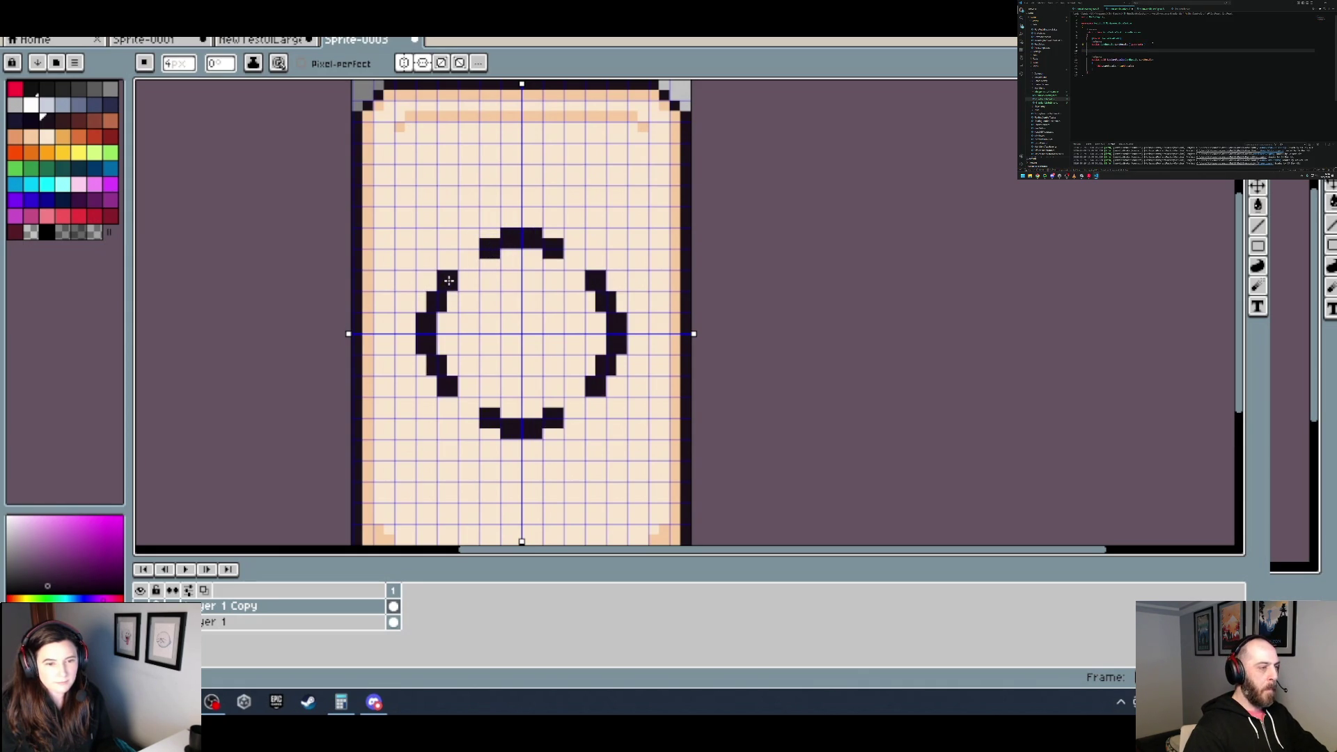
left_click_drag(469, 259, 456, 275)
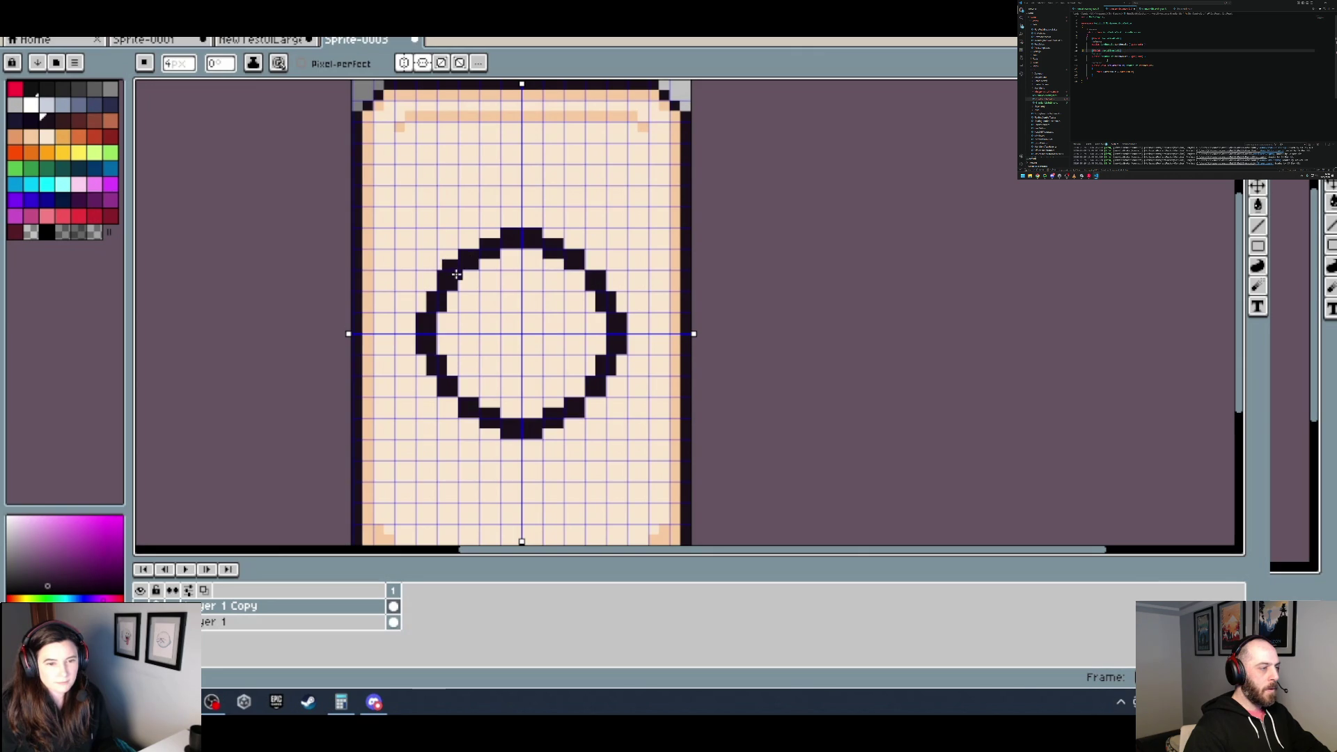
scroll(529, 293, "down", 3)
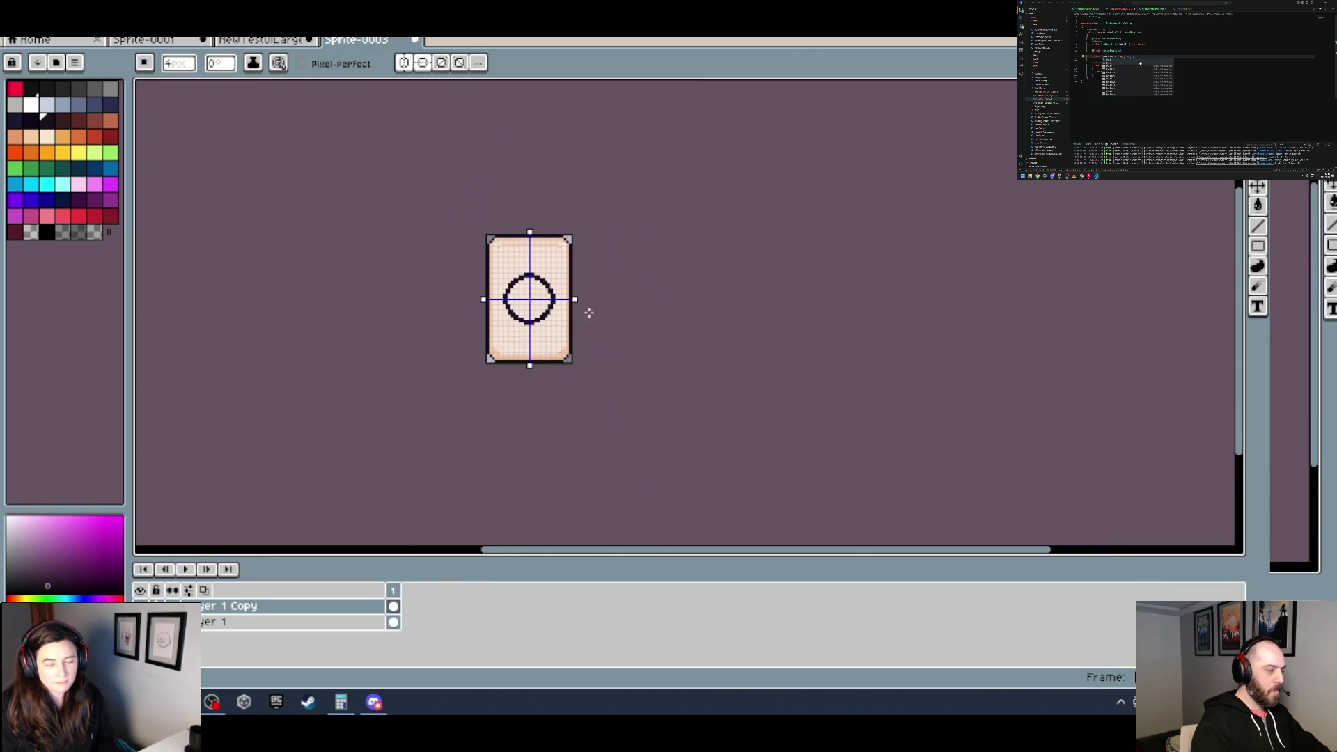
scroll(521, 295, "up", 2)
scroll(544, 297, "up", 1)
scroll(545, 299, "down", 1)
scroll(545, 299, "up", 1)
scroll(537, 303, "up", 1)
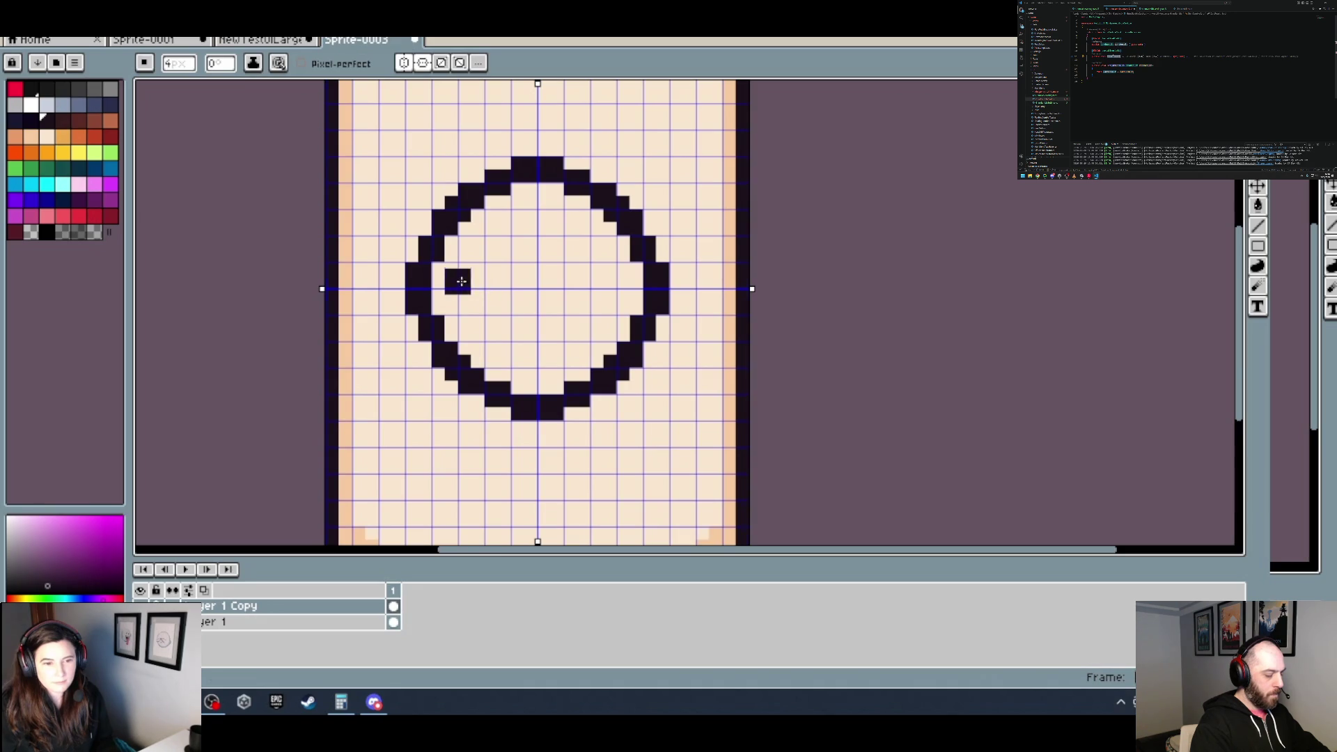
key("ctrl+z")
Step: Undo the remaining diagonal strokes and grow the left mark into a three-pixel column
key("ctrl+z")
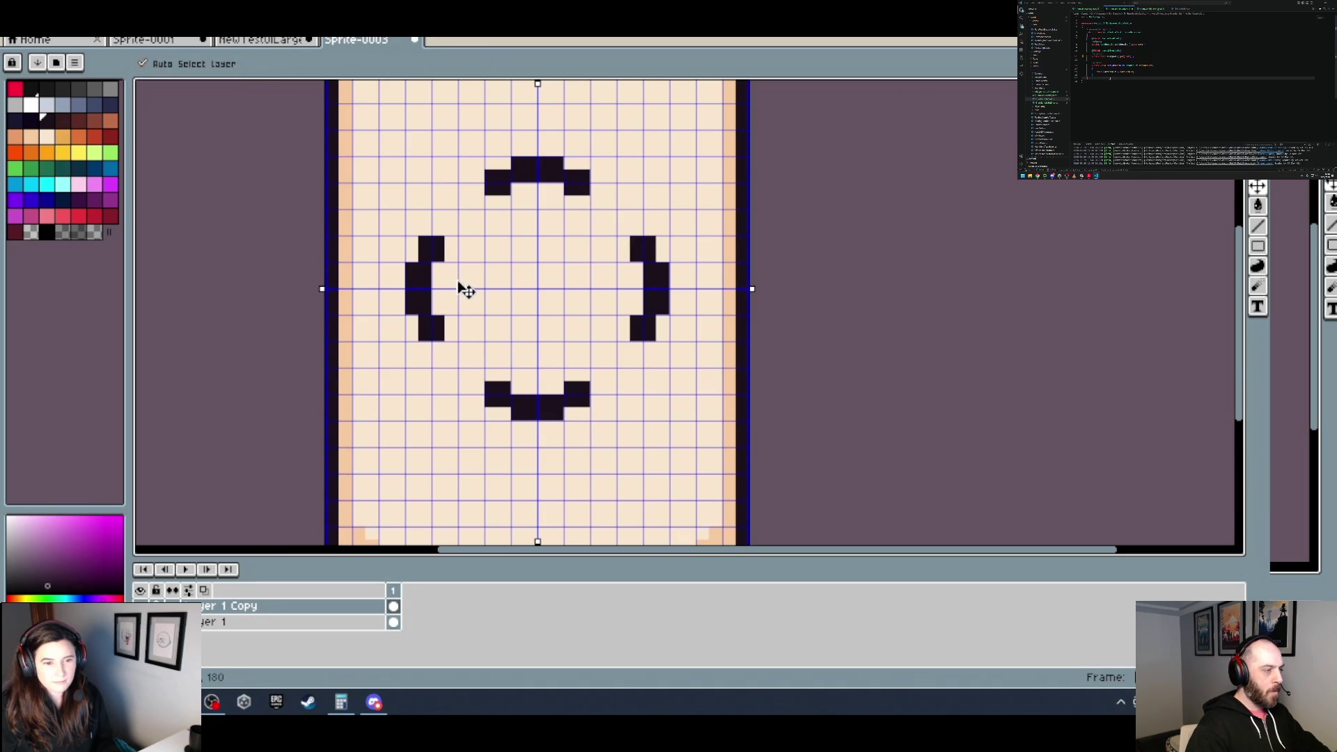
key("ctrl+z")
key("ctrl+z")
key("ctrl+z")
key("ctrl+z")
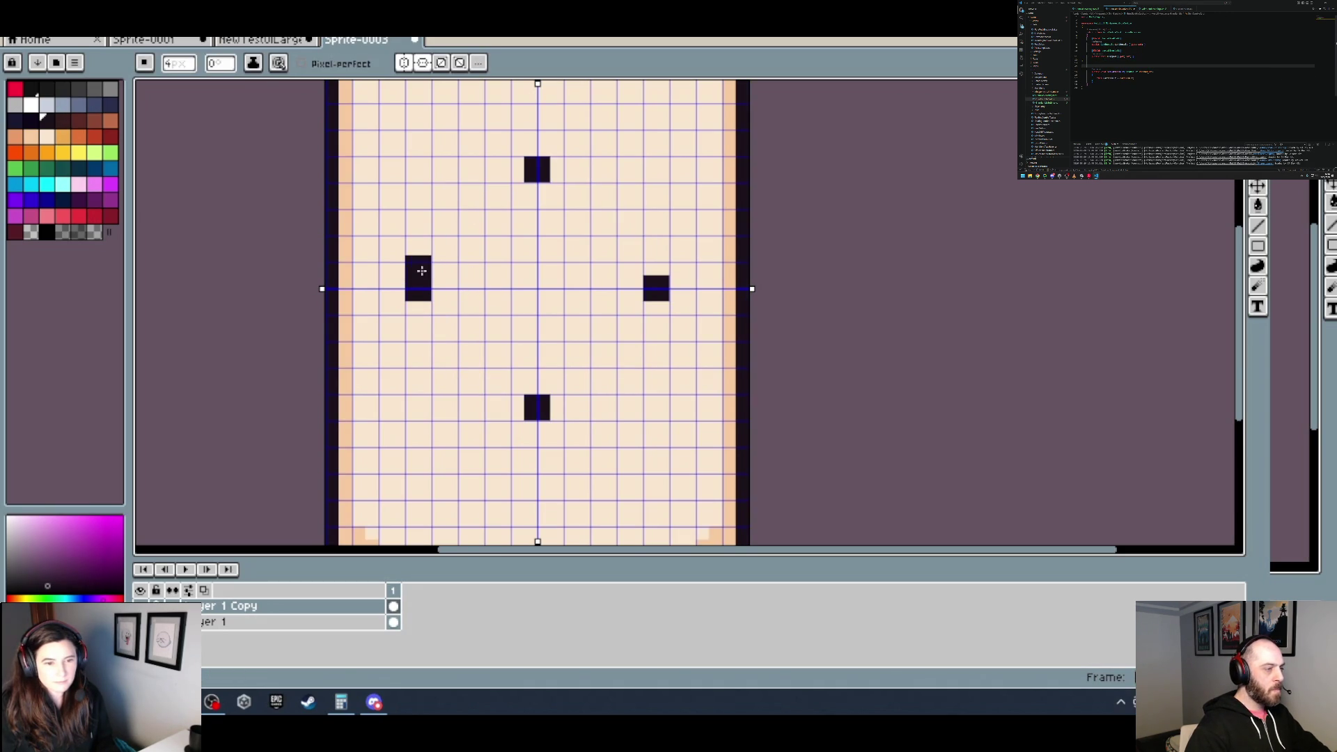
mouse_move(428, 268)
left_mouse_down()
mouse_move(425, 308)
mouse_move(433, 249)
left_mouse_up()
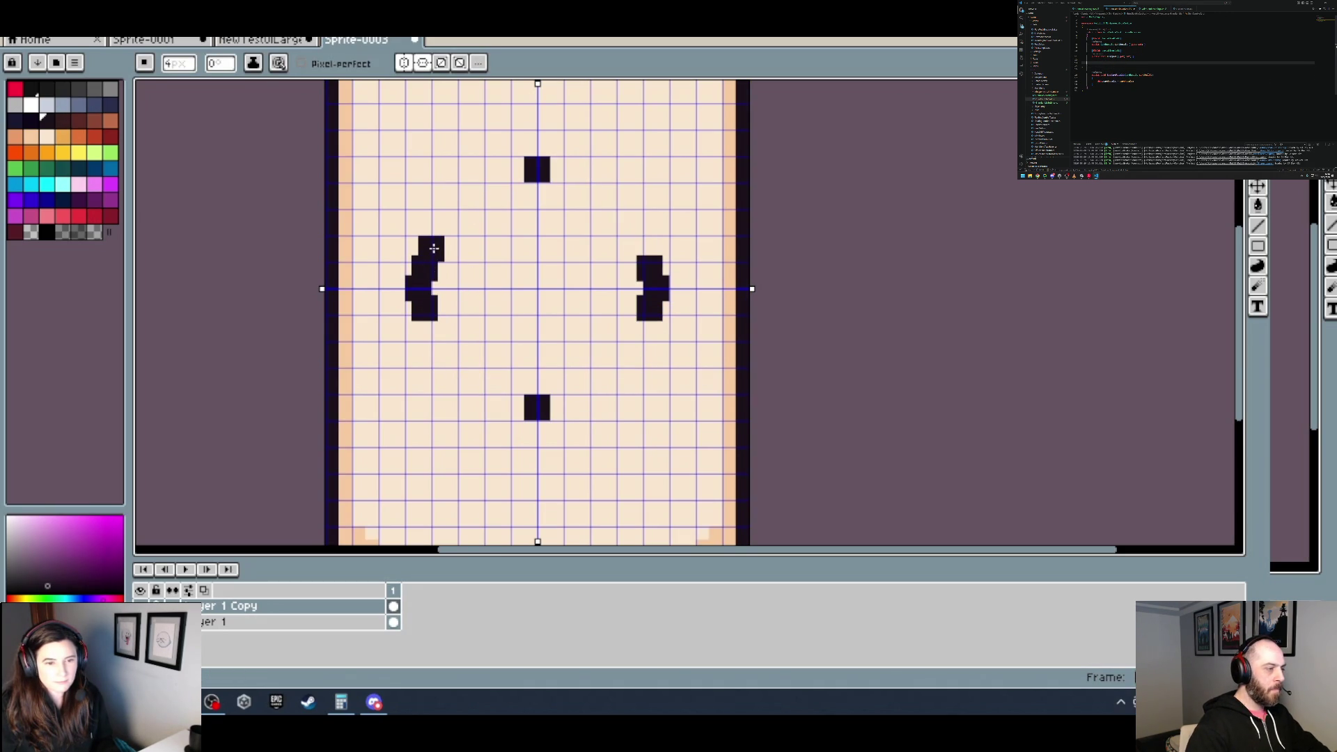
key("ctrl+z")
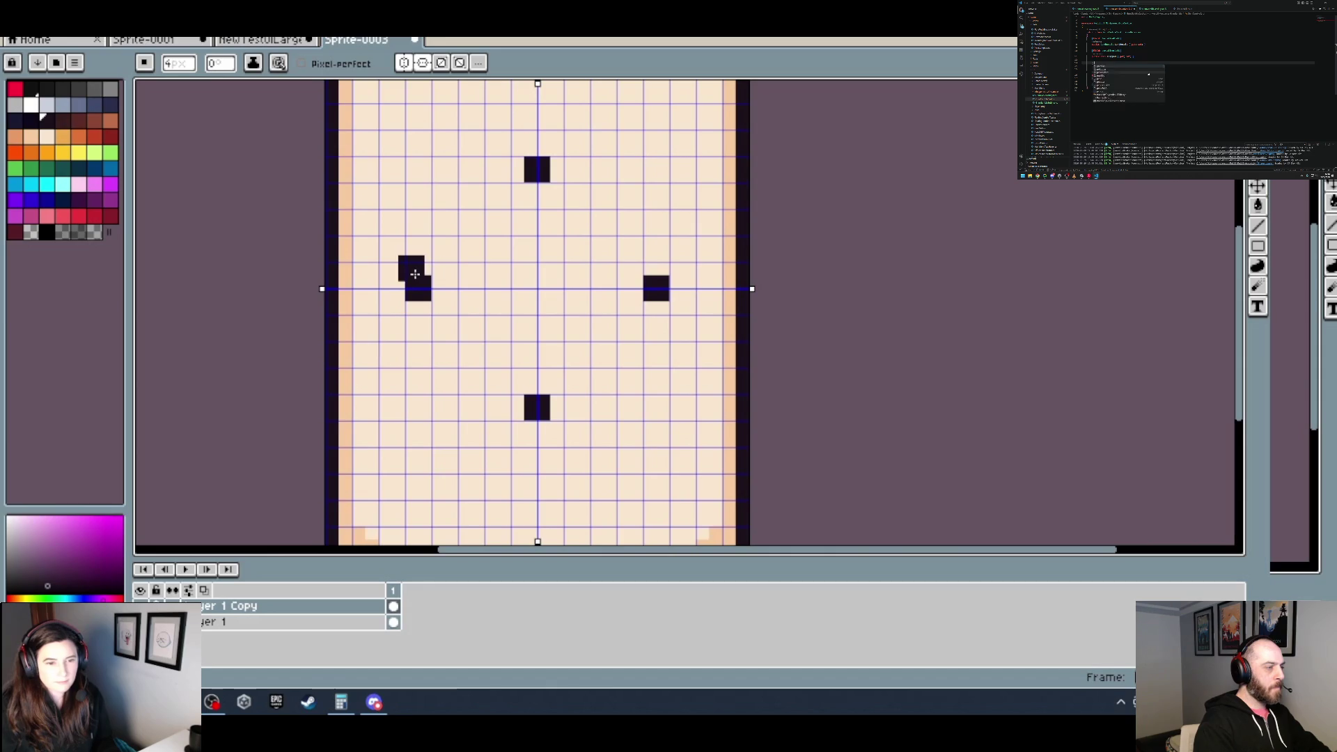
left_click_drag(423, 260, 420, 315)
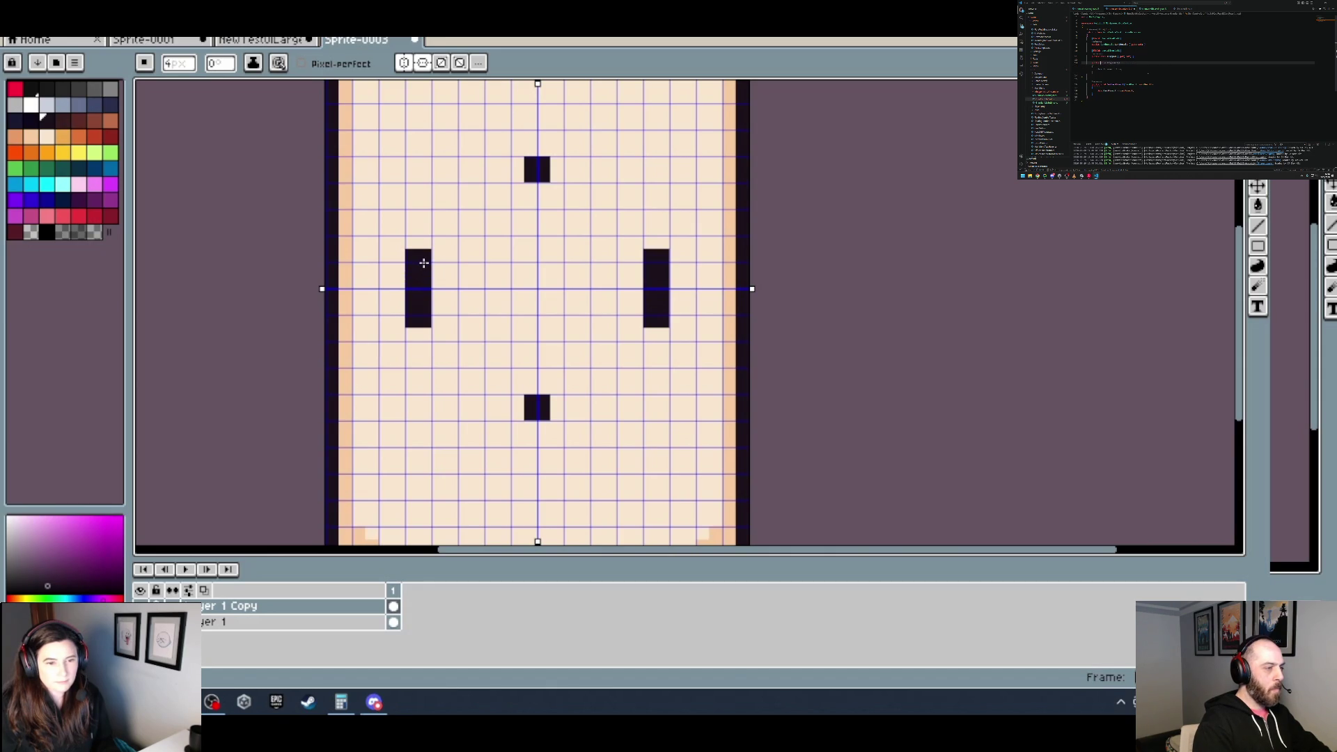
Step: Add bracket tips, widen top and bottom marks to three pixels, and step diagonals closing the ring
left_click(433, 238)
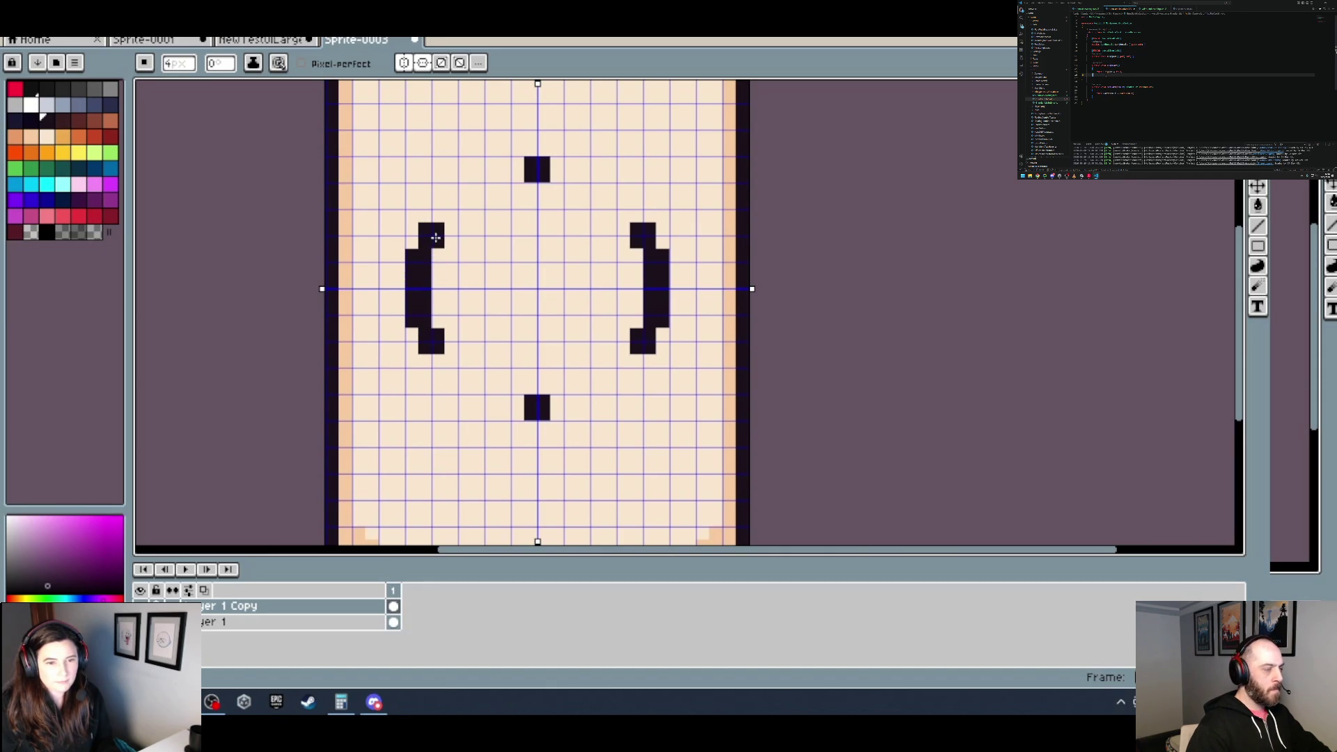
left_click(511, 170)
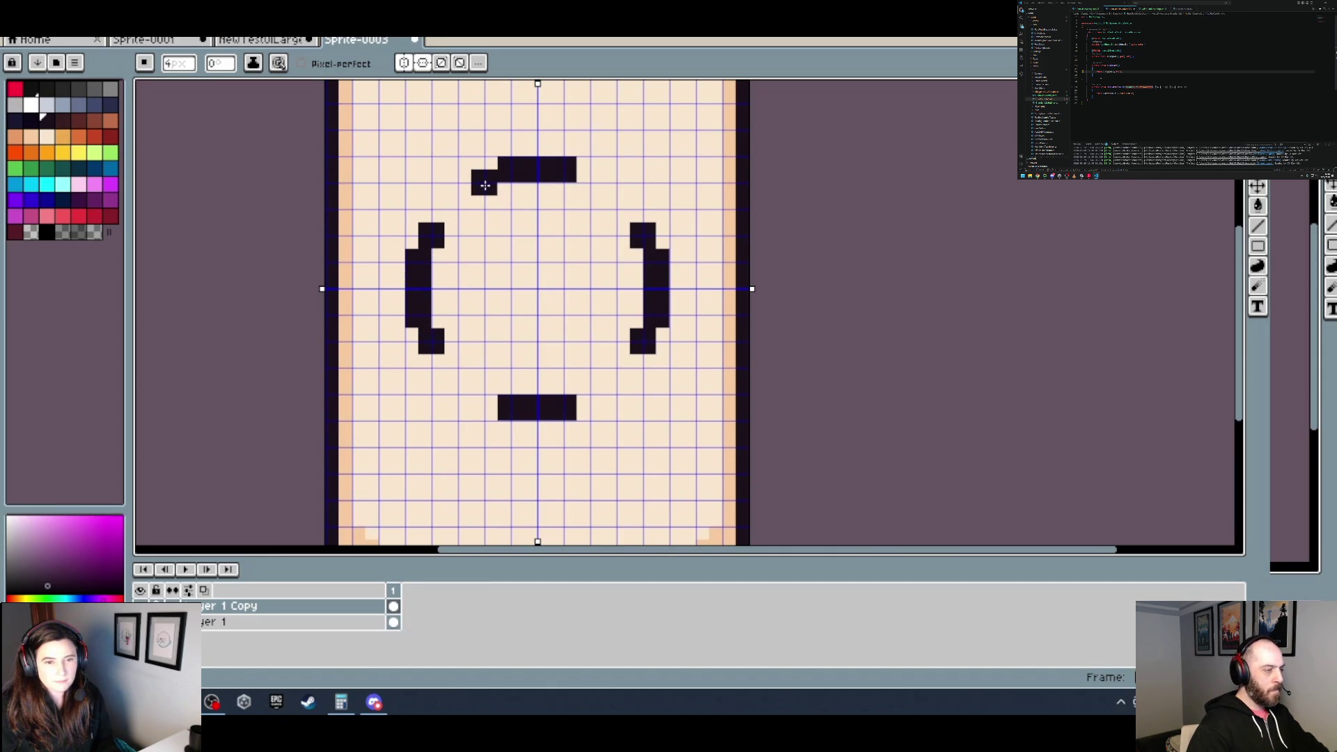
left_click(486, 185)
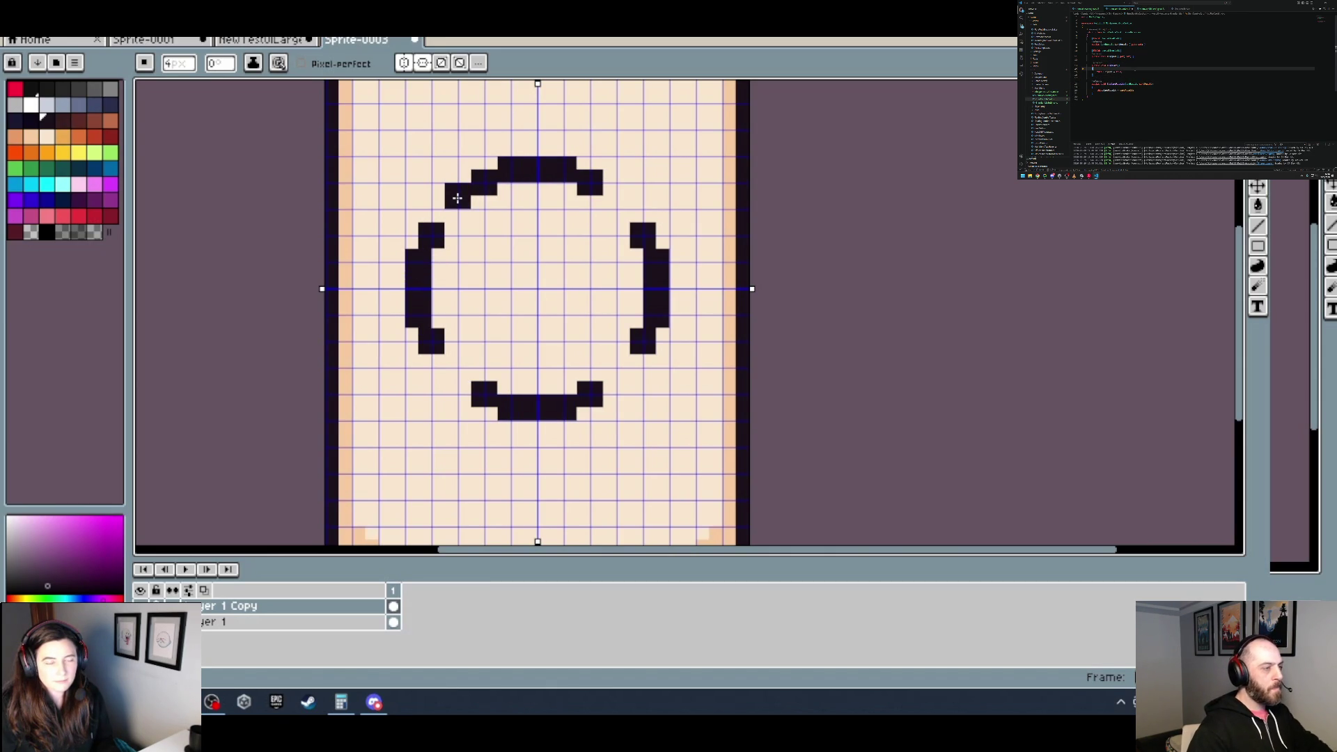
left_click(458, 198)
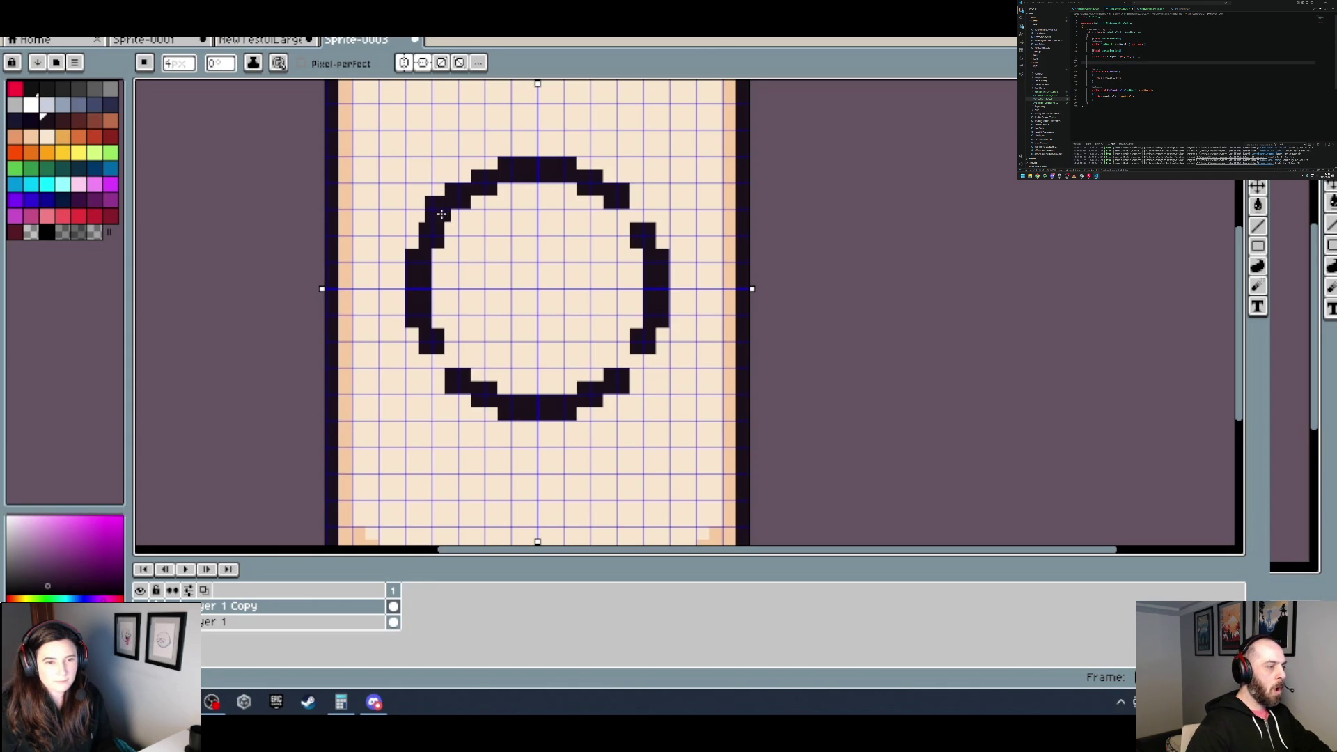
left_click(447, 215)
scroll(566, 234, "down", 2)
scroll(565, 233, "down", 1)
scroll(566, 233, "up", 1)
scroll(548, 221, "up", 1)
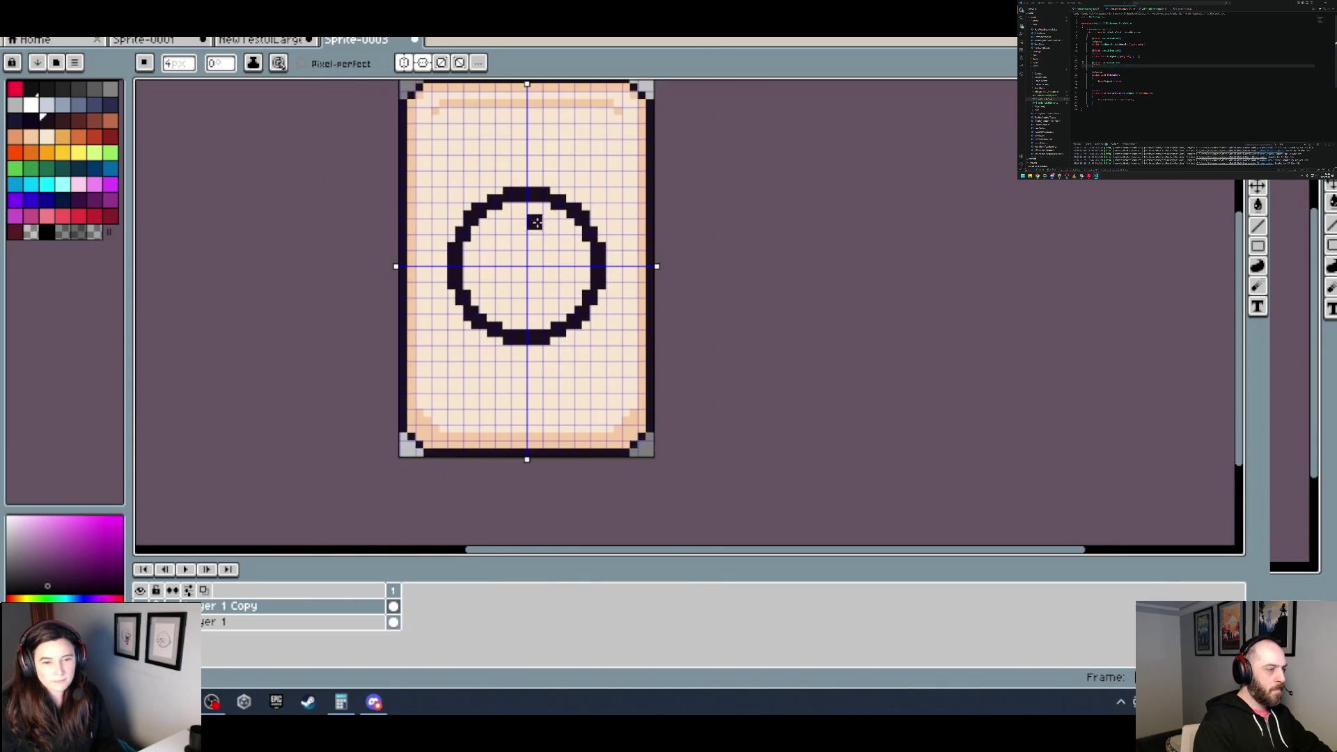
scroll(540, 244, "down", 1)
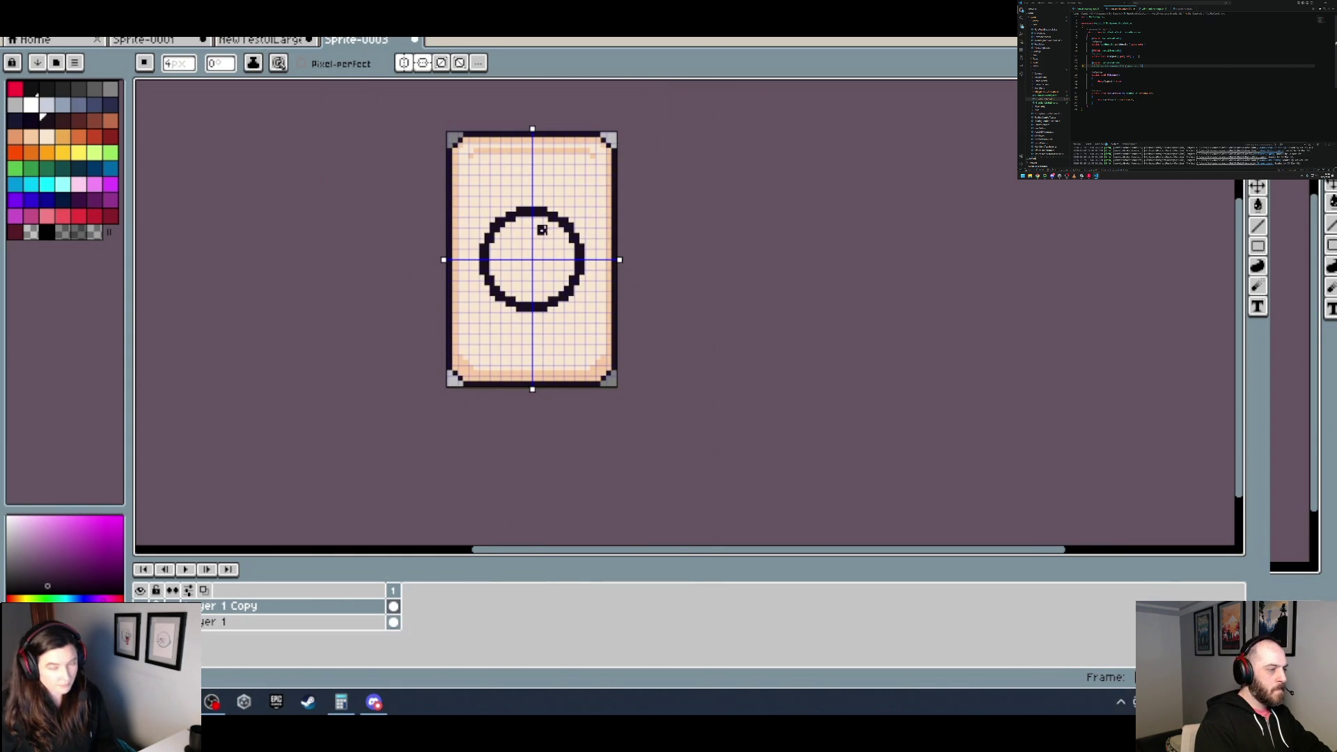
scroll(552, 259, "up", 1)
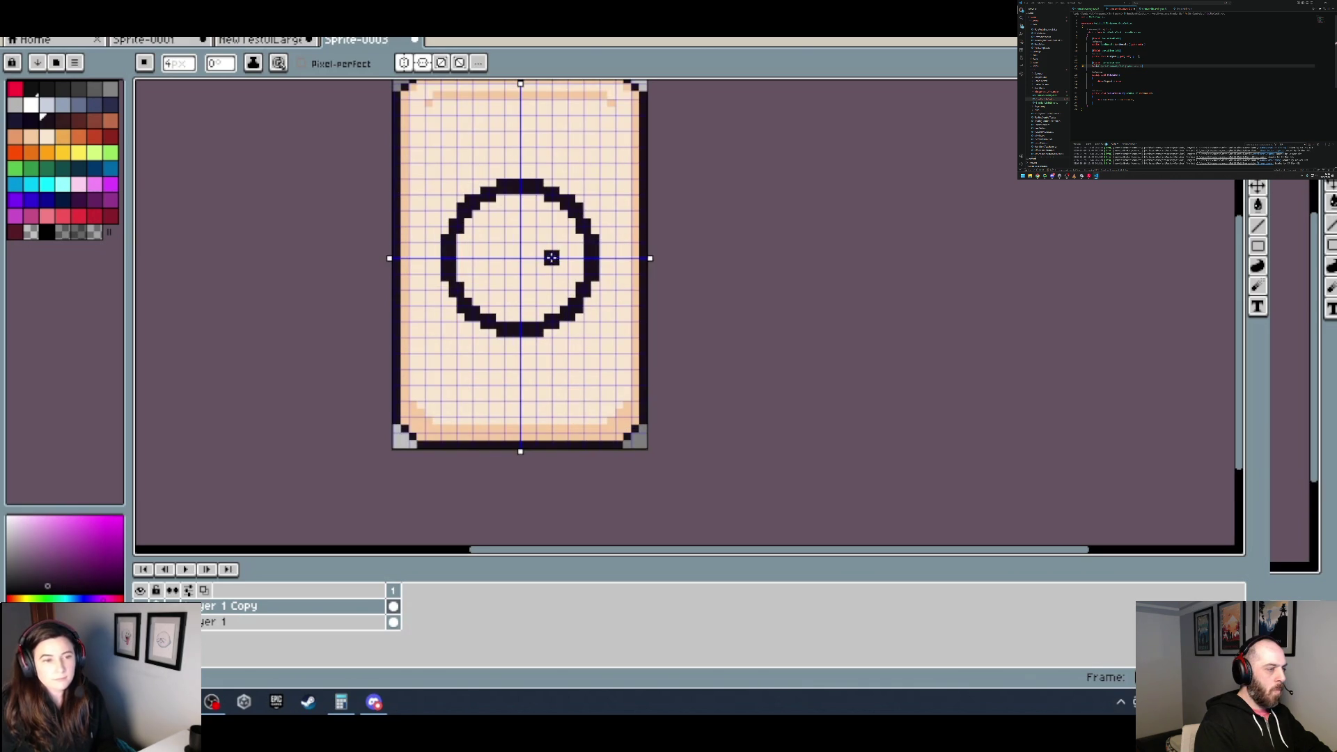
left_click(46, 152)
Step: With Contiguous turned on, fill only the circle's interior orange
key("g")
left_click(508, 249)
key("ctrl+z")
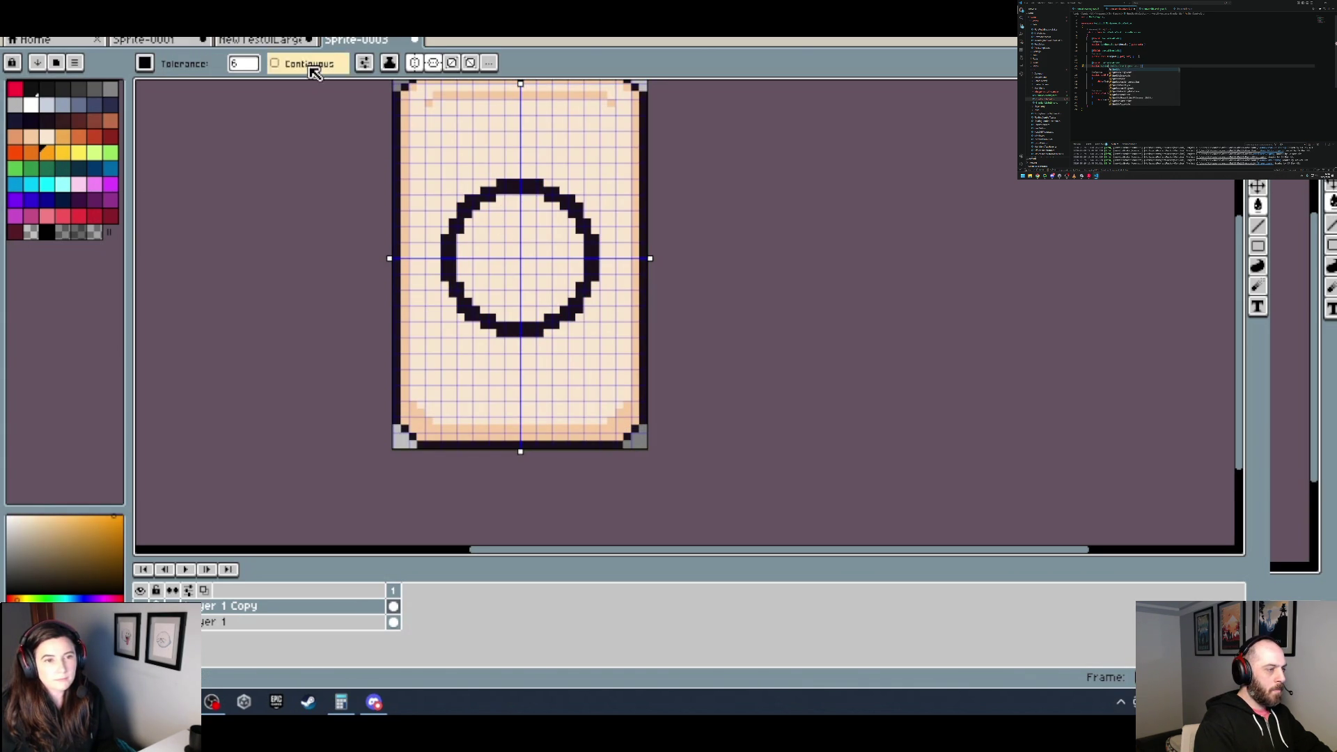
left_click(315, 73)
left_click(519, 252)
scroll(518, 252, "down", 3)
scroll(515, 256, "up", 3)
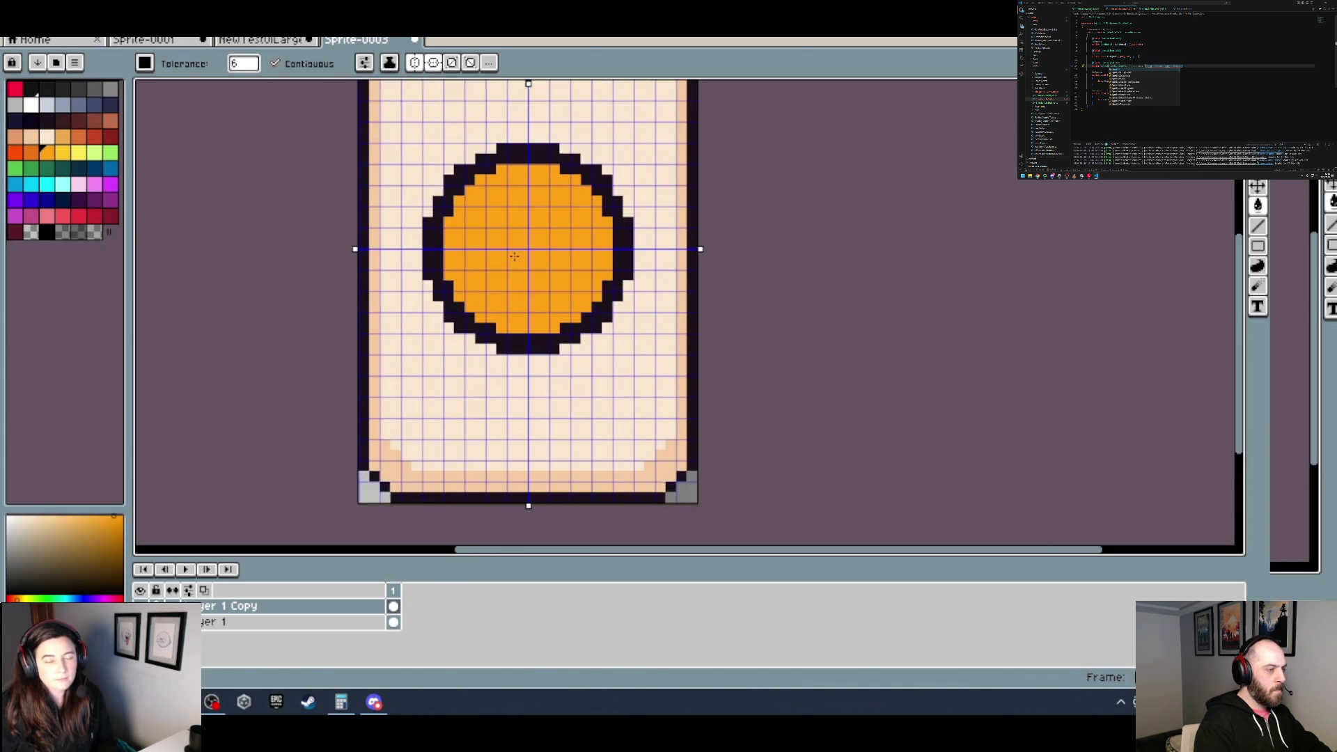
Step: Recolour the circle outline dark red
left_click(110, 135)
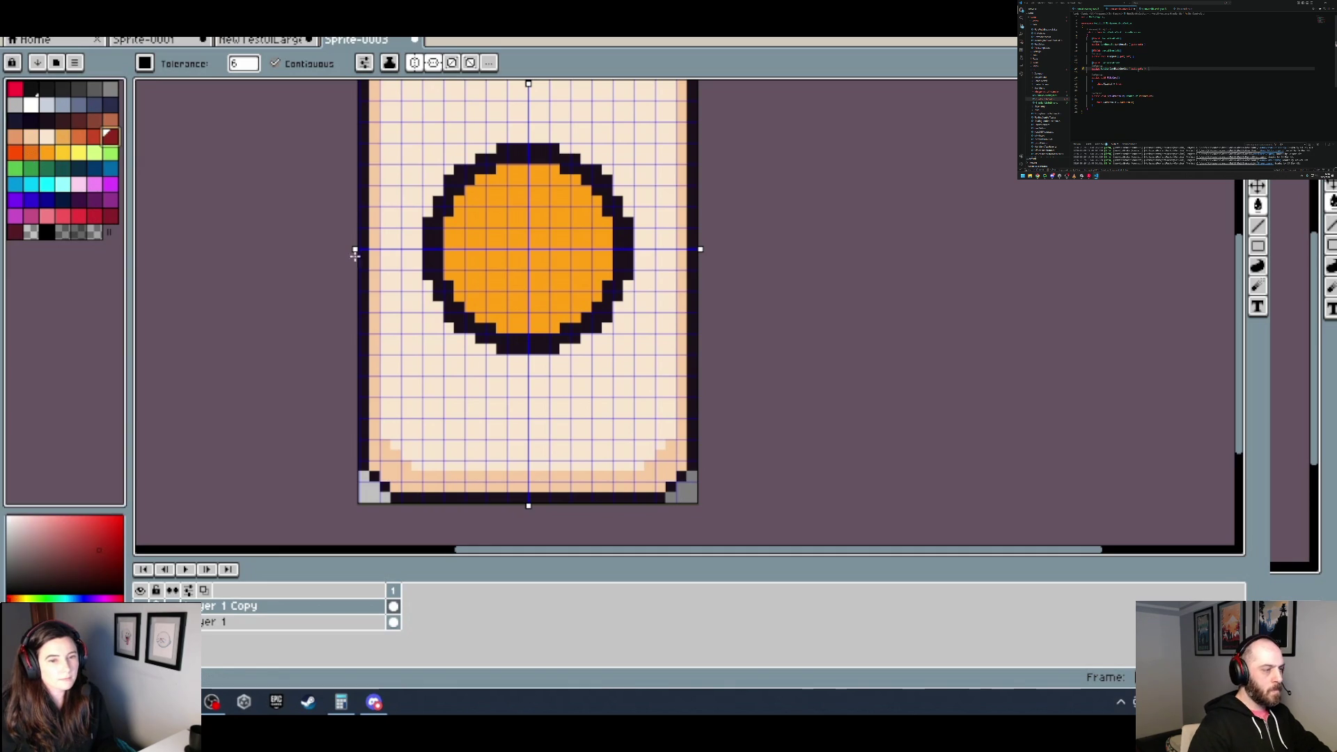
left_click(433, 252)
scroll(471, 254, "down", 1)
scroll(471, 254, "down", 1)
scroll(471, 253, "up", 2)
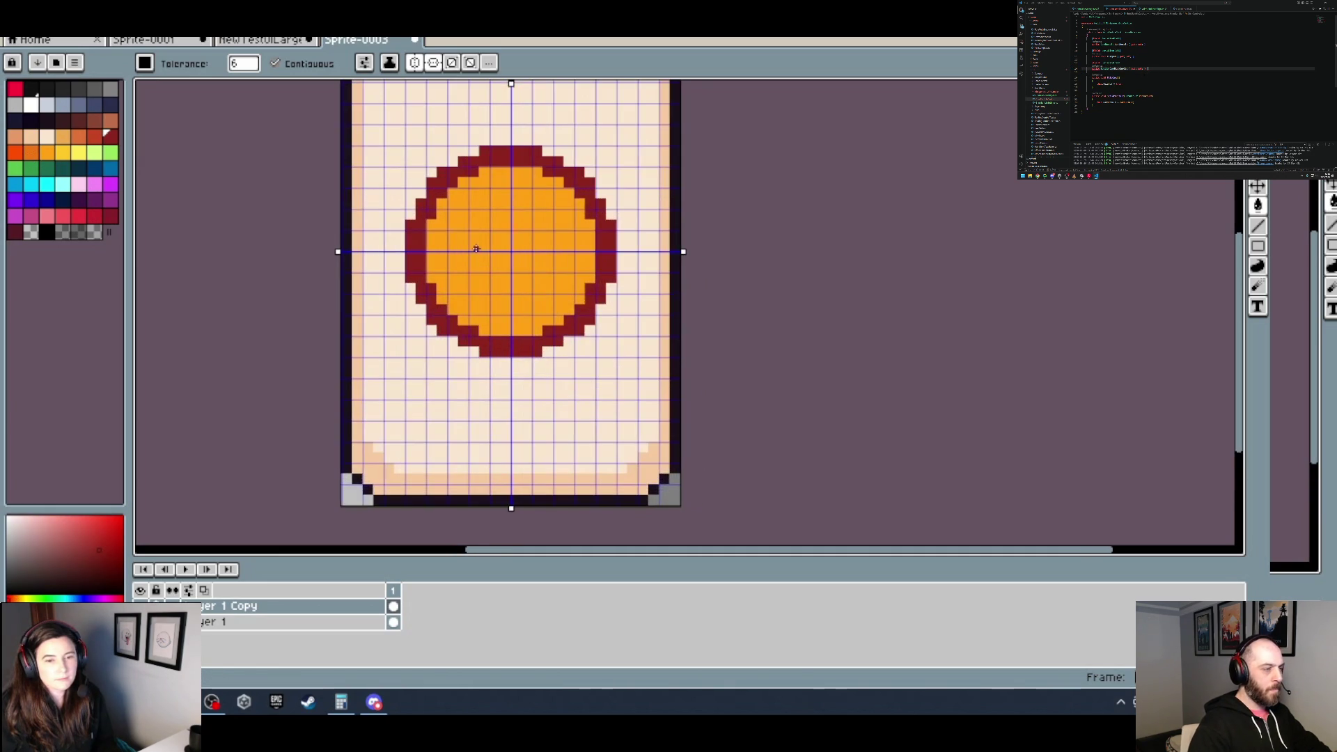
Step: Select yellow as the colour and switch to the pencil
left_click(82, 139)
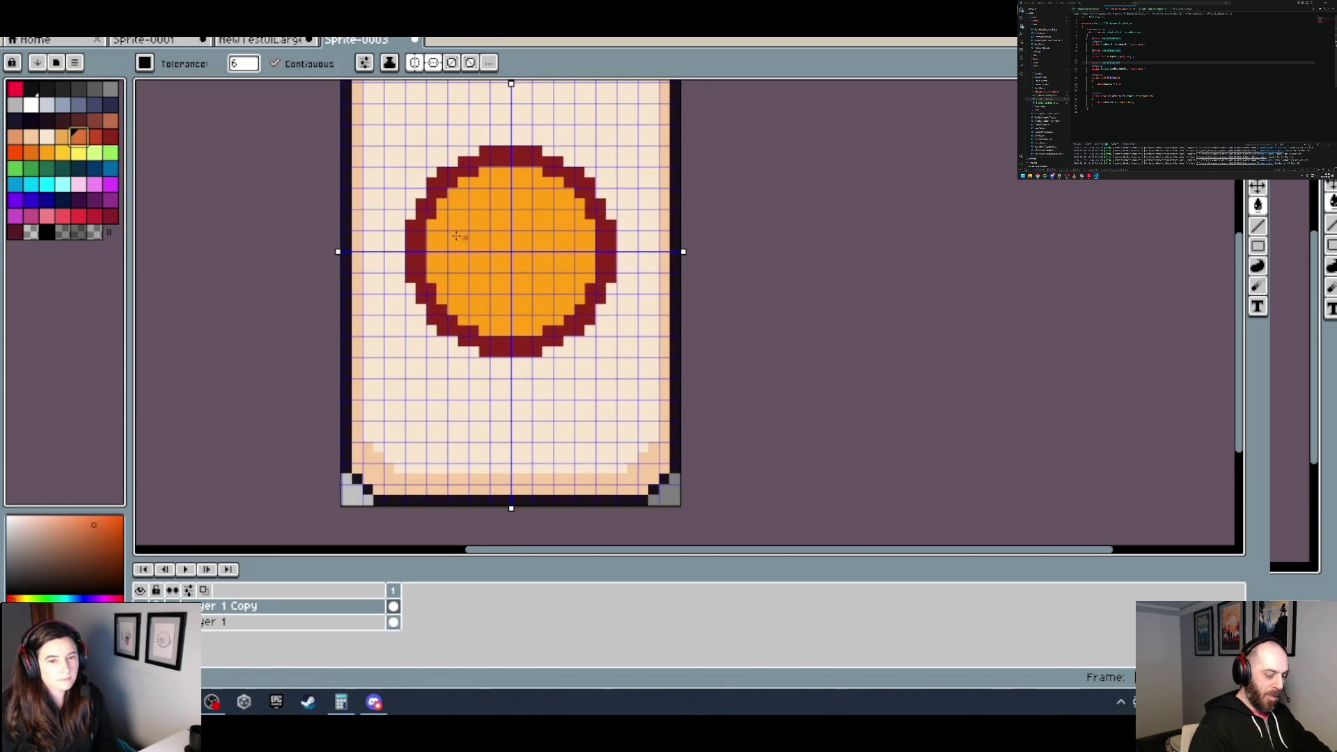
left_click(46, 152)
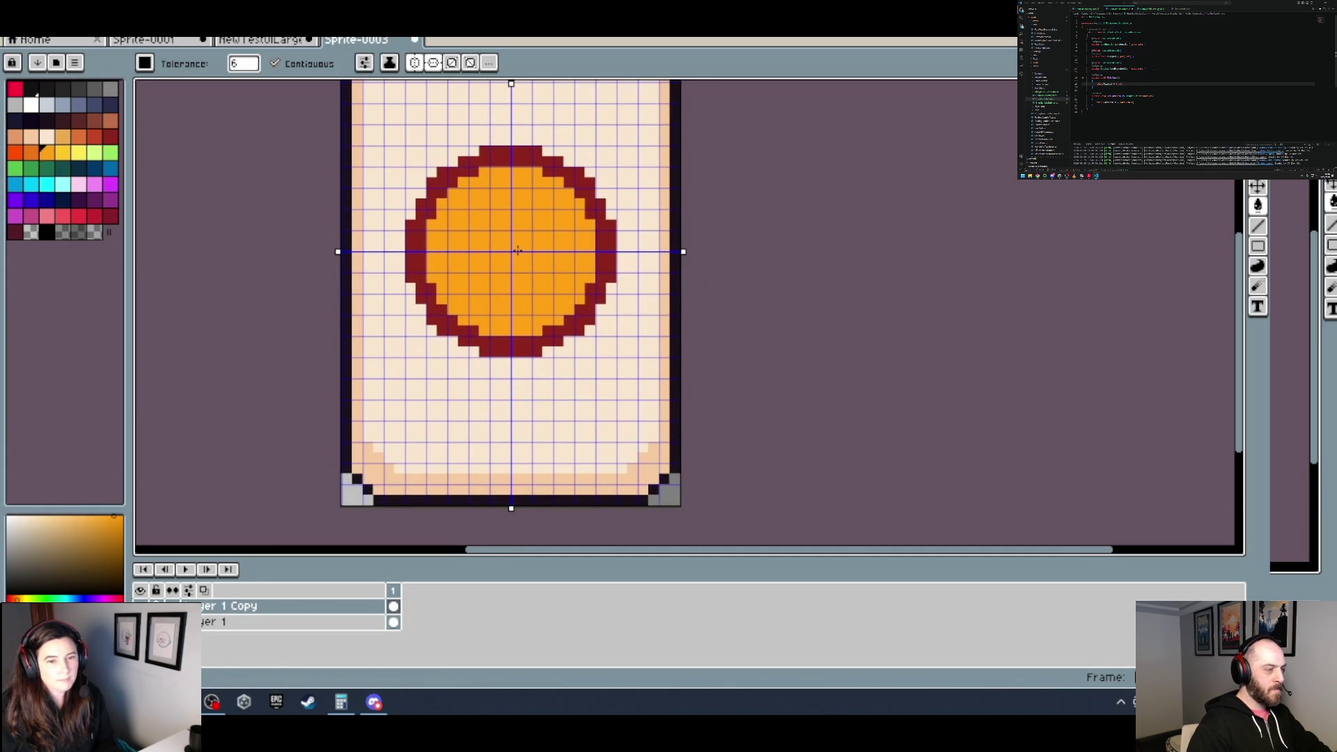
left_click(62, 152)
key("b")
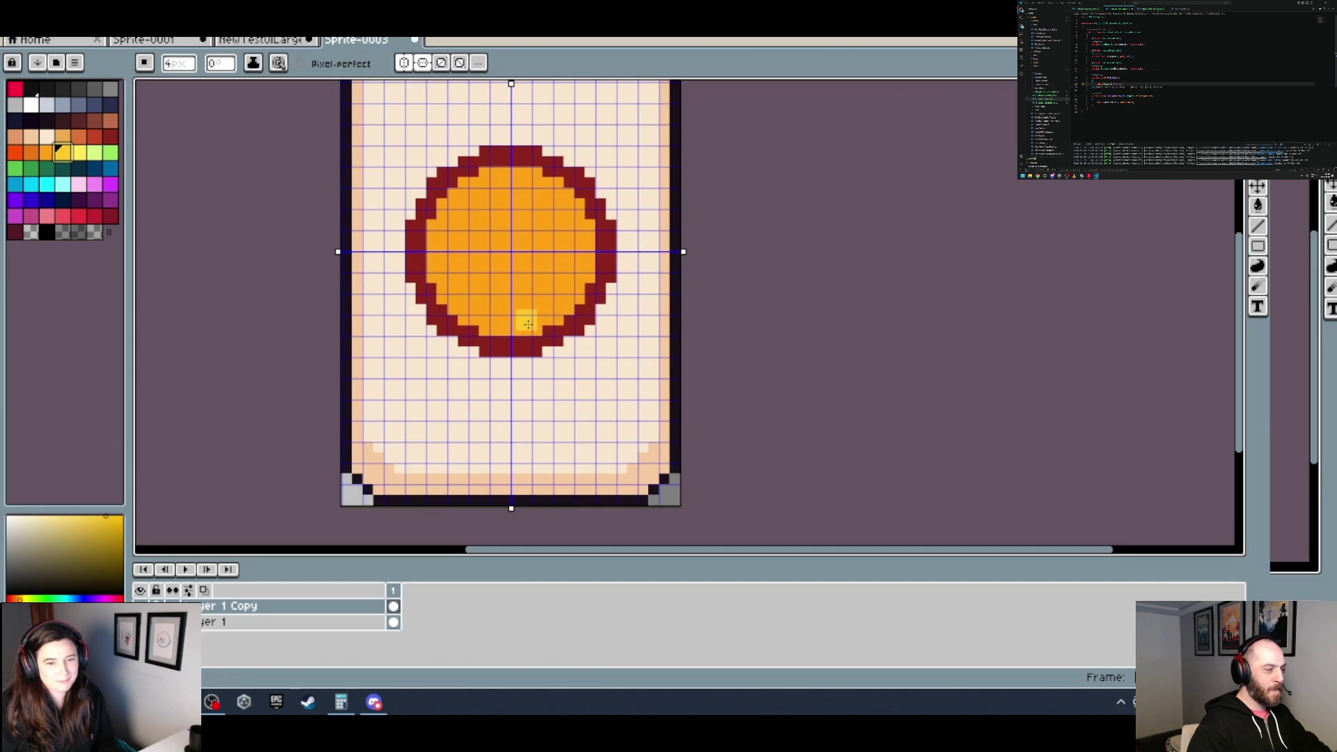
Step: Turn off both symmetry axes and paint yellow highlights along the coin's top and upper-right edge
left_click(404, 62)
left_click(423, 63)
left_click_drag(507, 186, 534, 179)
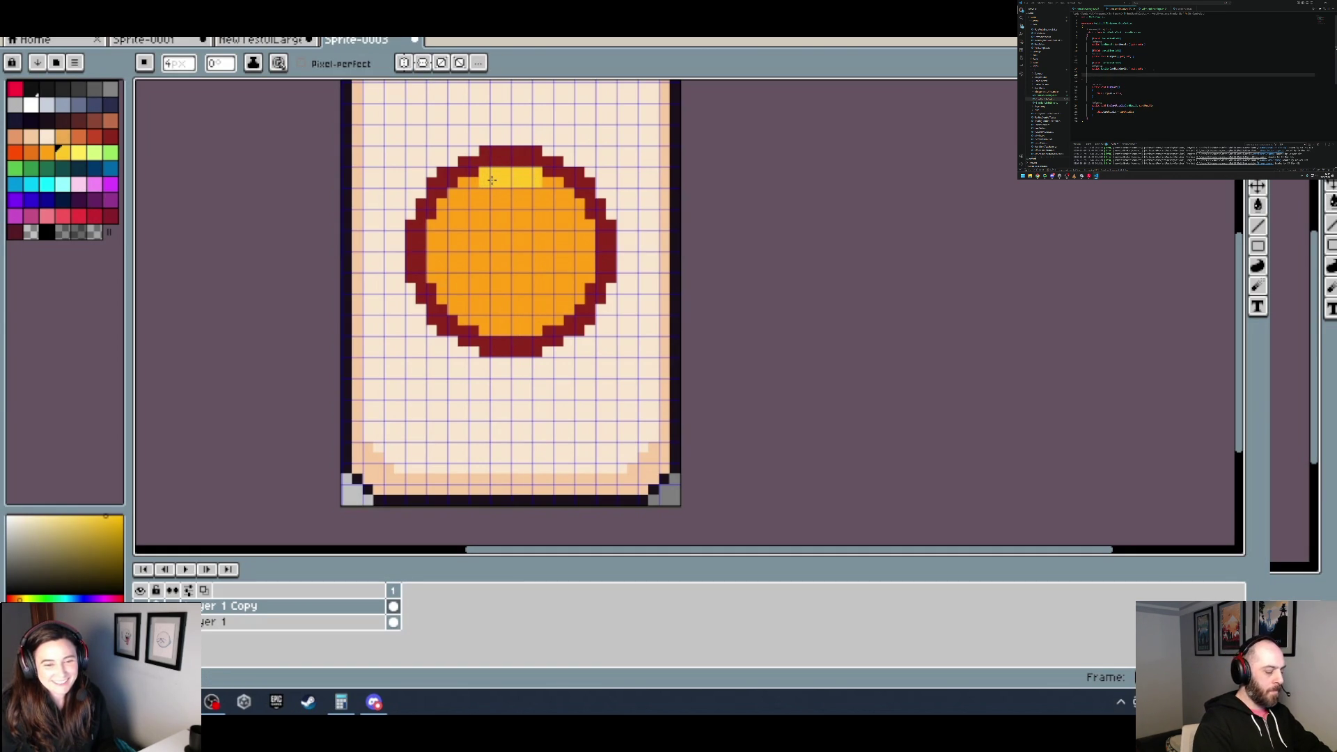
mouse_move(546, 186)
left_mouse_down()
mouse_move(577, 210)
mouse_move(586, 271)
mouse_move(525, 325)
left_mouse_up()
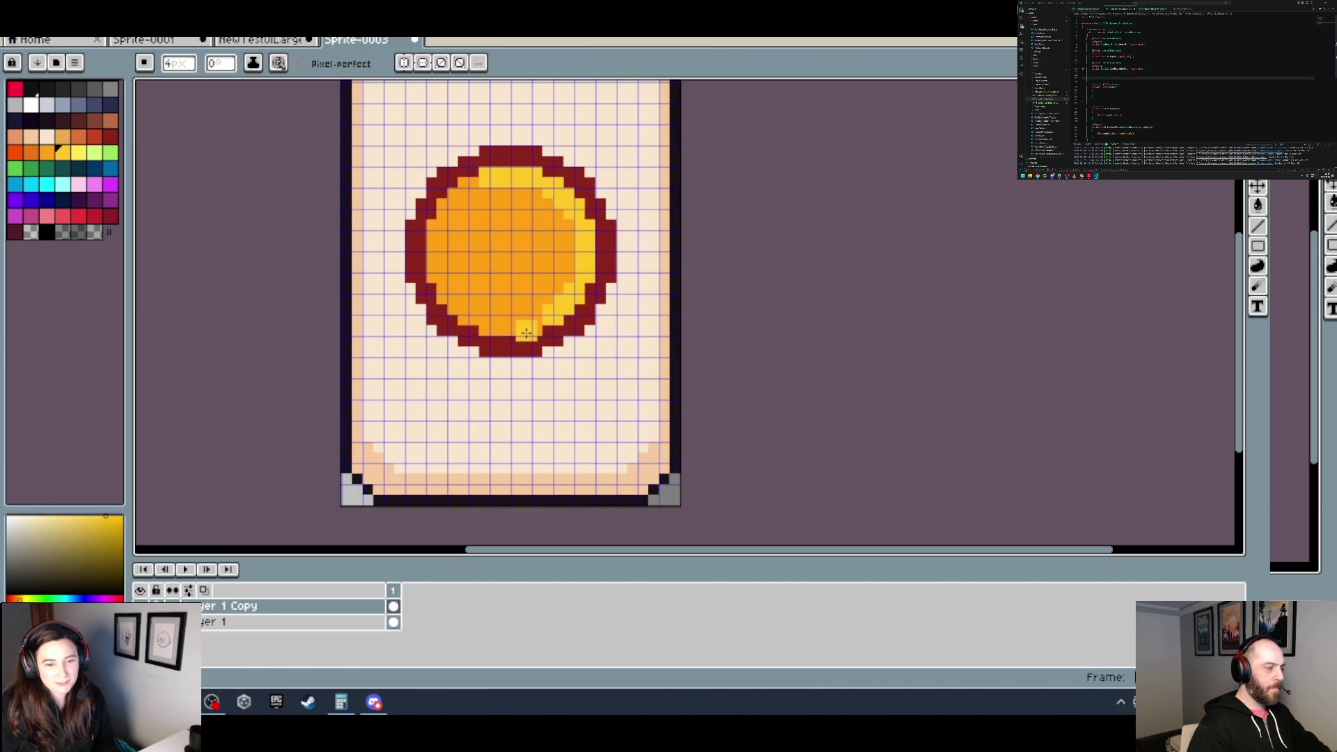
Step: Add yellow highlight pixels on the coin's lower, upper and upper-left inner edges
left_click(567, 270)
left_click(467, 191)
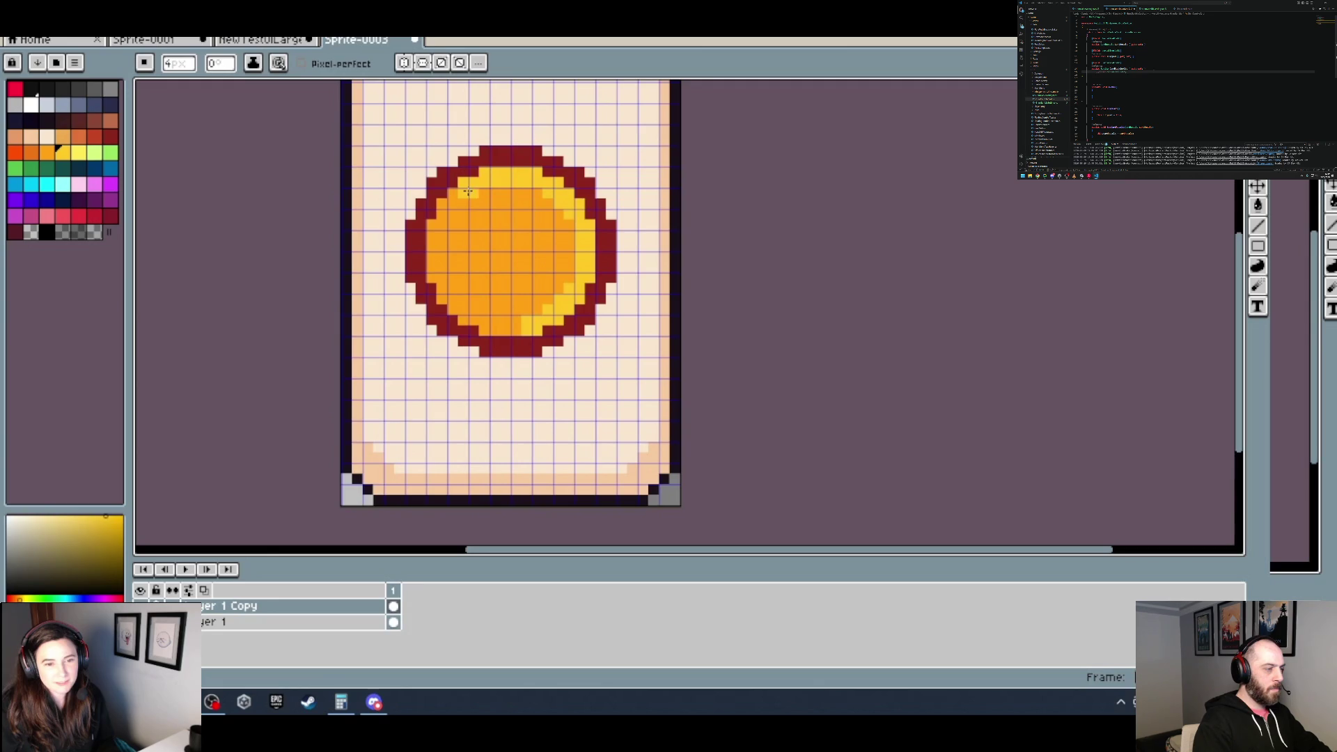
scroll(549, 221, "down", 4)
scroll(548, 221, "up", 5)
left_click(533, 202)
left_click(500, 208)
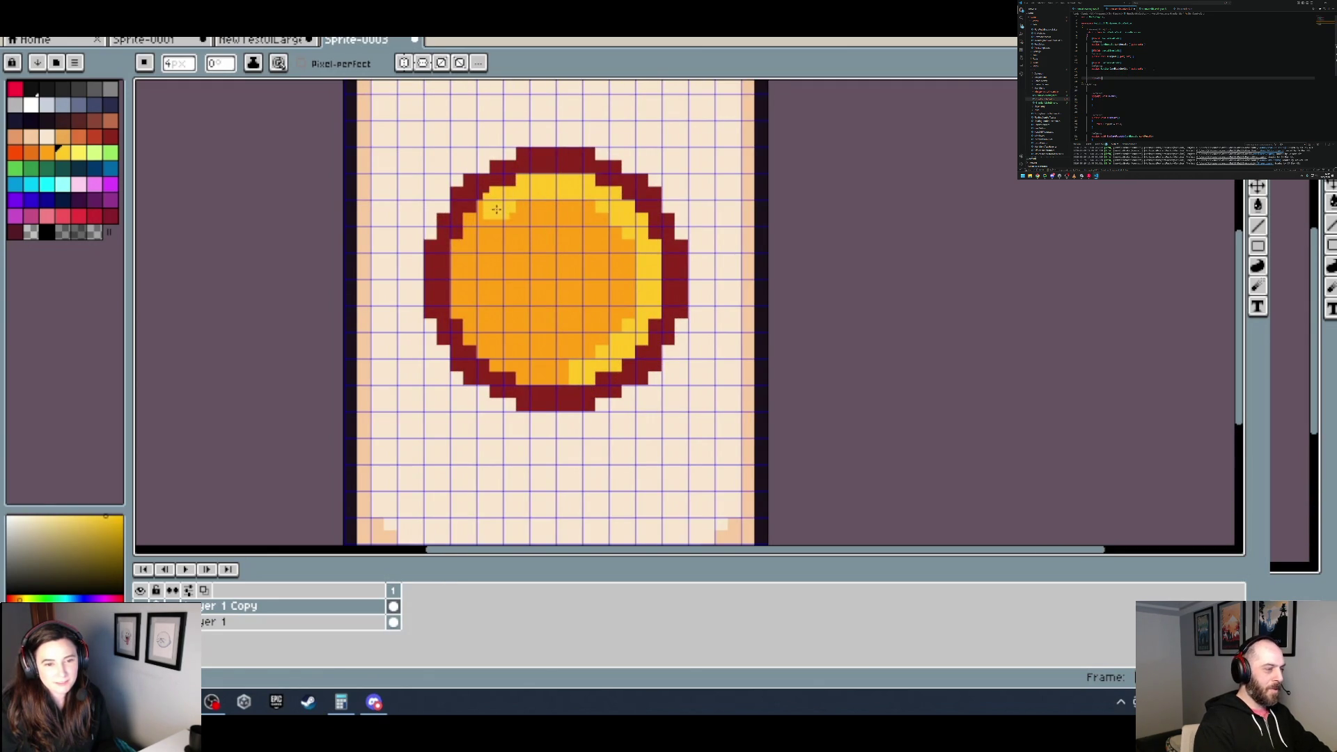
scroll(599, 209, "down", 1)
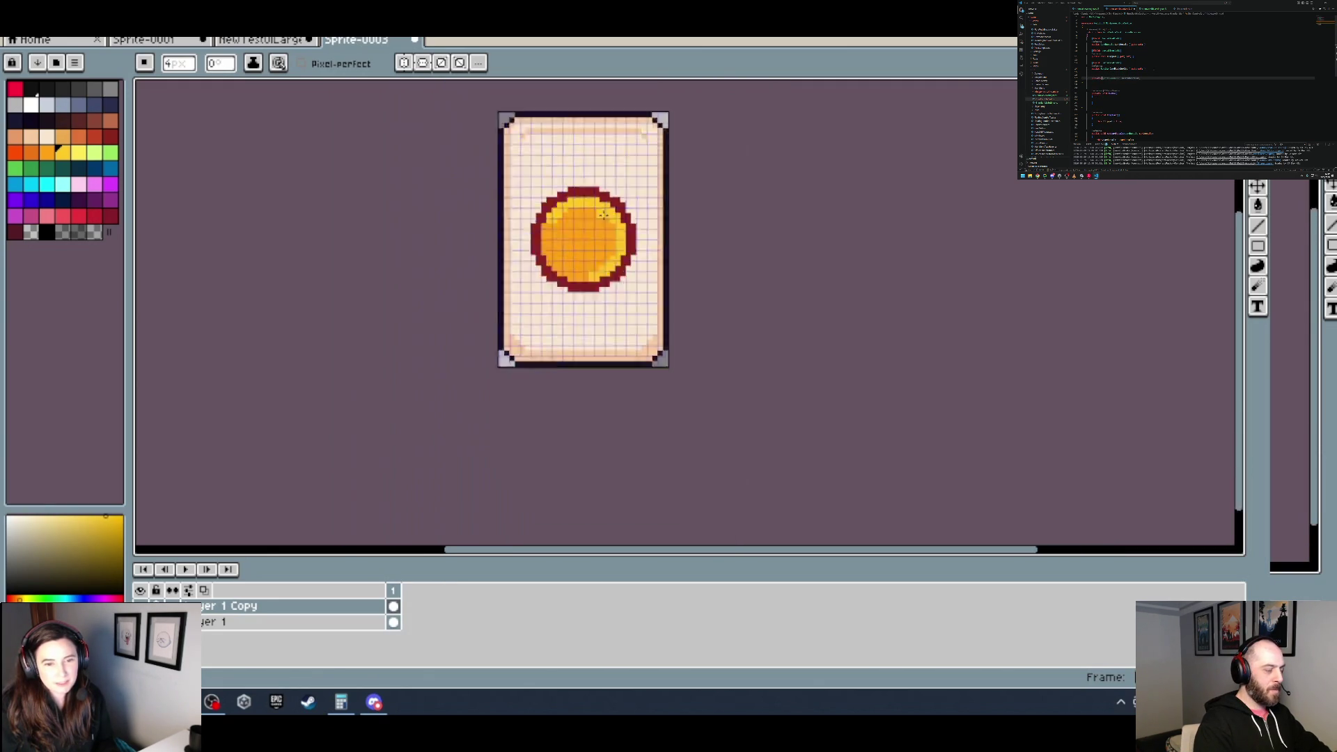
Step: Paint yellow highlight pixels in the coin's upper right and a yellow column down its right side
scroll(606, 209, "down", 2)
scroll(614, 213, "up", 2)
key("v")
key("b")
scroll(583, 231, "up", 2)
left_click(556, 220)
left_click(560, 220)
left_click(550, 219)
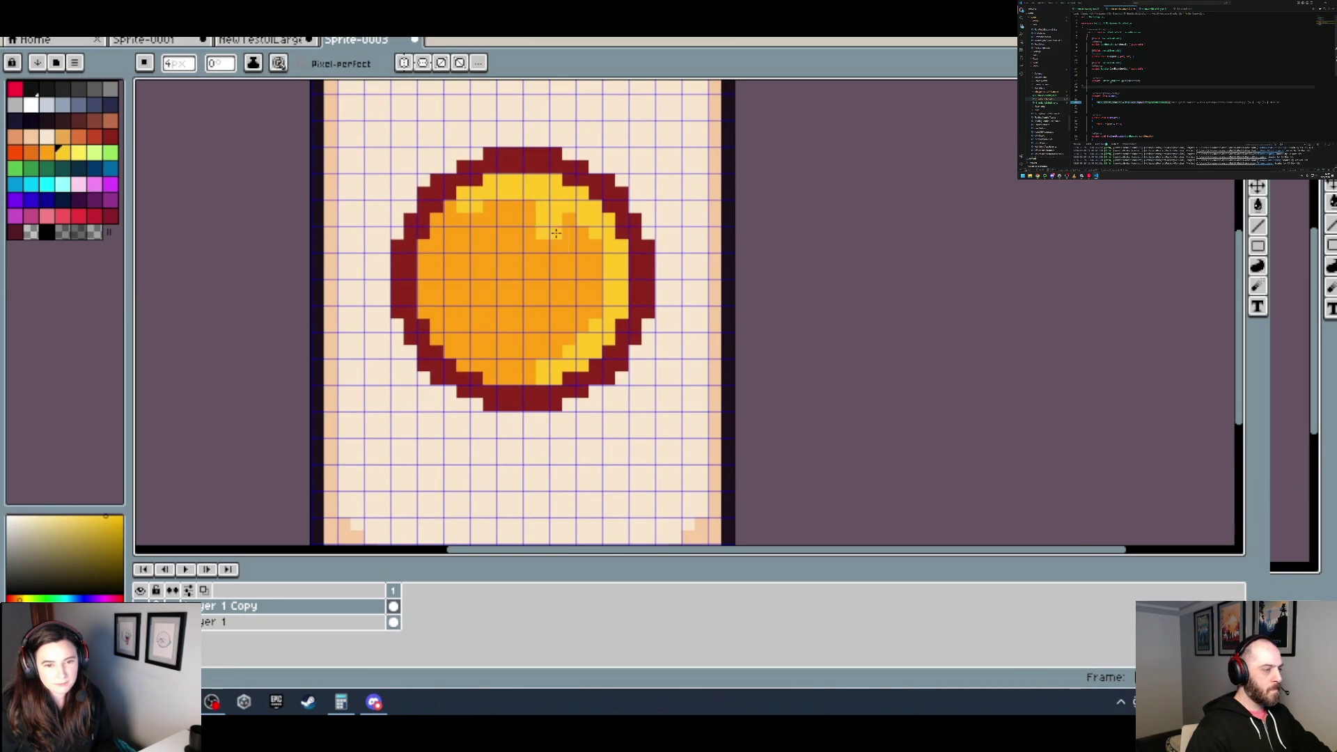
left_click(567, 241)
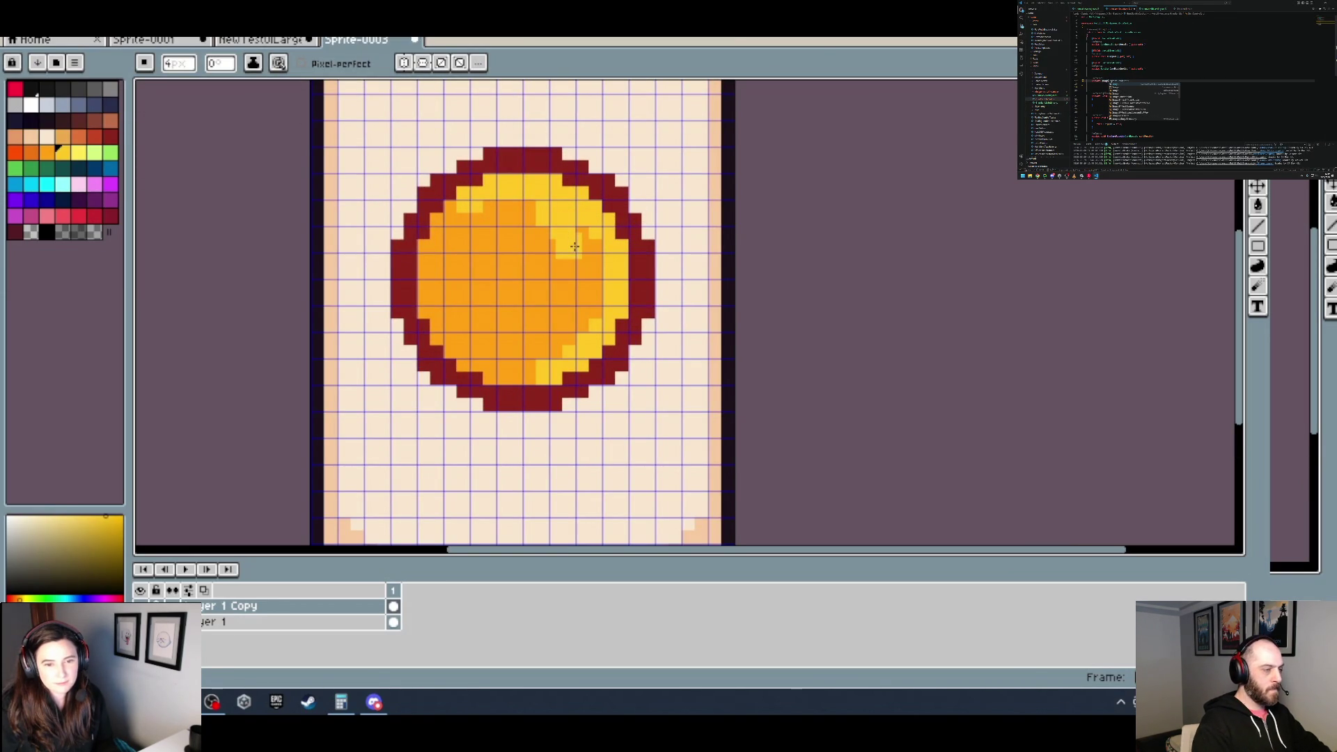
left_click_drag(592, 253, 577, 321)
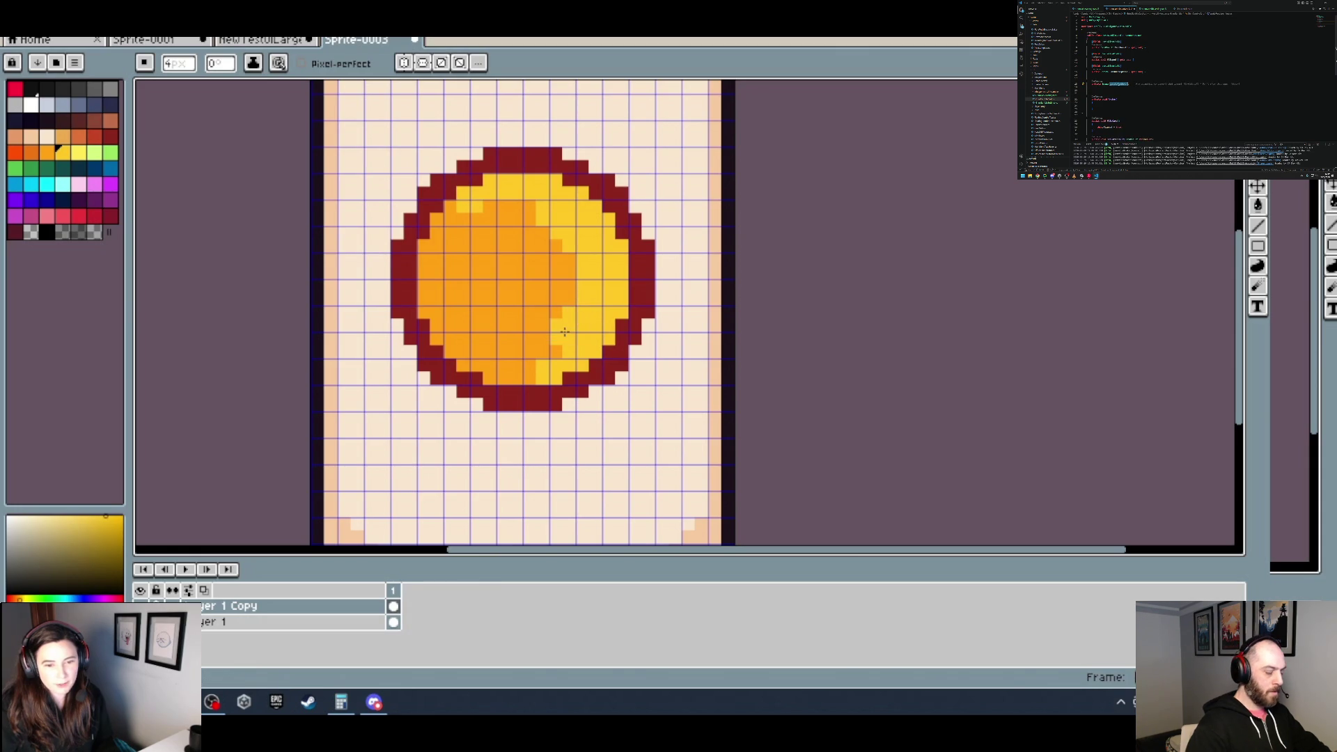
scroll(651, 317, "down", 3)
scroll(654, 319, "up", 3)
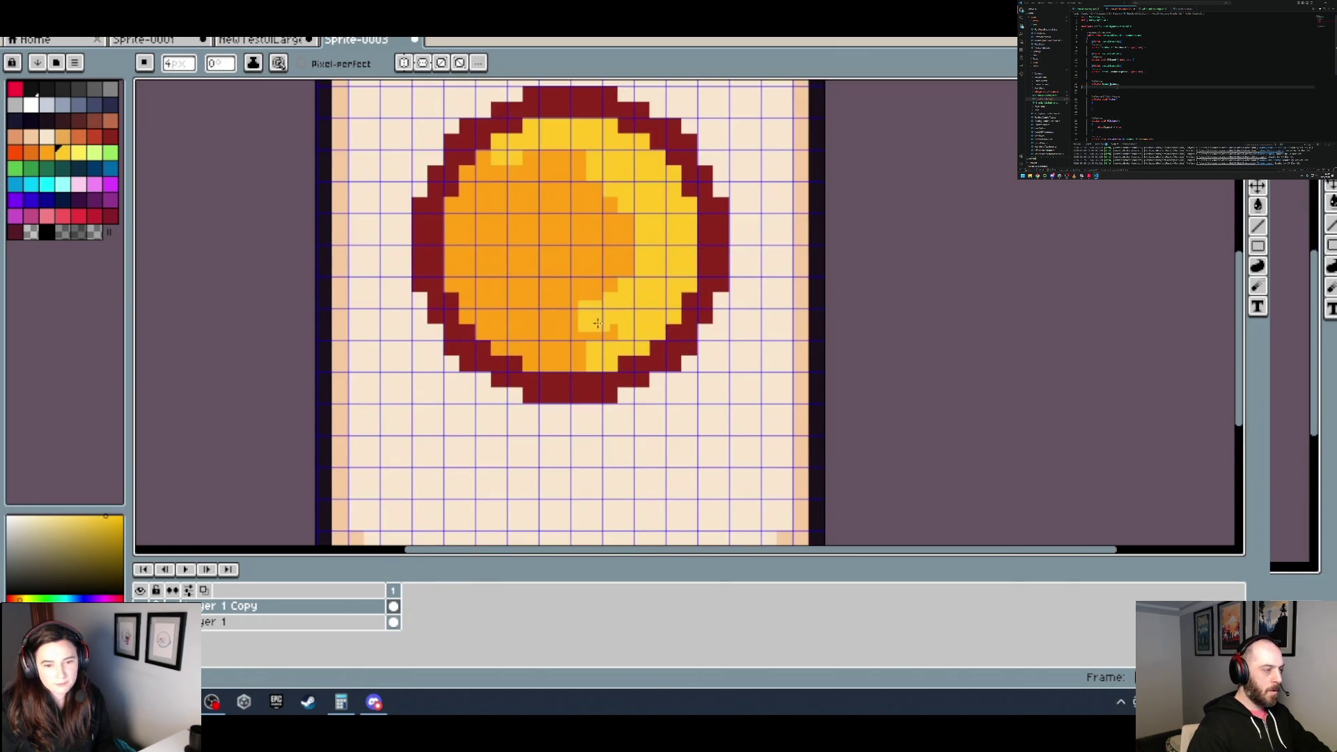
scroll(582, 349, "down", 3)
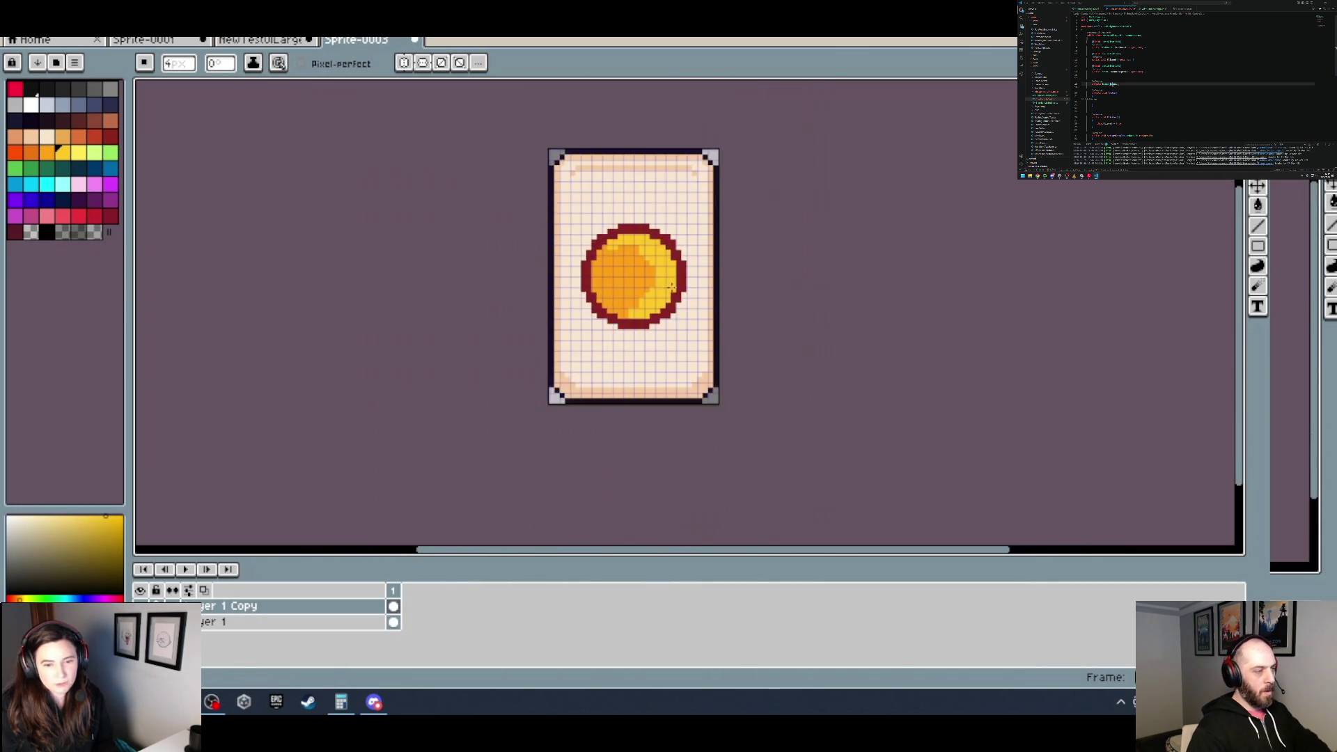
scroll(581, 349, "up", 3)
left_click_drag(613, 282, 615, 261)
scroll(606, 269, "down", 2)
scroll(599, 272, "down", 2)
scroll(578, 278, "up", 4)
Step: Eyedrop the coin's dark orange, recolour a right-side yellow pixel, then undo the last change
left_click(571, 283, "alt")
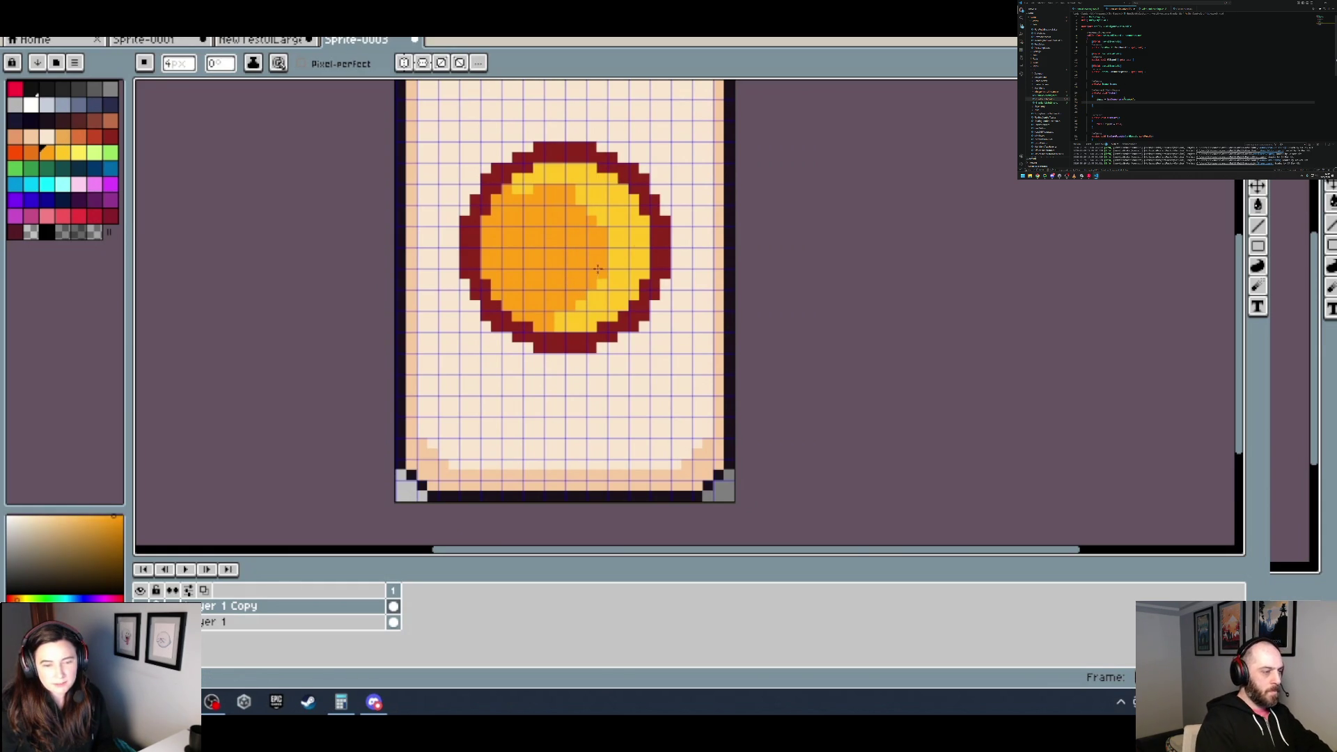
left_click(616, 242)
scroll(616, 243, "down", 1)
scroll(616, 247, "down", 1)
scroll(617, 251, "down", 1)
scroll(618, 260, "up", 3)
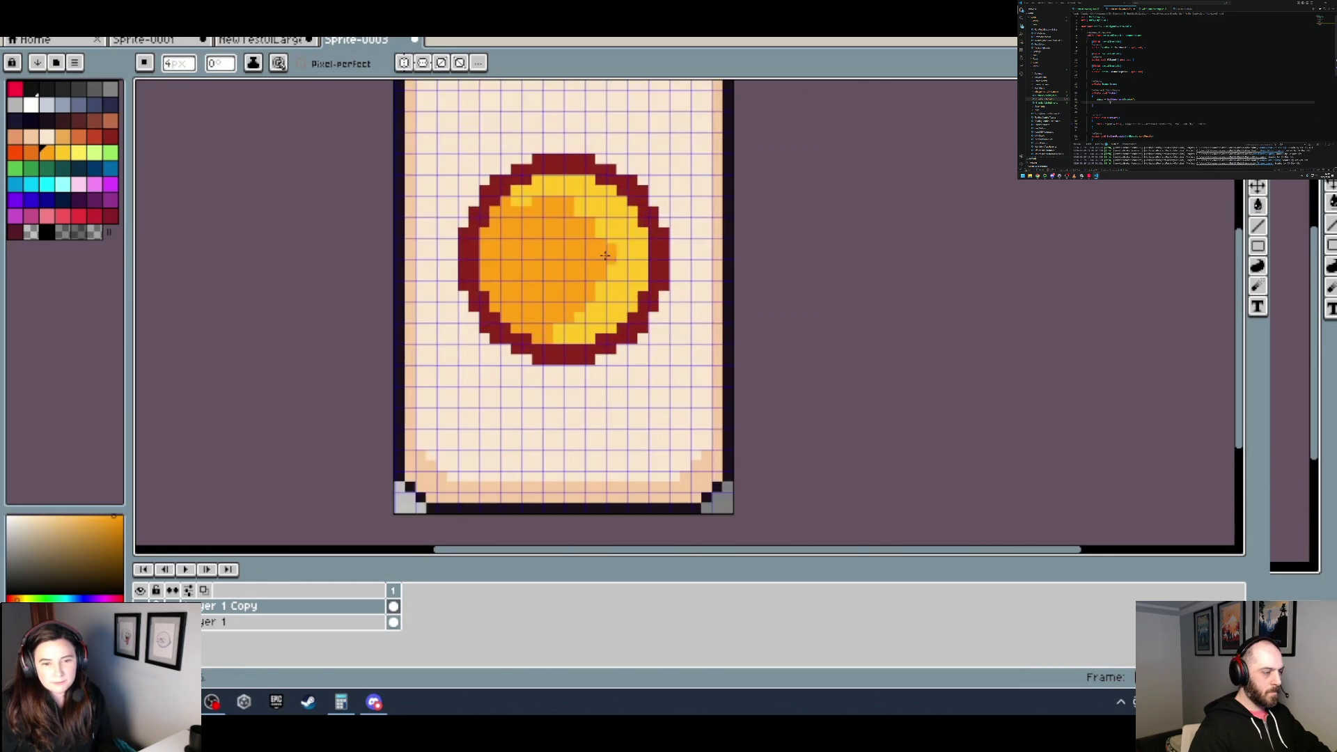
scroll(619, 260, "up", 2)
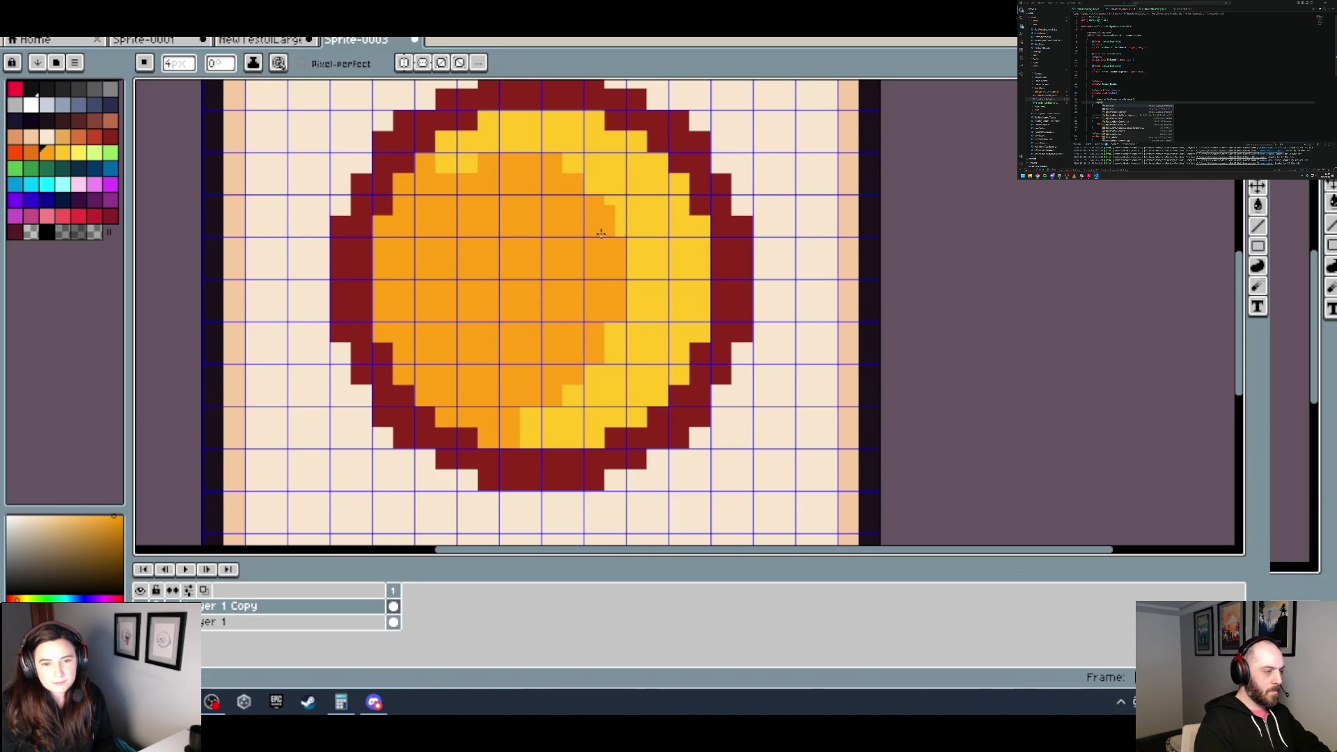
key("ctrl+z")
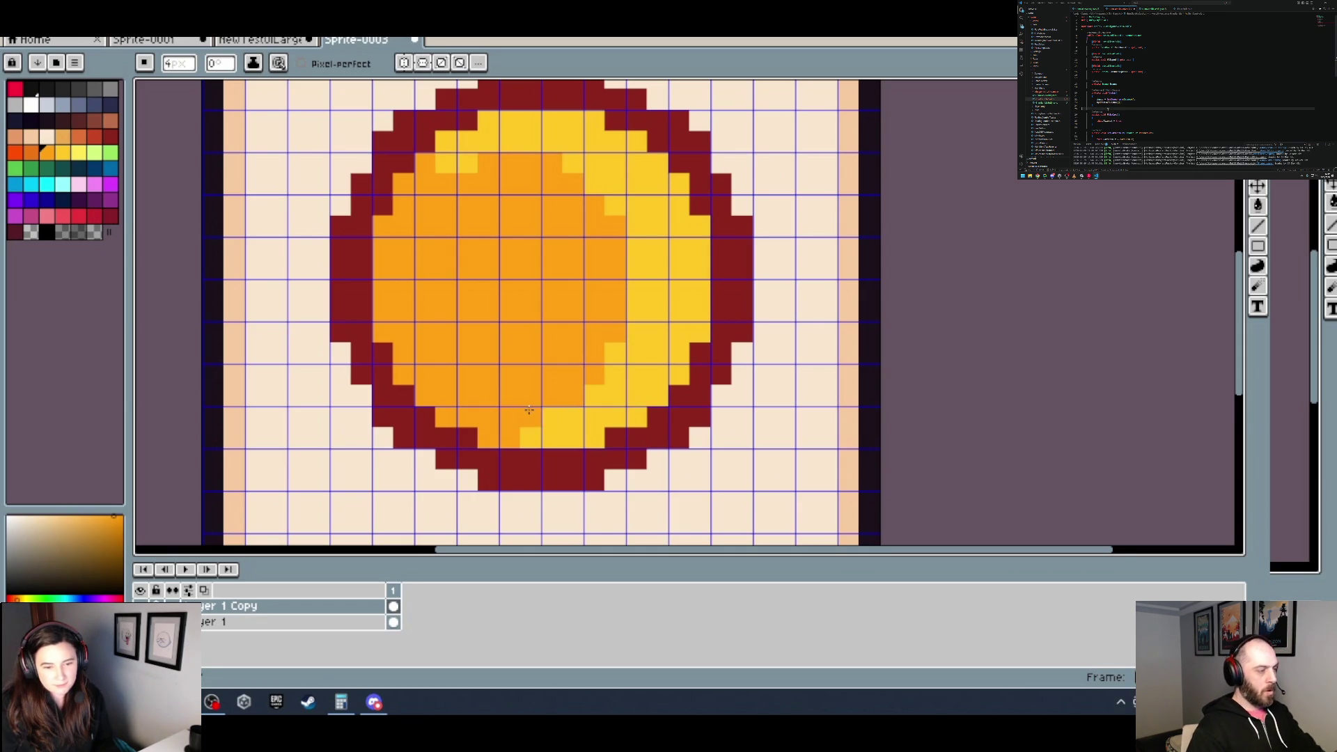
Step: Turn stray yellow pixels at the coin's bottom, right edge and top centre back to orange
scroll(612, 360, "down", 2)
scroll(672, 352, "down", 1)
scroll(672, 351, "down", 2)
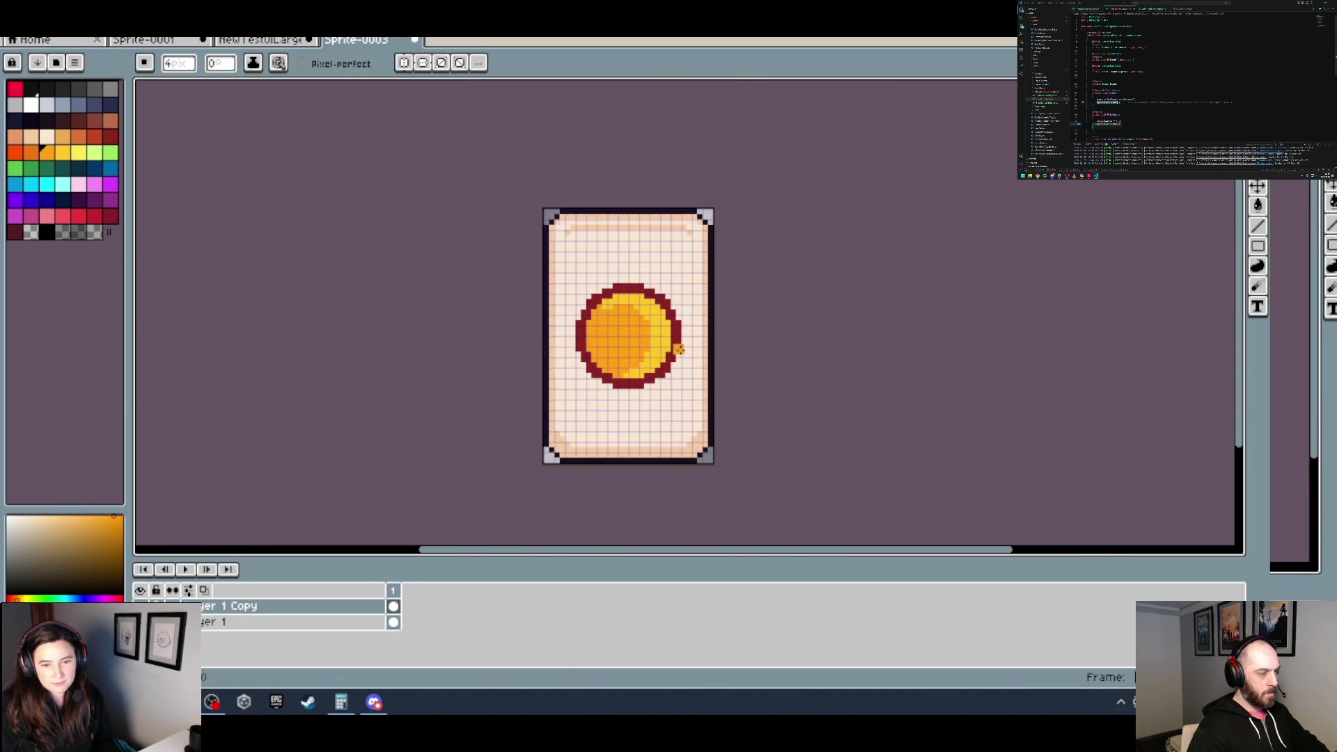
scroll(672, 351, "up", 4)
left_click(528, 406)
left_click_drag(586, 321, 587, 290)
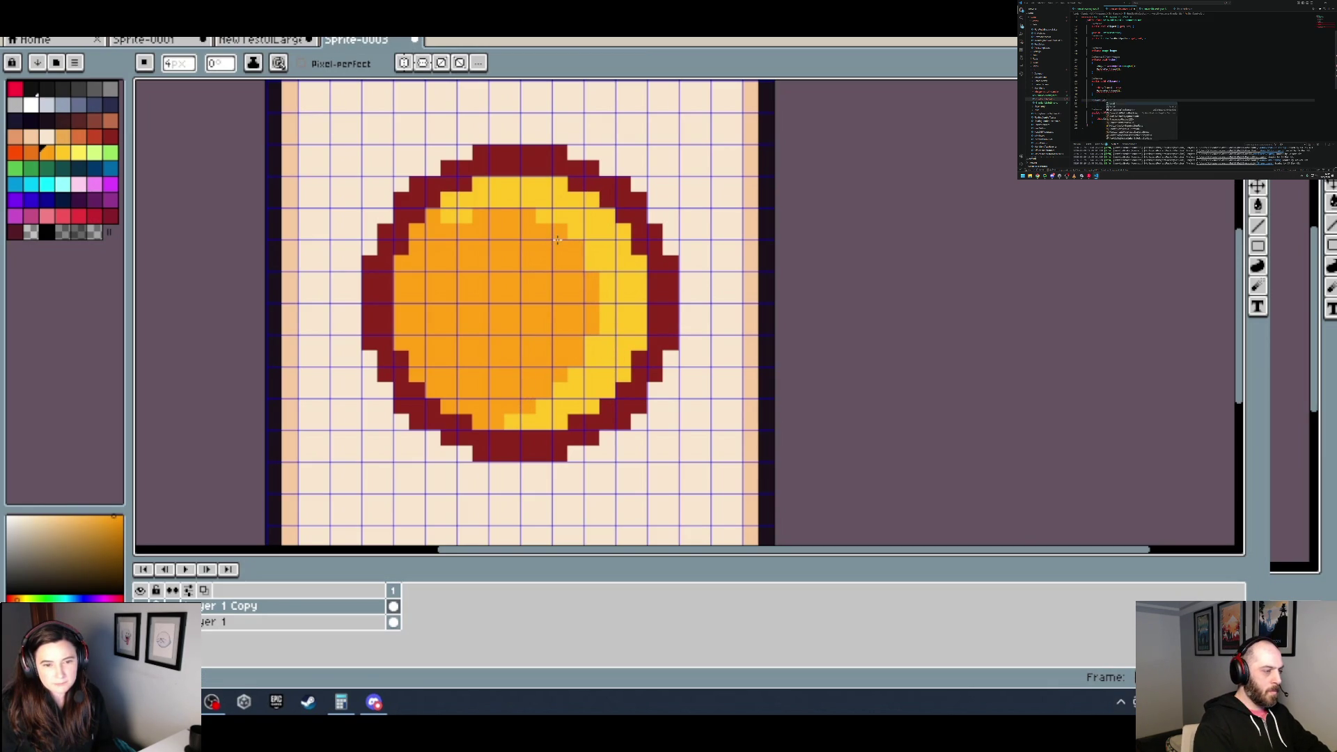
left_click(544, 215)
scroll(566, 260, "down", 5)
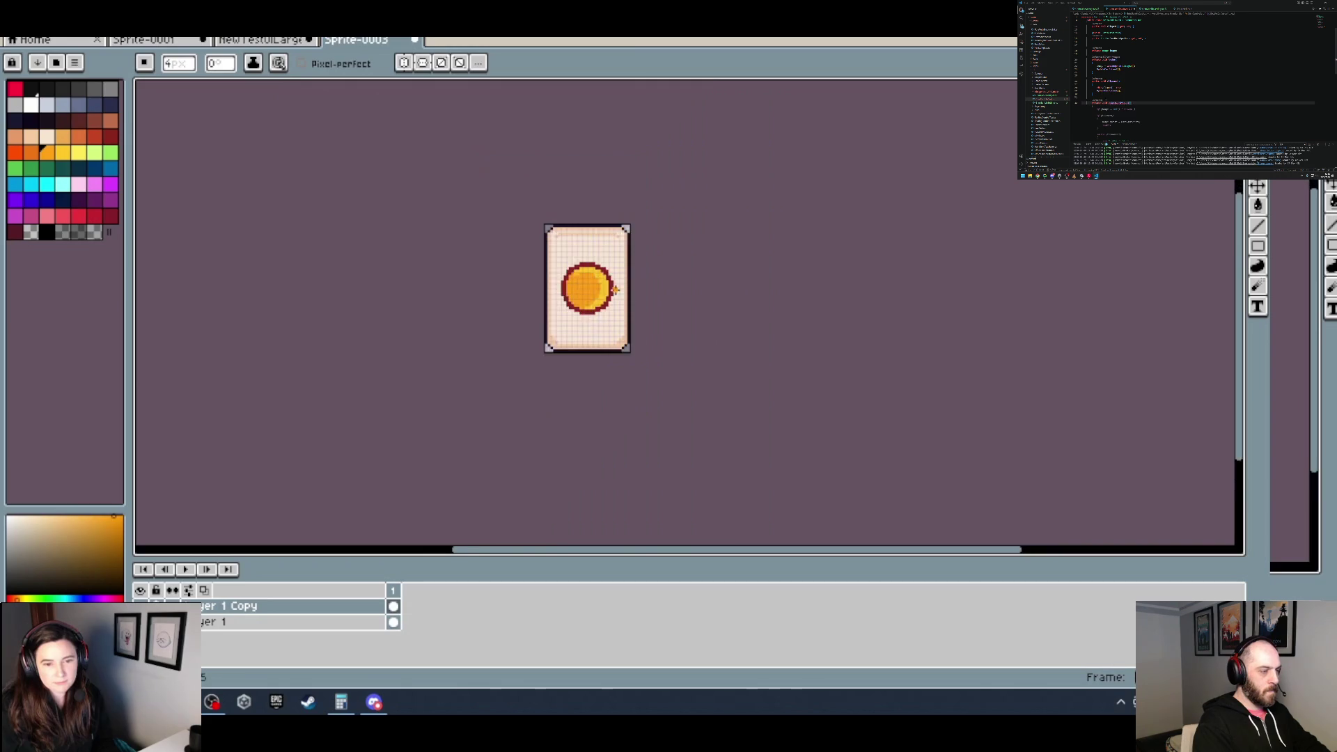
scroll(565, 272, "up", 4)
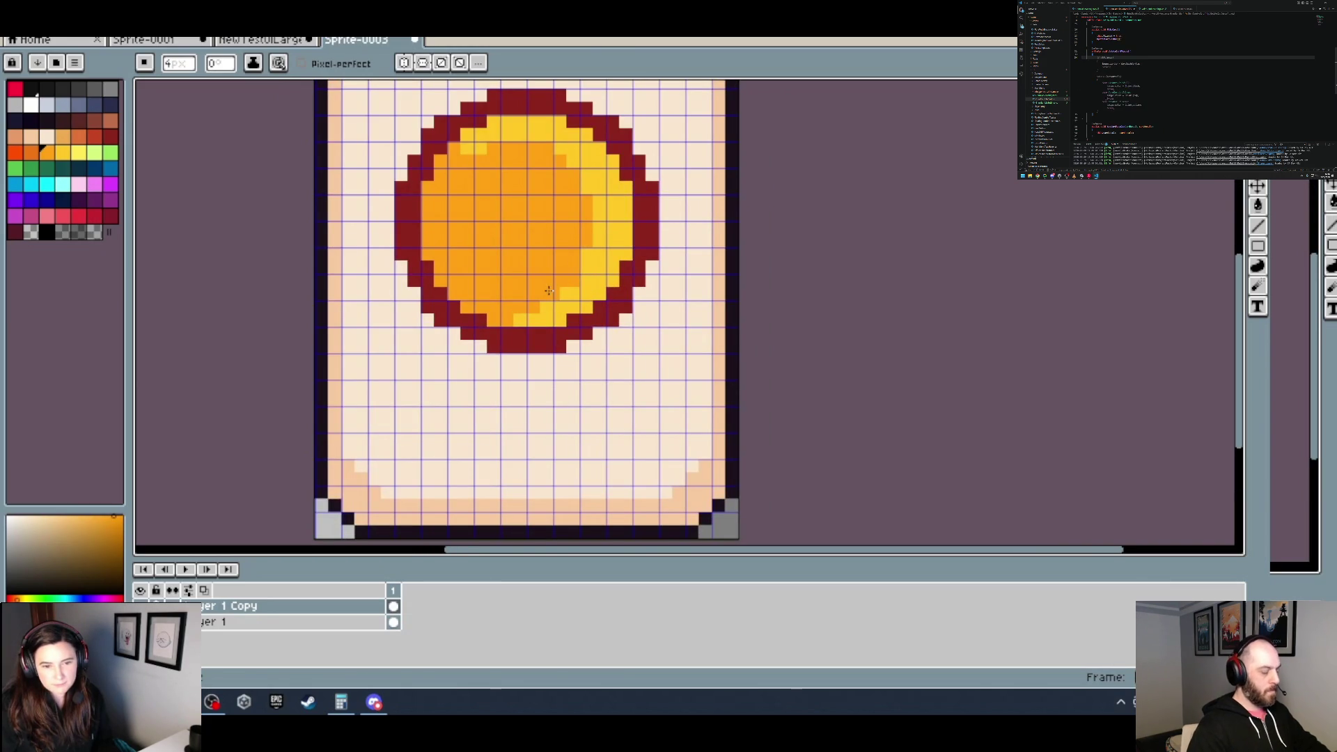
scroll(671, 281, "down", 2)
scroll(674, 284, "down", 1)
scroll(674, 283, "up", 3)
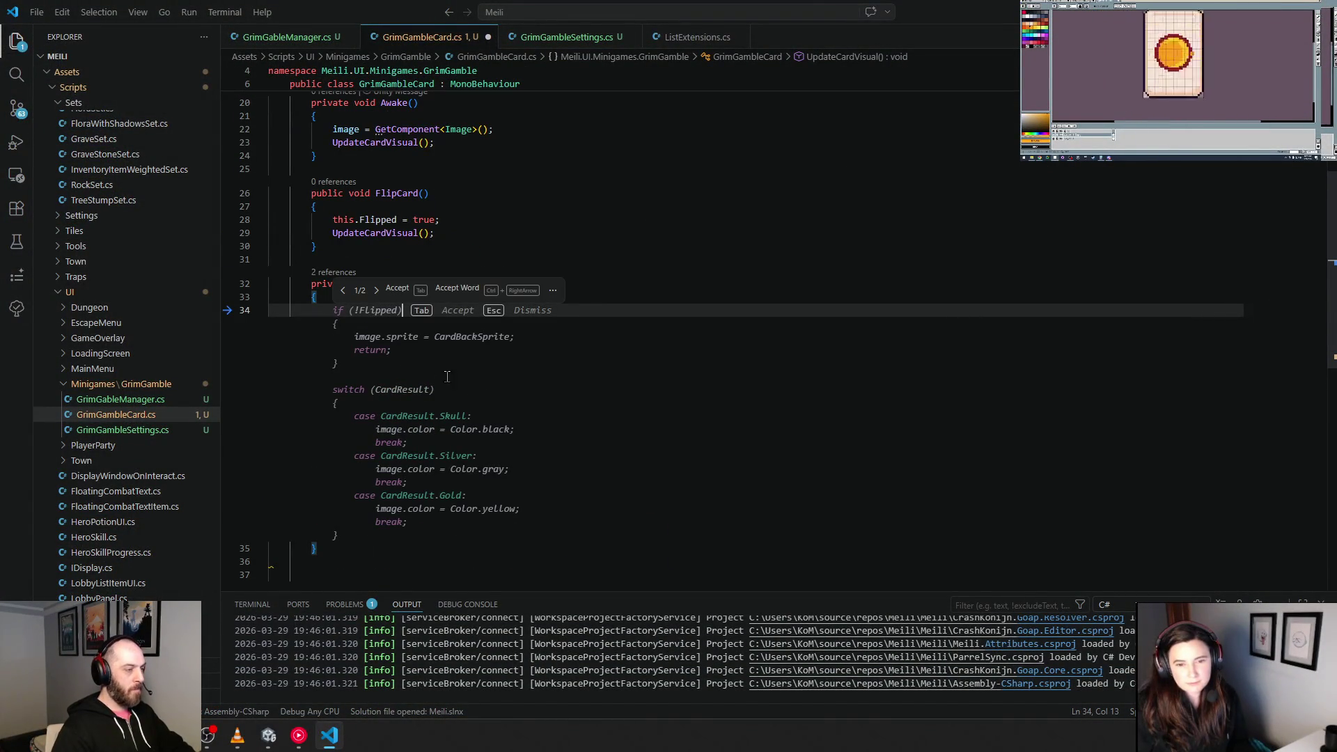
Step: Insert the suggested if (Flipped) if/else for the card sprite and add blank lines above it
type("if (Flipped)")
key("Tab")
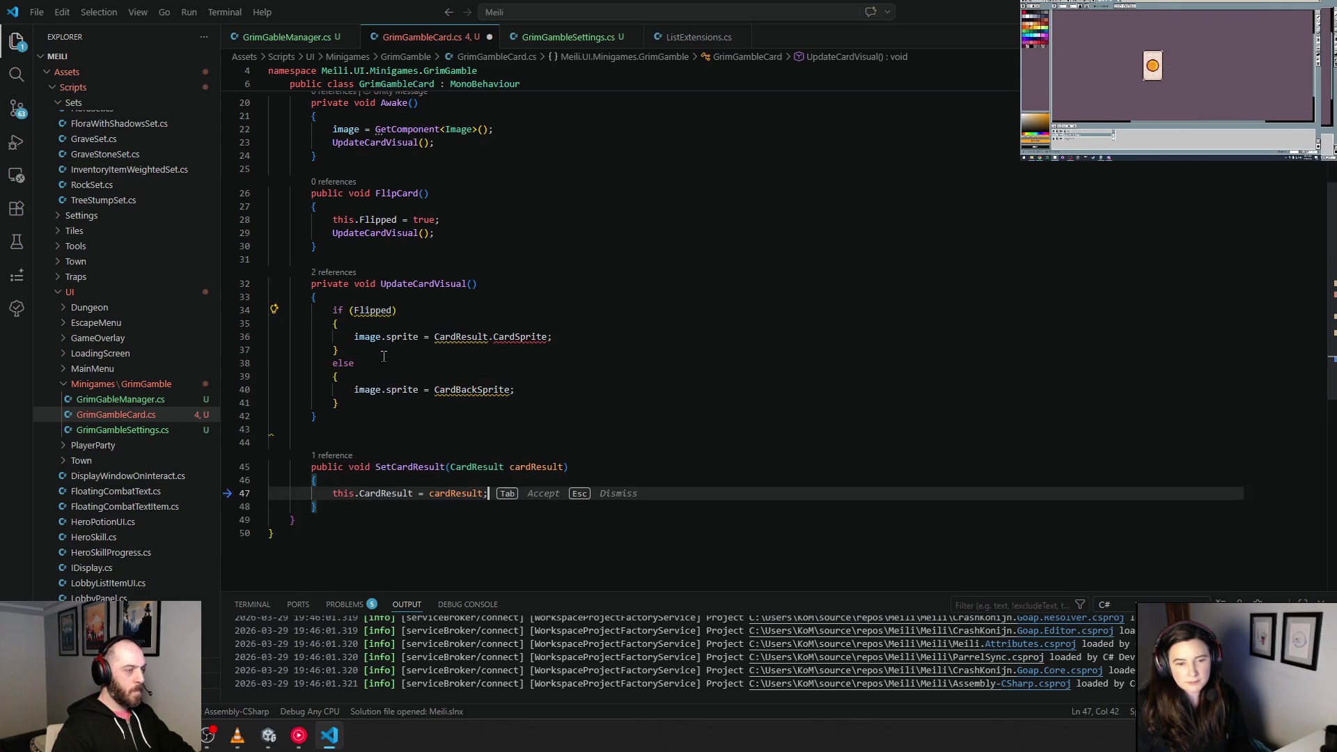
left_click(412, 315)
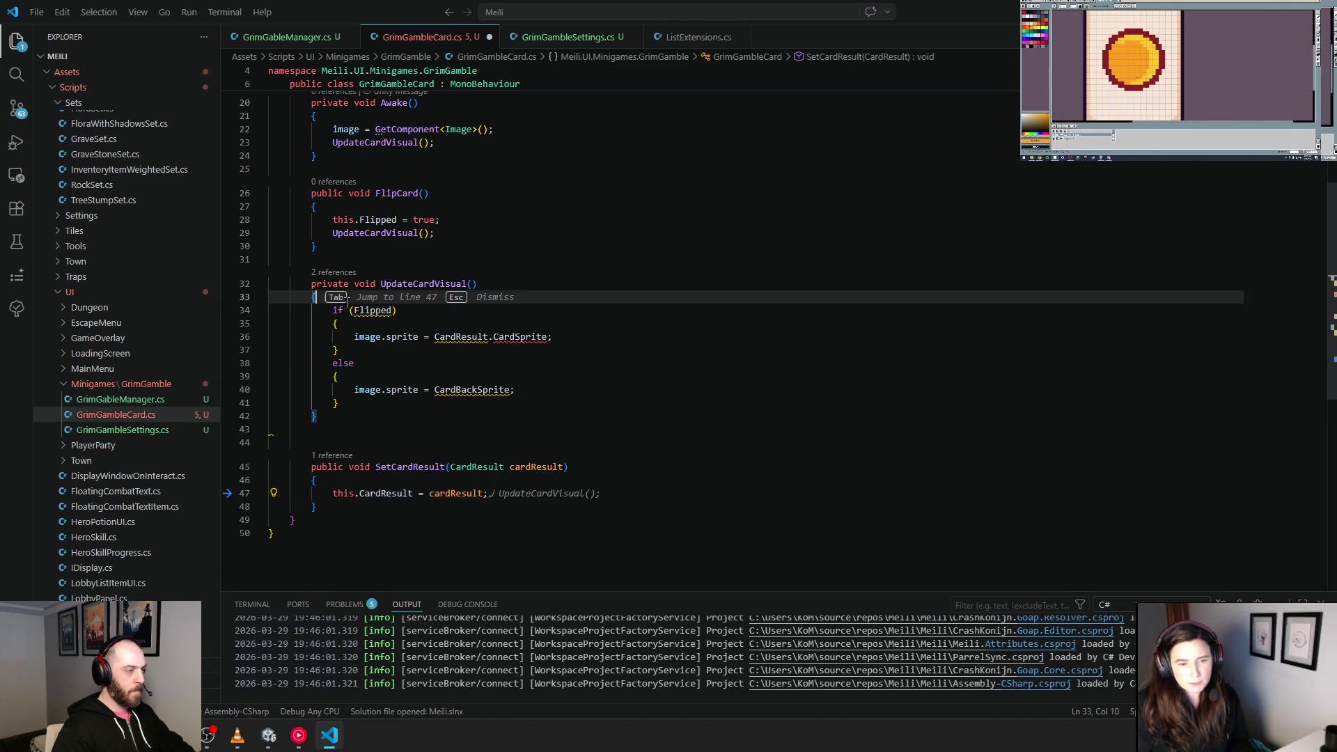
key("Home")
key("Return")
key("Return")
key("Up")
left_click(440, 309)
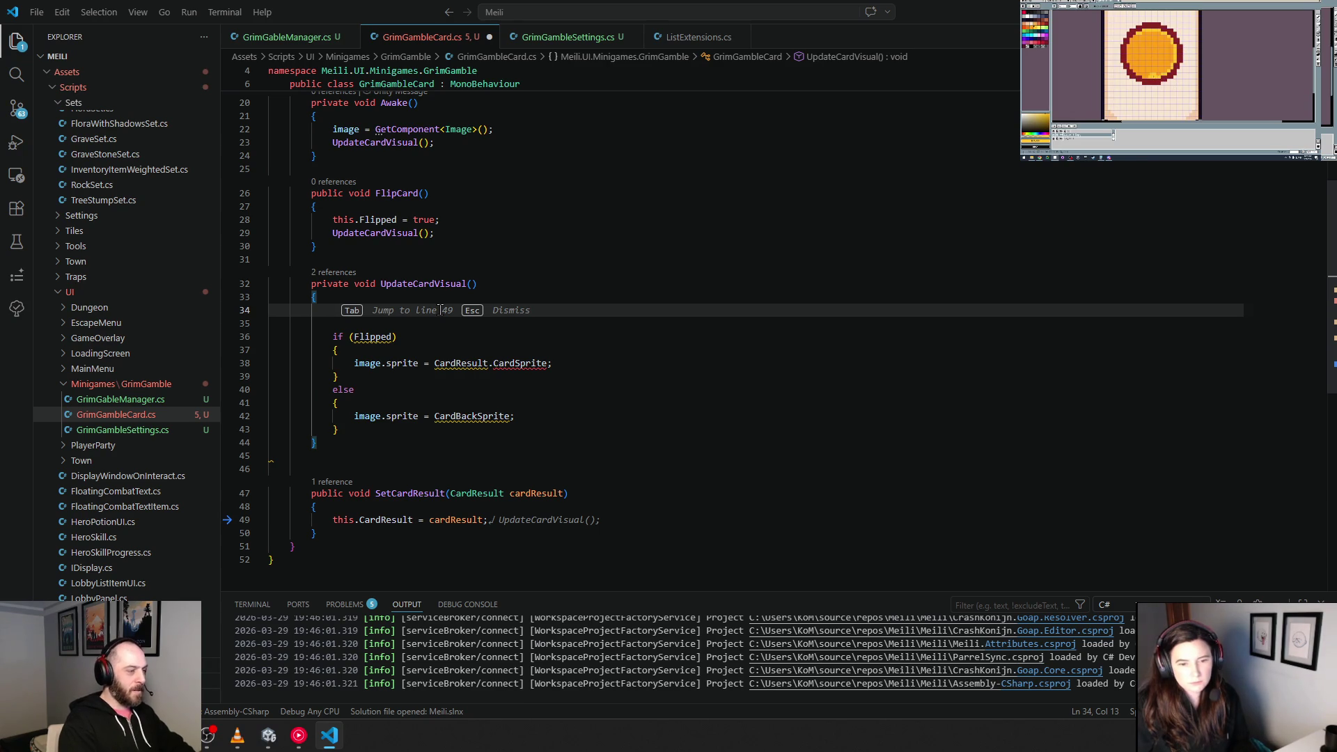
Step: Add an if(!Flipped) early-return guard and prefix CardBackSprite and Flipped with this
type("if(!")
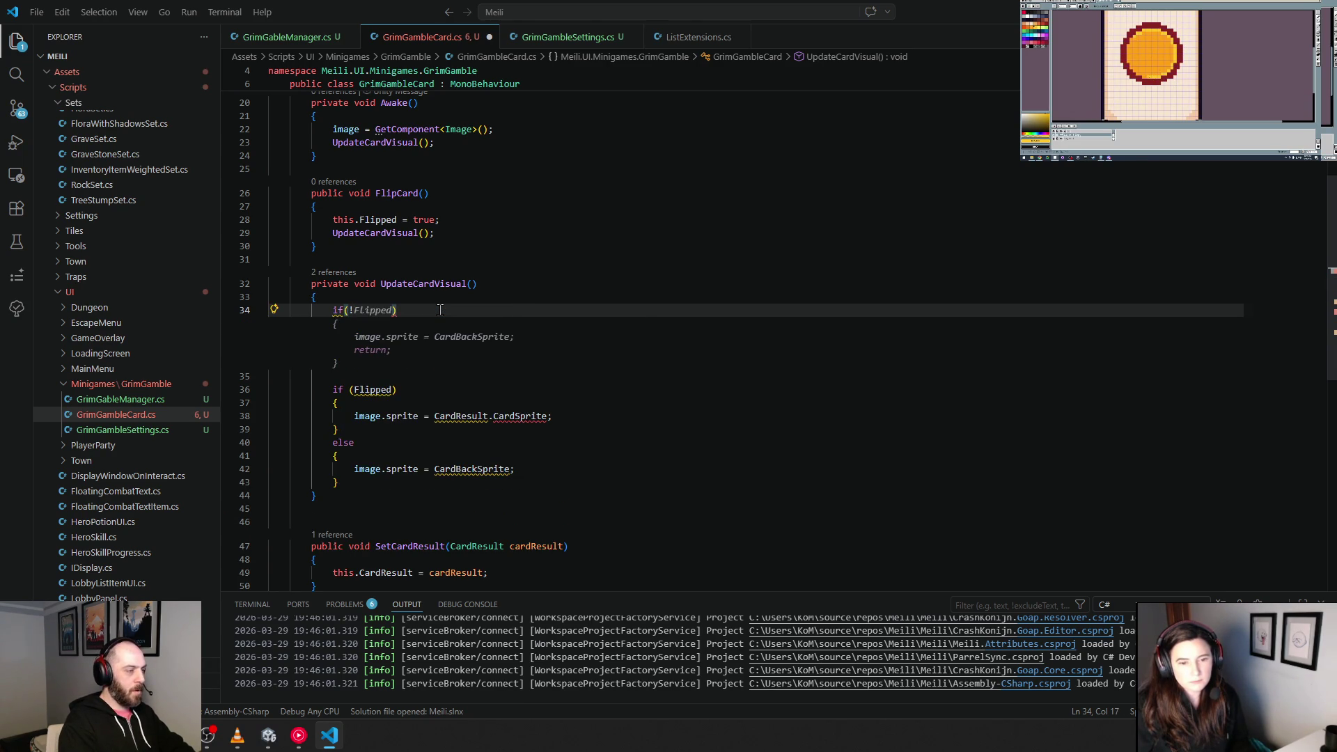
key("Tab")
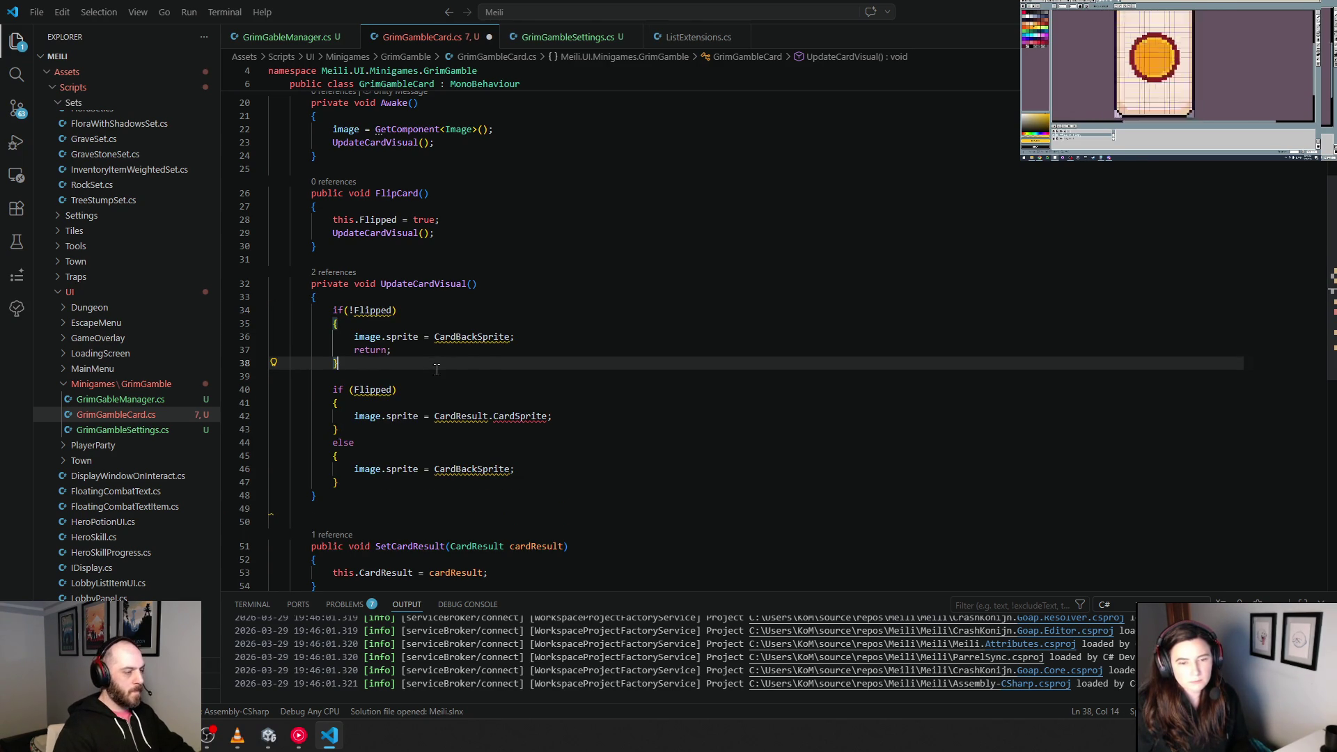
left_click(440, 337)
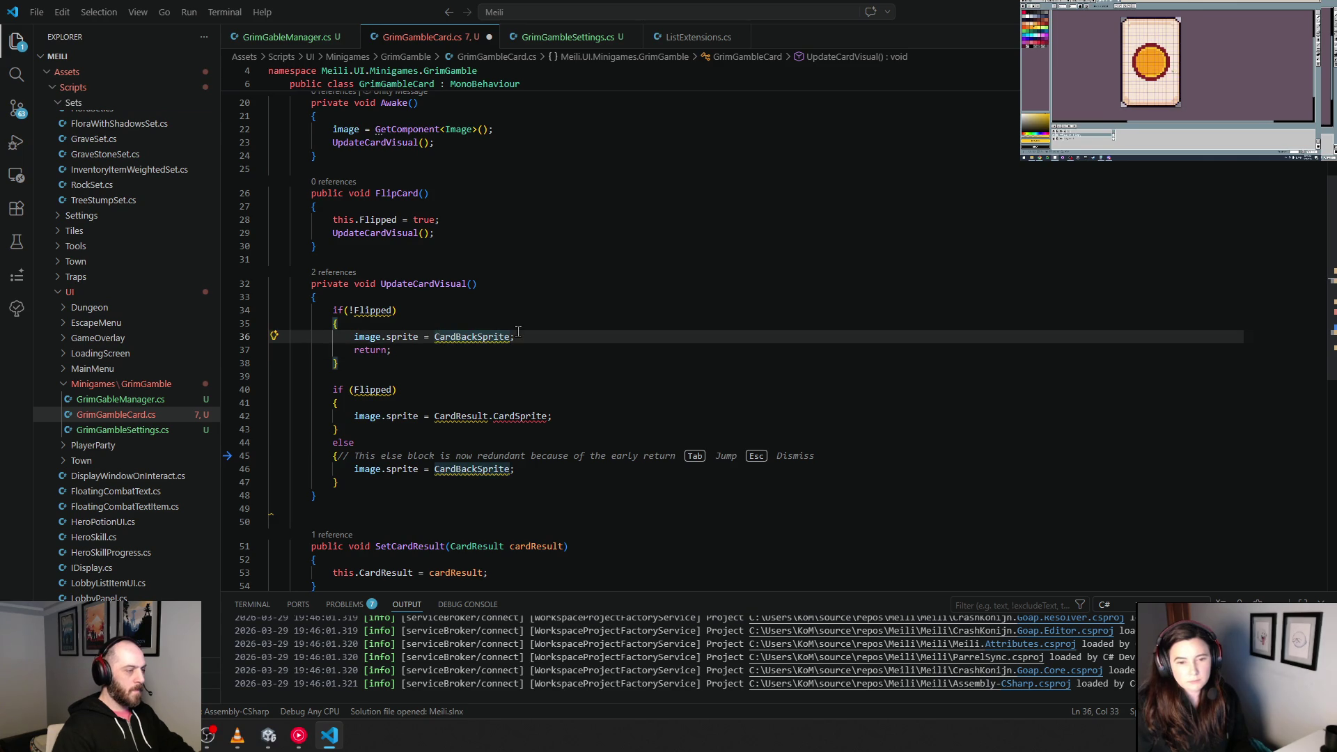
type("this.")
left_click(521, 292)
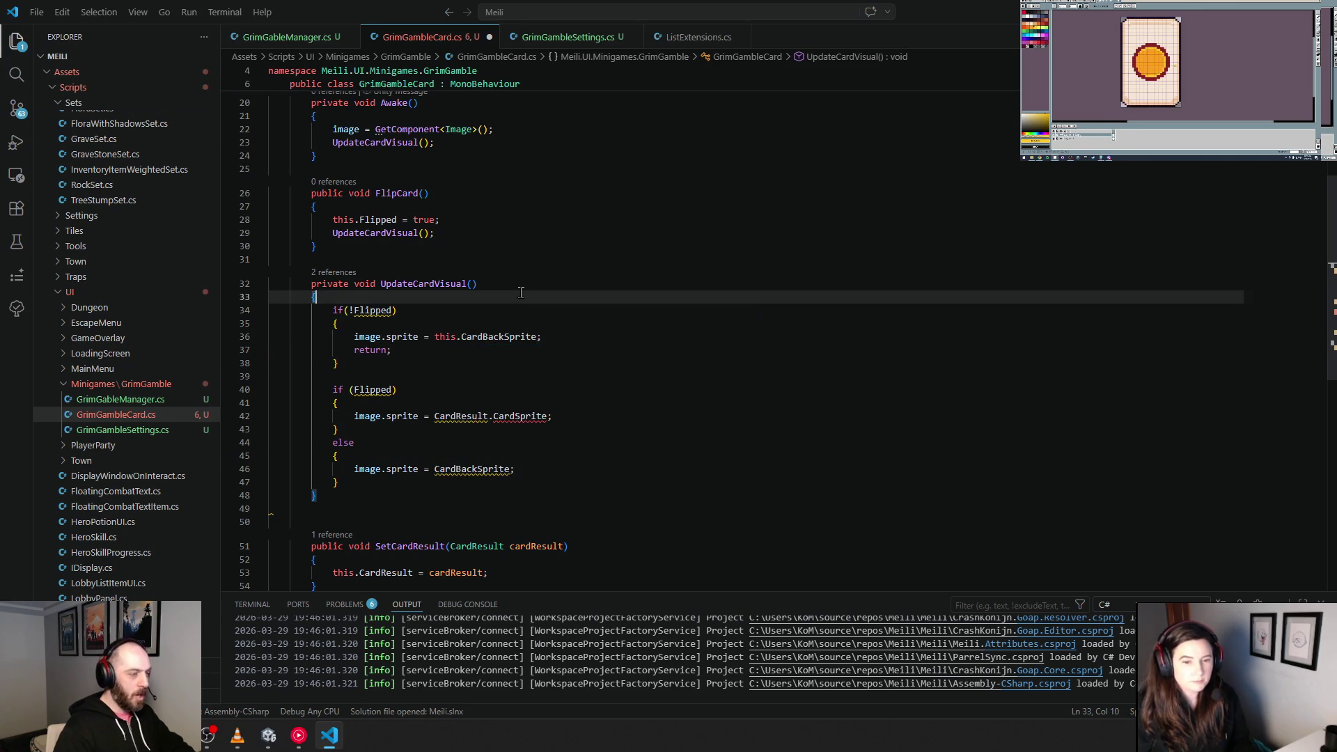
scroll(516, 296, "up", 2)
left_click(355, 380)
type("this.")
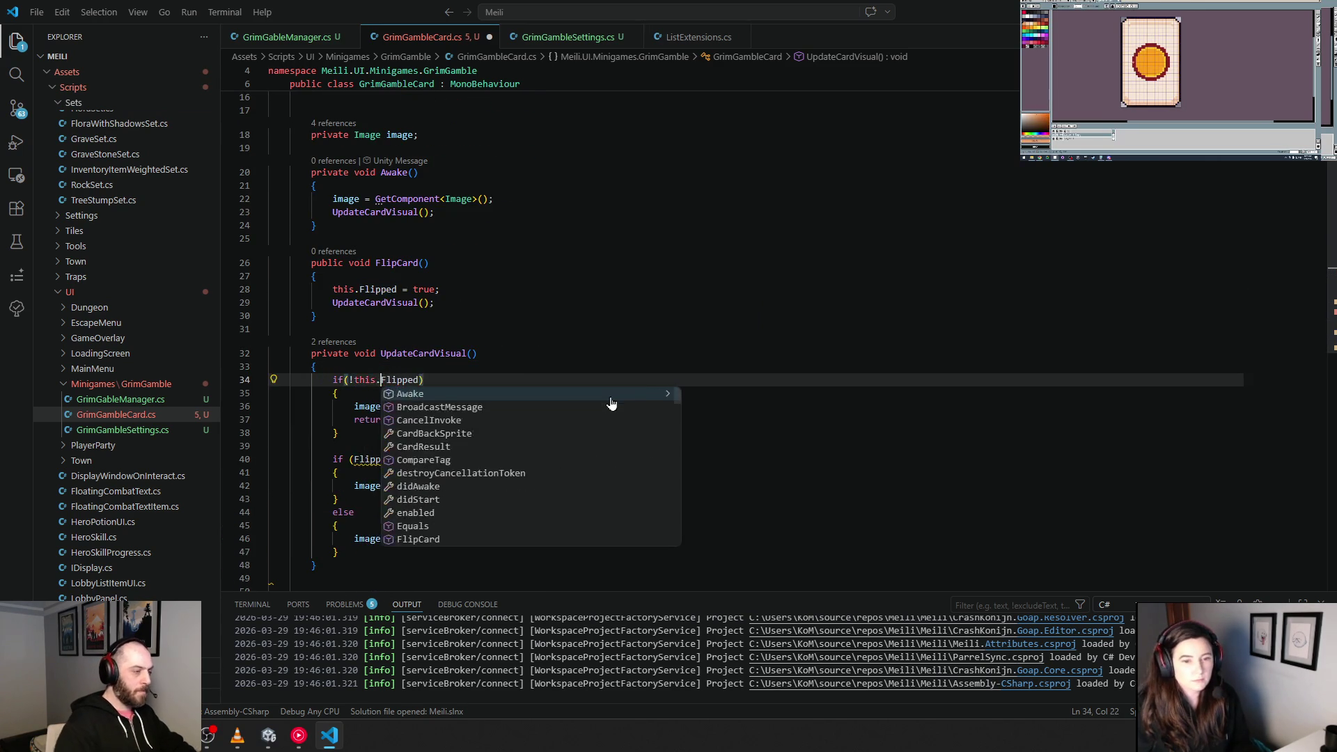
left_click(594, 289)
scroll(595, 293, "up", 5)
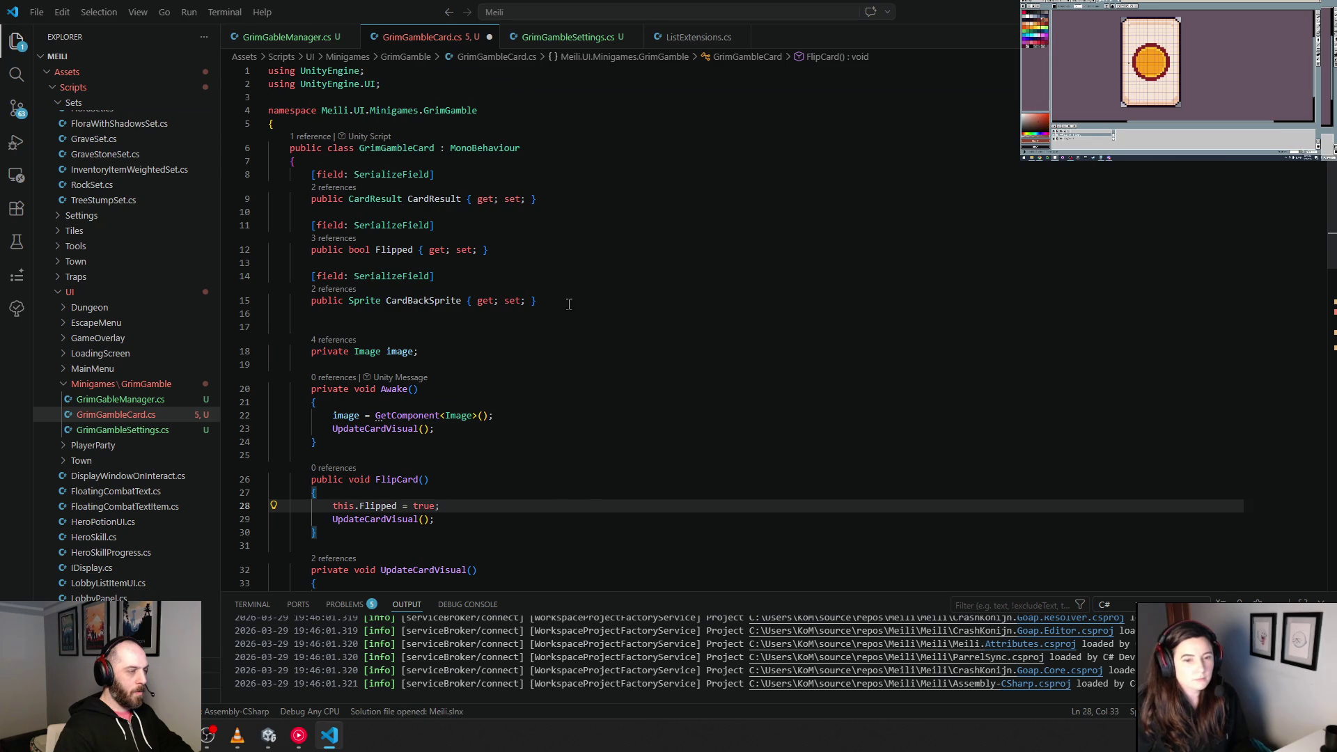
Step: Copy the CardBackSprite property with its attribute and paste three copies below it
left_click(566, 291)
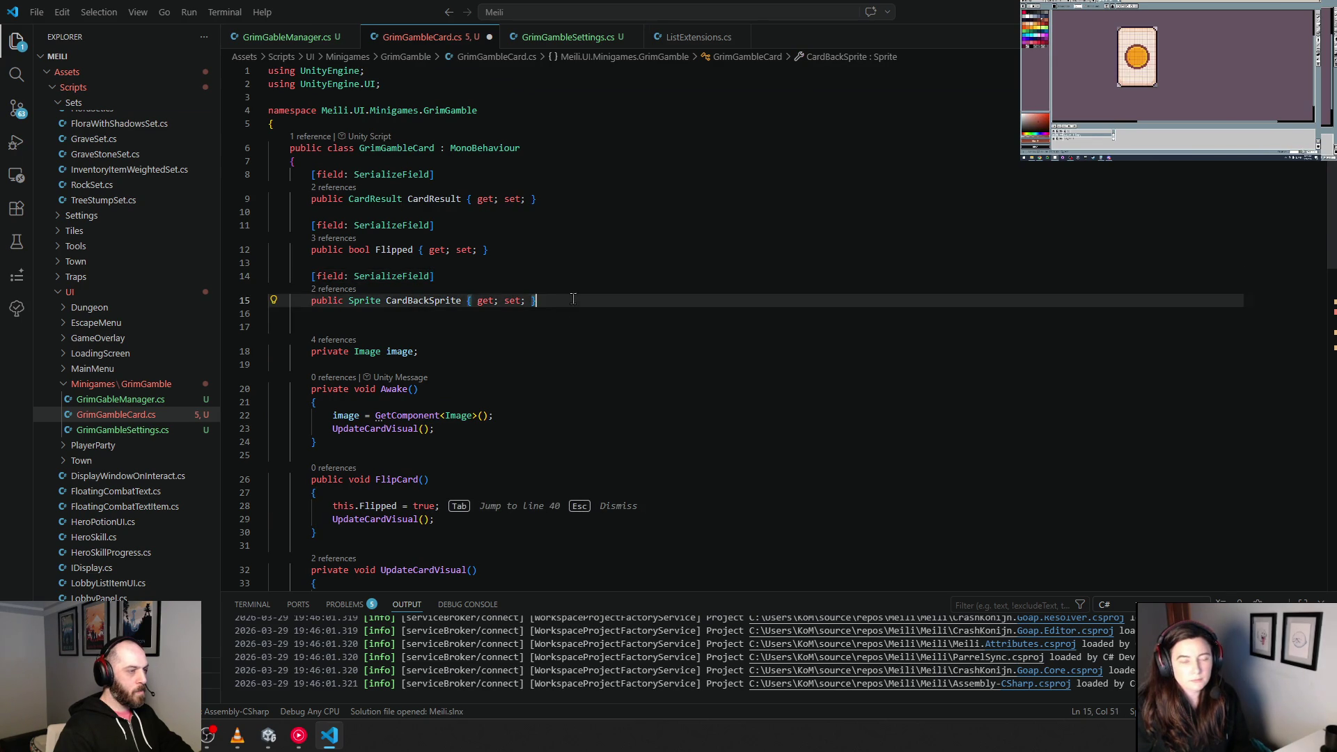
left_click_drag(554, 301, 194, 274)
key("ctrl+c")
left_click(540, 301)
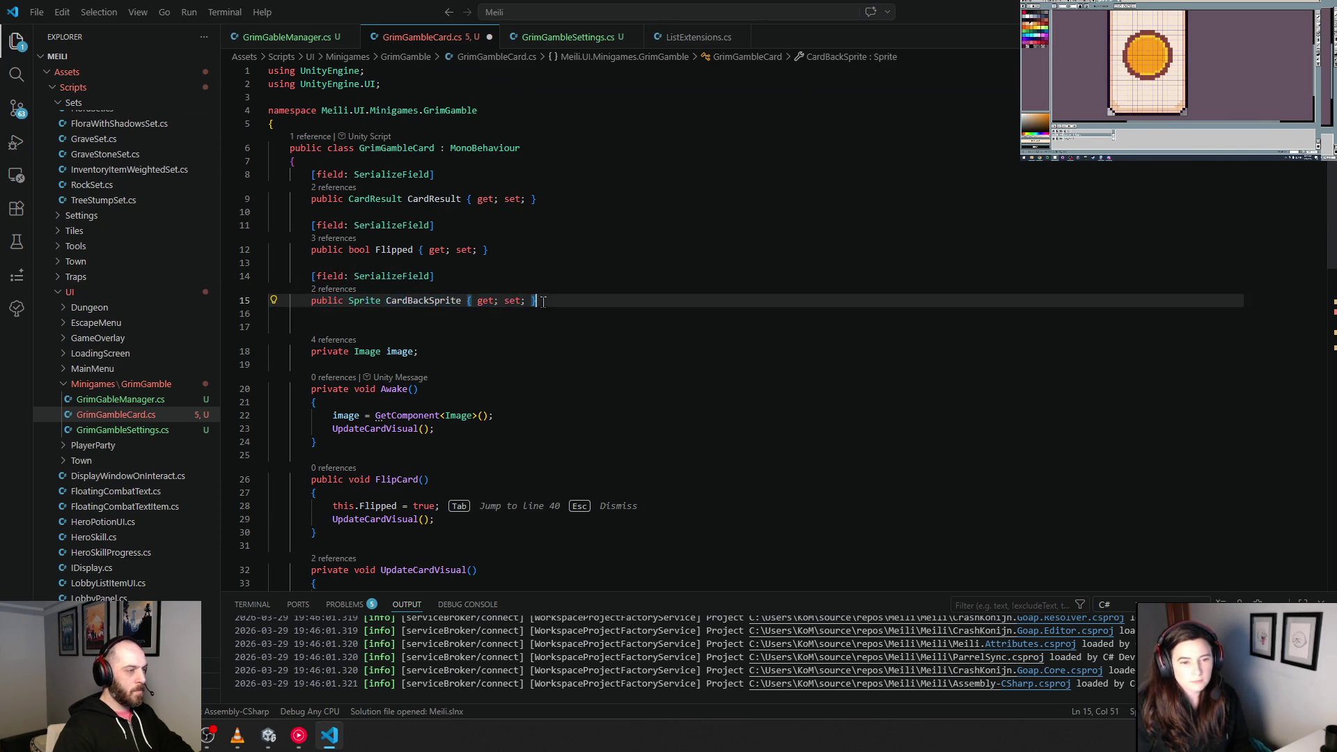
key("Return")
key("Return")
key("ctrl+v")
key("Return")
key("Return")
key("ctrl+v")
key("Return")
key("Return")
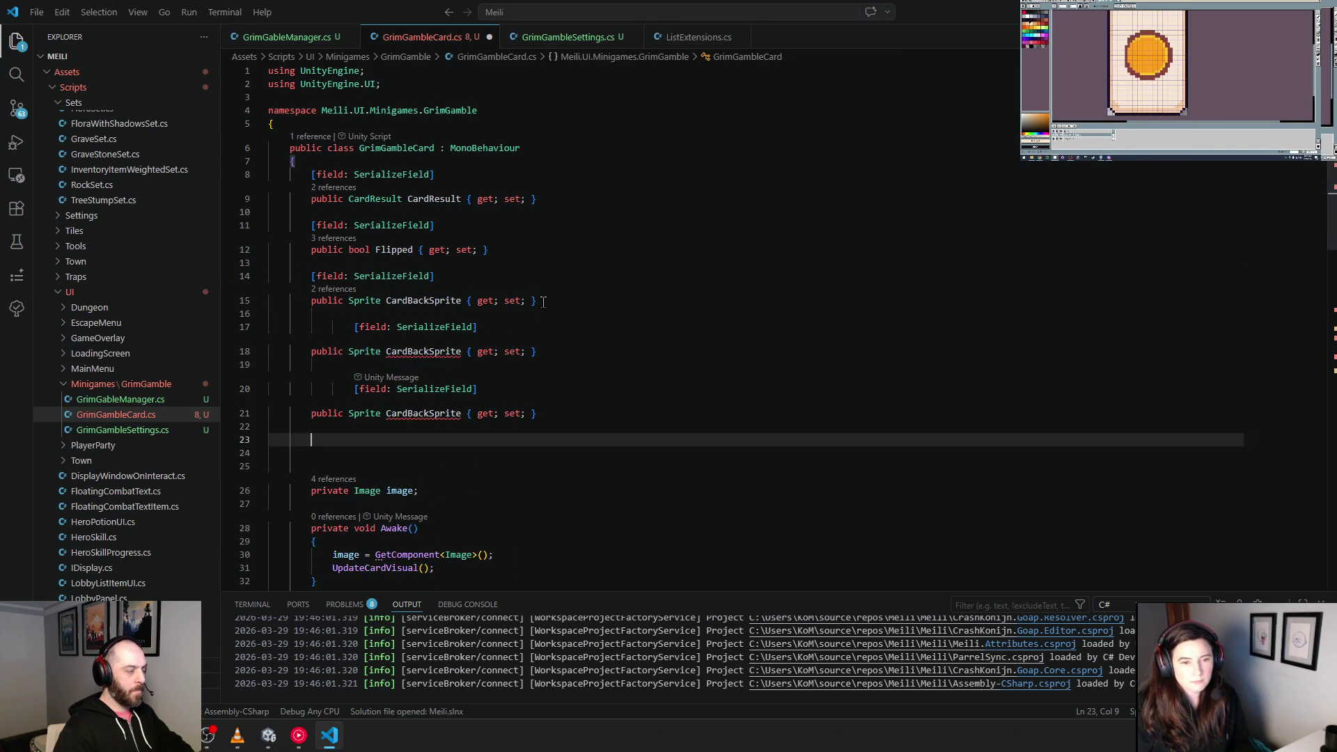
key("ctrl+v")
Step: Fix the indentation of the three pasted attribute lines
left_click(356, 429)
key("BackSpace")
key("BackSpace")
left_click(355, 378)
key("BackSpace")
key("BackSpace")
left_click(354, 327)
key("BackSpace")
key("BackSpace")
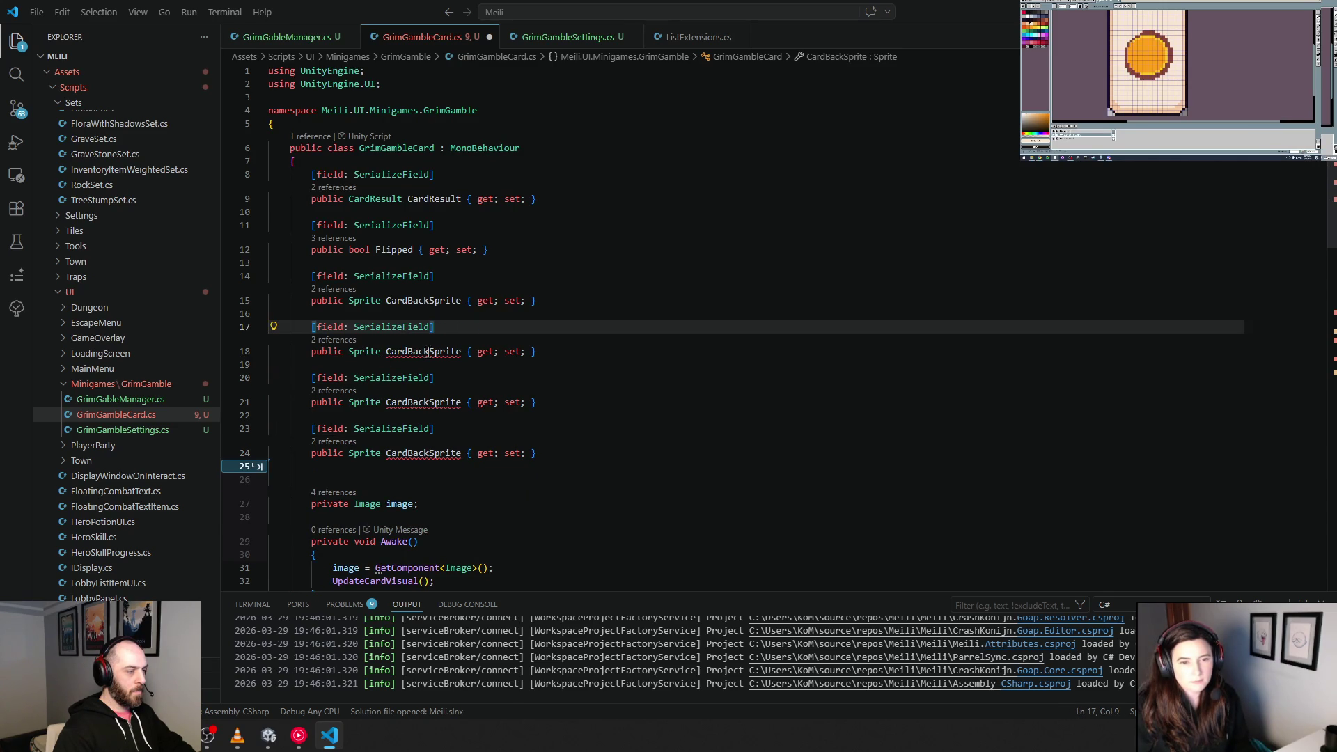
left_click(407, 352)
key("BackSpace")
key("BackSpace")
key("BackSpace")
Step: Rename the copies CardSkullSprite, CardSilverSprite and CardGoldSprite, and remove an extra blank line
type("Skull")
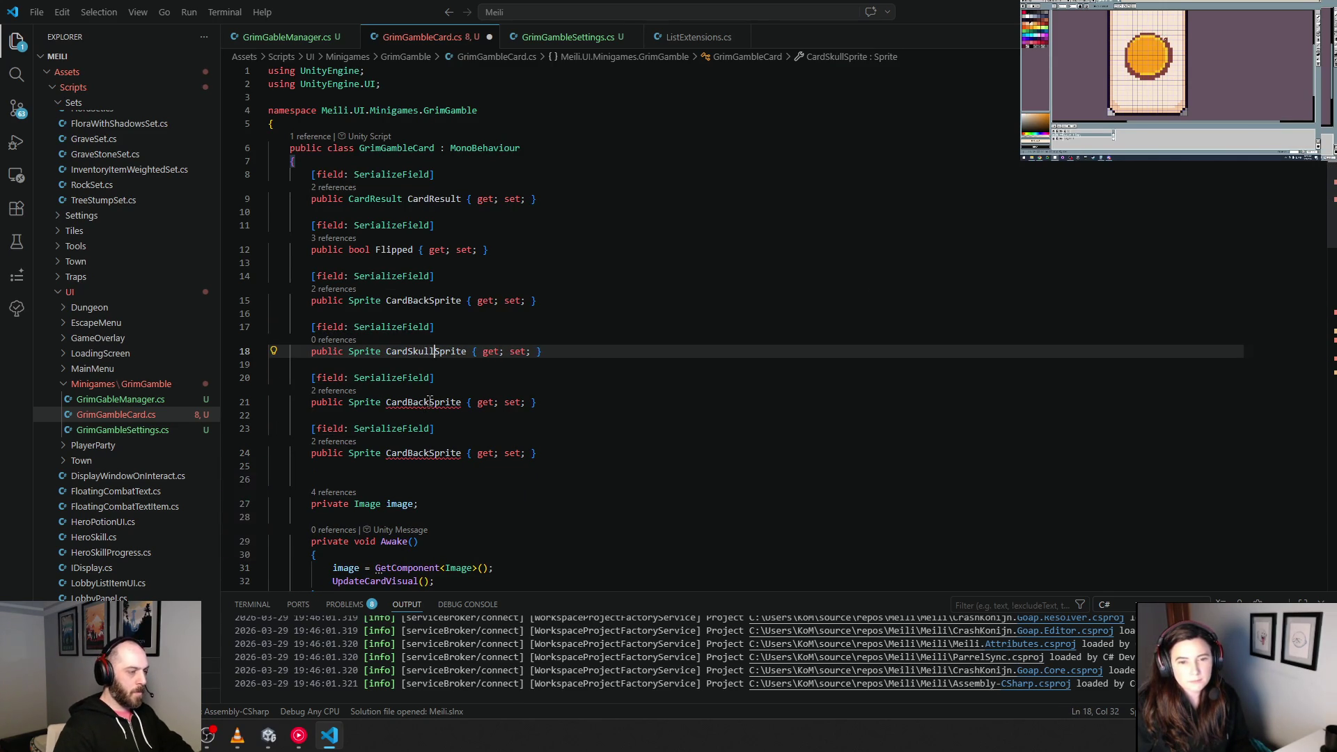
left_click(429, 402)
key("BackSpace")
key("BackSpace")
type("Sl")
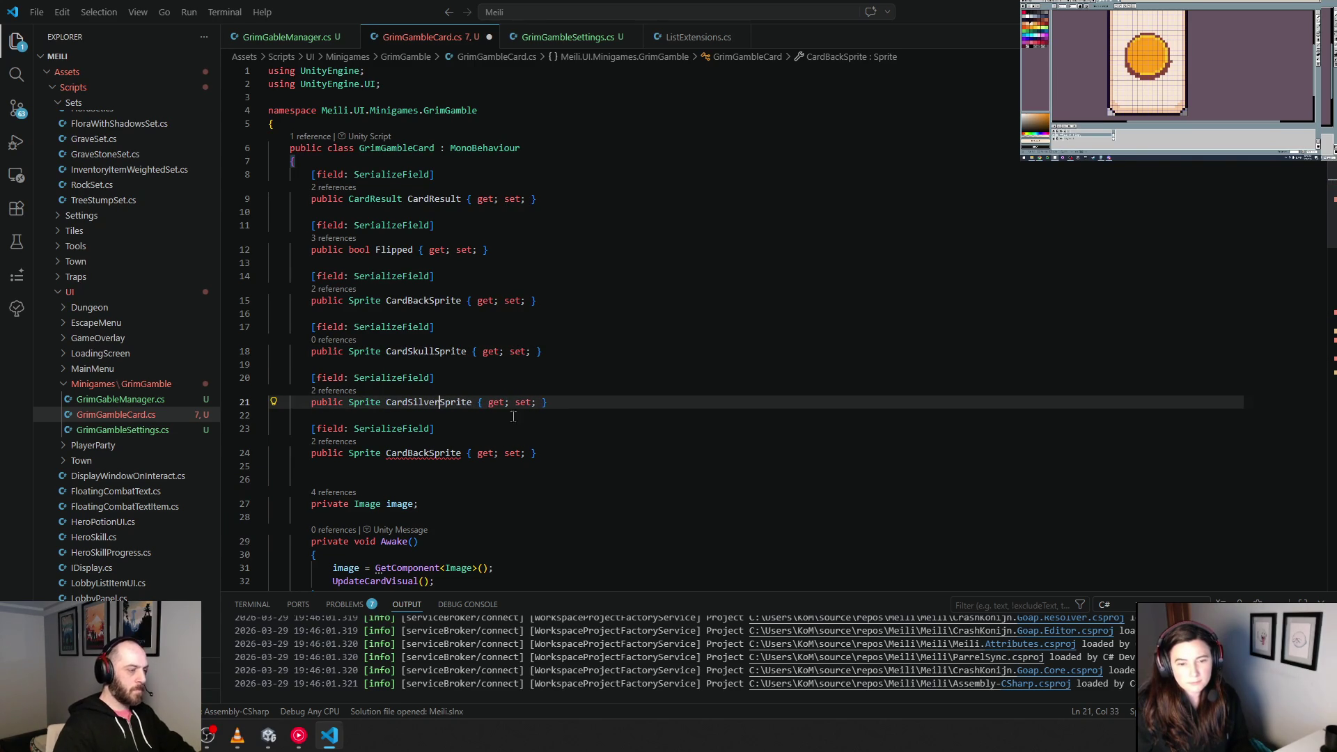
left_click(434, 453)
key("BackSpace")
key("BackSpace")
key("BackSpace")
type("Gl")
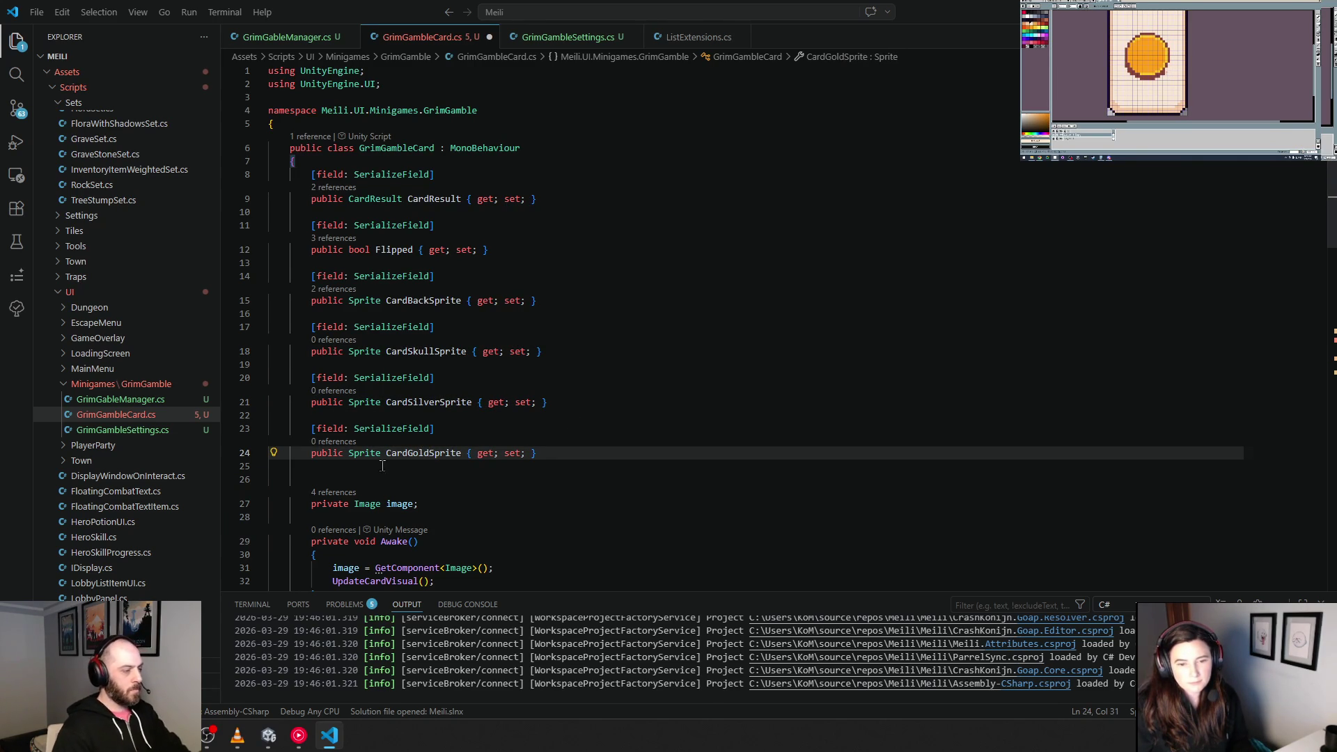
left_click(362, 467)
key("Delete")
scroll(453, 466, "down", 3)
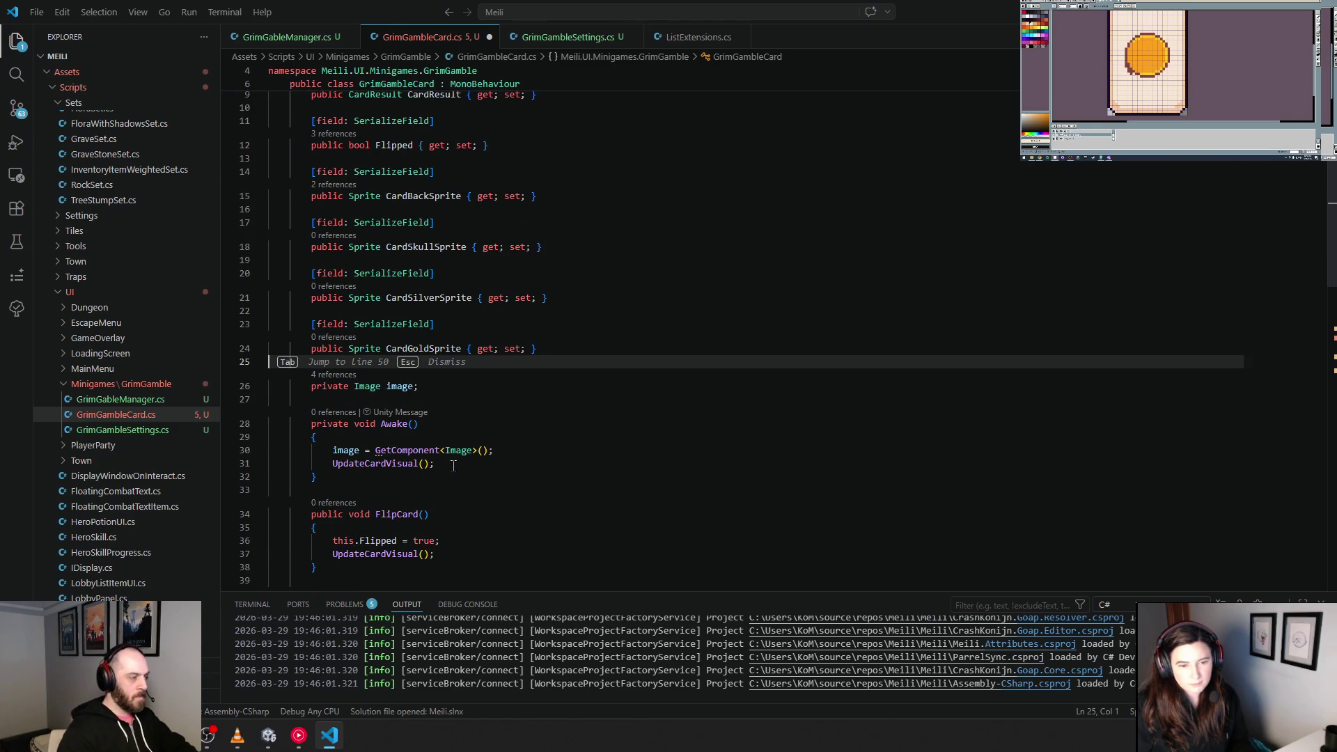
left_click_drag(518, 430, 521, 440)
key("Tab")
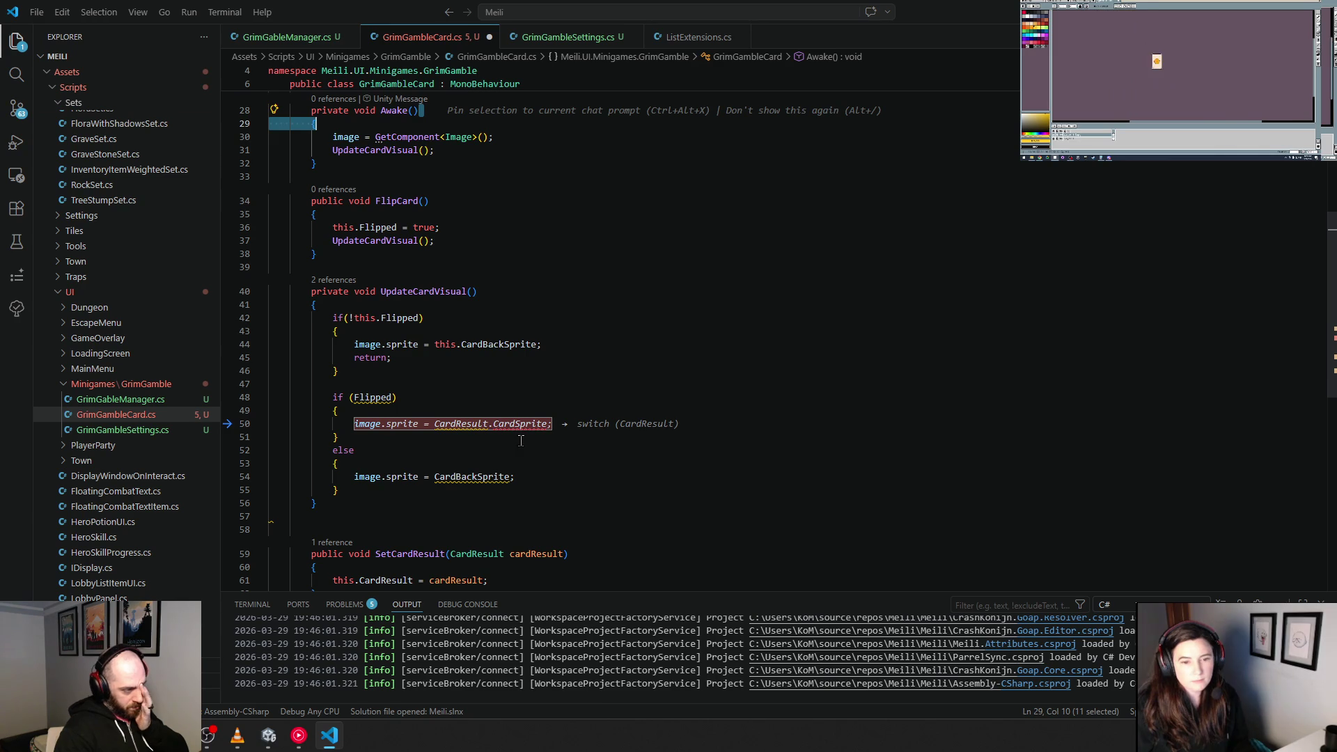
Step: Replace the old if/else block with the suggested switch on CardResult.CardType
left_click(348, 410)
left_click_drag(317, 403, 400, 491)
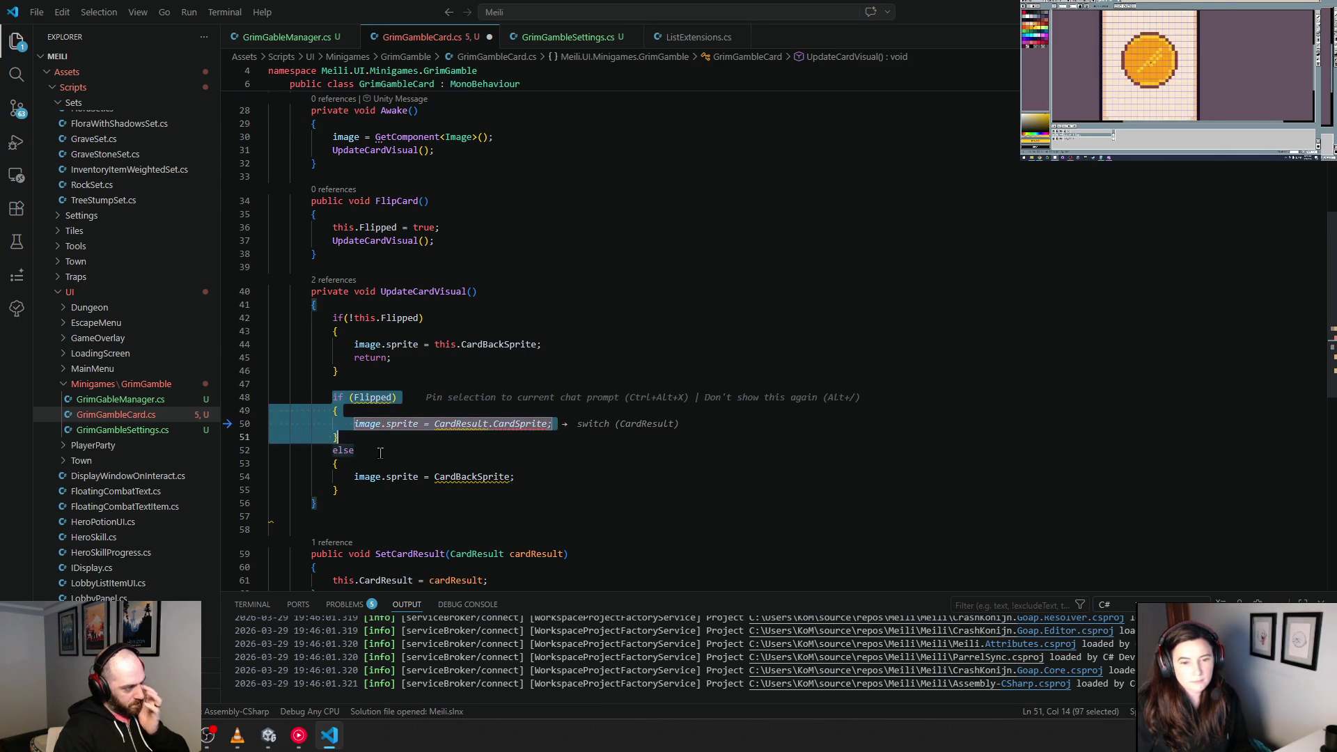
key("BackSpace")
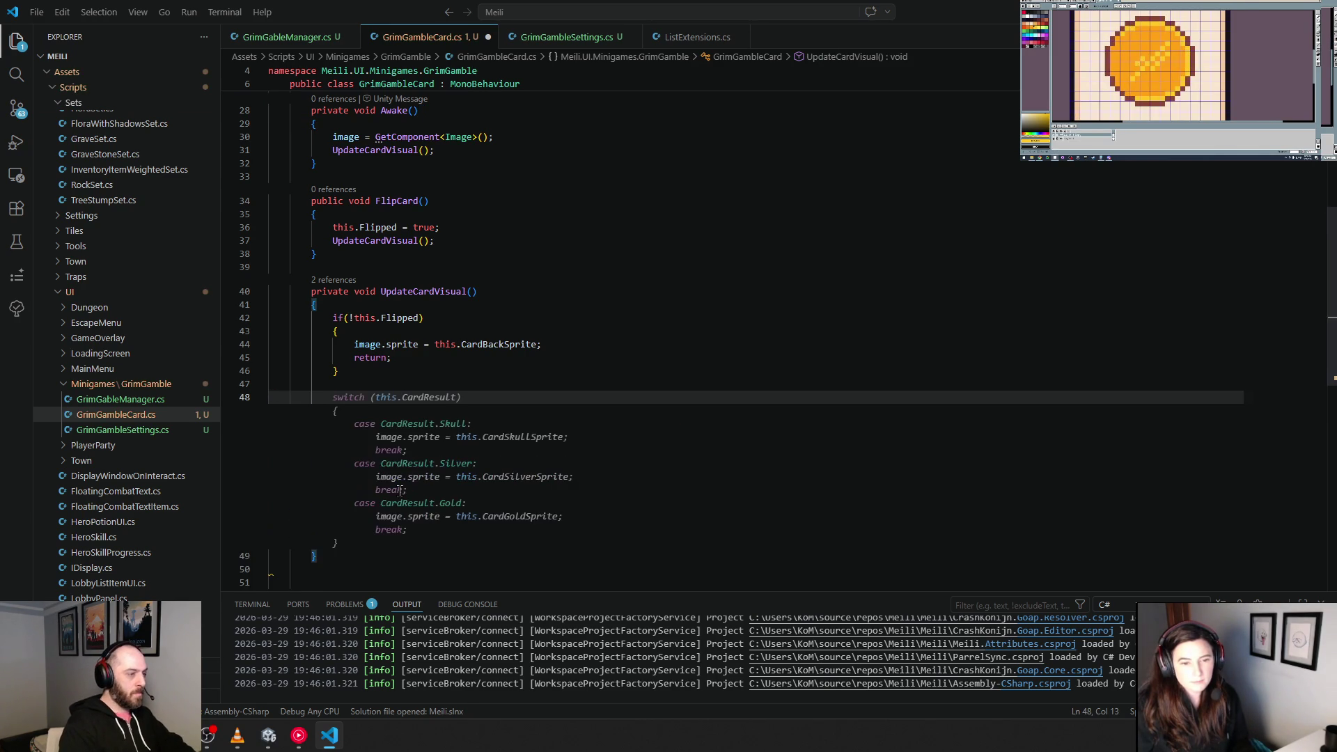
type("switch (CardResult.CardType)")
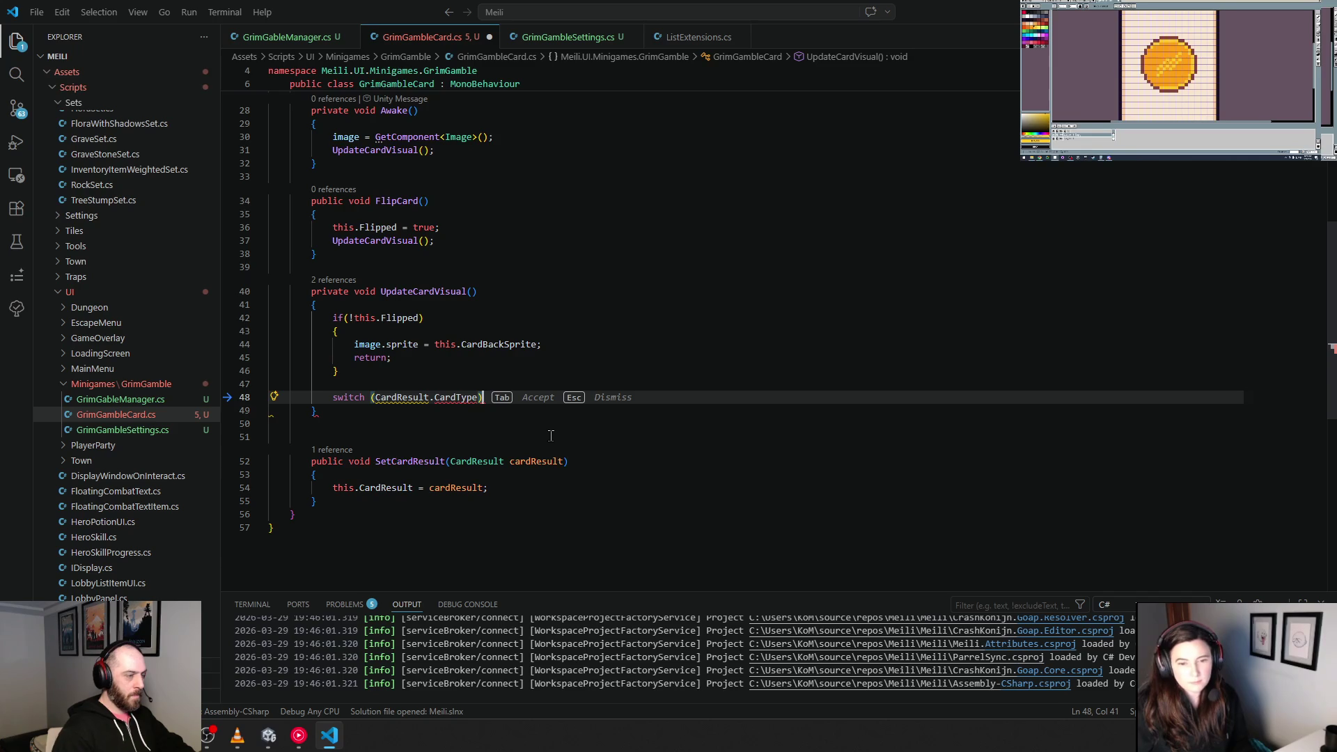
key("Tab")
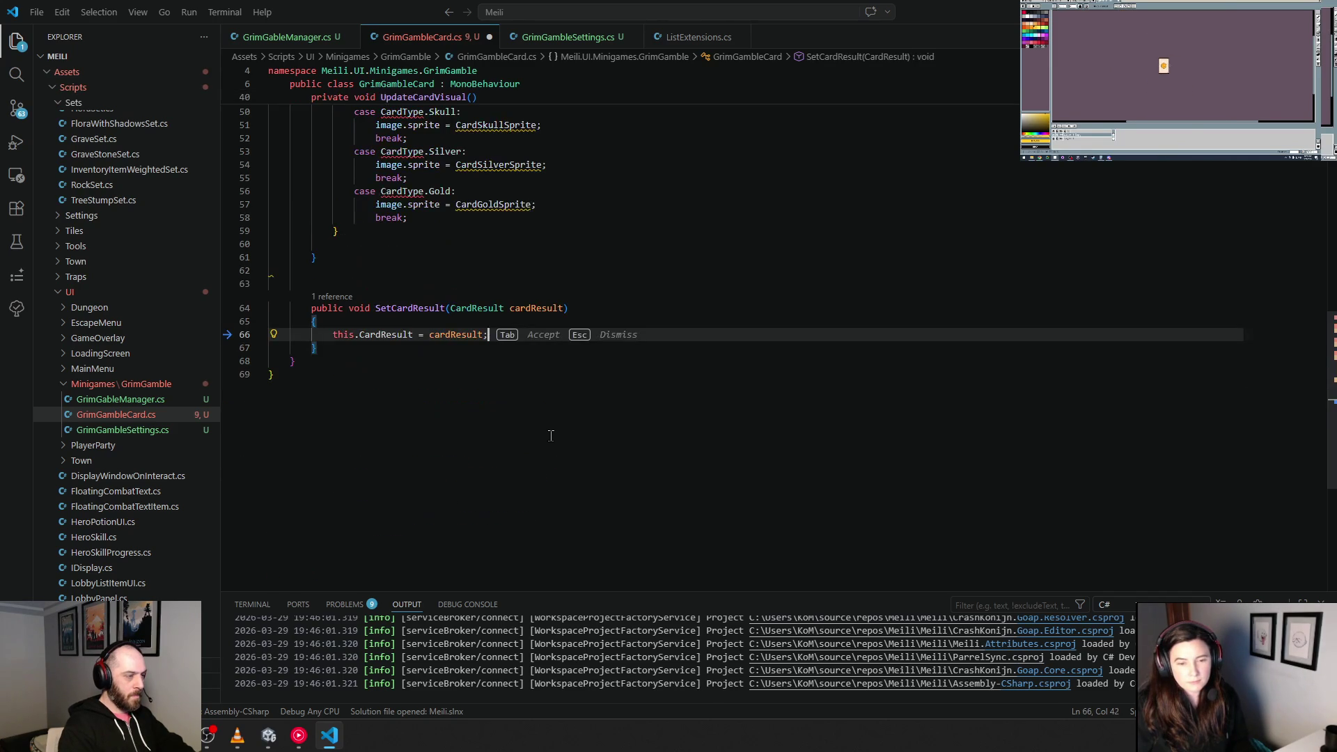
Step: Change the switch expression to this.CardResult, dropping .CardType
left_click(551, 435)
scroll(557, 439, "up", 3)
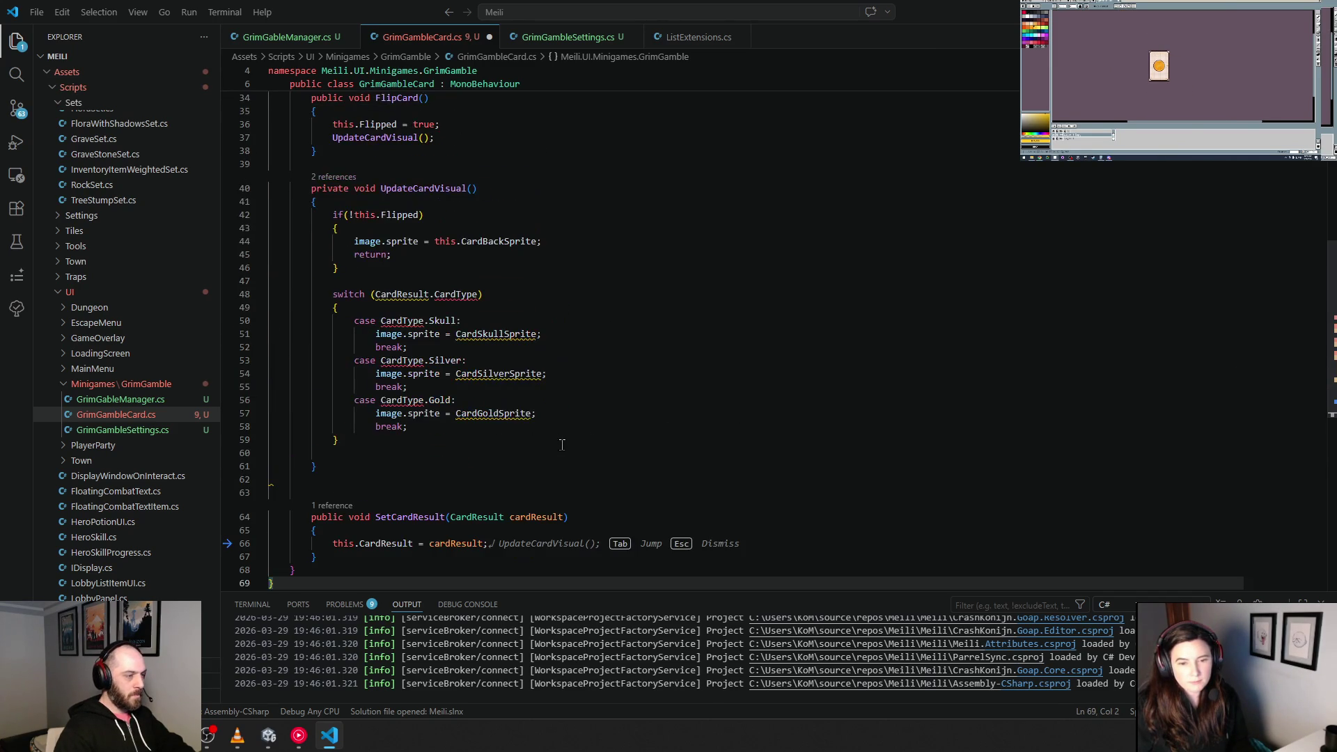
scroll(562, 445, "down", 3)
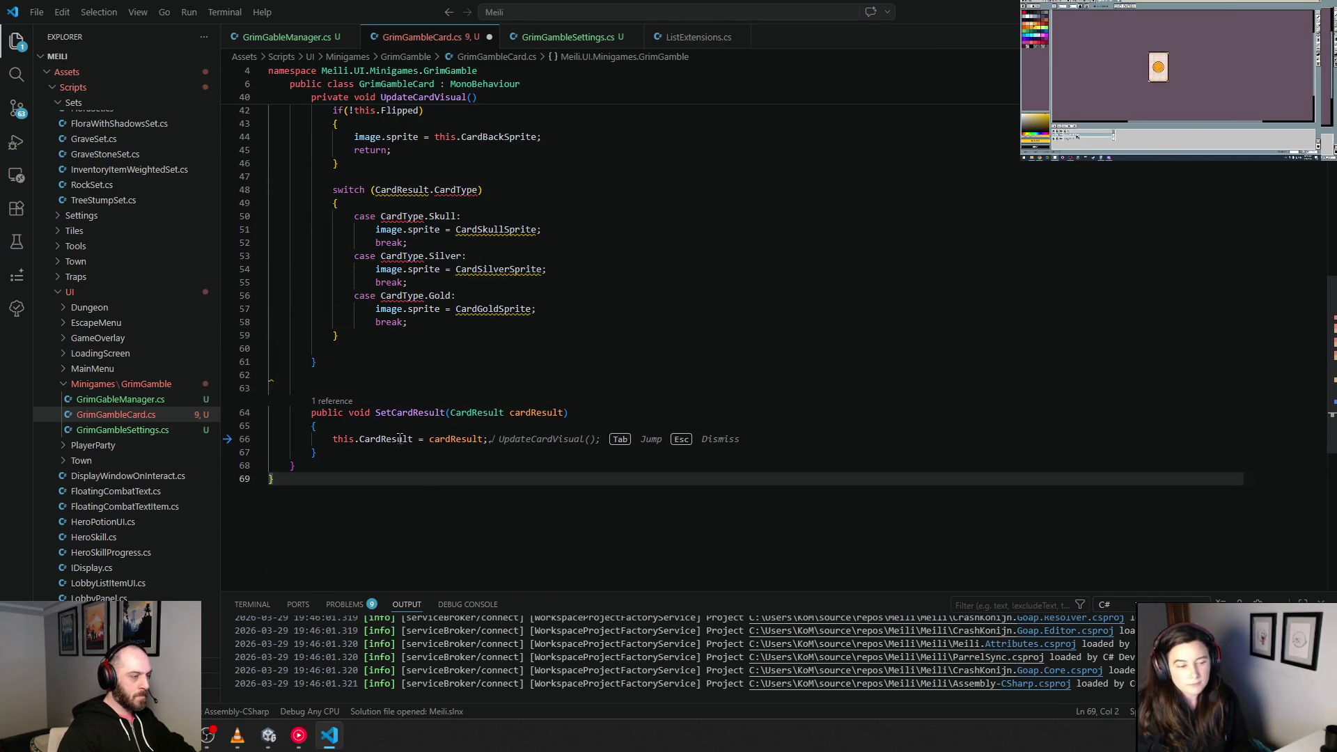
scroll(379, 322, "up", 3)
left_click(376, 294)
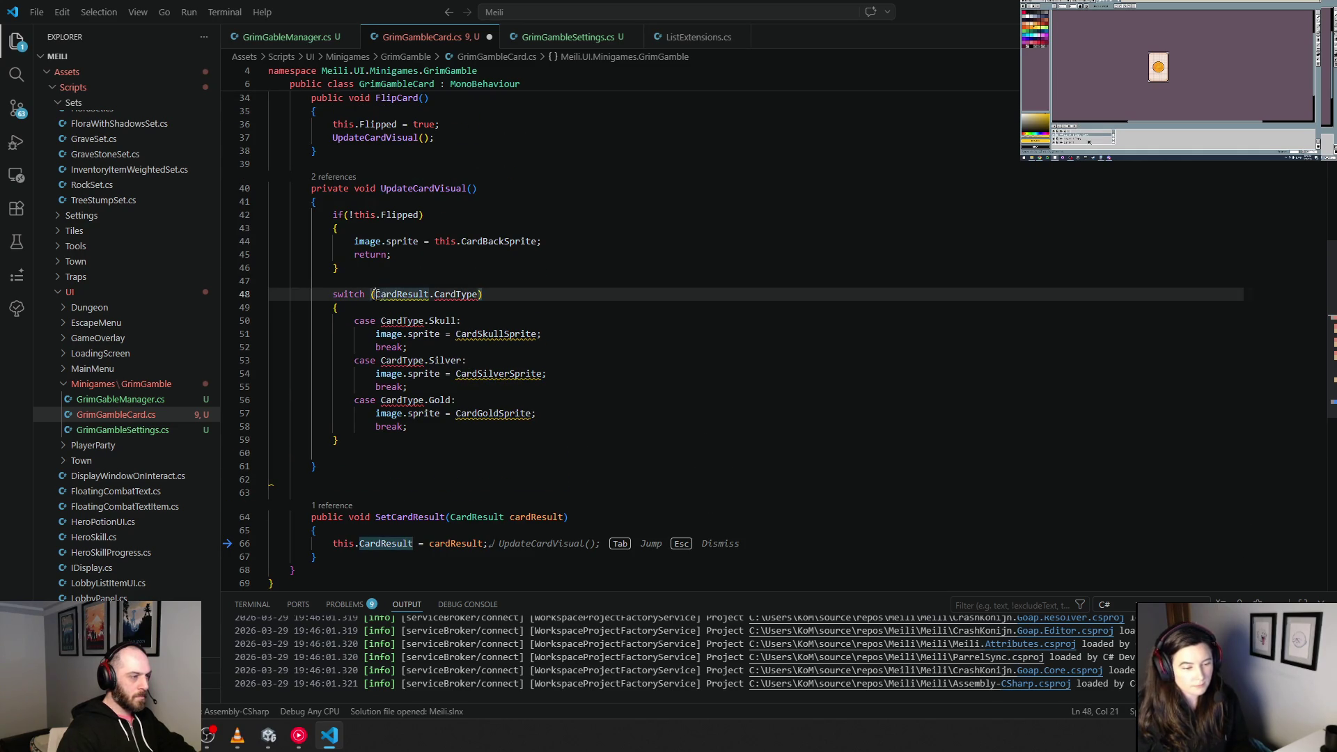
type("this.")
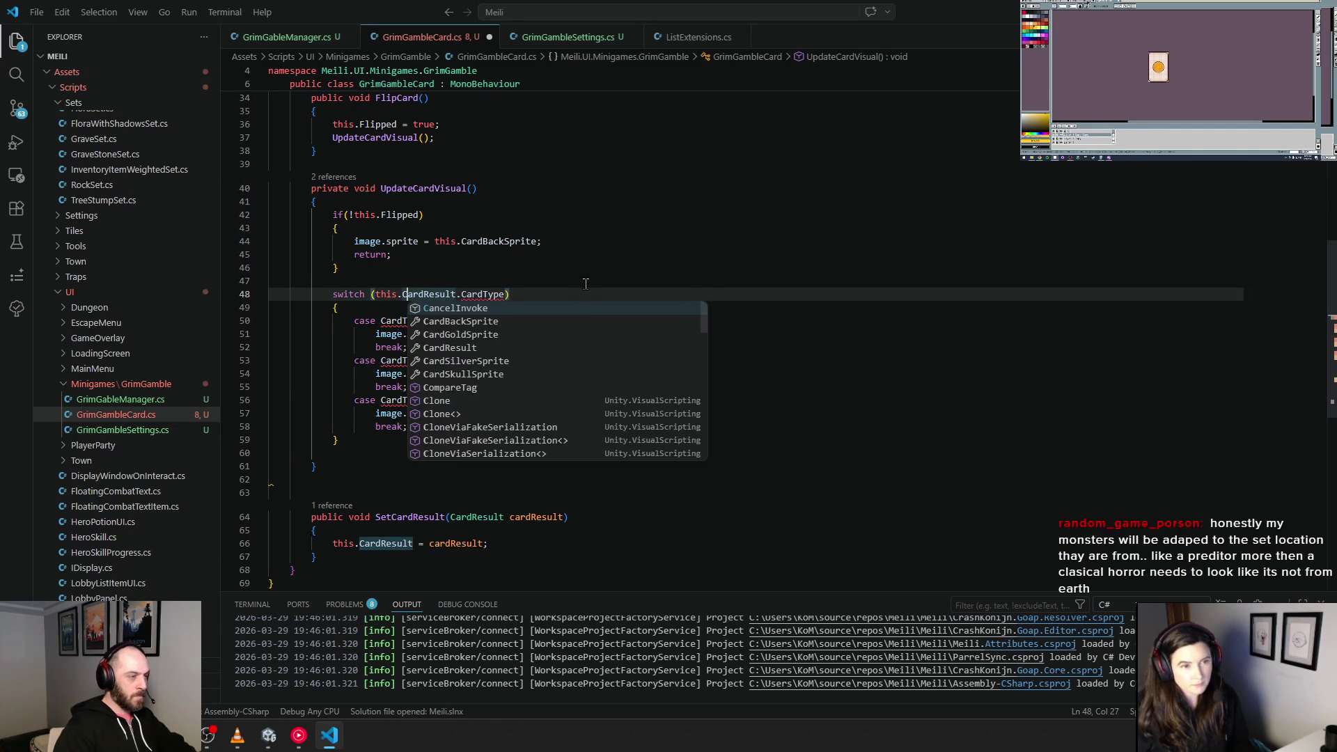
key("ctrl+Right")
key("ctrl+Right")
key("Delete")
key("Delete")
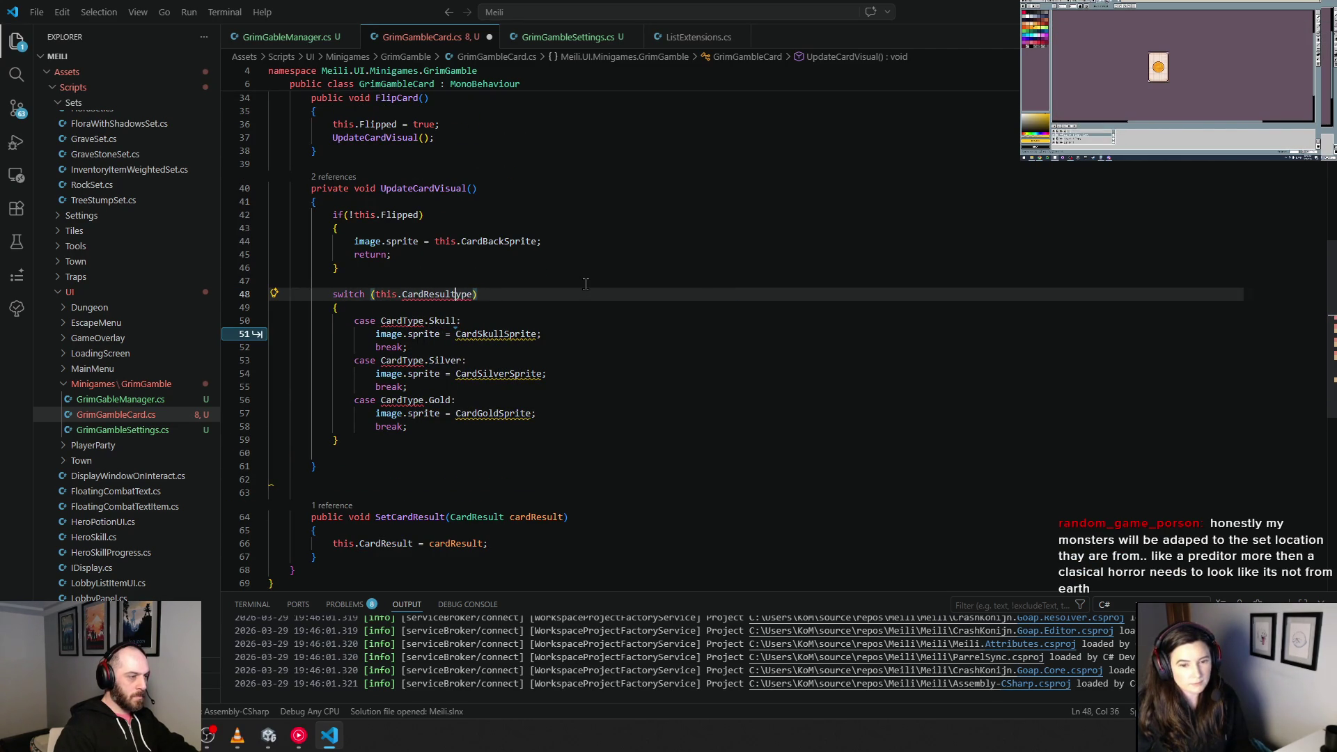
Step: Delete the extra blank lines after the switch block
left_click(488, 360)
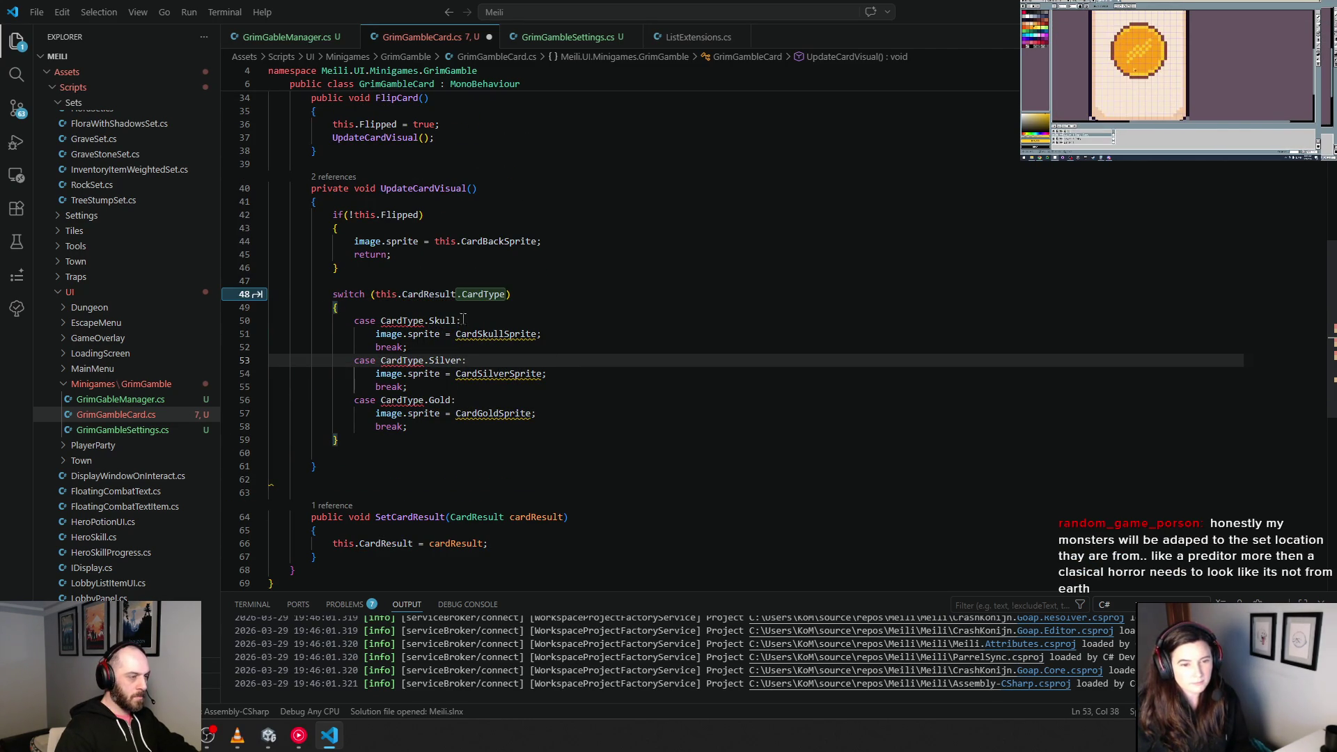
left_click(592, 376)
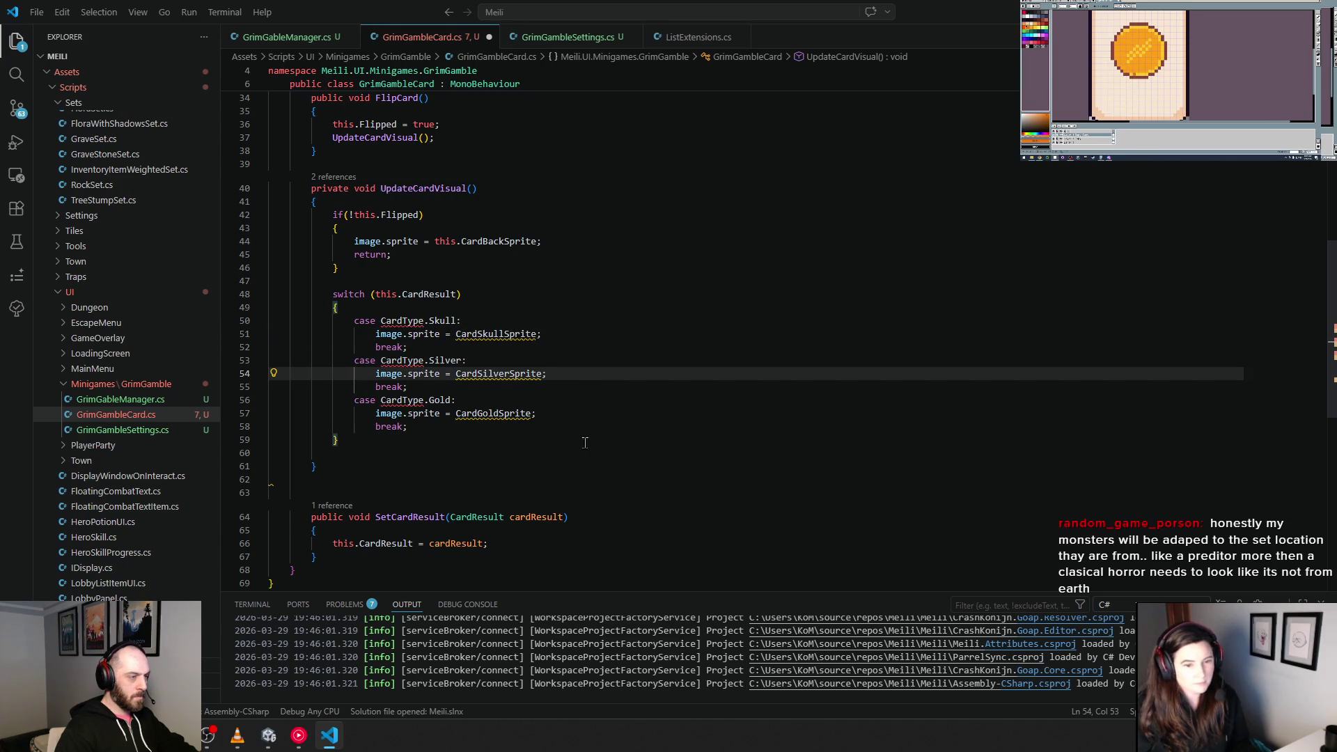
left_click(501, 518)
left_click(493, 477)
key("Up")
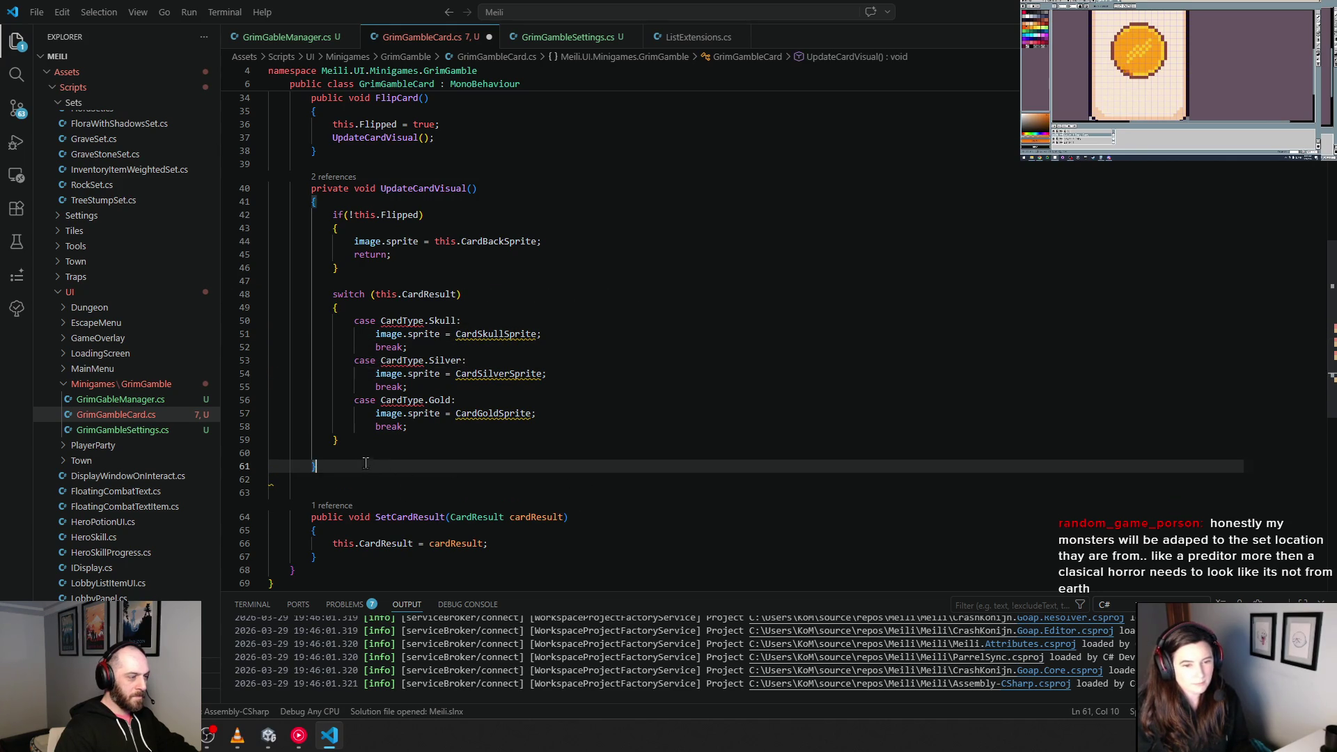
key("Up")
key("BackSpace")
key("Down")
key("Down")
key("Delete")
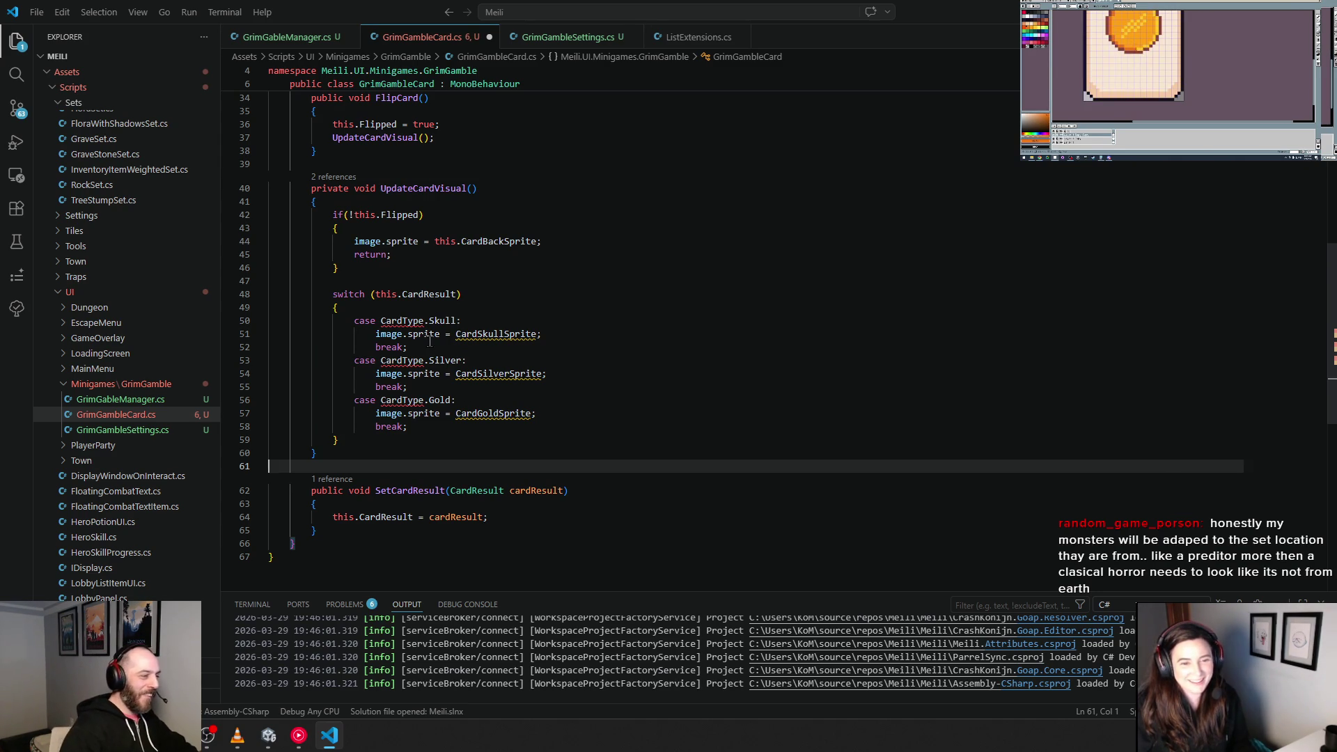
Step: Rename CardType to CardResult in the Skull, Silver and Gold cases
double_click(396, 321)
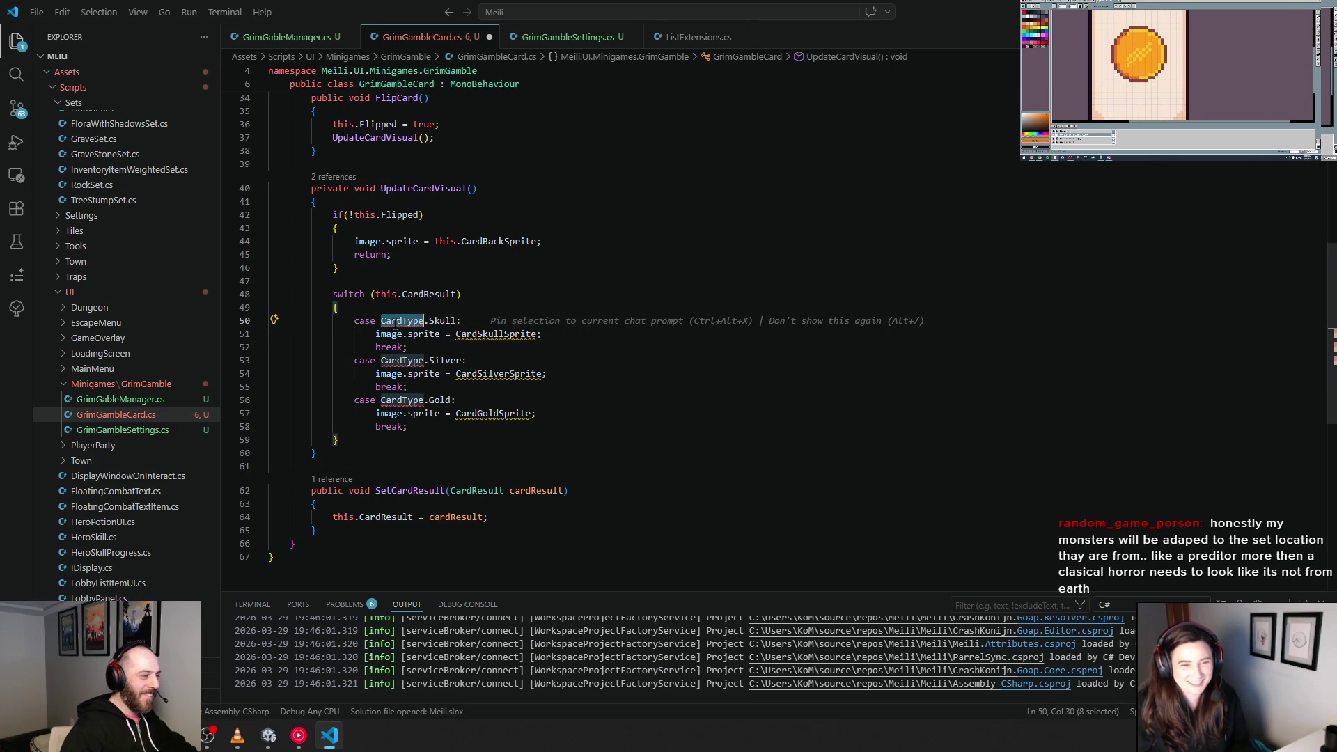
type("CardResult")
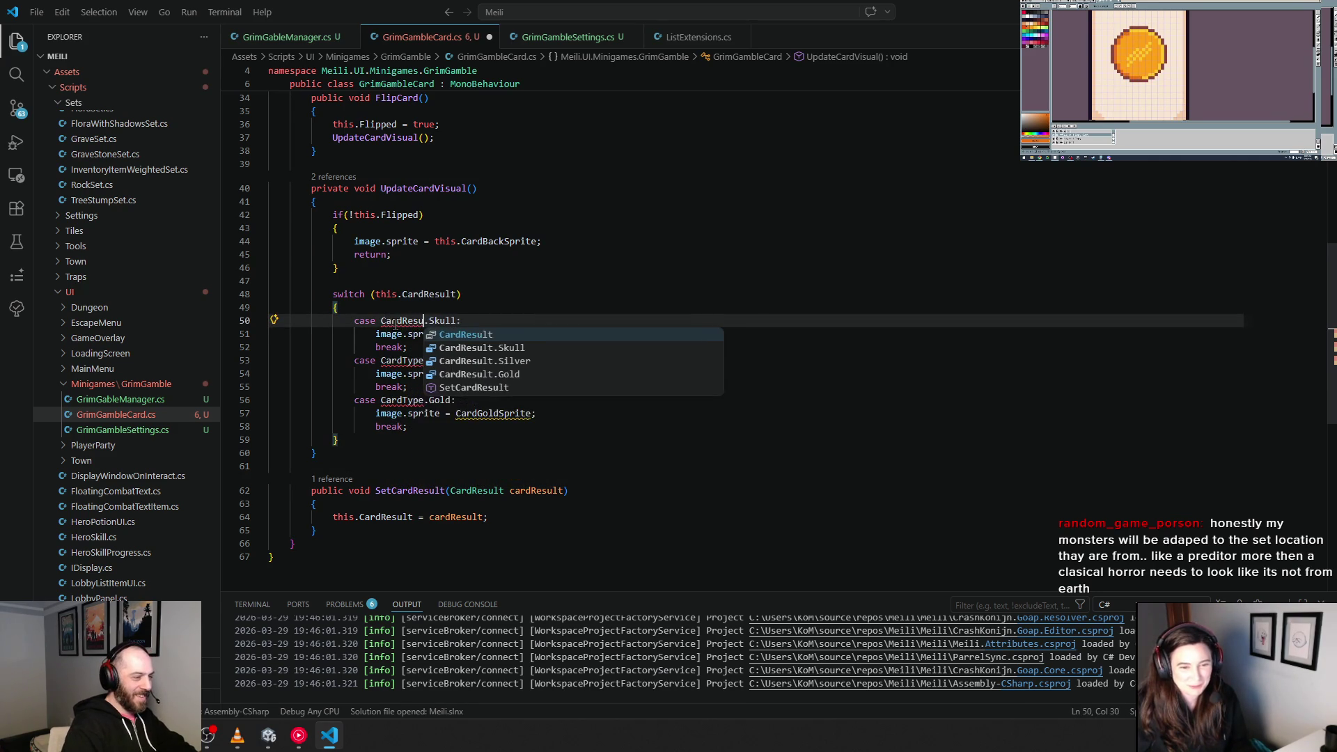
key("Escape")
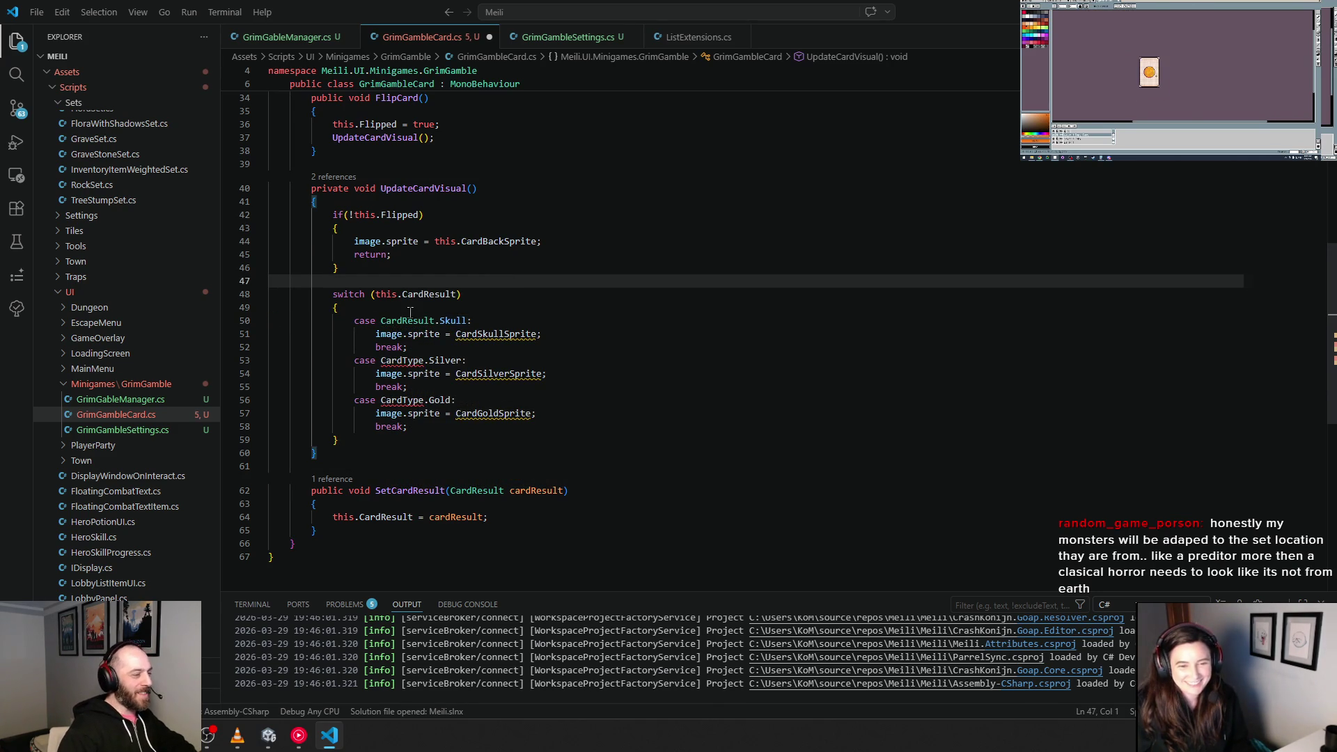
double_click(407, 322)
key("Tab")
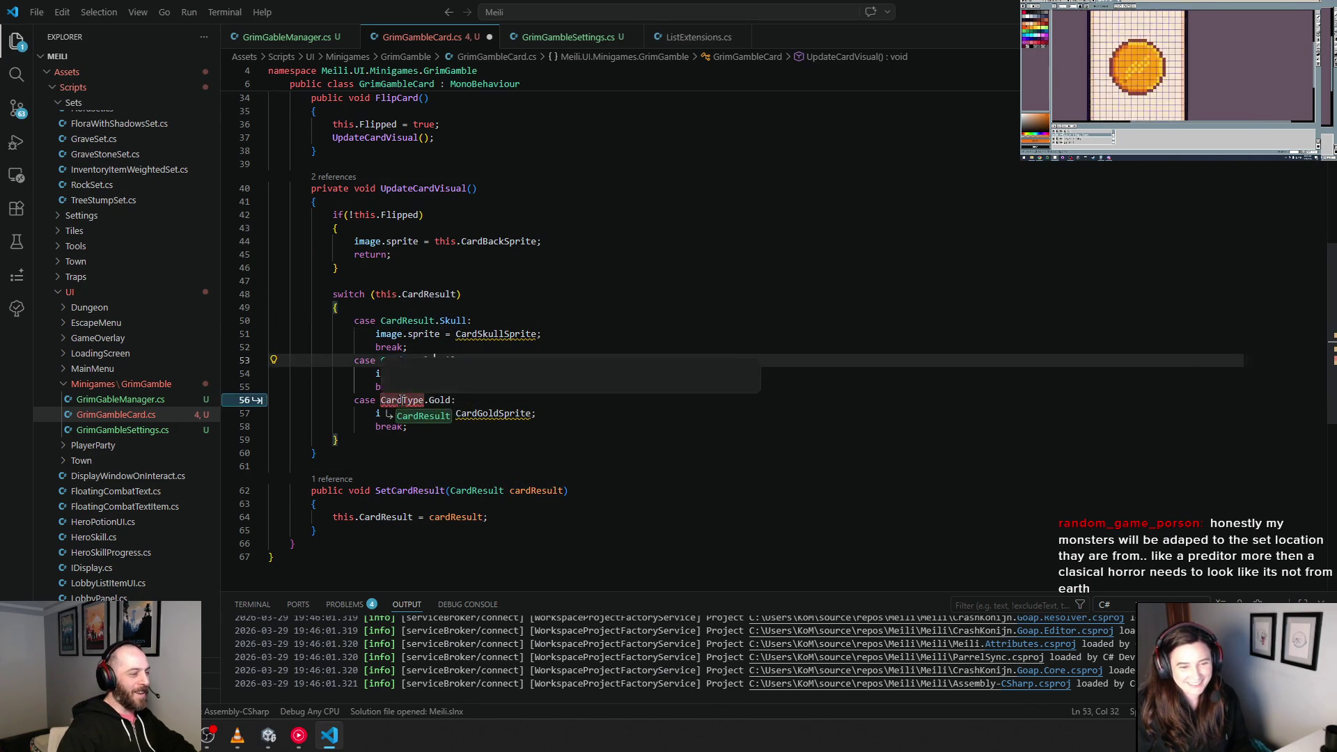
key("Tab")
Step: Prefix CardSkullSprite, CardSilverSprite and CardGoldSprite with this
left_click(732, 357)
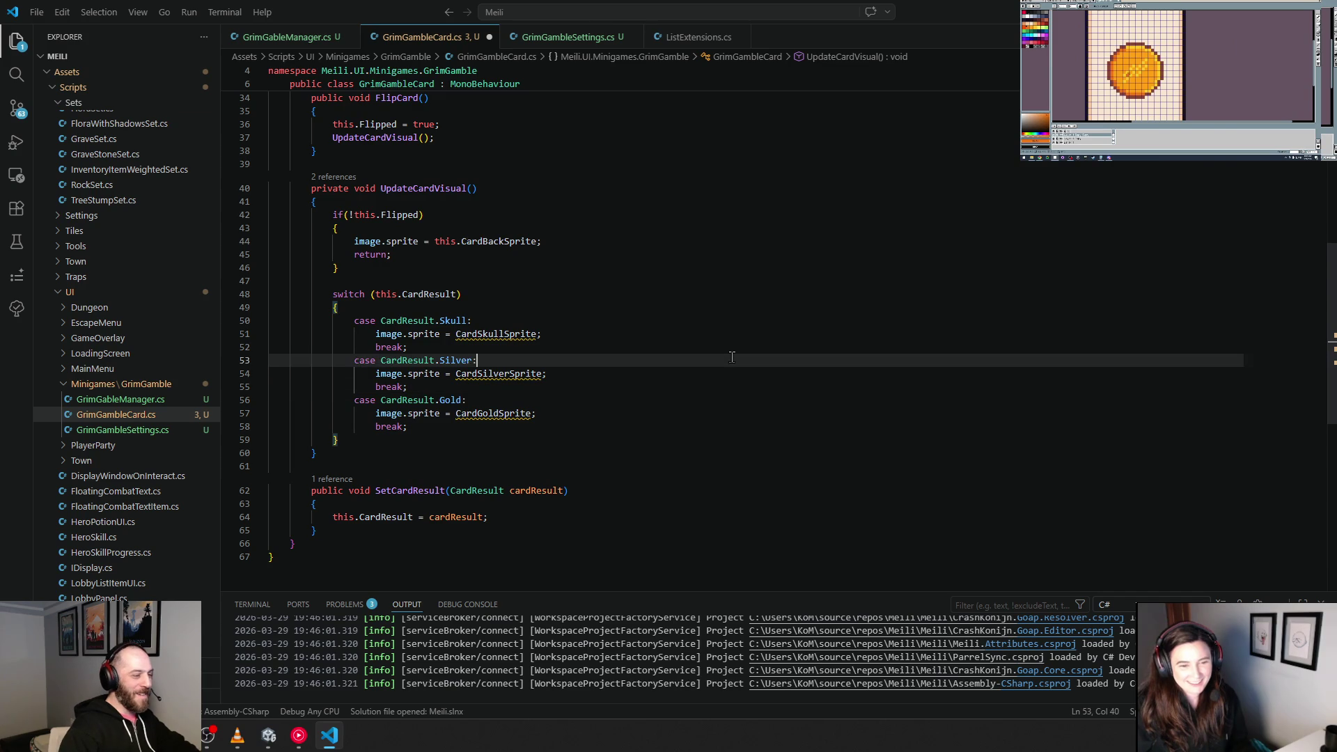
left_click(455, 334)
type("this.")
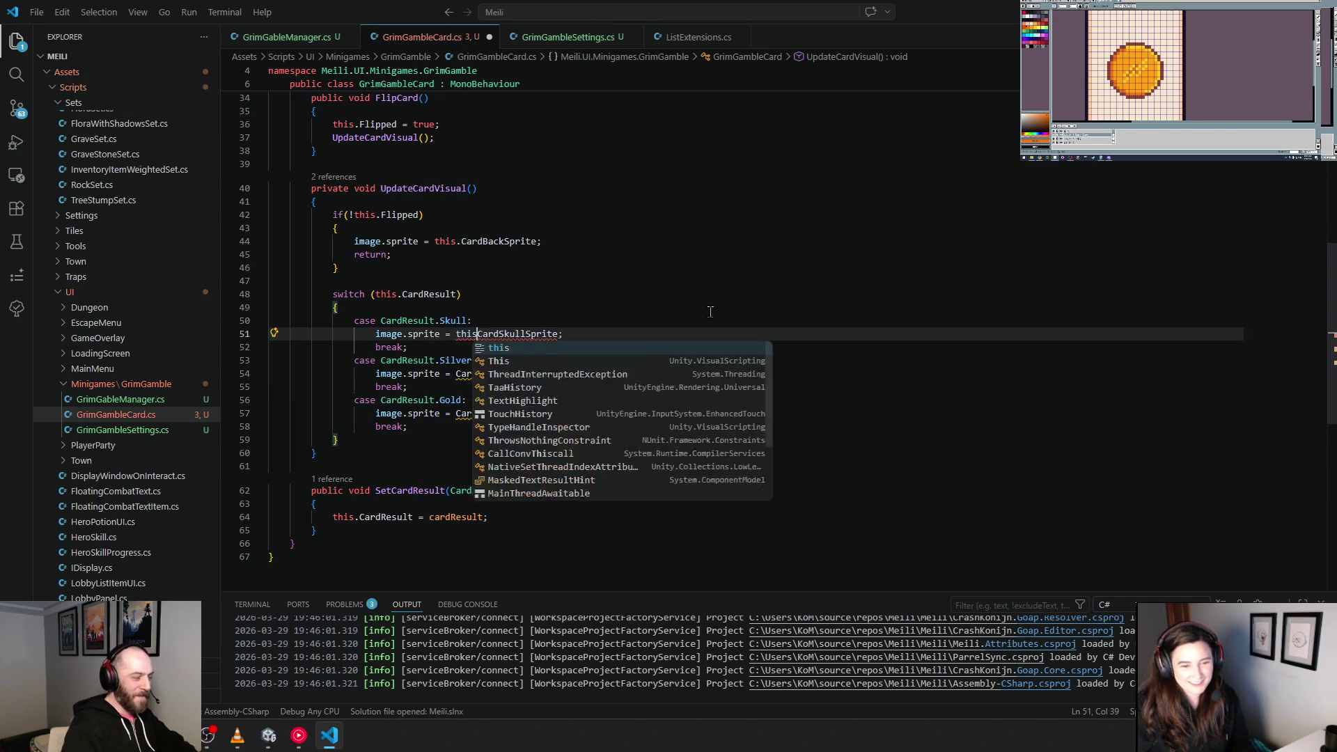
key("Tab")
key("Tab")
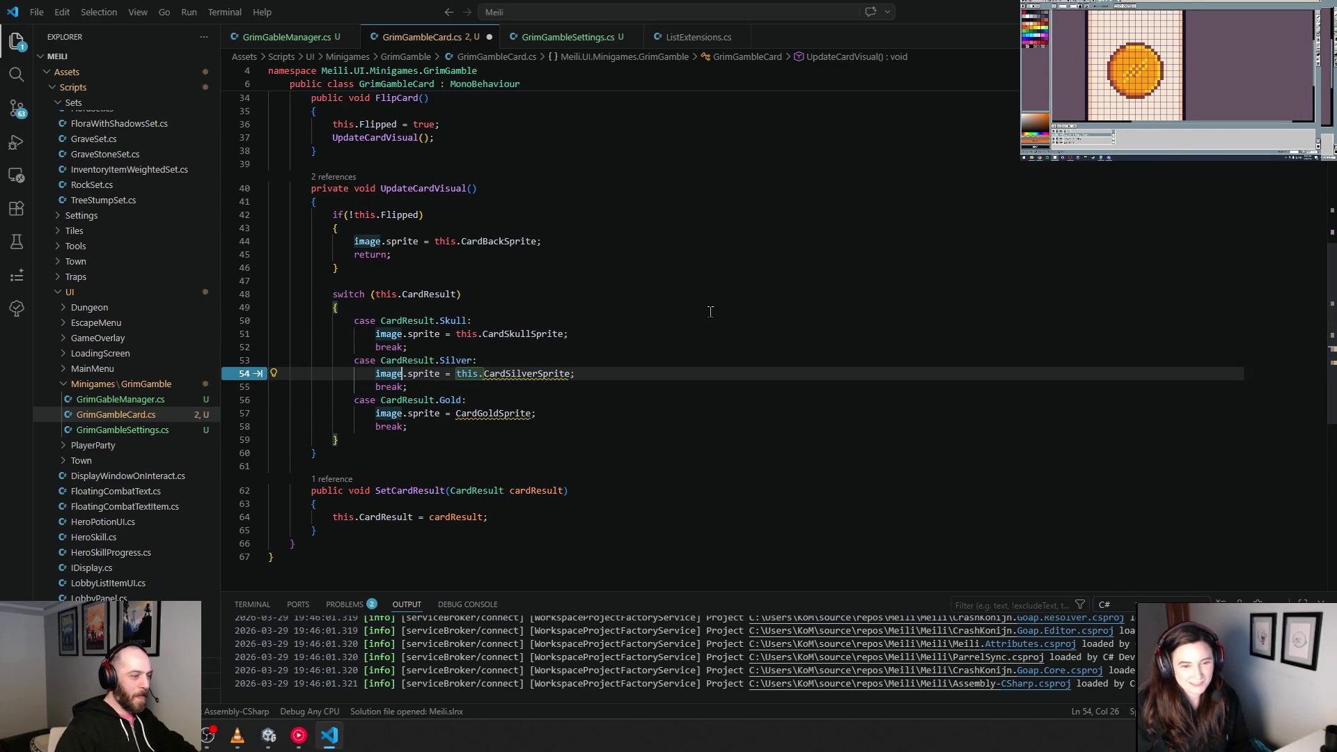
key("Tab")
key("Tab")
left_click(611, 440)
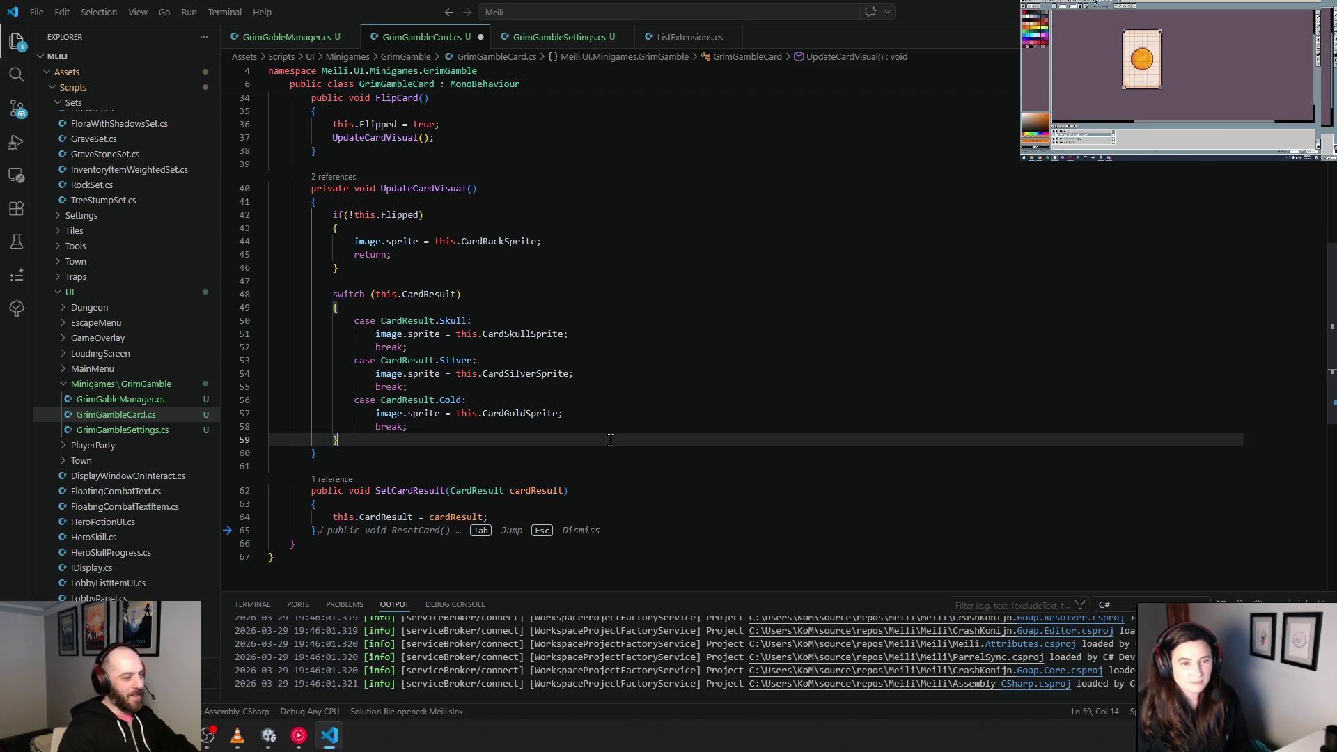
Step: Dismiss the suggested ResetCard method, save the script, then add and remove blank lines
key("Escape")
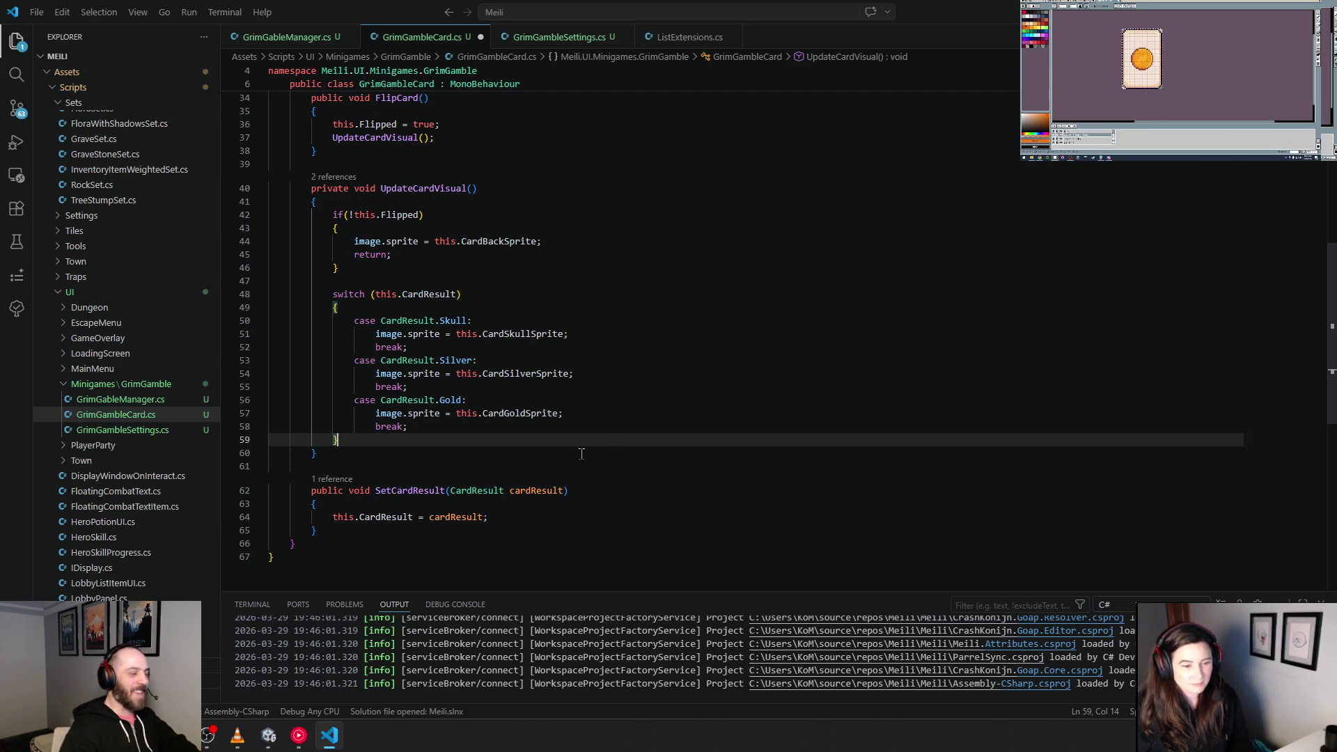
key("ctrl+s")
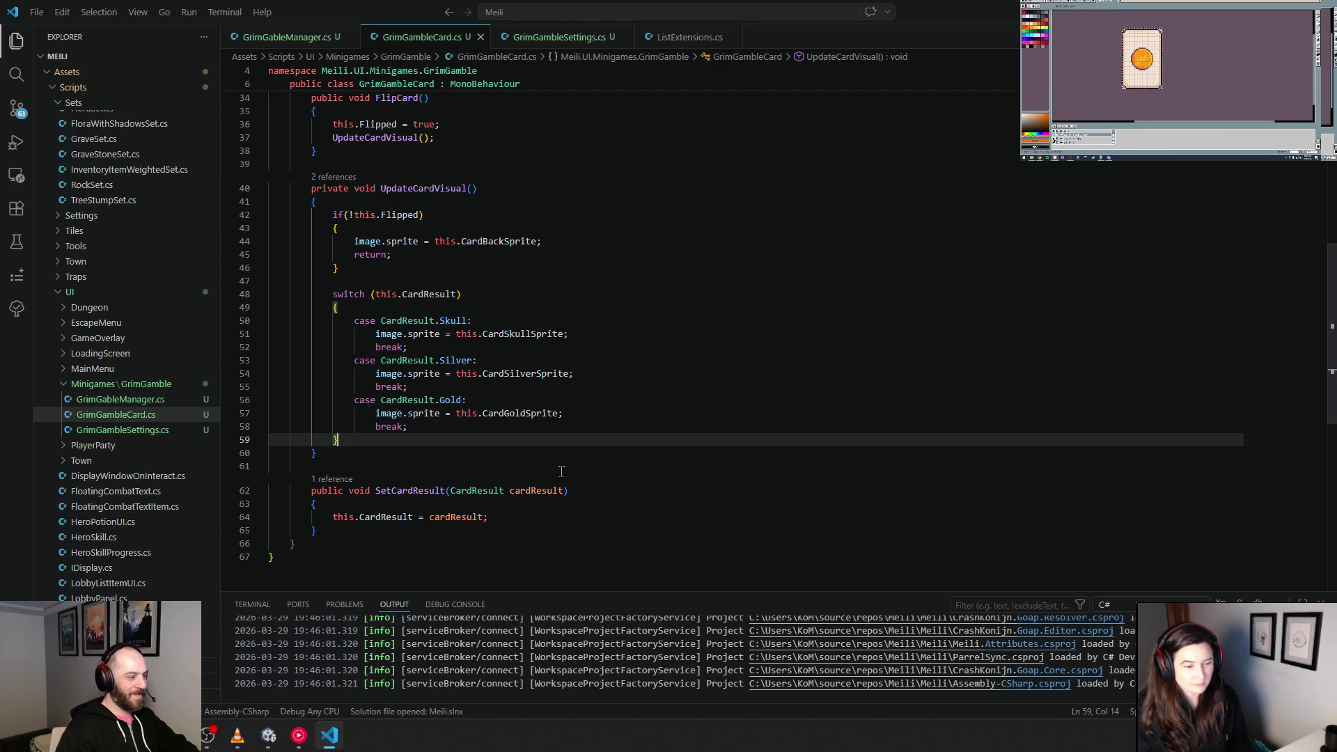
key("Return")
key("Return")
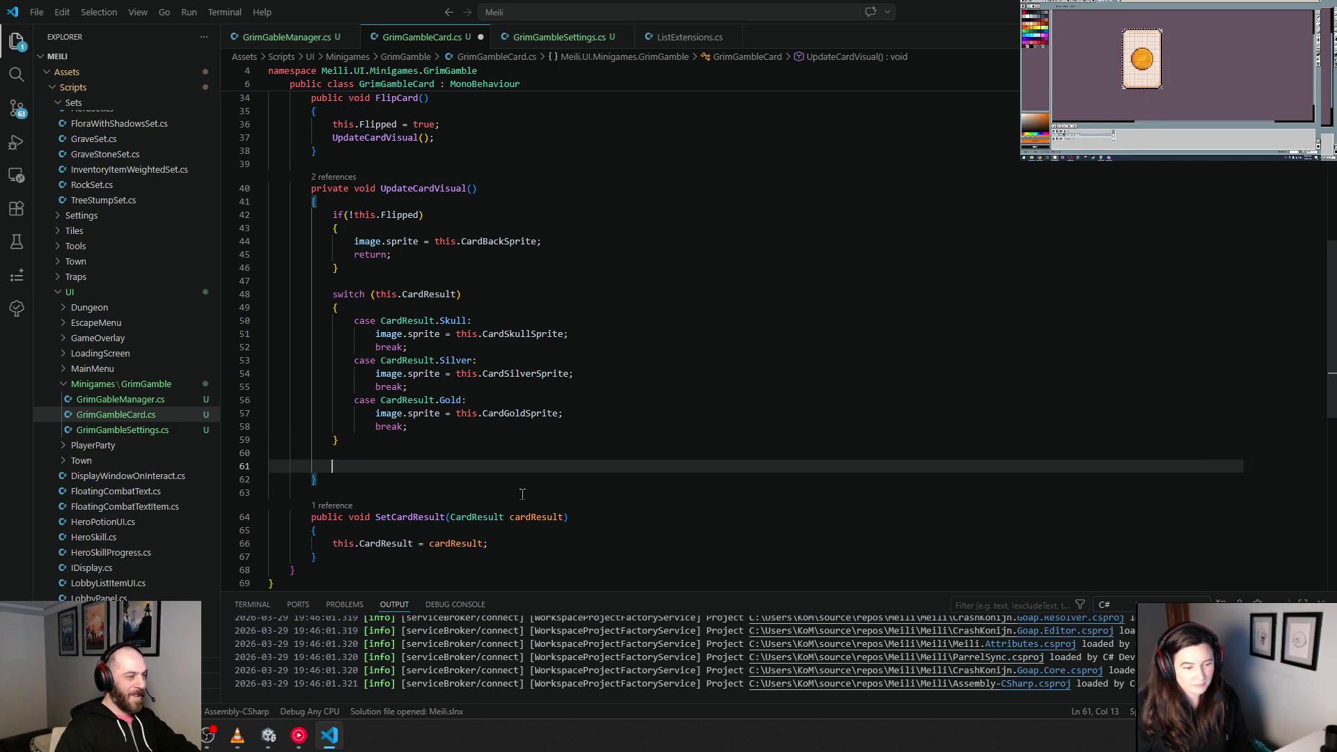
key("BackSpace")
key("BackSpace")
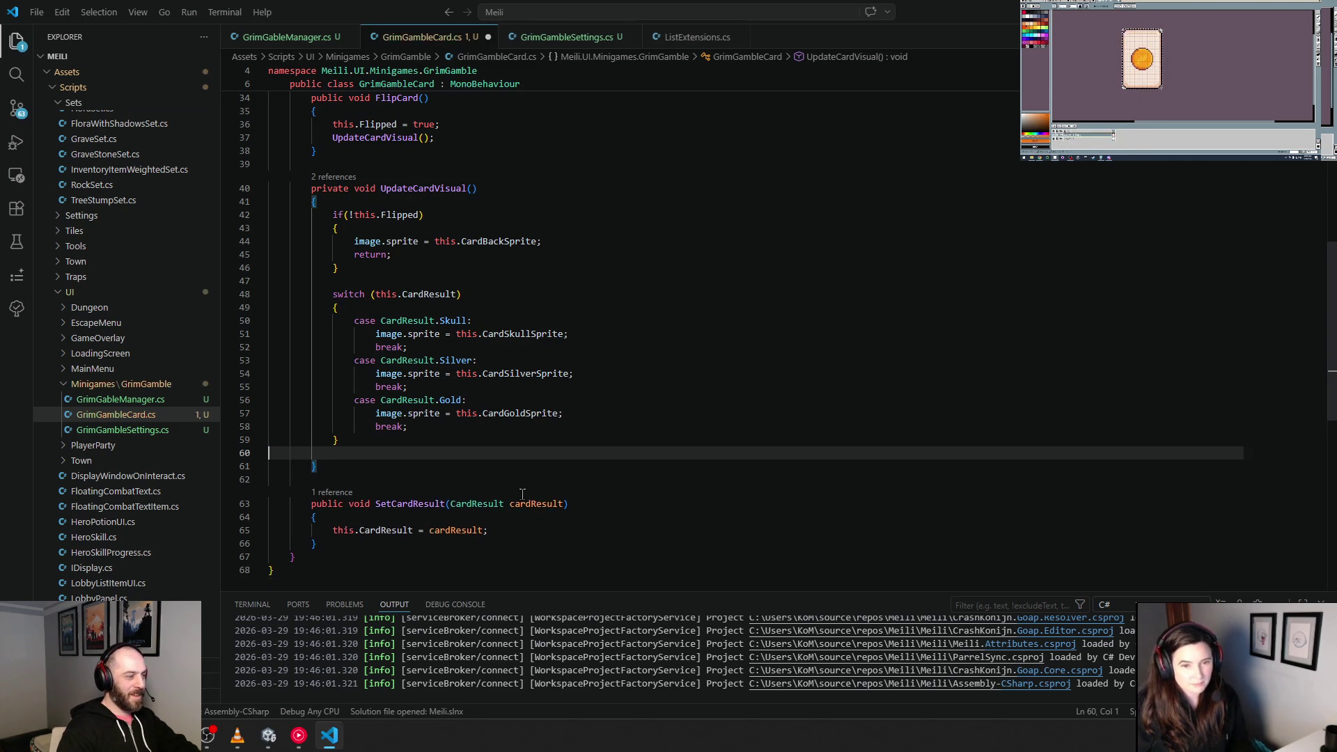
key("BackSpace")
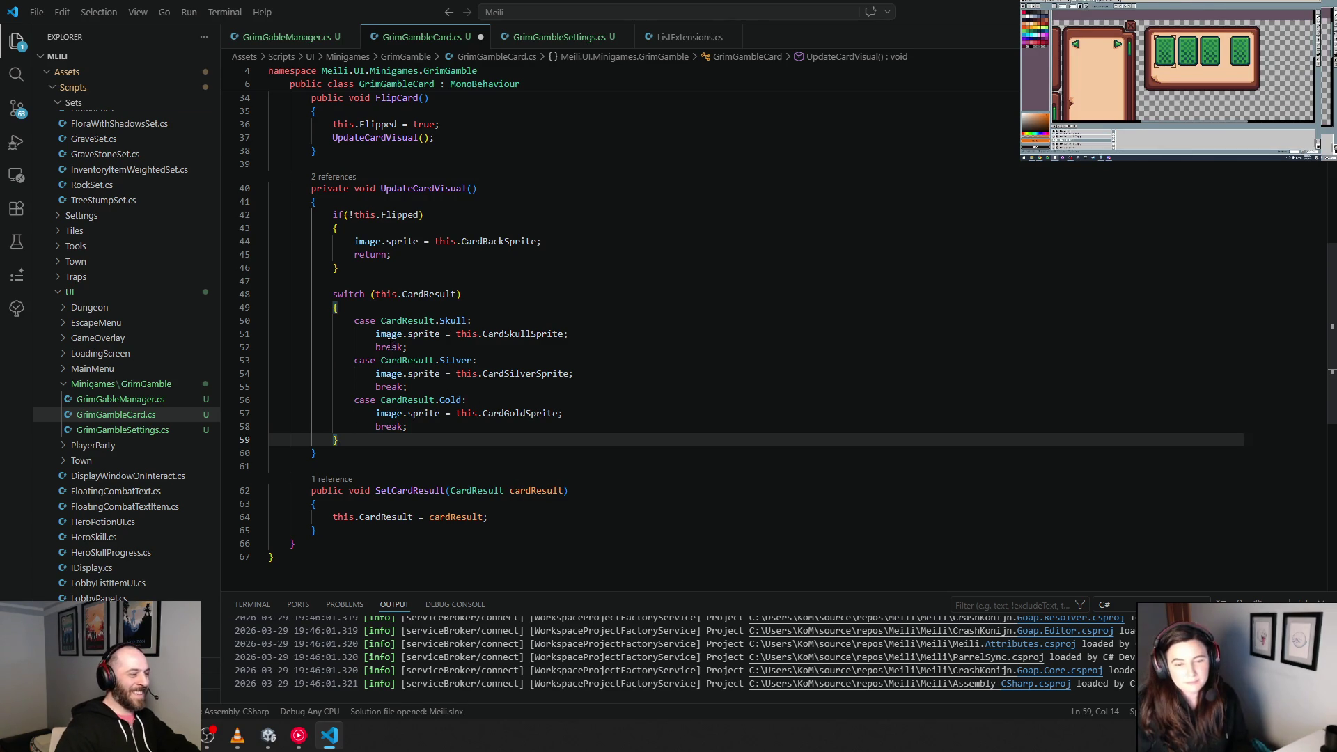
Step: Review GrimGambleCard.cs and save it again
scroll(481, 282, "up", 5)
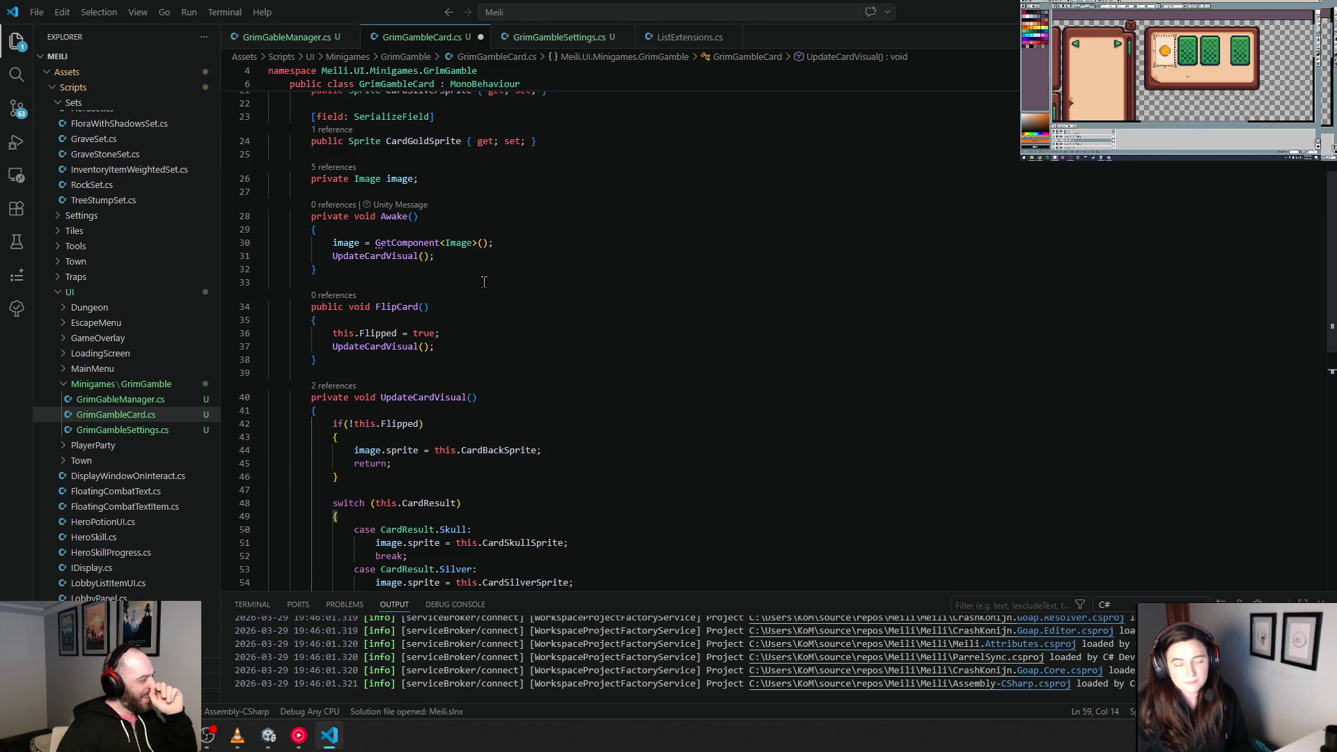
scroll(484, 282, "down", 4)
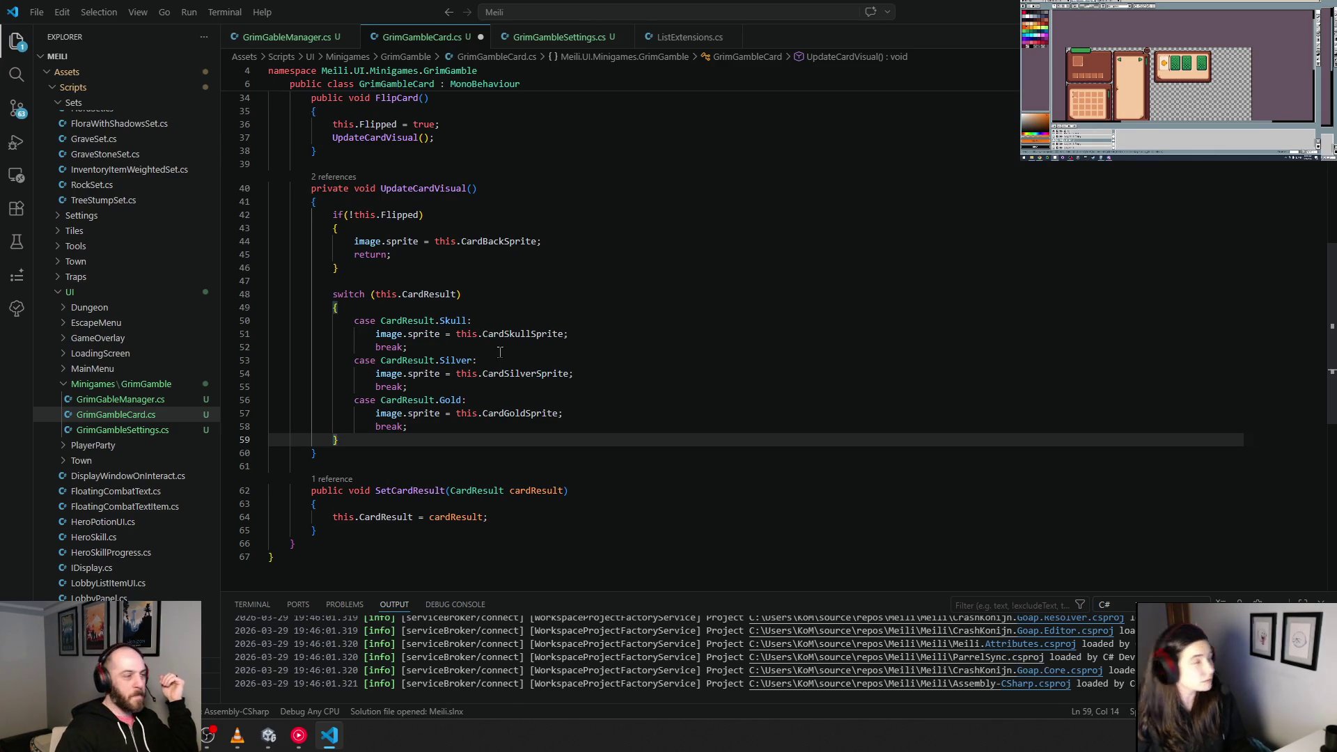
scroll(497, 336, "up", 2)
scroll(496, 336, "up", 2)
scroll(497, 348, "up", 2)
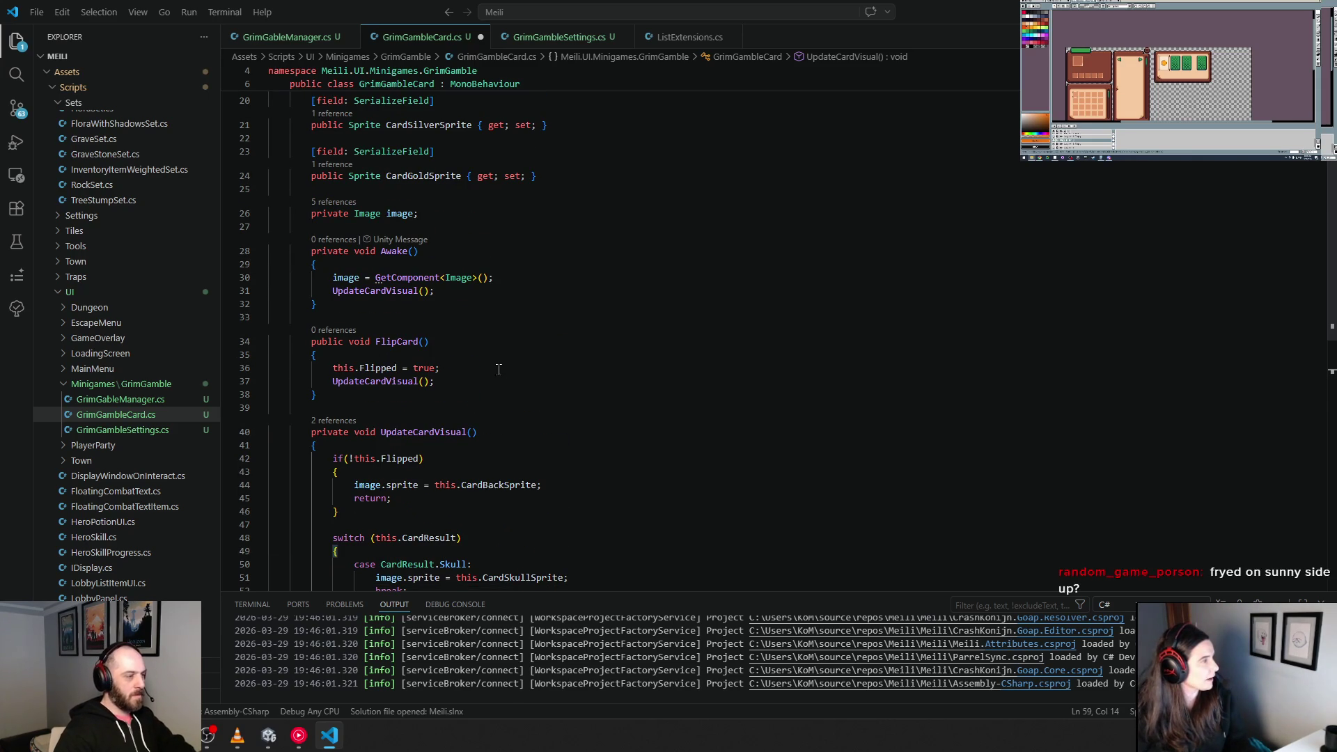
scroll(499, 369, "up", 3)
scroll(499, 369, "up", 5)
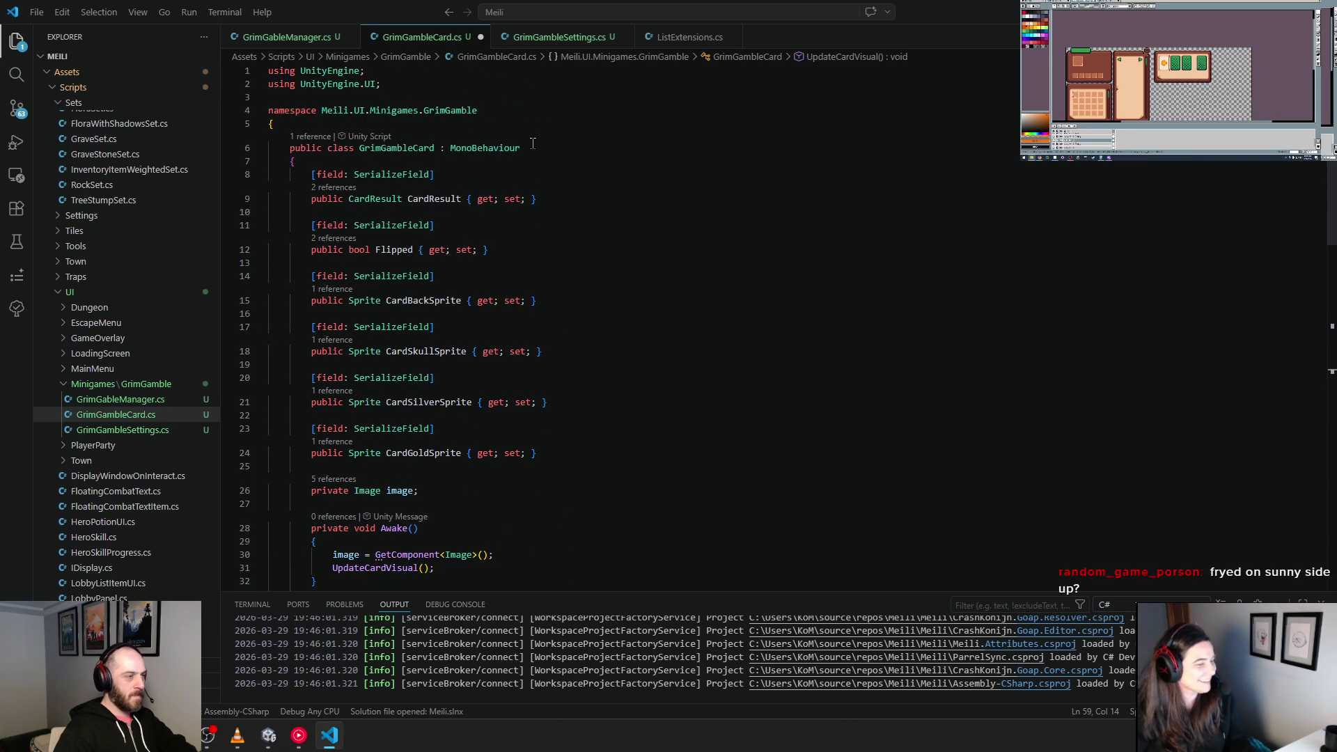
left_click(679, 232)
key("ctrl+s")
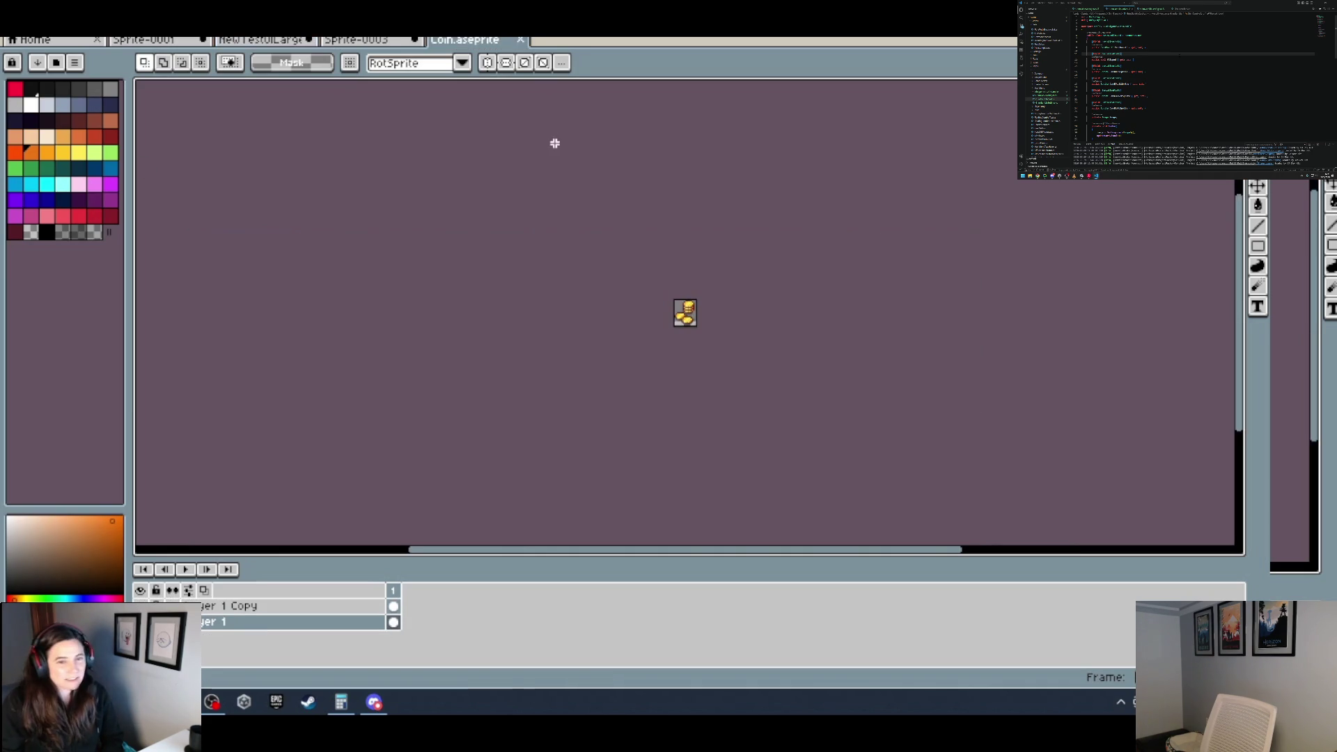
Step: Select the entire coin stack image on its copy layer in Coin.aseprite
scroll(726, 286, "up", 3)
key("ctrl+a")
scroll(727, 286, "up", 1)
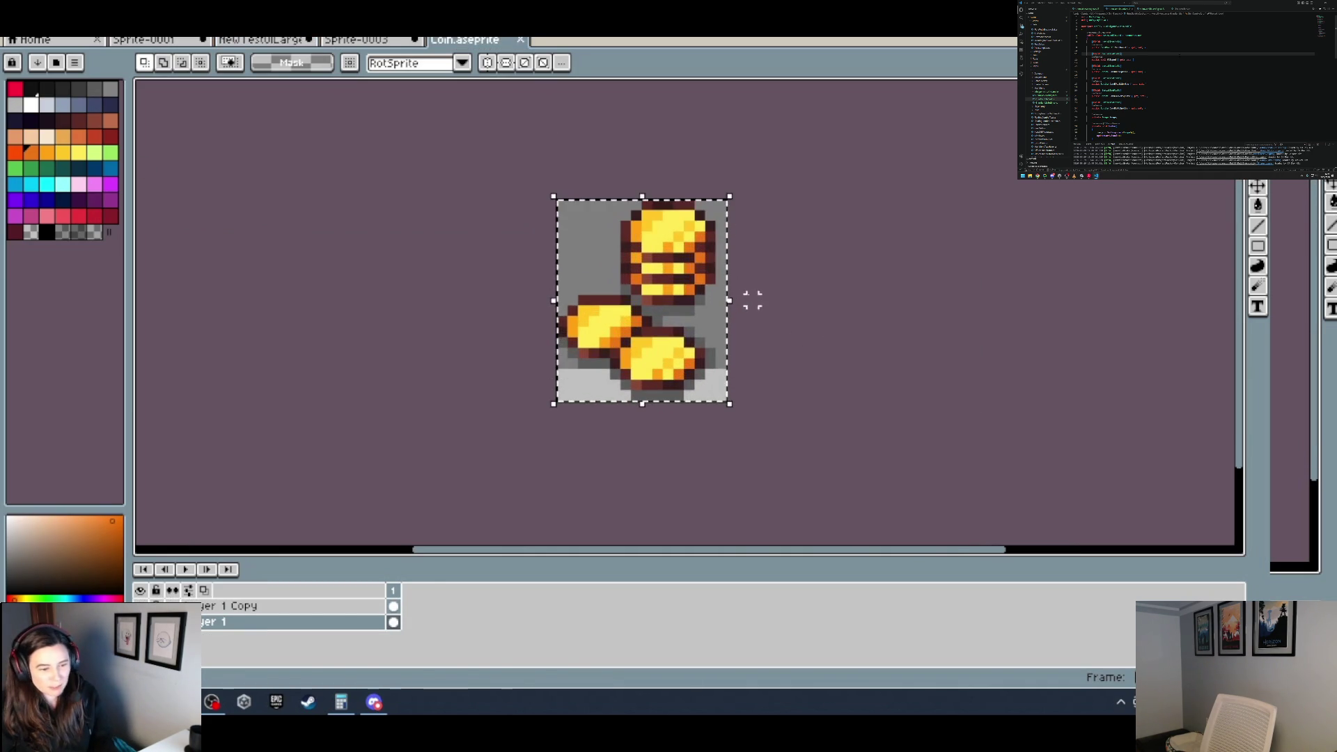
left_click(209, 606)
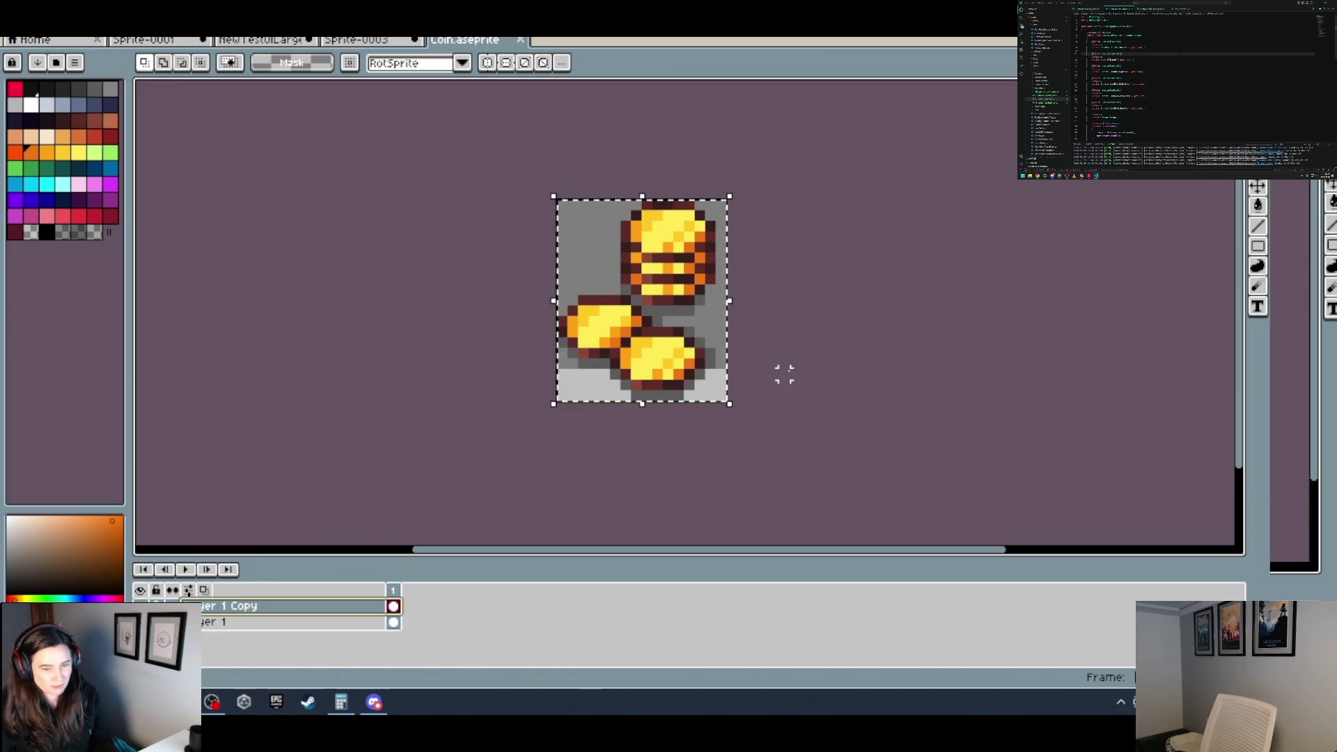
Step: In Sprite-0003, duplicate the card layer, removing a stray empty layer, and deselect
left_click(387, 42)
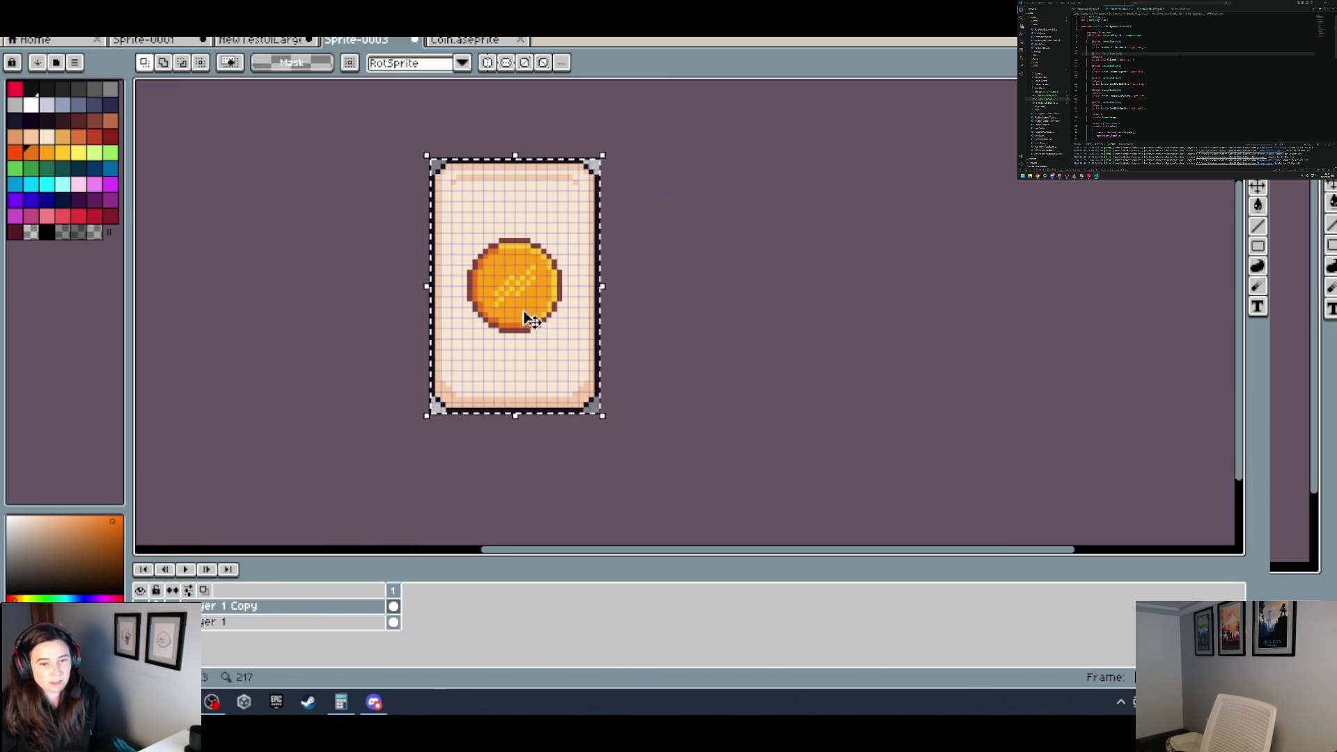
right_click(239, 607)
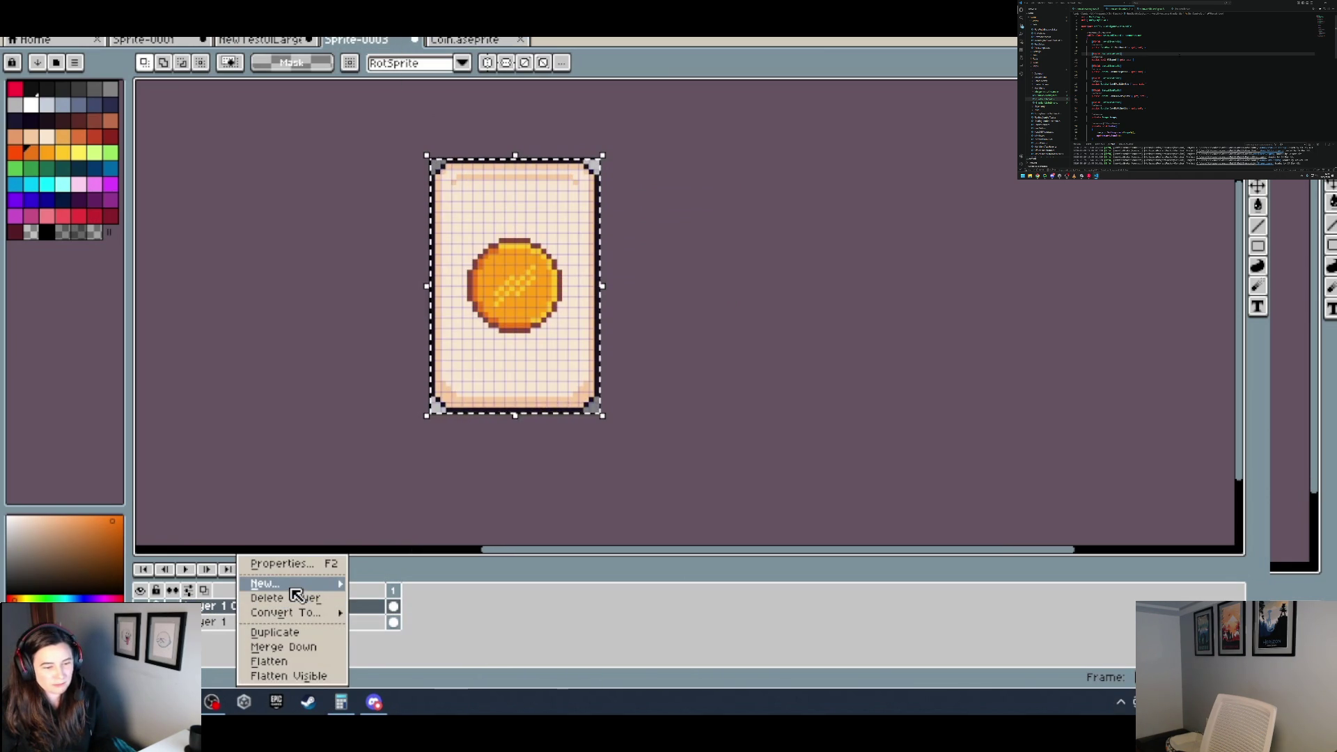
mouse_move(296, 585)
left_click(393, 585)
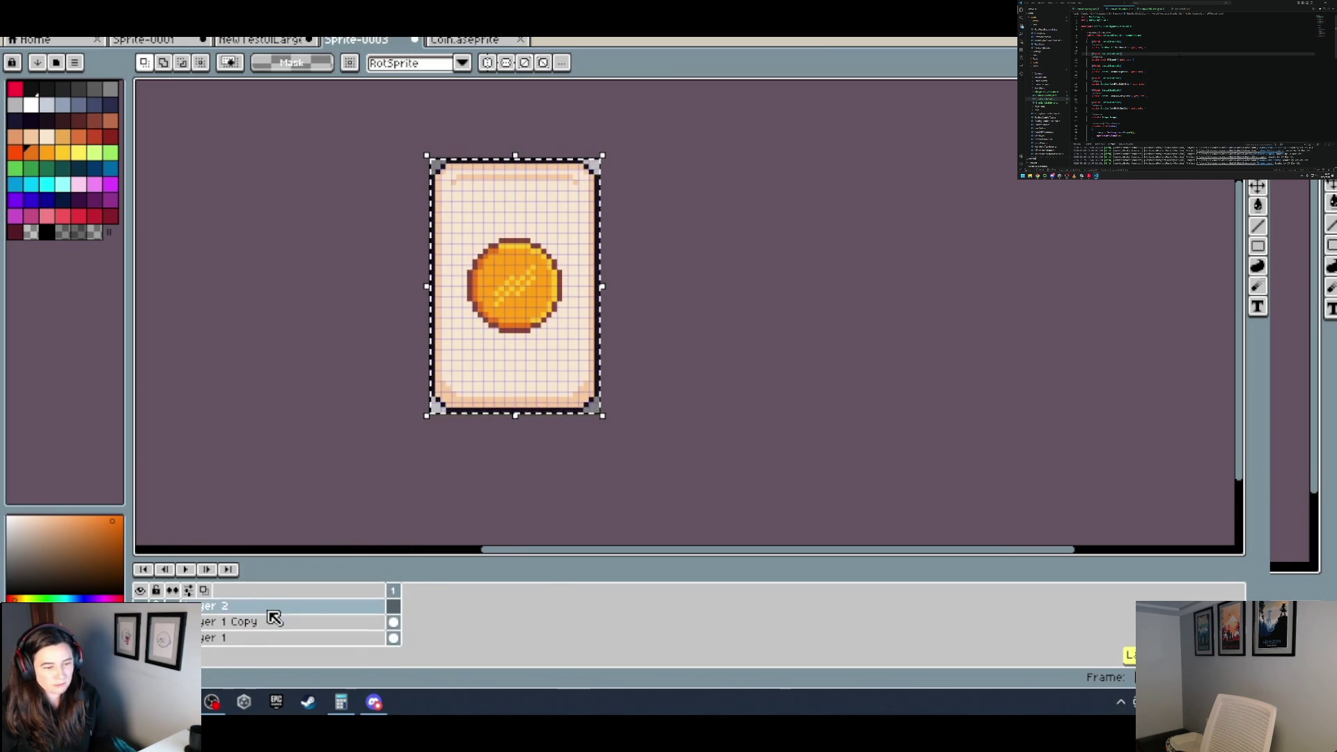
right_click(216, 607)
left_click(259, 597)
right_click(216, 606)
left_click(274, 633)
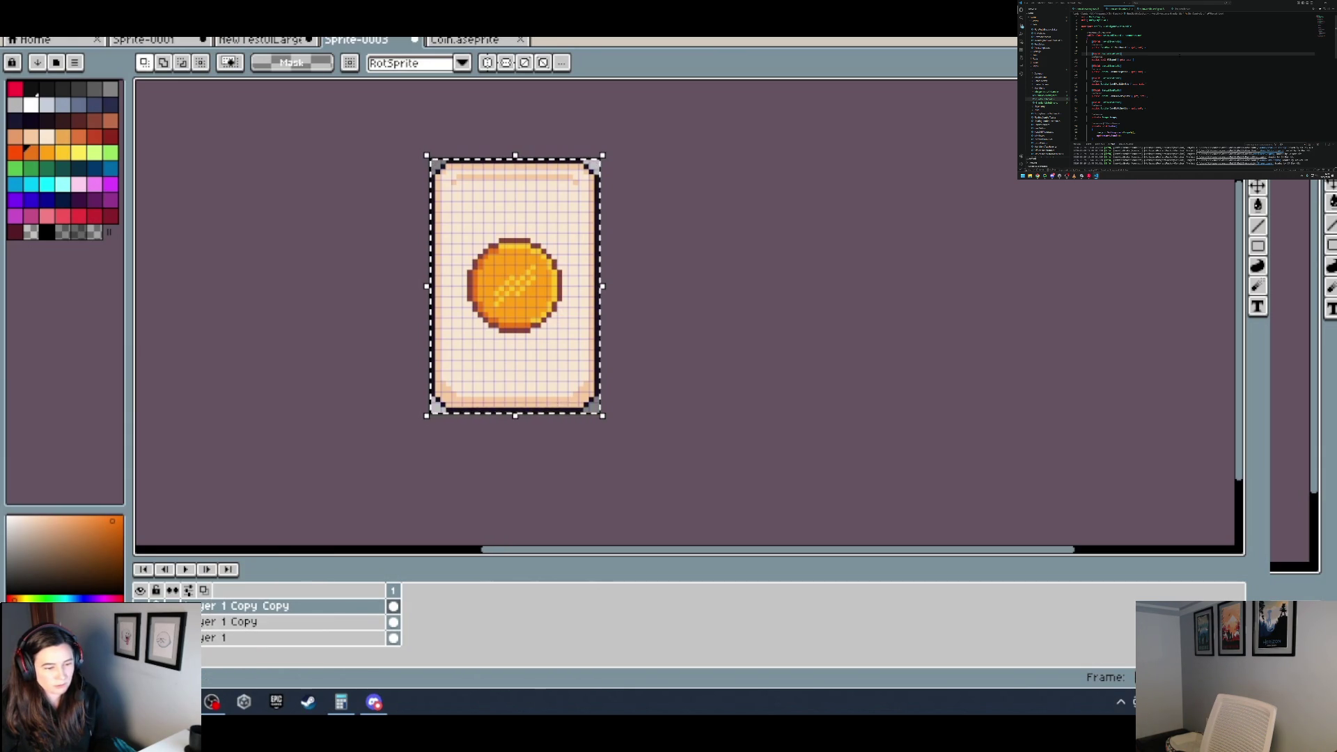
key("ctrl+d")
Step: Erase the gold coin from the duplicated card and paste the coin stack onto it
key("b")
scroll(539, 305, "up", 1)
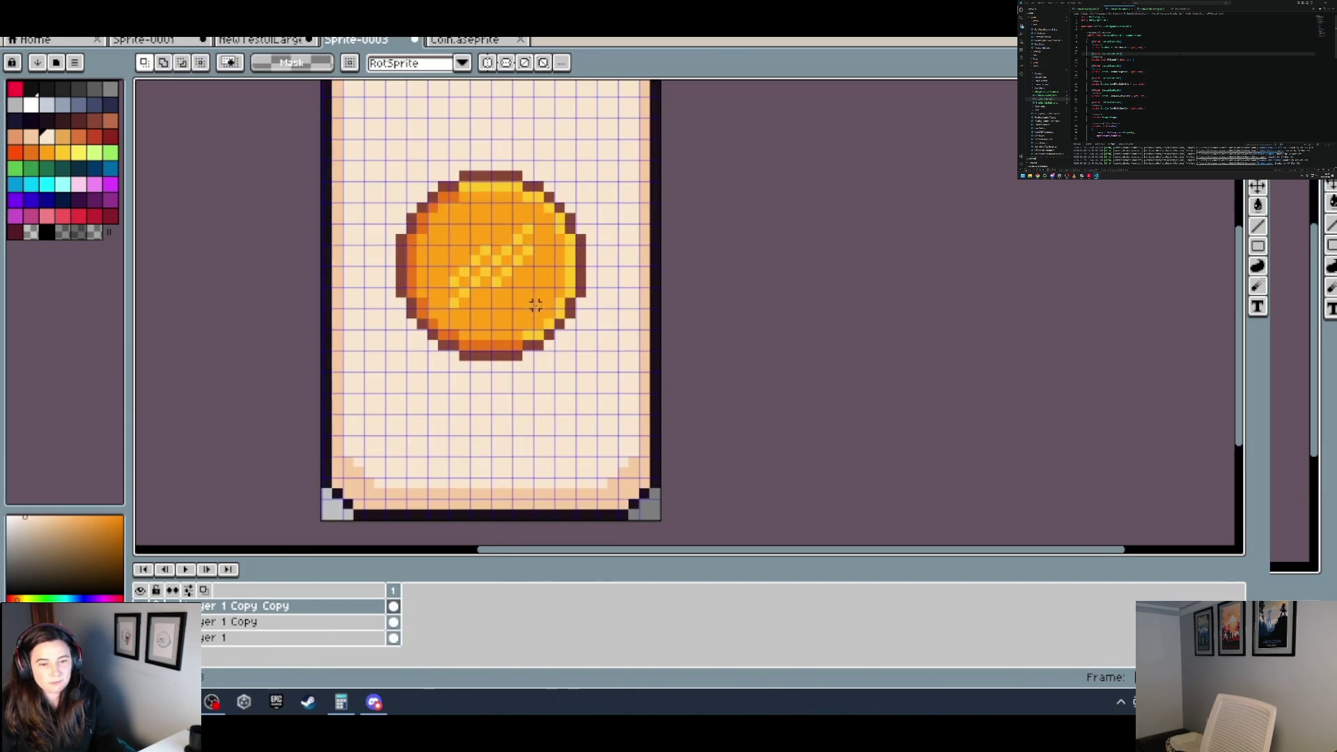
key("e")
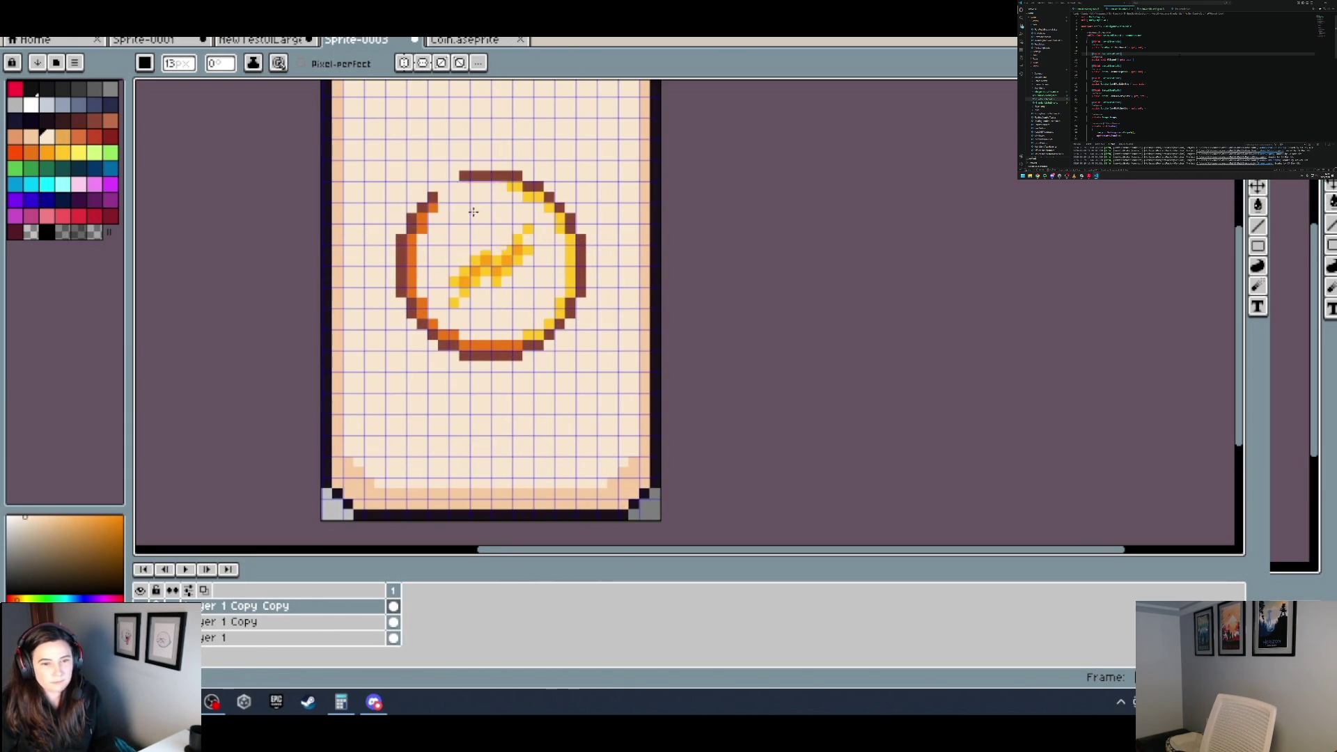
left_click_drag(510, 380, 563, 215)
key("ctrl+v")
scroll(491, 282, "down", 1)
scroll(491, 282, "up", 2)
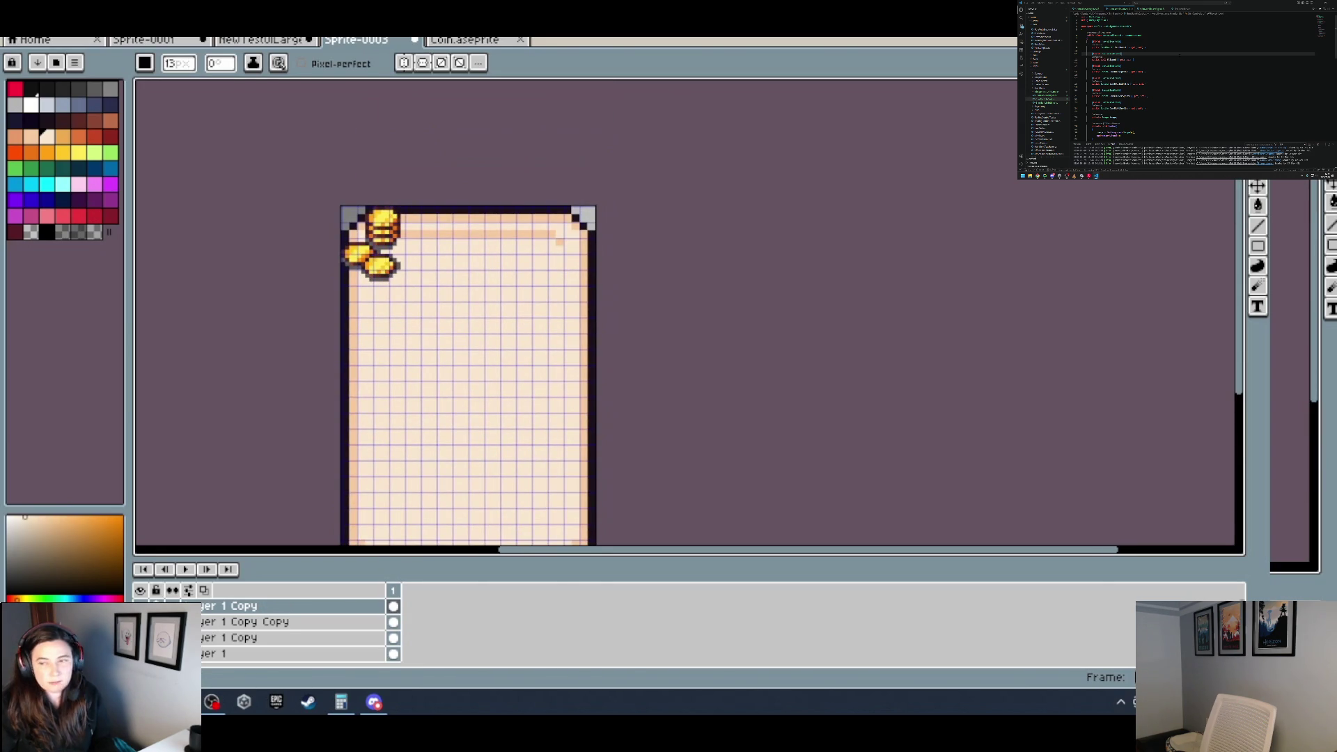
left_click(1258, 187)
Step: Drag the pasted coin stack to the middle of the cream card face and fine-tune its position
left_click_drag(401, 244, 489, 394)
scroll(604, 418, "down", 2)
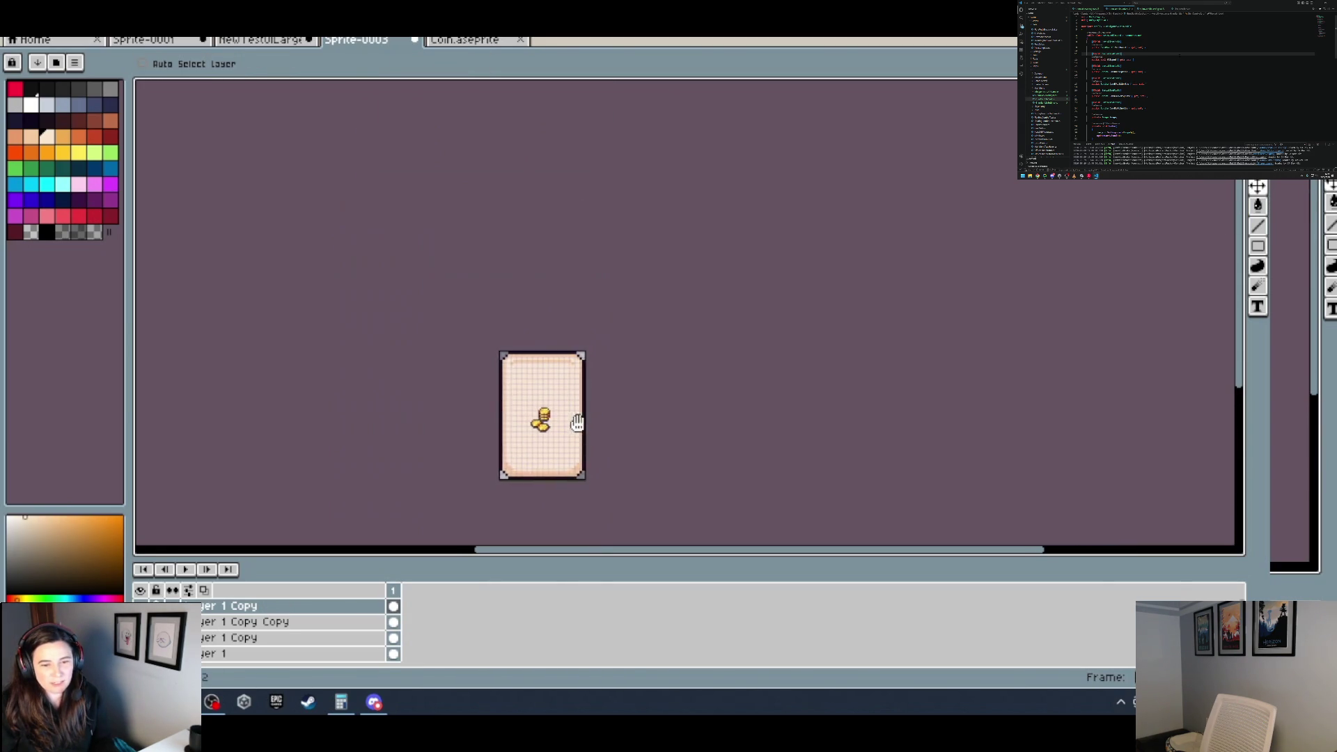
scroll(578, 422, "up", 2)
left_click_drag(516, 418, 519, 421)
scroll(634, 438, "down", 2)
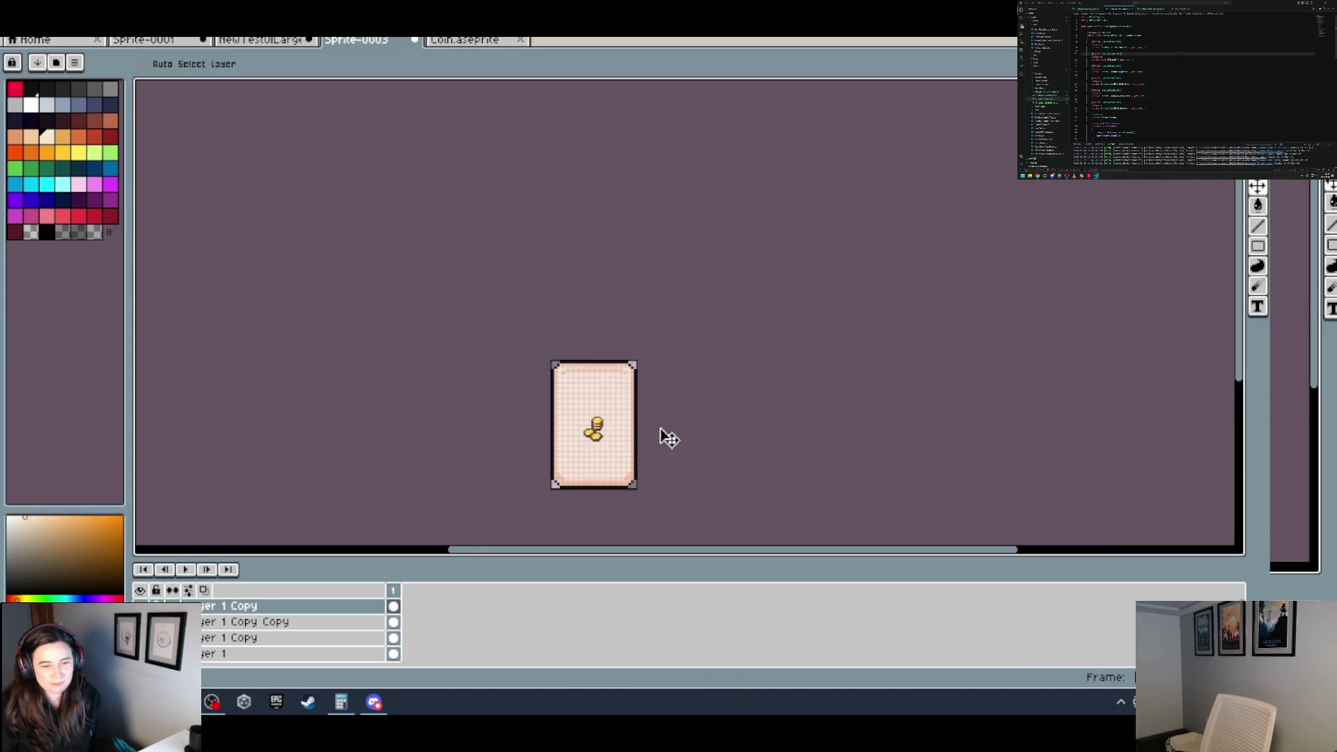
left_click_drag(660, 428, 623, 409)
scroll(575, 424, "up", 2)
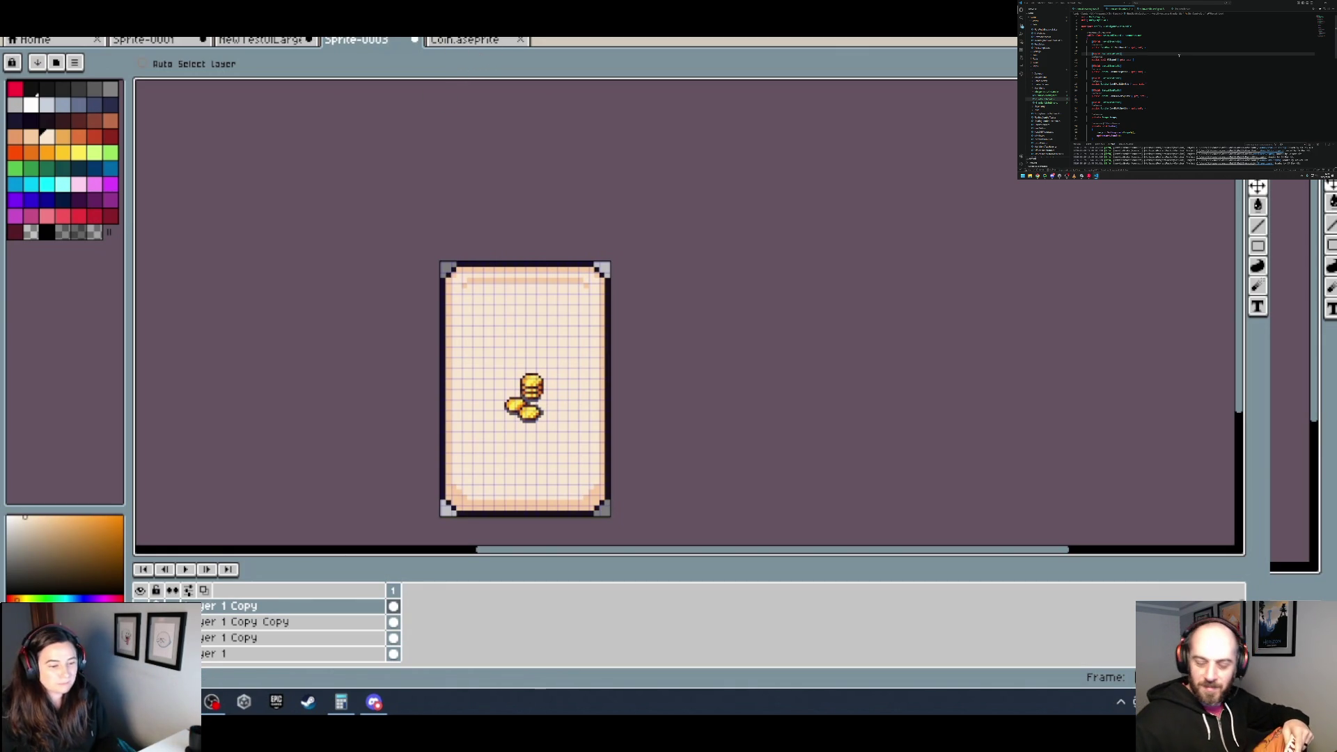
Step: In NewTestUILarge, fill the coin card's background with the lighter green next to the sampled card-back green
left_click(479, 40)
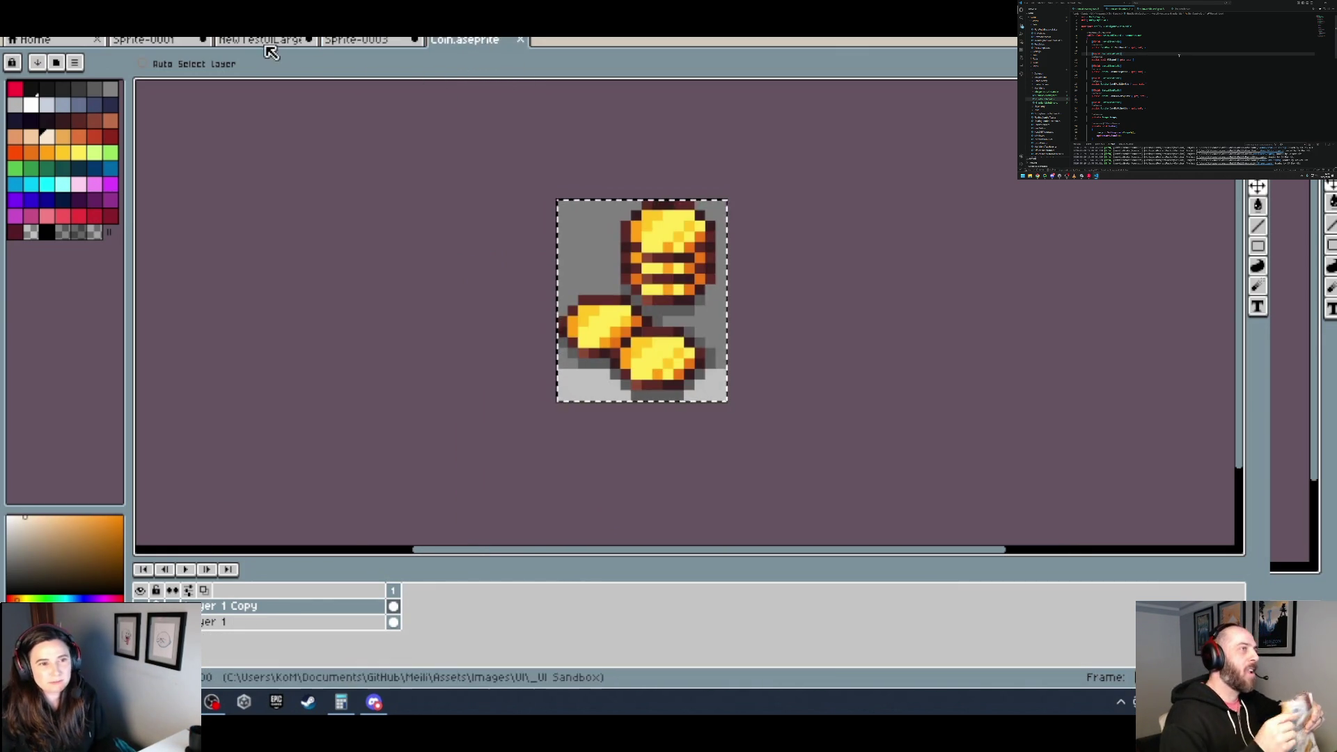
left_click(267, 42)
scroll(642, 341, "up", 3)
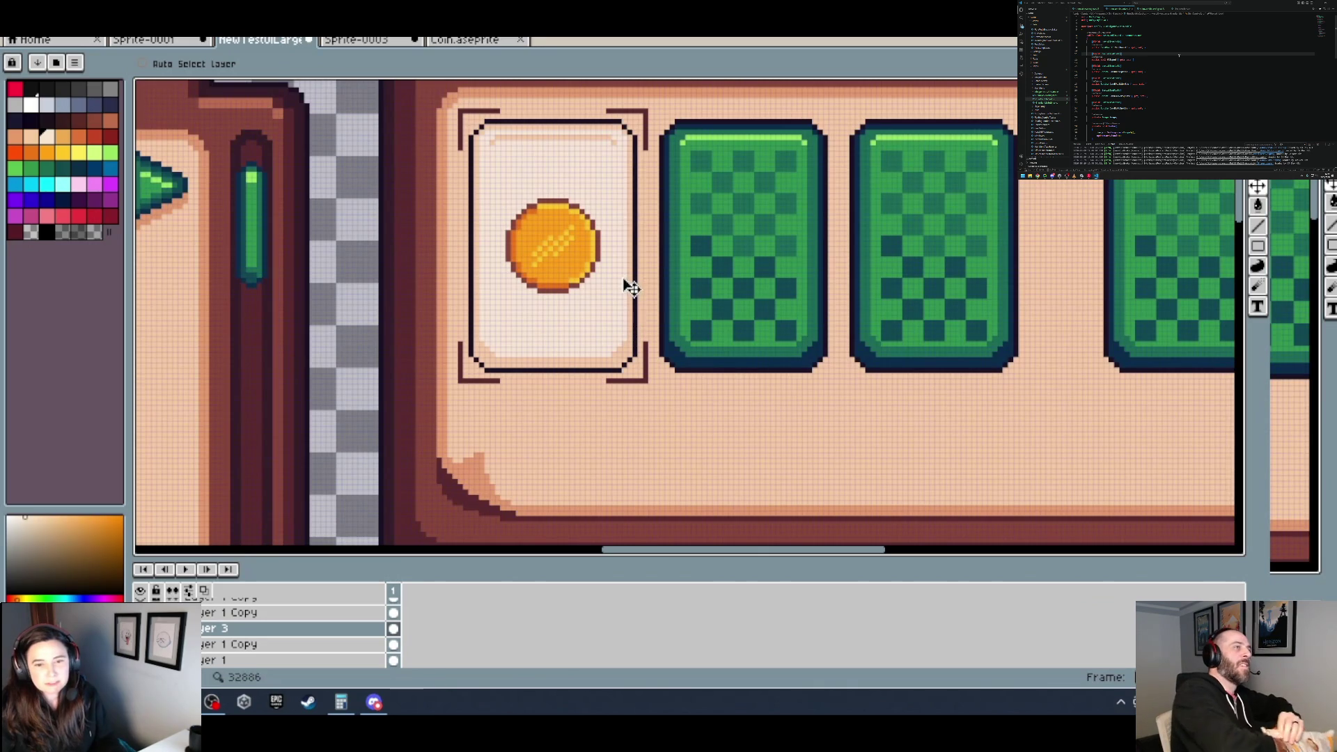
key("i")
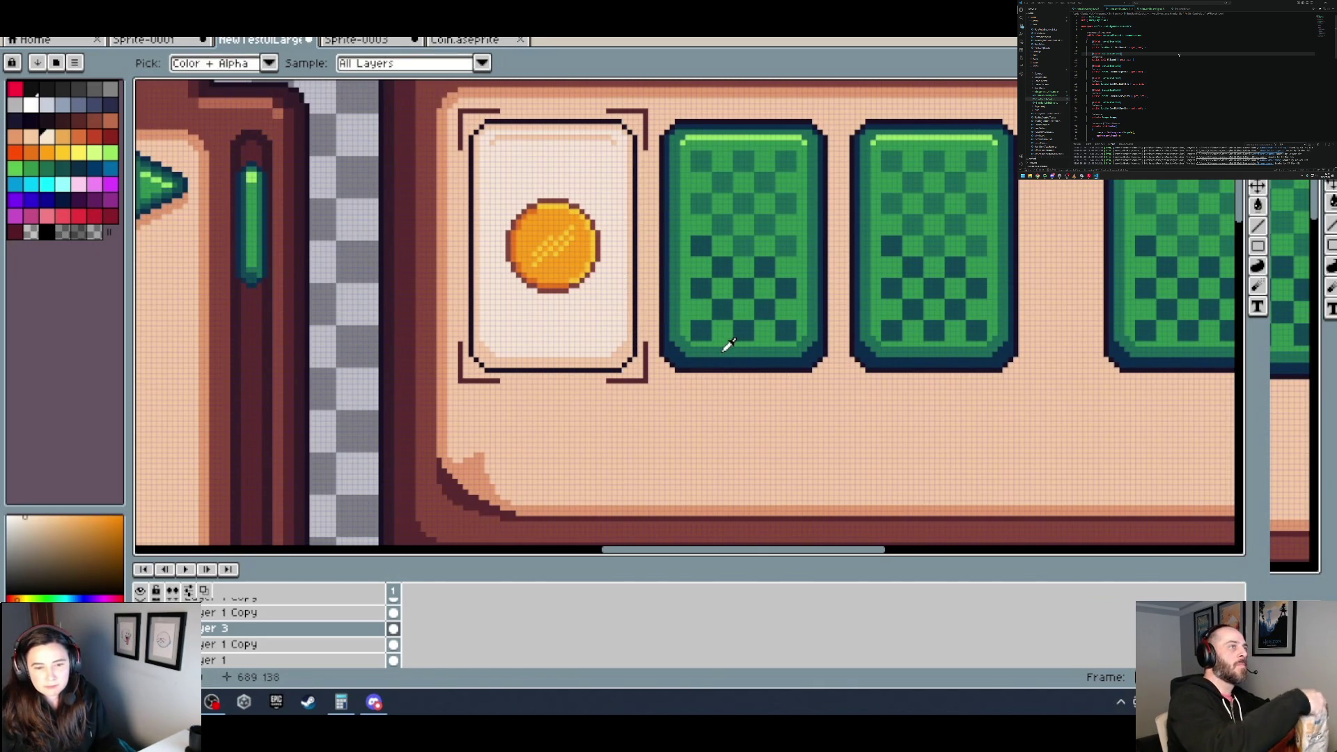
left_click(724, 346)
key("g")
left_click(596, 302)
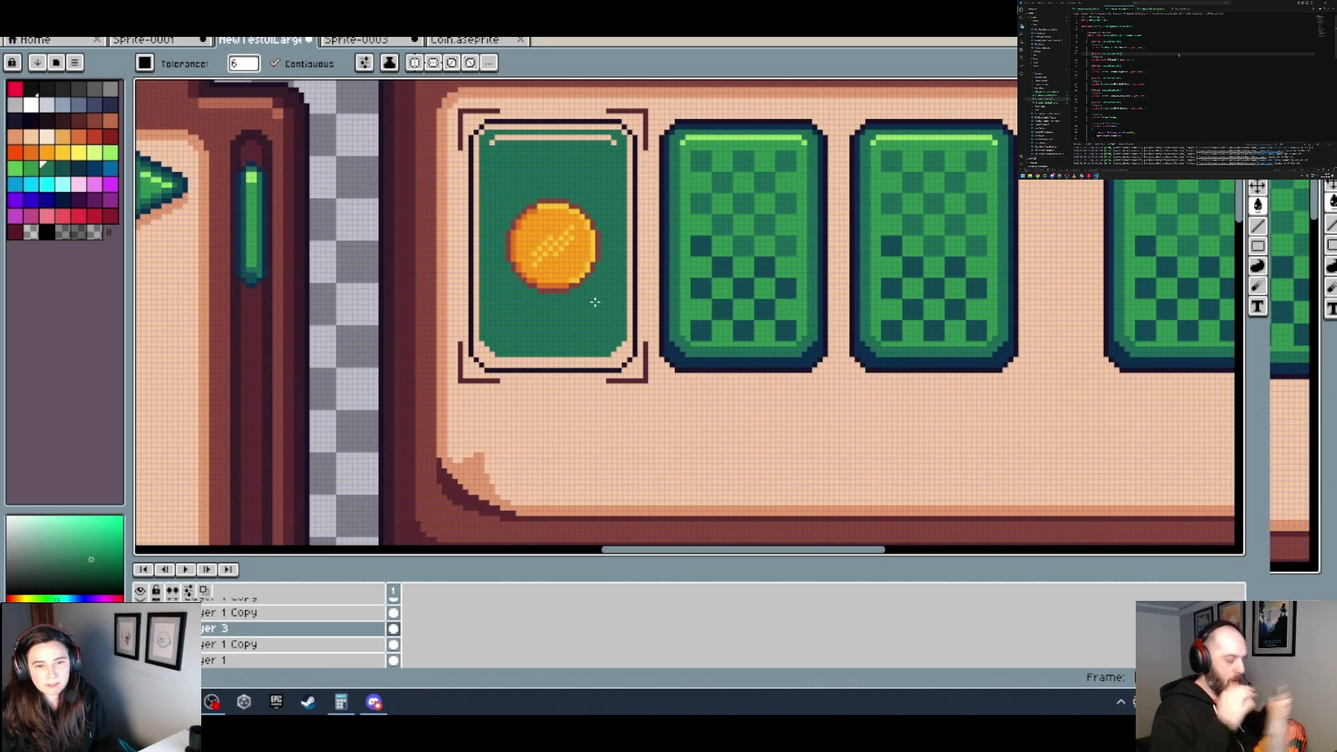
key("ctrl+z")
key("bracketleft")
left_click(592, 300)
scroll(592, 299, "down", 4)
scroll(597, 279, "up", 2)
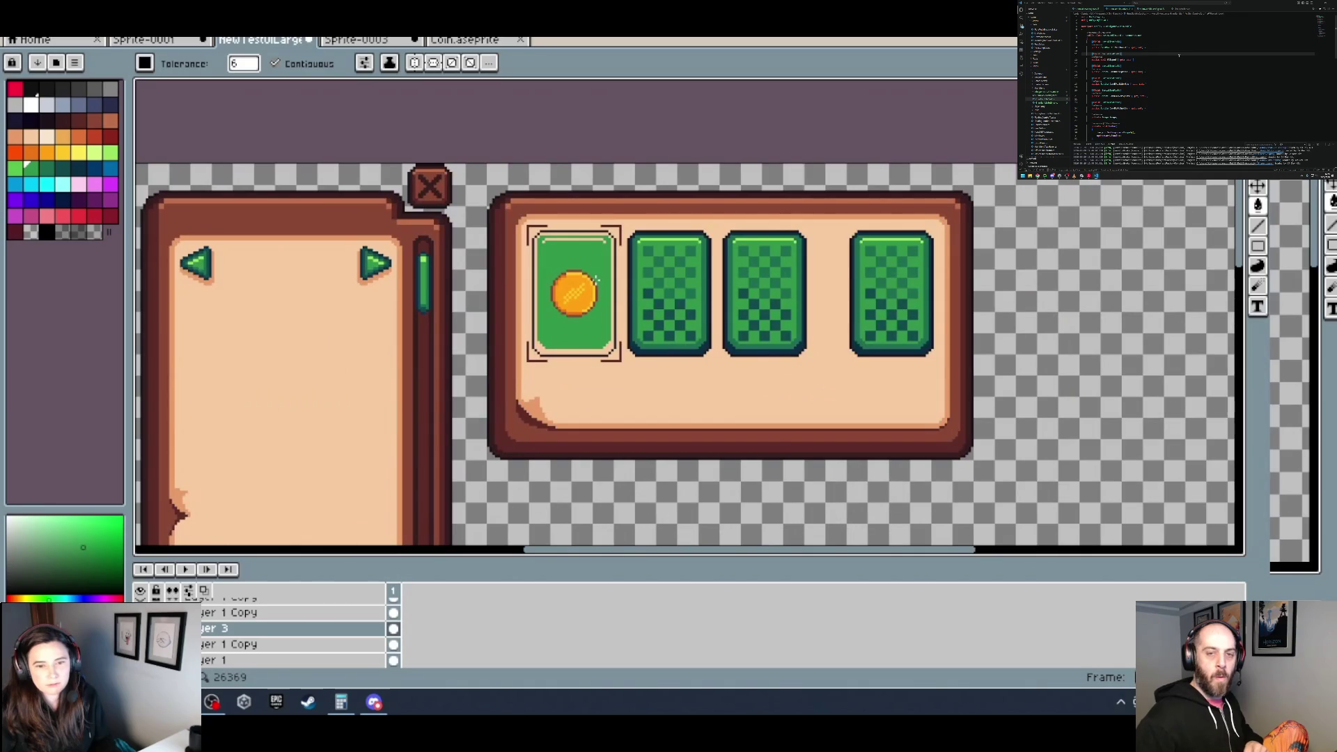